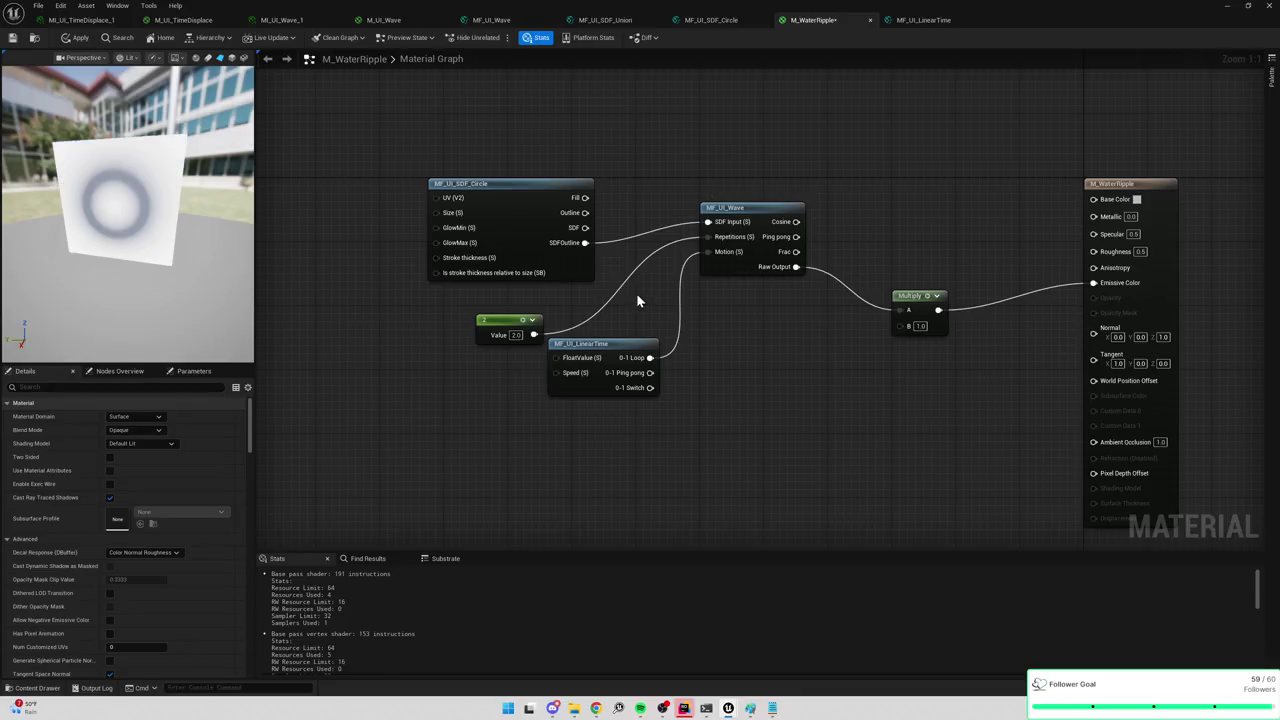
Add a Time node to the M_WaterRipple graph beside the wave function.
right_click(697, 313)
text(time)
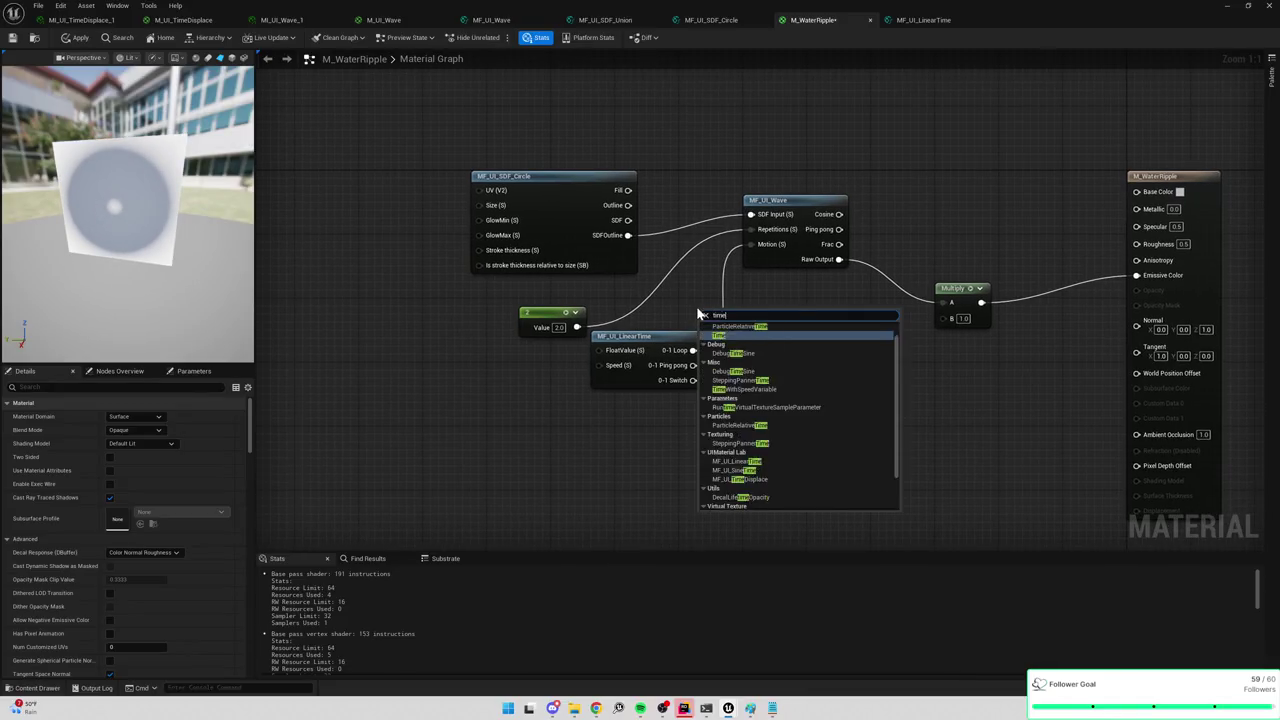
key(Return)
mouse_move(740, 323)
mouse_down()
mouse_move(776, 358)
mouse_move(778, 290)
mouse_move(749, 243)
mouse_up()
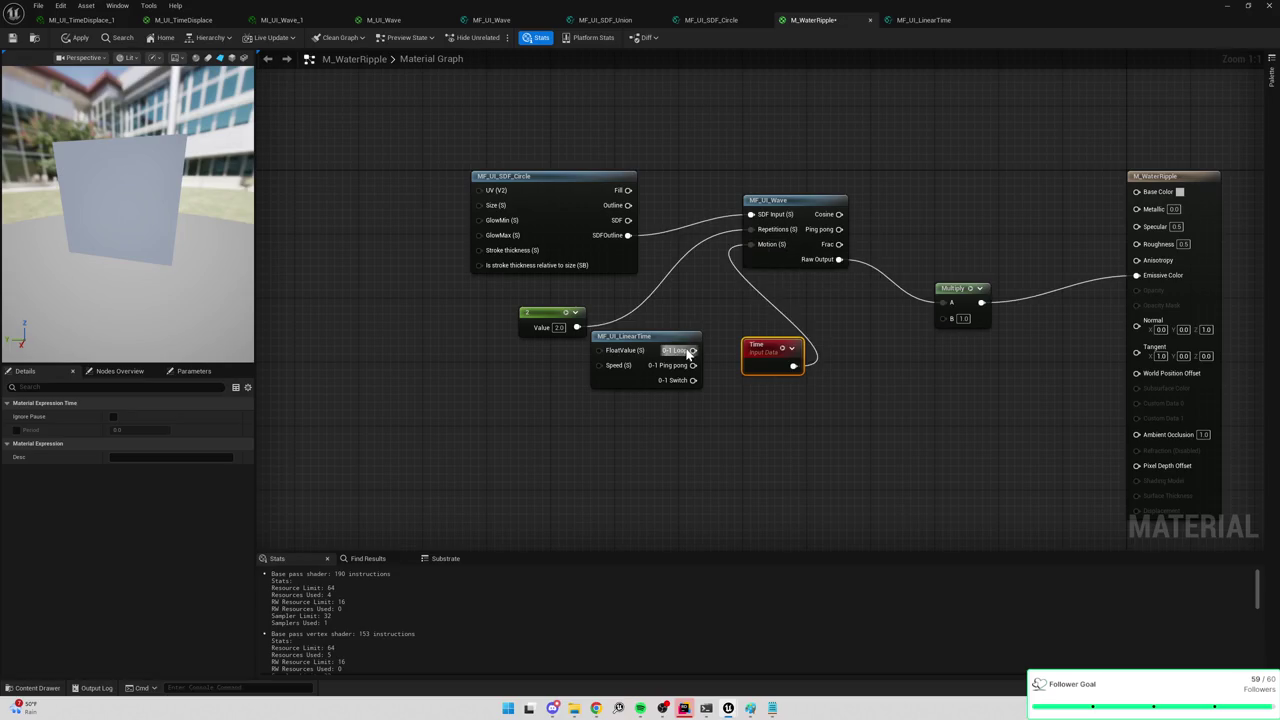
Drive the wave's Motion from MF_UI_LinearTime's 0-1 Loop and open the MF_UI_LinearTime graph.
drag(793, 300, 737, 297)
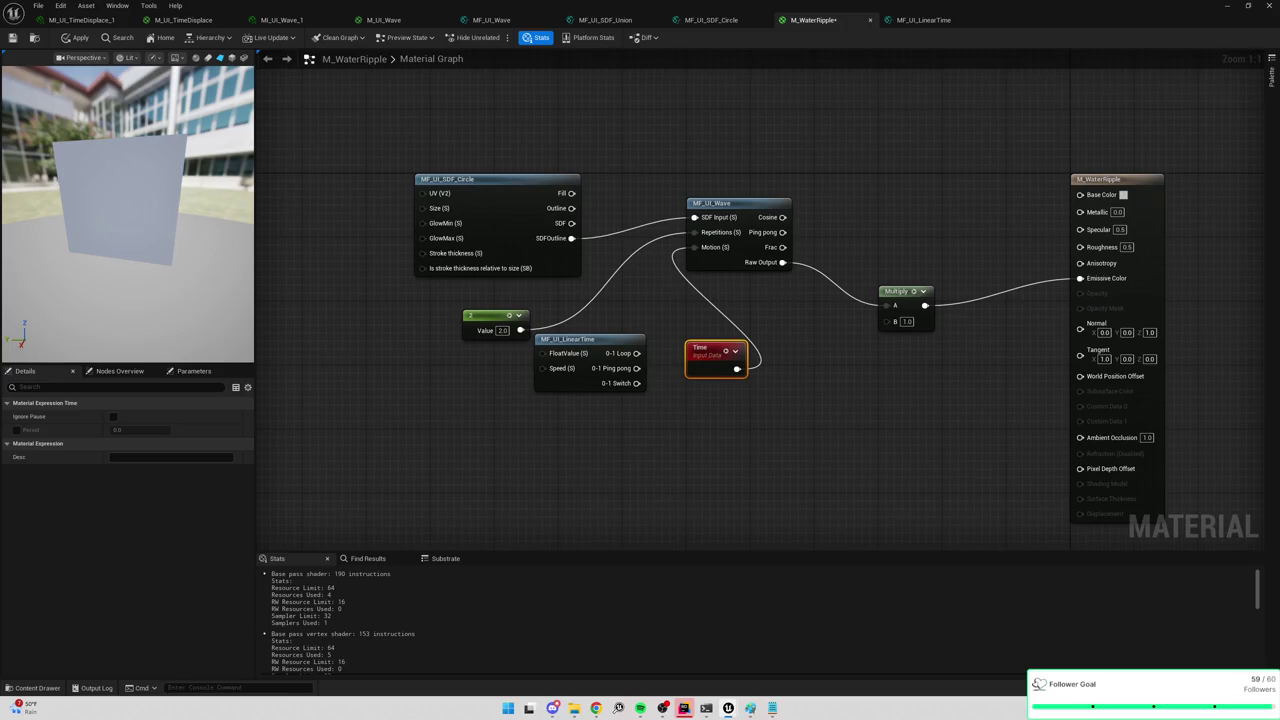
click(812, 303)
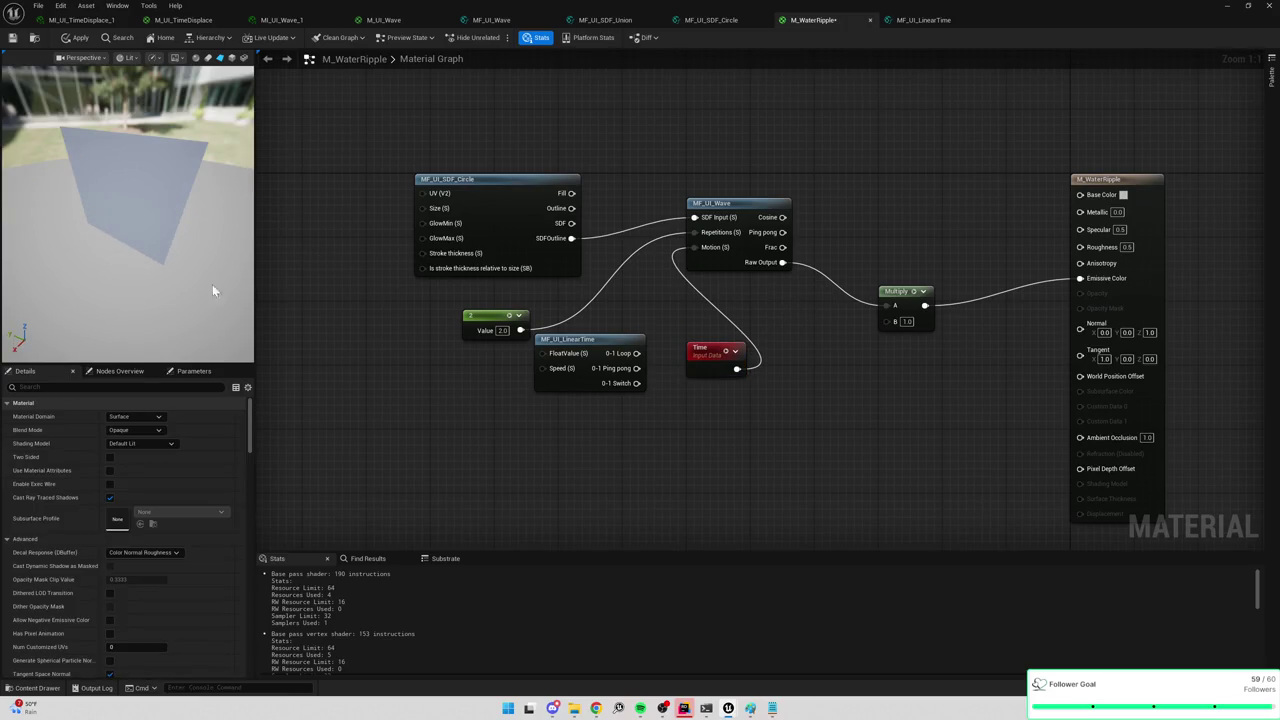
drag(212, 291, 170, 276)
mouse_move(637, 353)
mouse_down()
mouse_move(688, 300)
mouse_move(696, 248)
mouse_up()
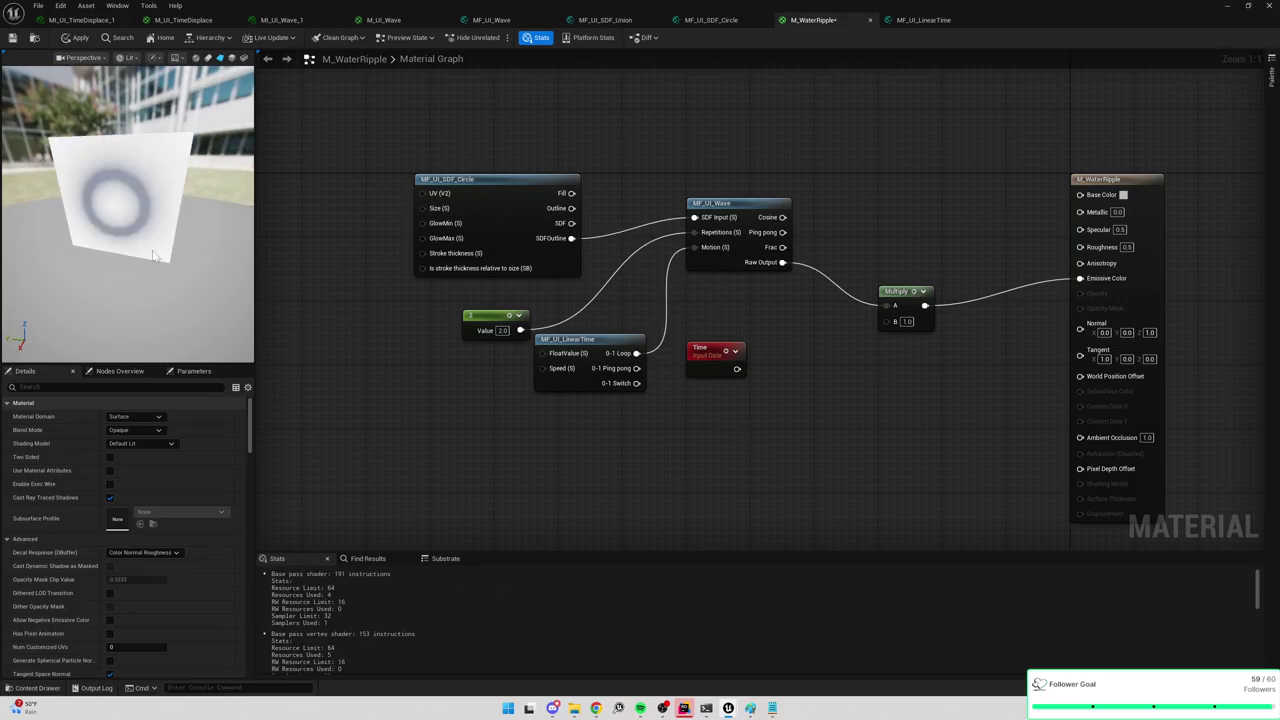
double_click(598, 339)
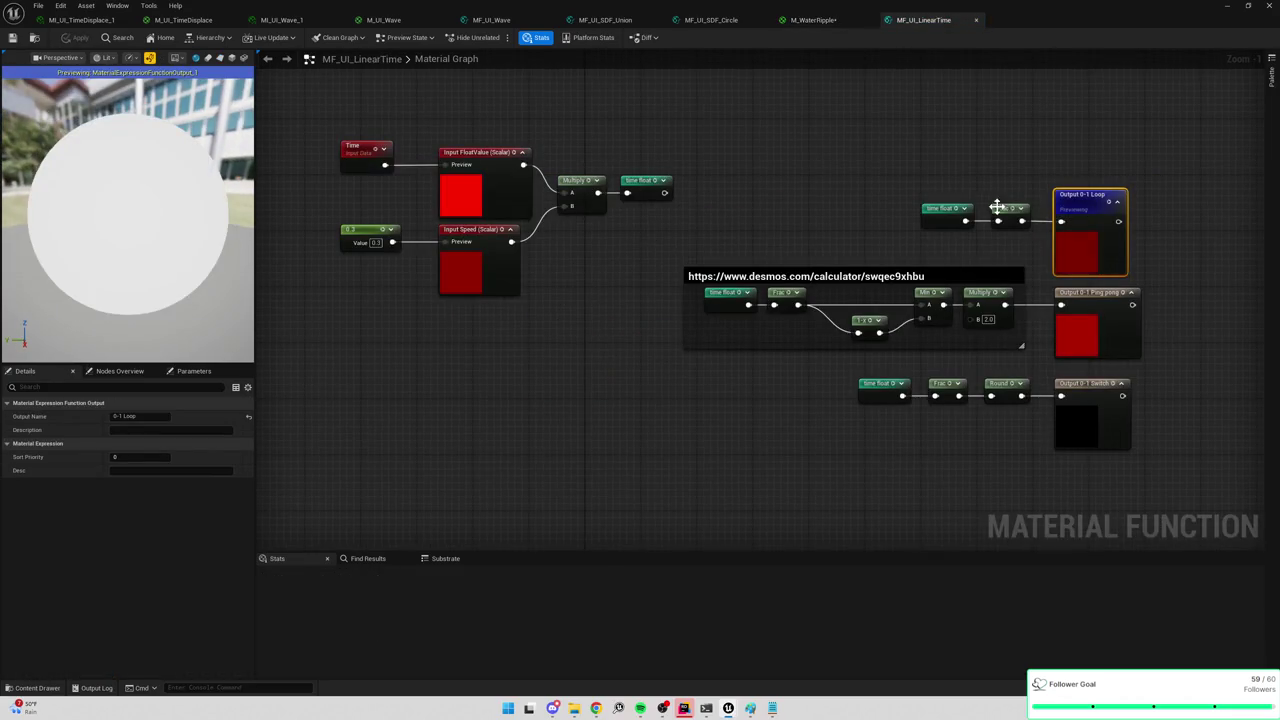
click(946, 210)
scroll(694, 268, down, 3)
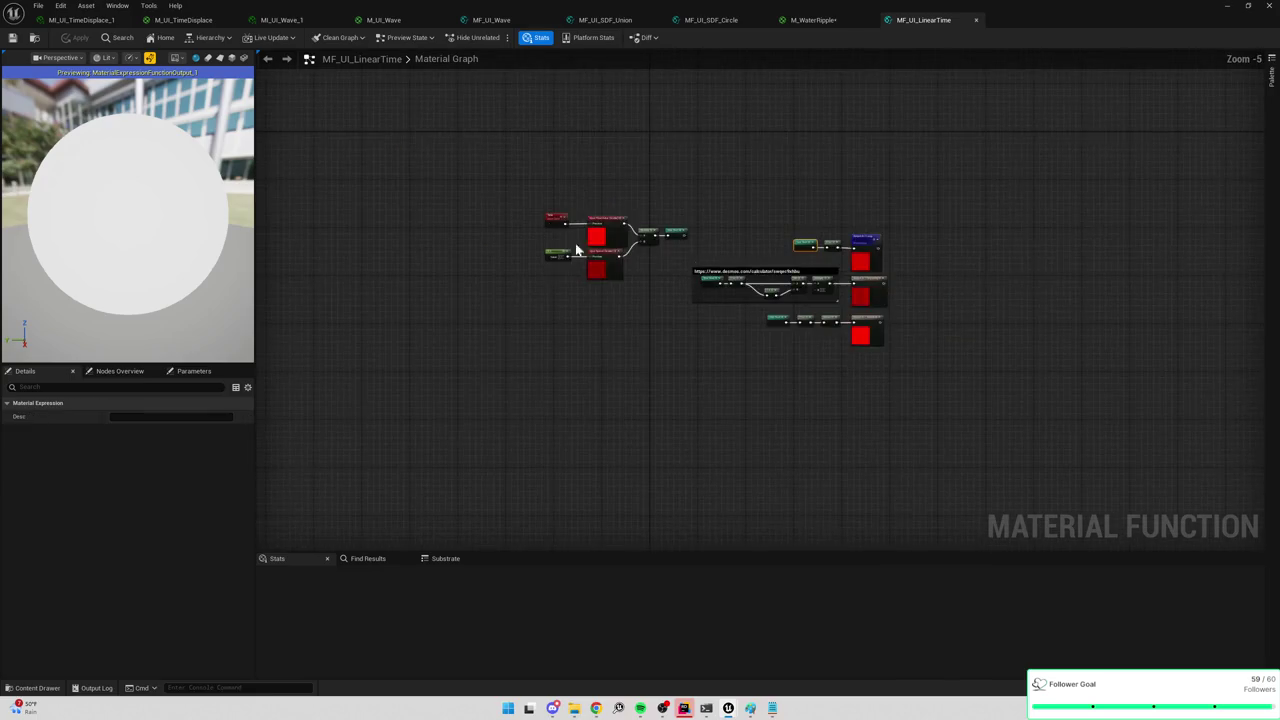
scroll(610, 258, up, 3)
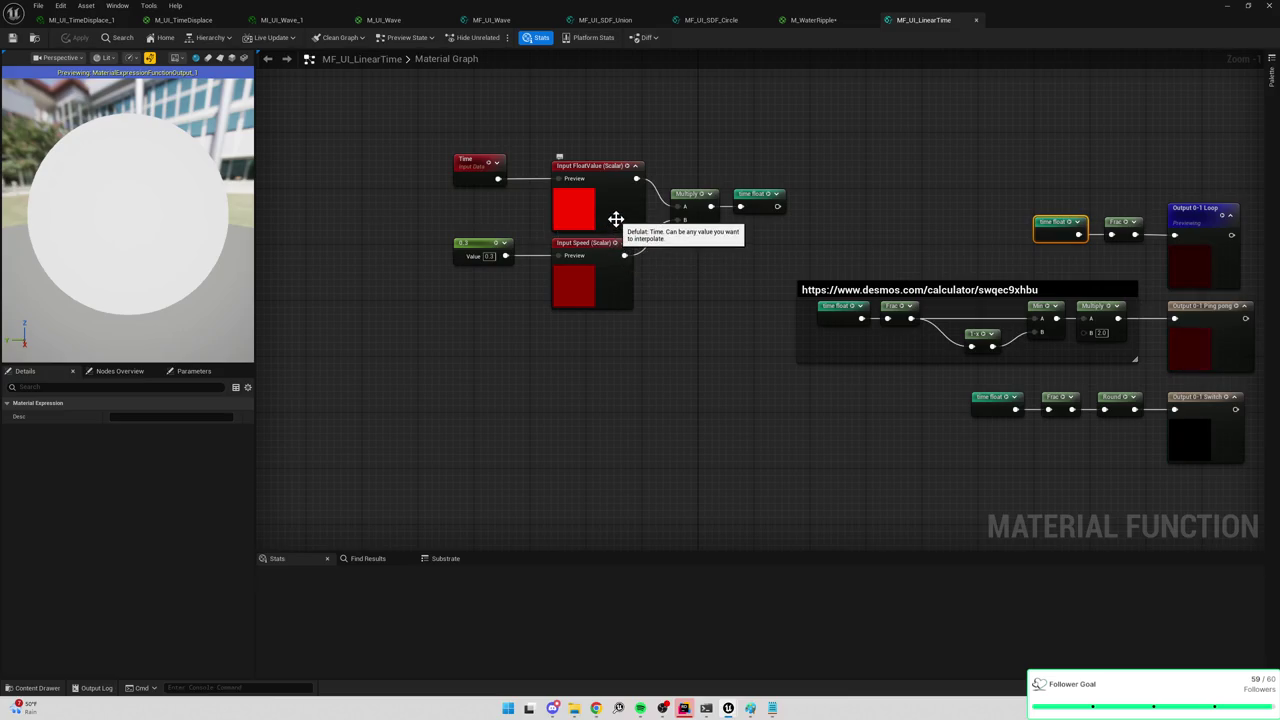
click(615, 219)
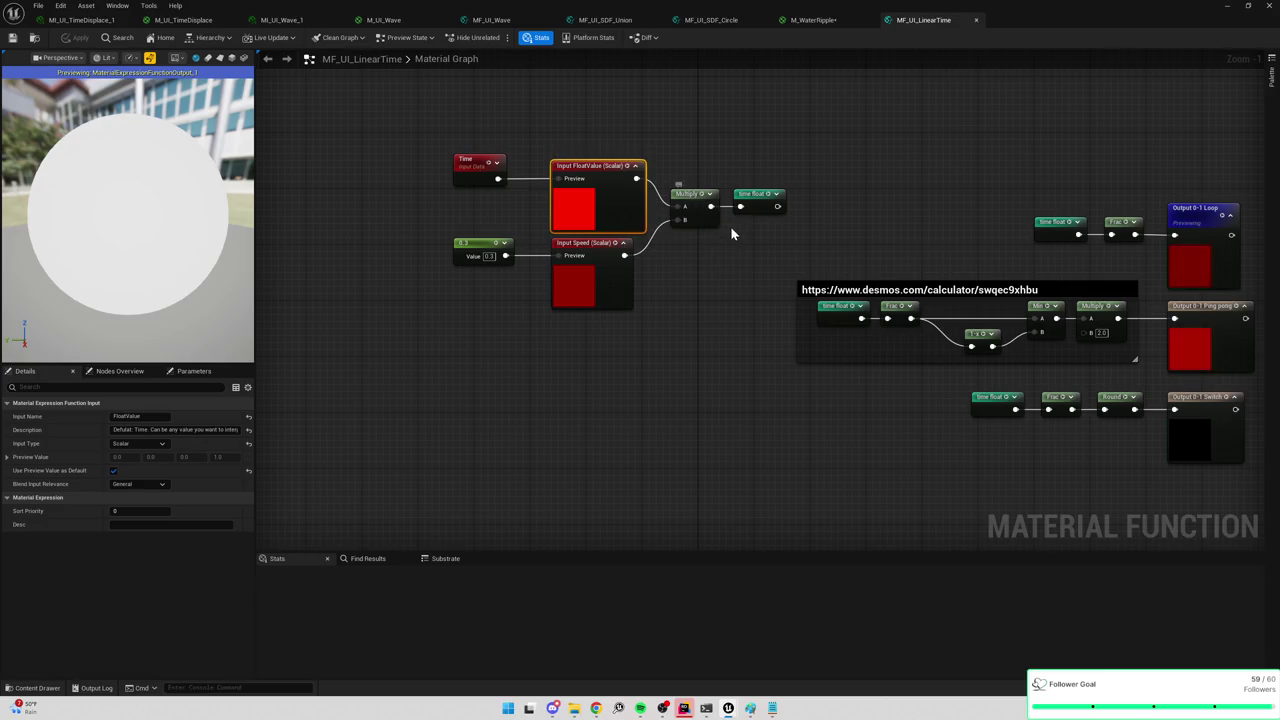
drag(751, 237, 687, 244)
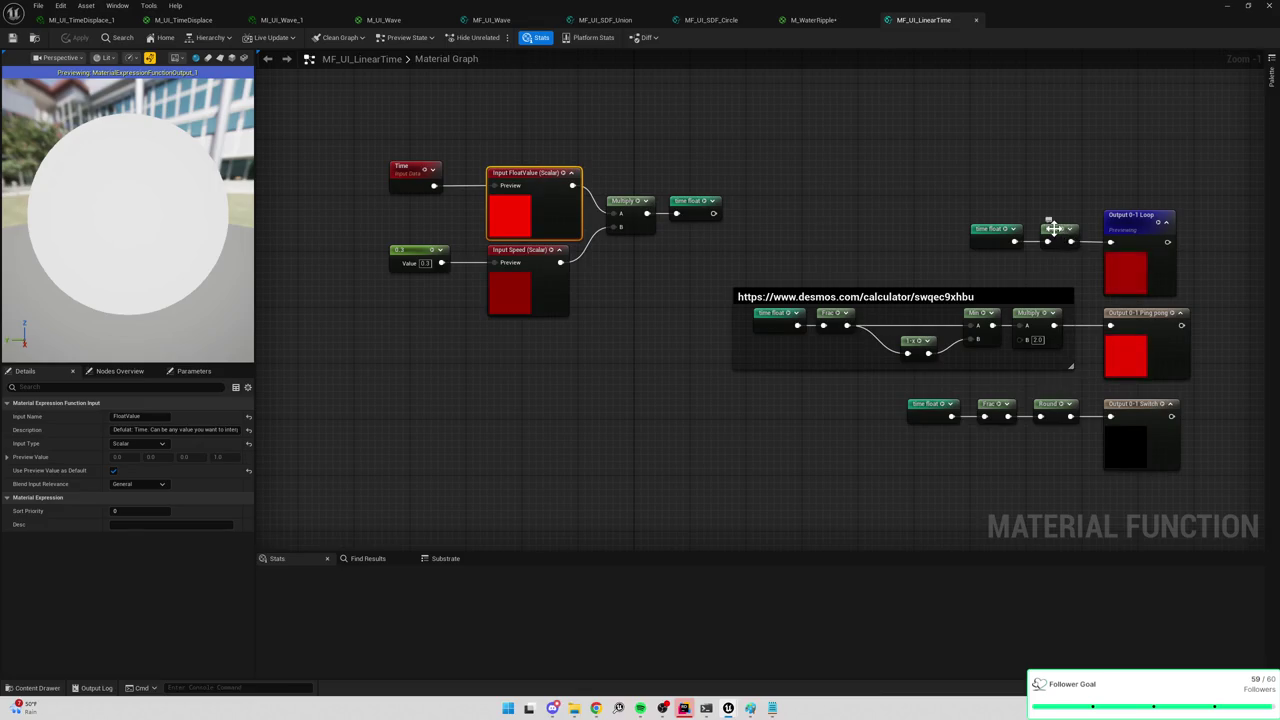
click(831, 22)
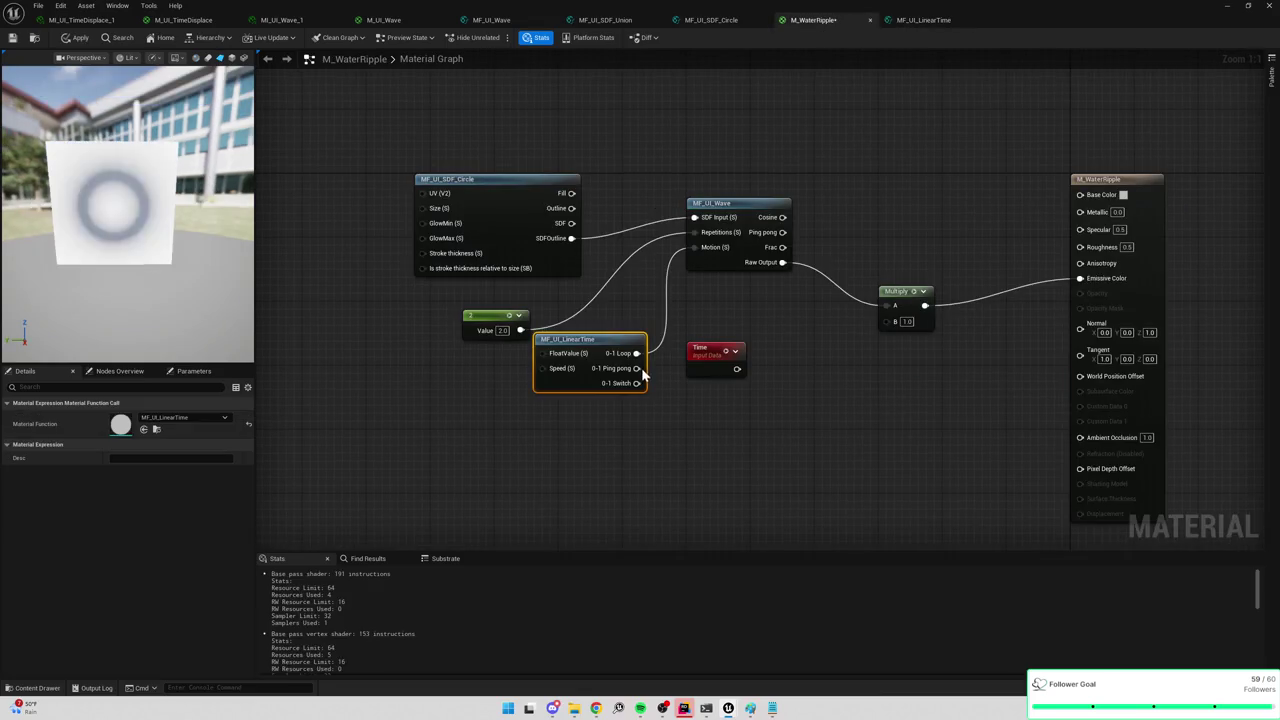
Set the repetitions constant to 4.0, break the 0-1 Loop wire to Motion, and move LinearTime lower.
click(626, 418)
click(508, 331)
text(4)
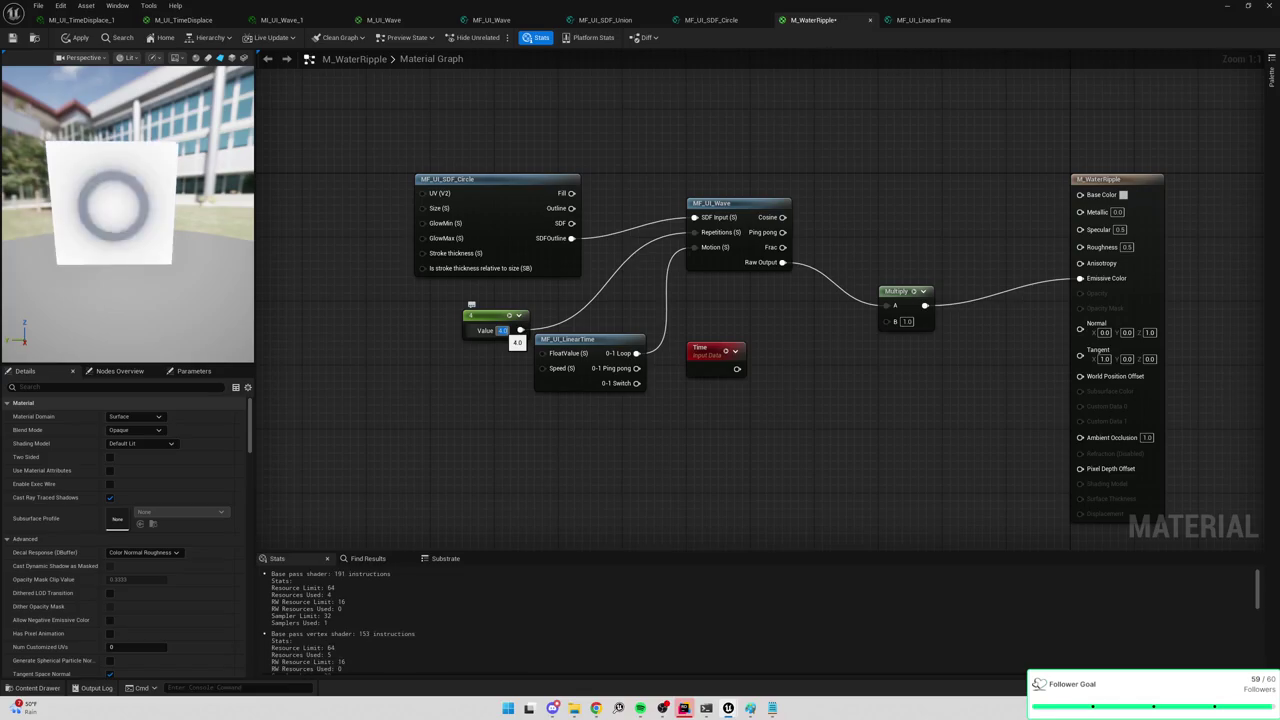
click(502, 330)
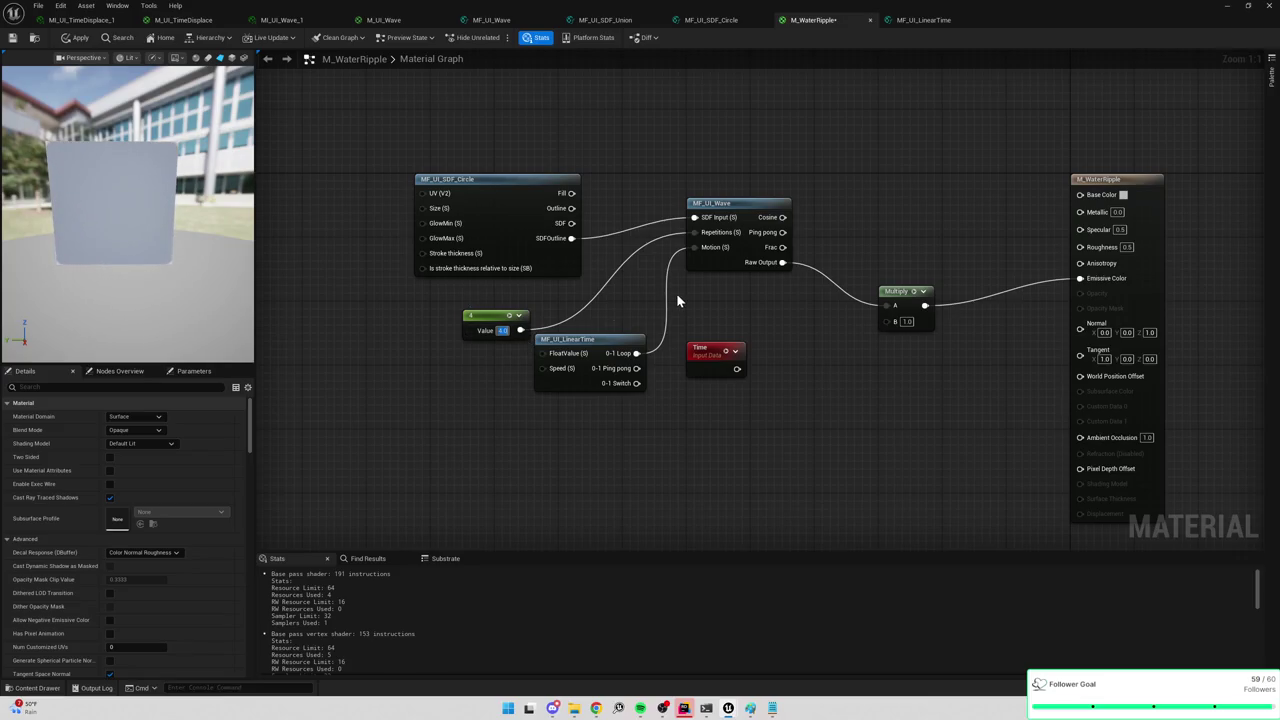
alt+click(637, 353)
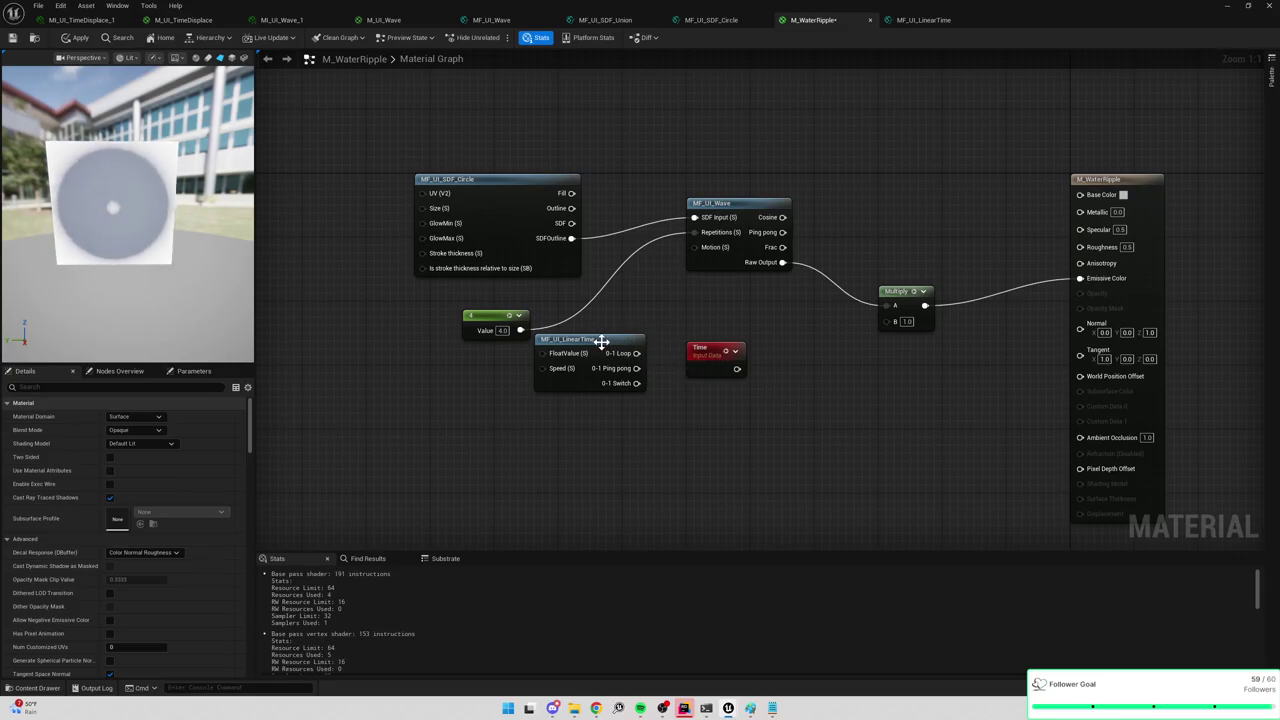
drag(601, 340, 592, 435)
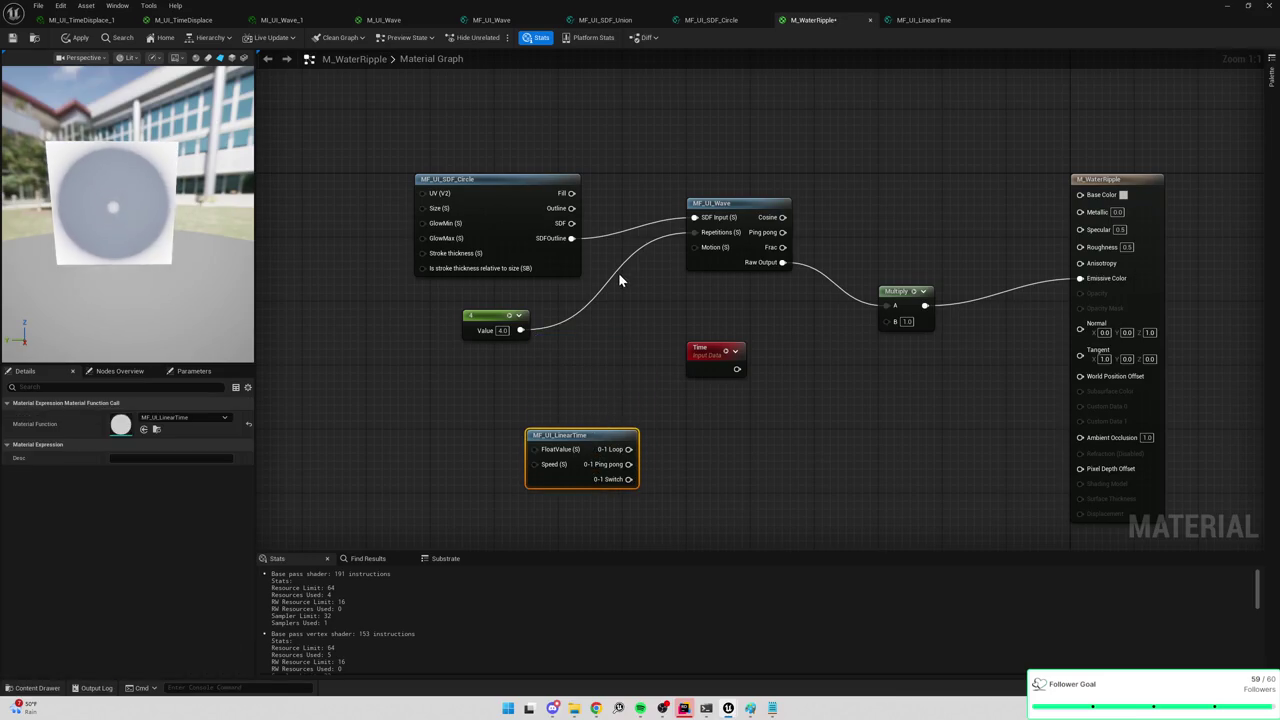
Try the circle's SDF output on the wave, then reconnect SDFOutline to the wave's SDF Input.
alt+click(570, 238)
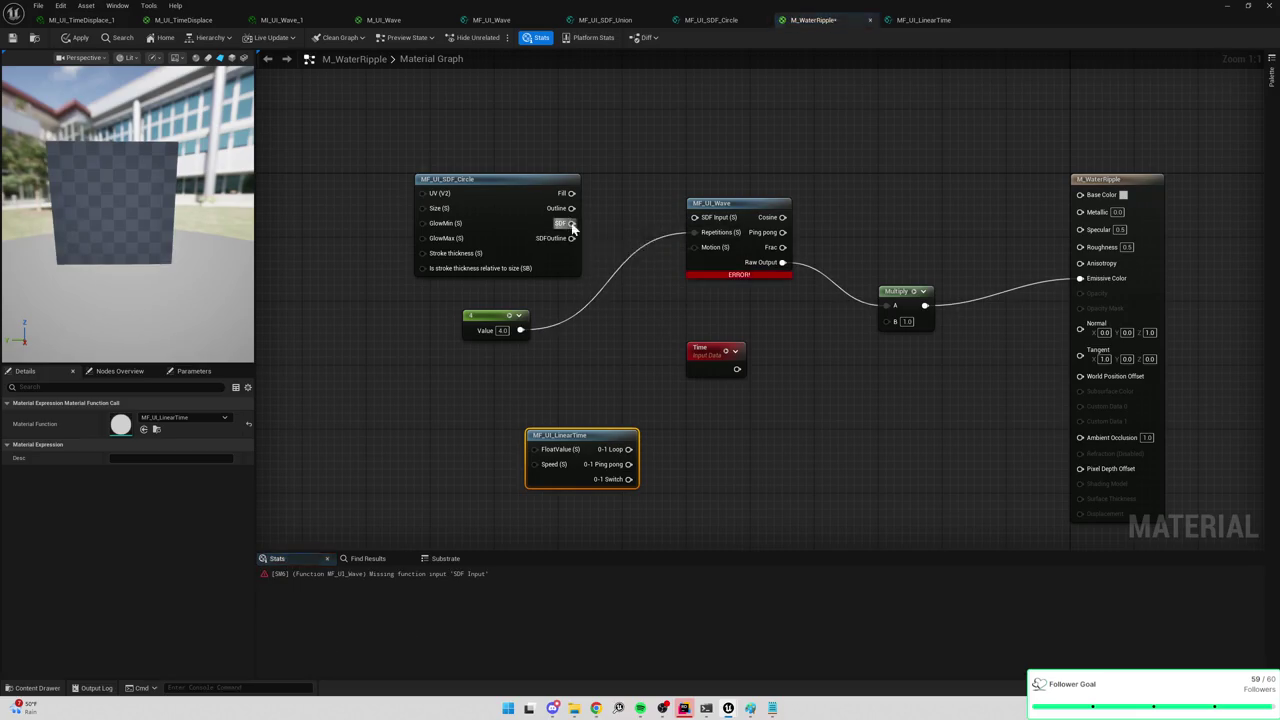
drag(571, 223, 694, 217)
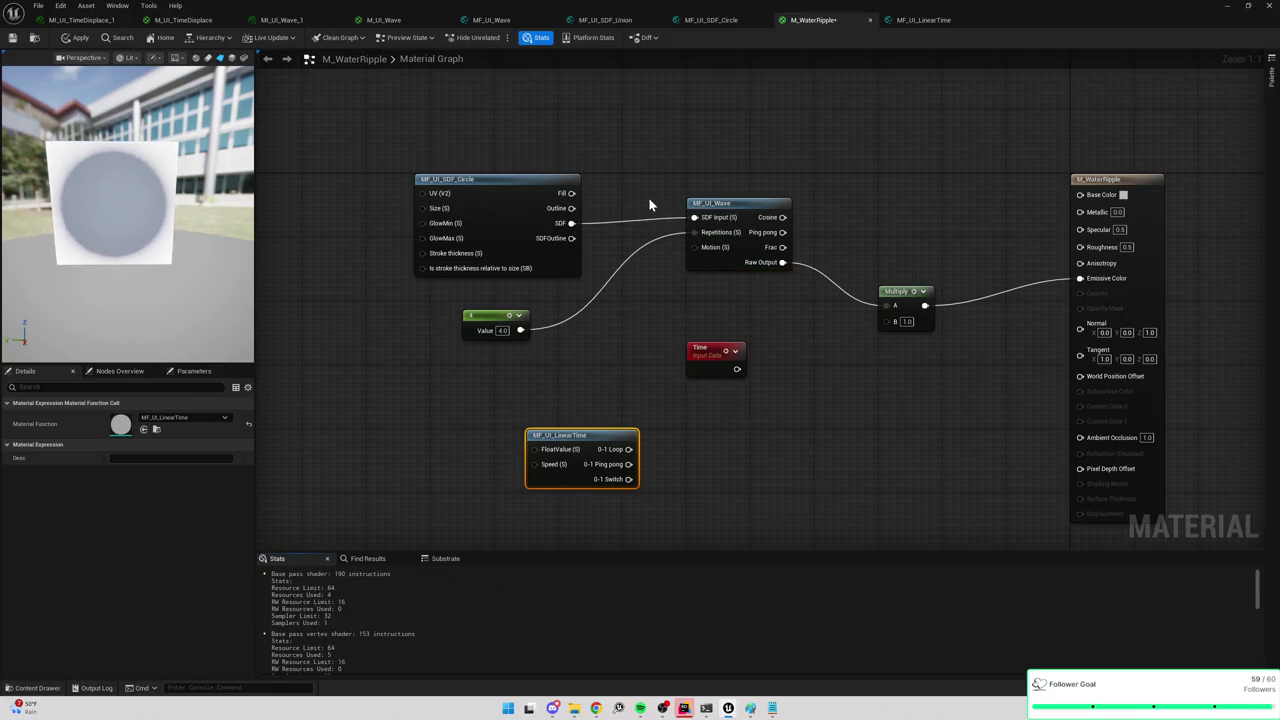
alt+click(571, 223)
mouse_move(571, 238)
mouse_down()
mouse_move(673, 238)
mouse_move(694, 217)
mouse_up()
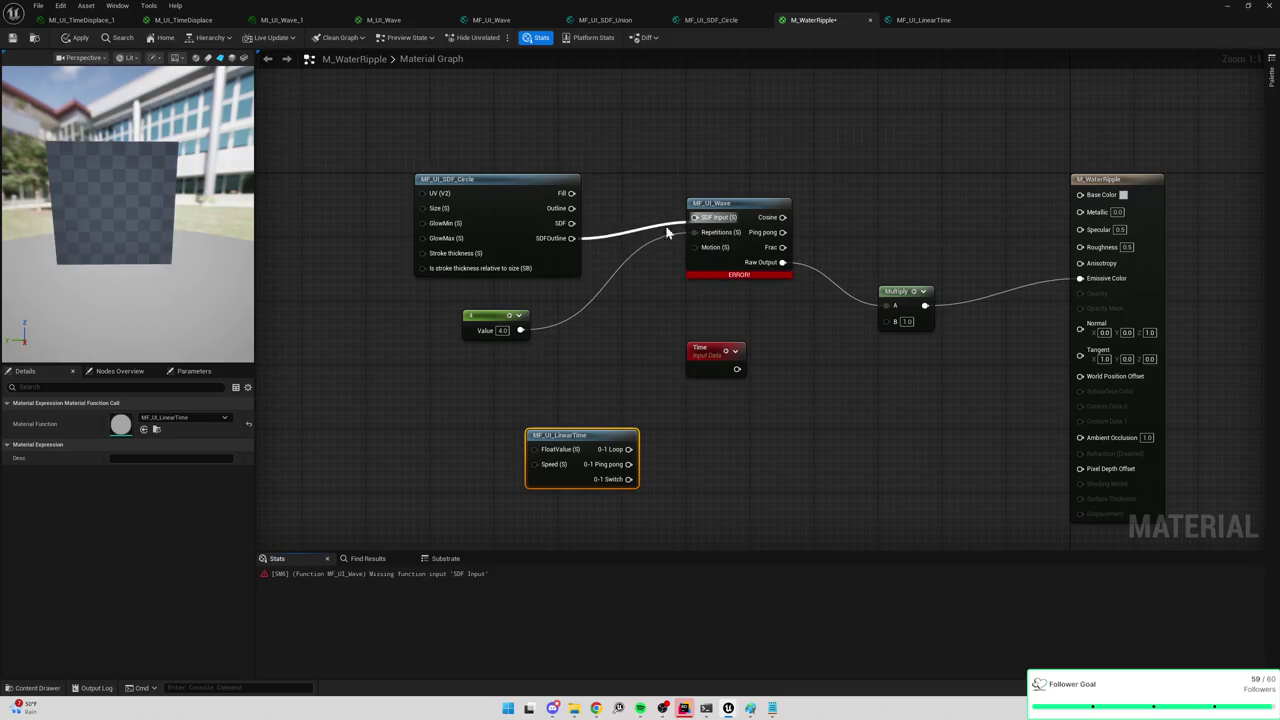
click(483, 213)
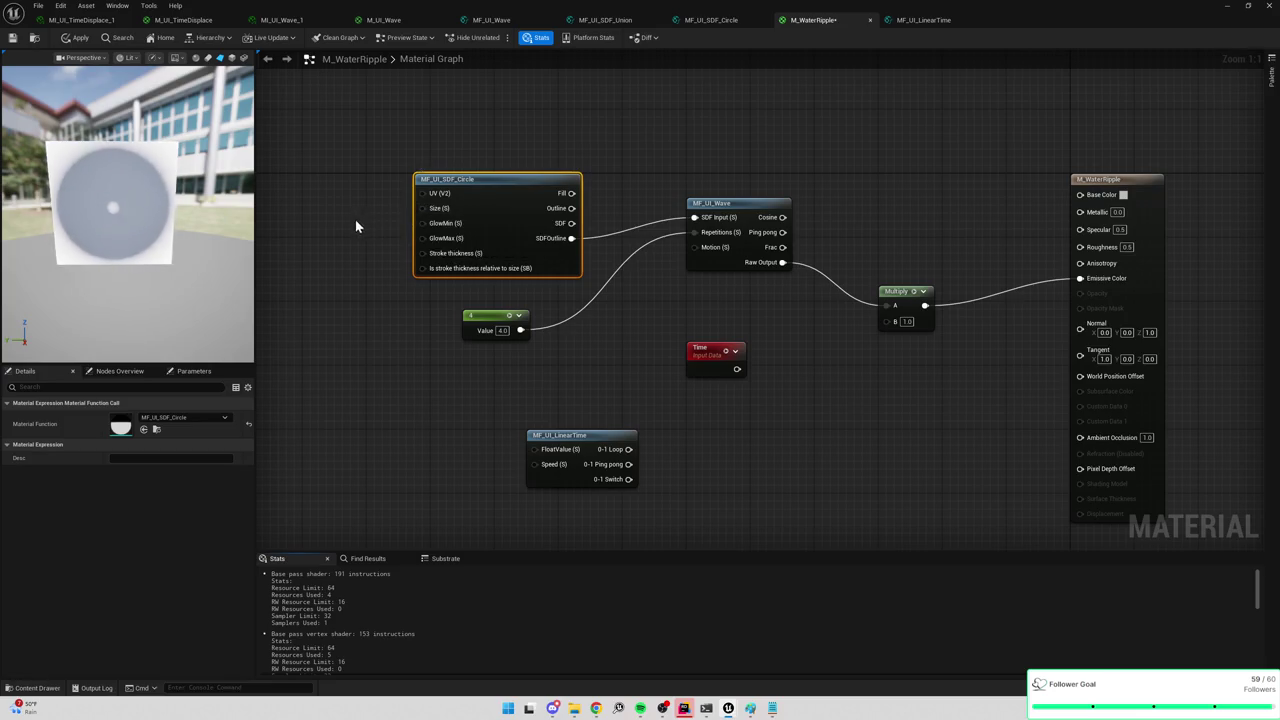
Add a Constant of 1 and wire it into the circle's Stroke thickness.
click(320, 215)
text(1)
key(Return)
click(371, 276)
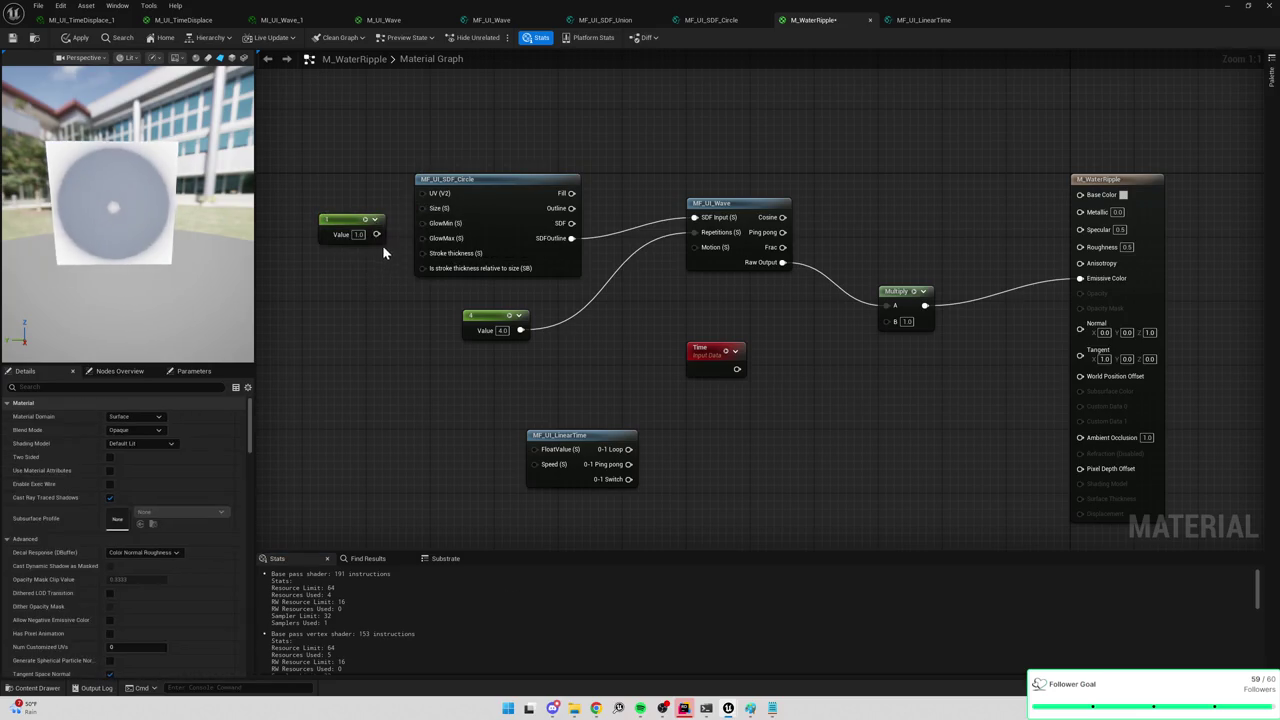
mouse_move(376, 234)
mouse_down()
mouse_move(416, 209)
mouse_move(423, 253)
mouse_up()
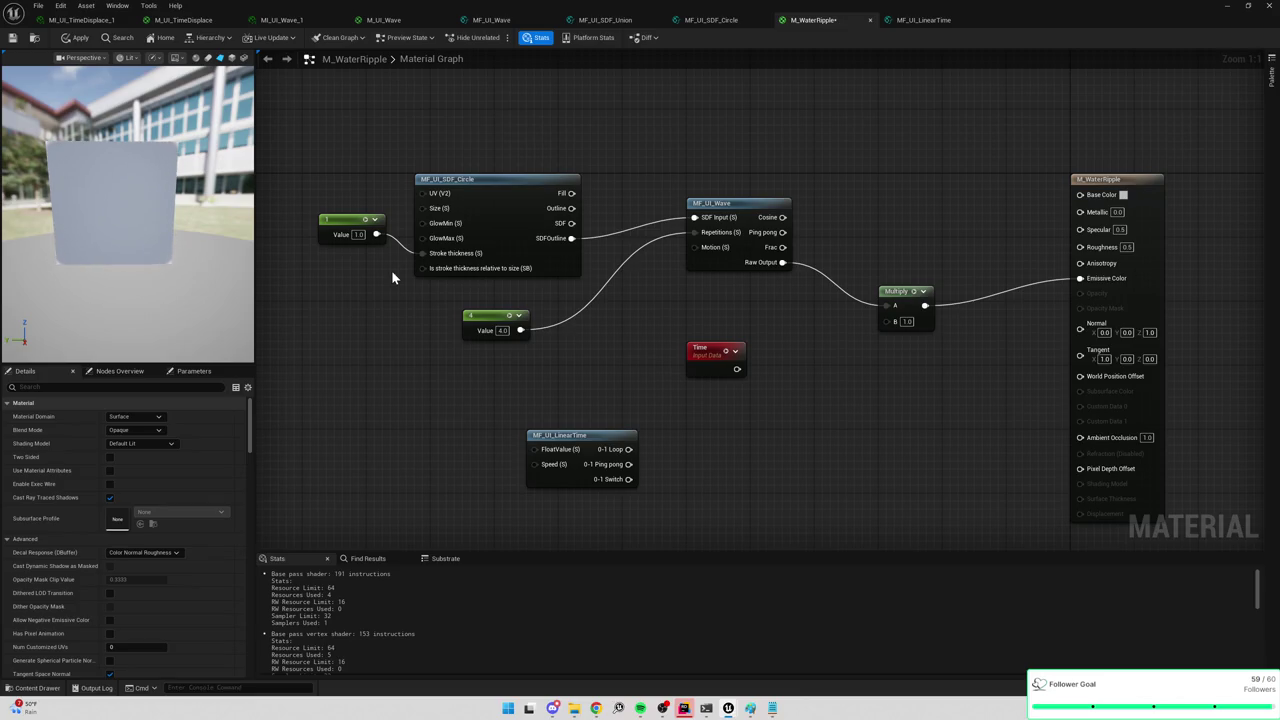
Try the Outline output, then feed the circle's SDF output into the wave's SDF Input.
alt+click(571, 238)
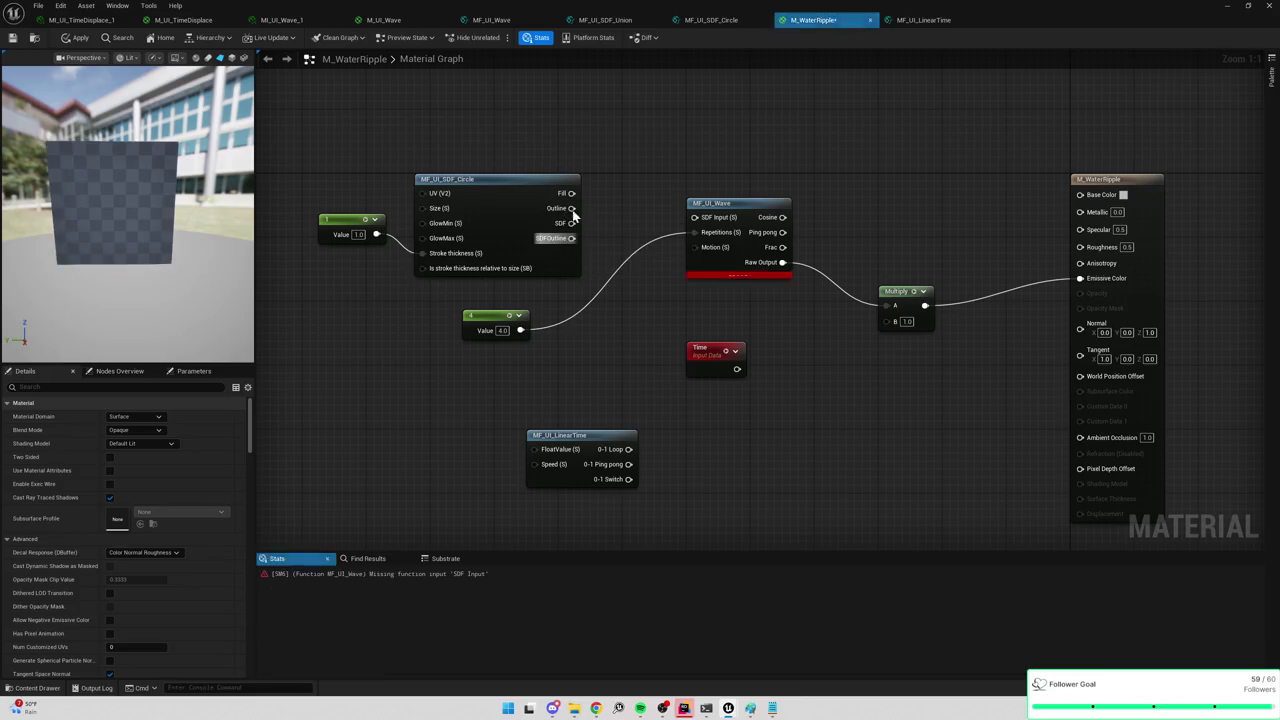
drag(571, 208, 694, 217)
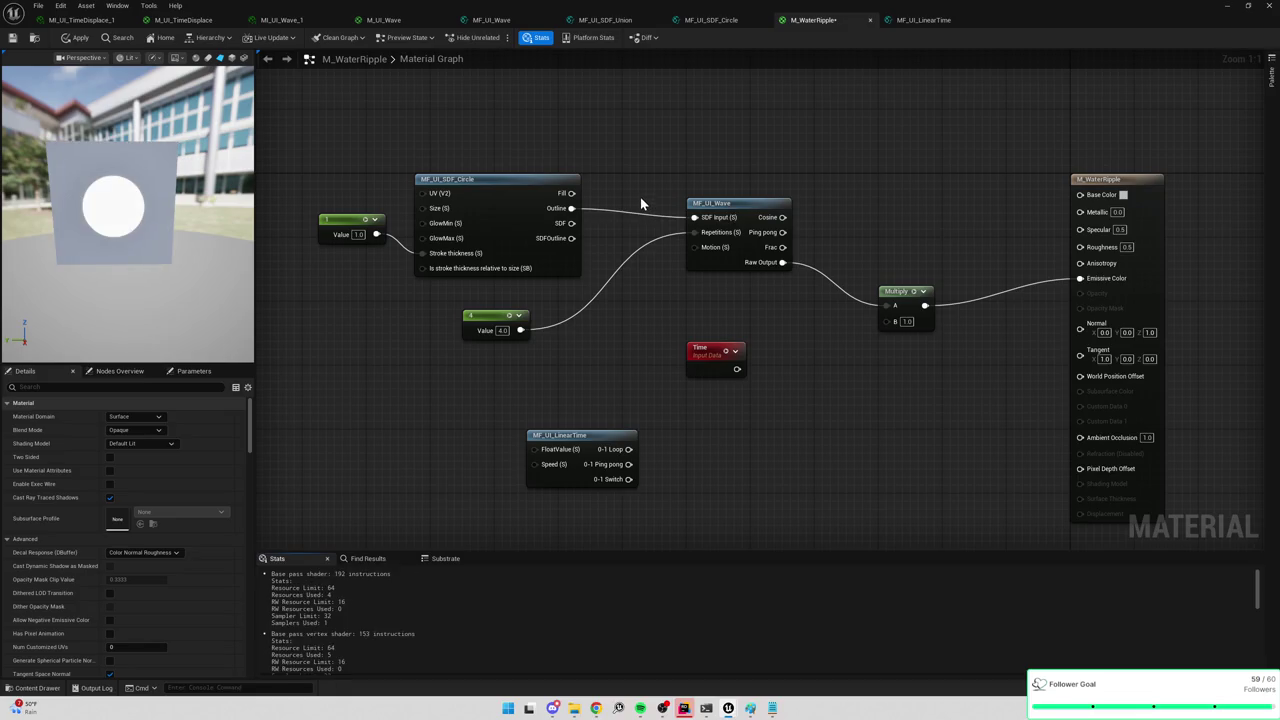
alt+click(571, 208)
drag(571, 223, 694, 217)
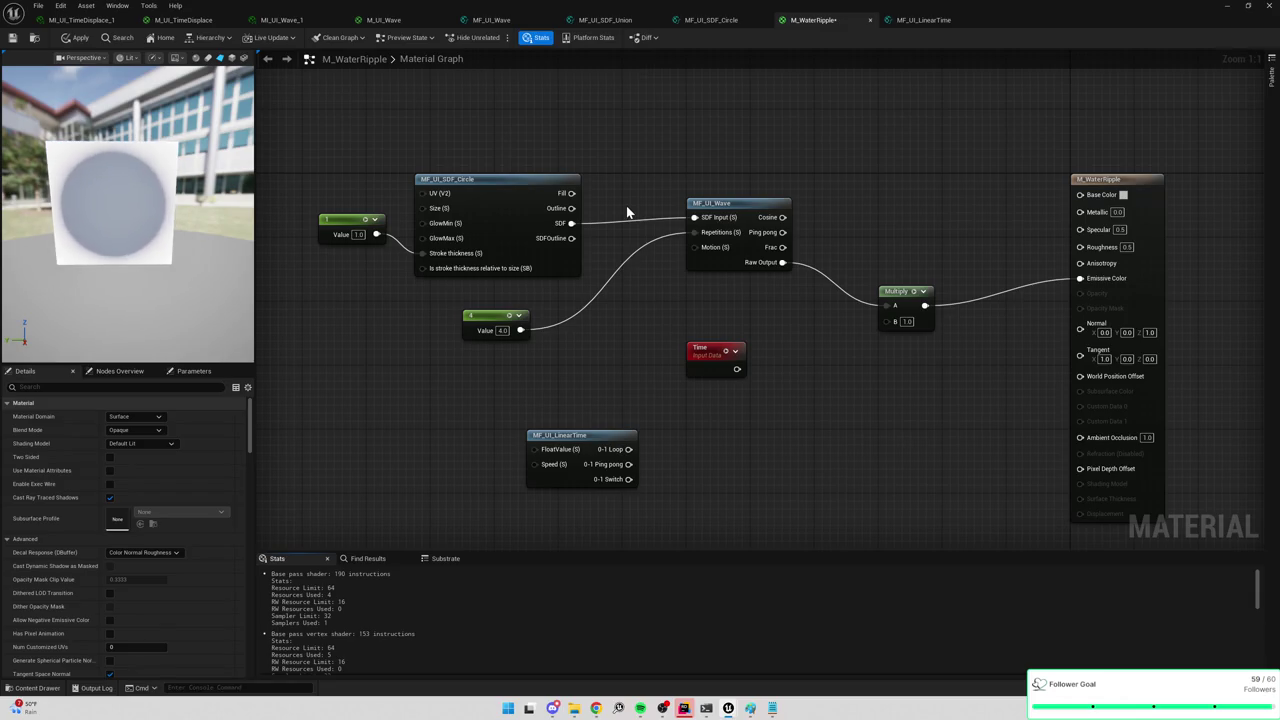
click(516, 238)
click(343, 291)
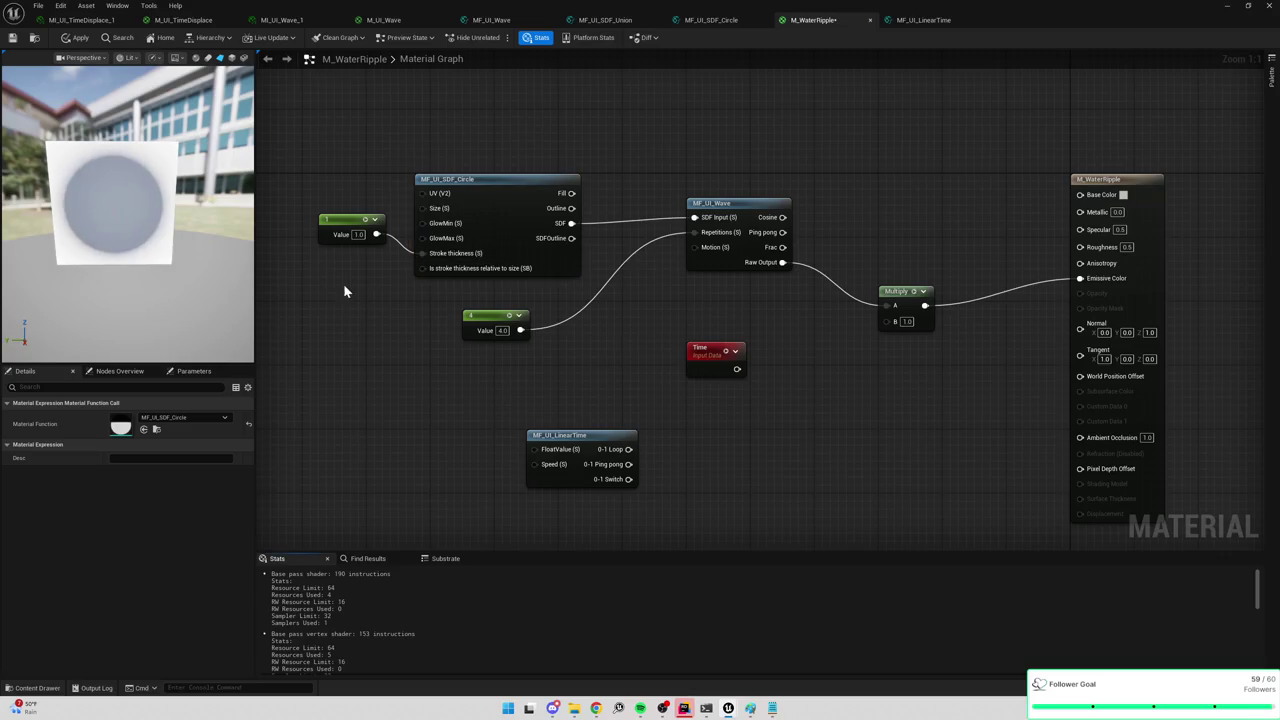
Add a second constant below the first and delete an accidental BumpOffset node.
key(1)
click(332, 285)
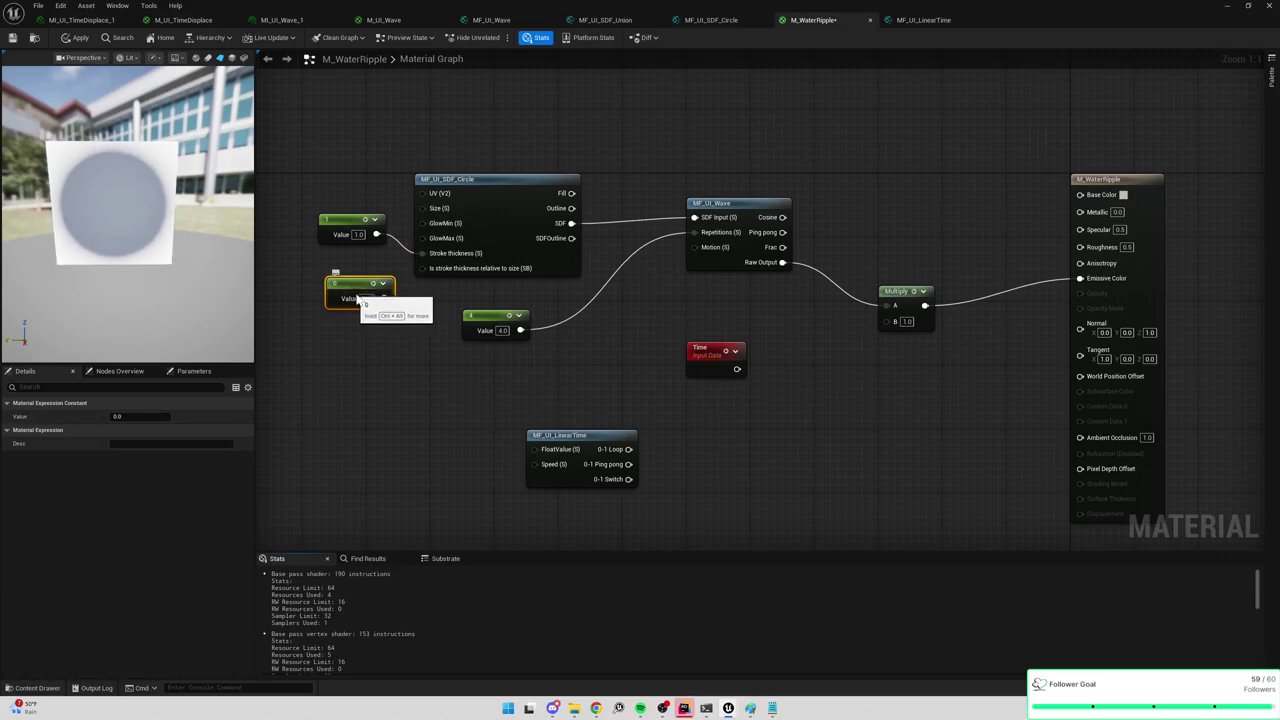
mouse_move(384, 298)
mouse_down()
mouse_move(441, 270)
mouse_move(400, 294)
mouse_up()
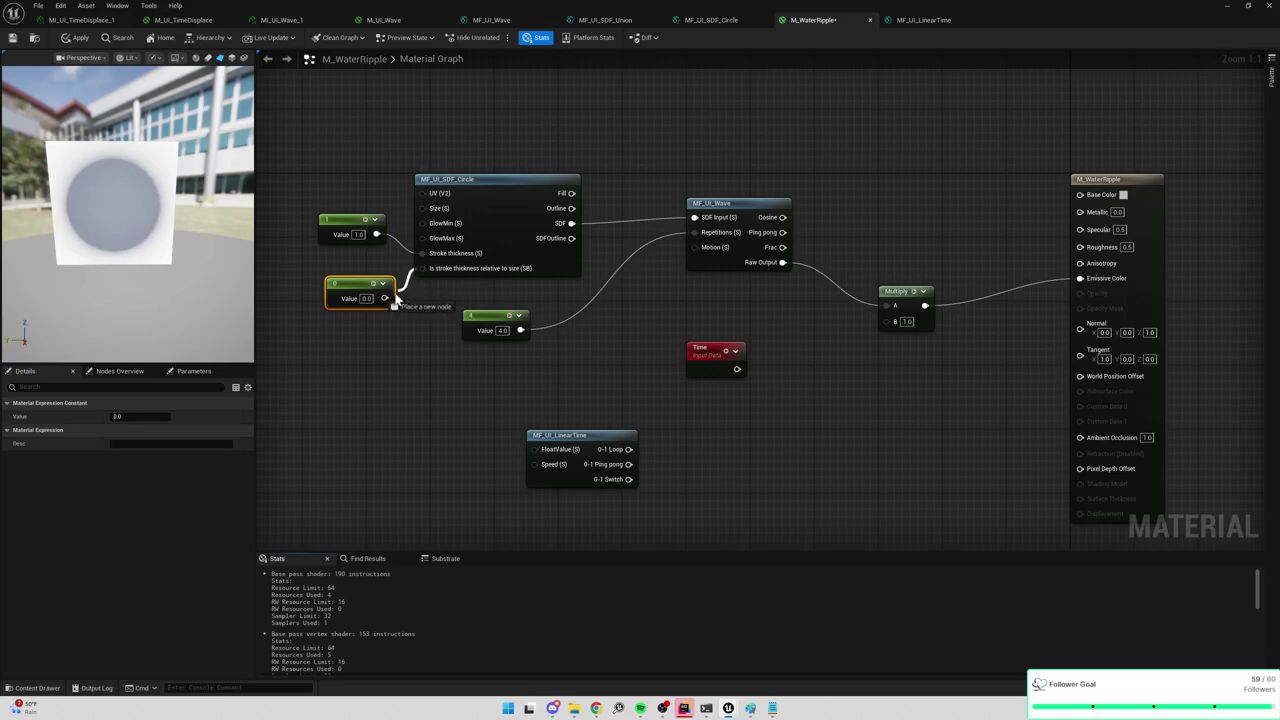
click(361, 337)
click(361, 337)
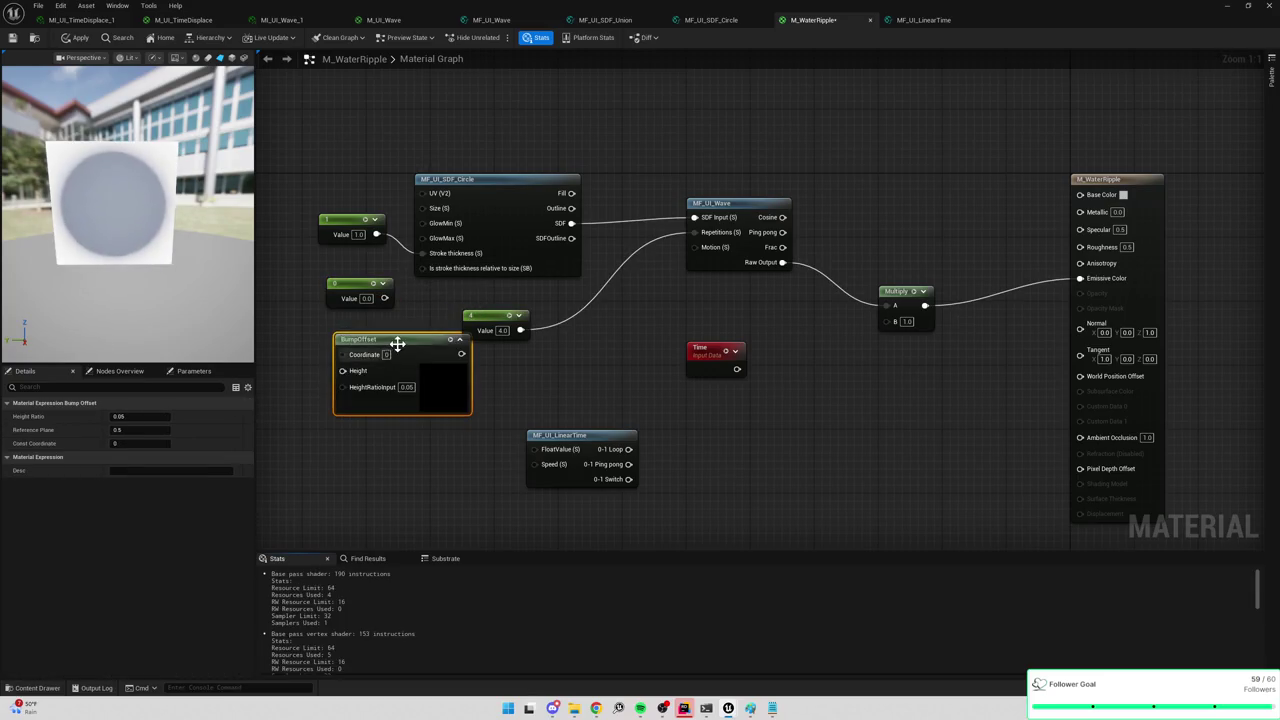
key(Delete)
Wire a Static Bool (False) into 'Is stroke thickness relative' and delete the unused 0 constant.
right_click(344, 330)
text(static bool)
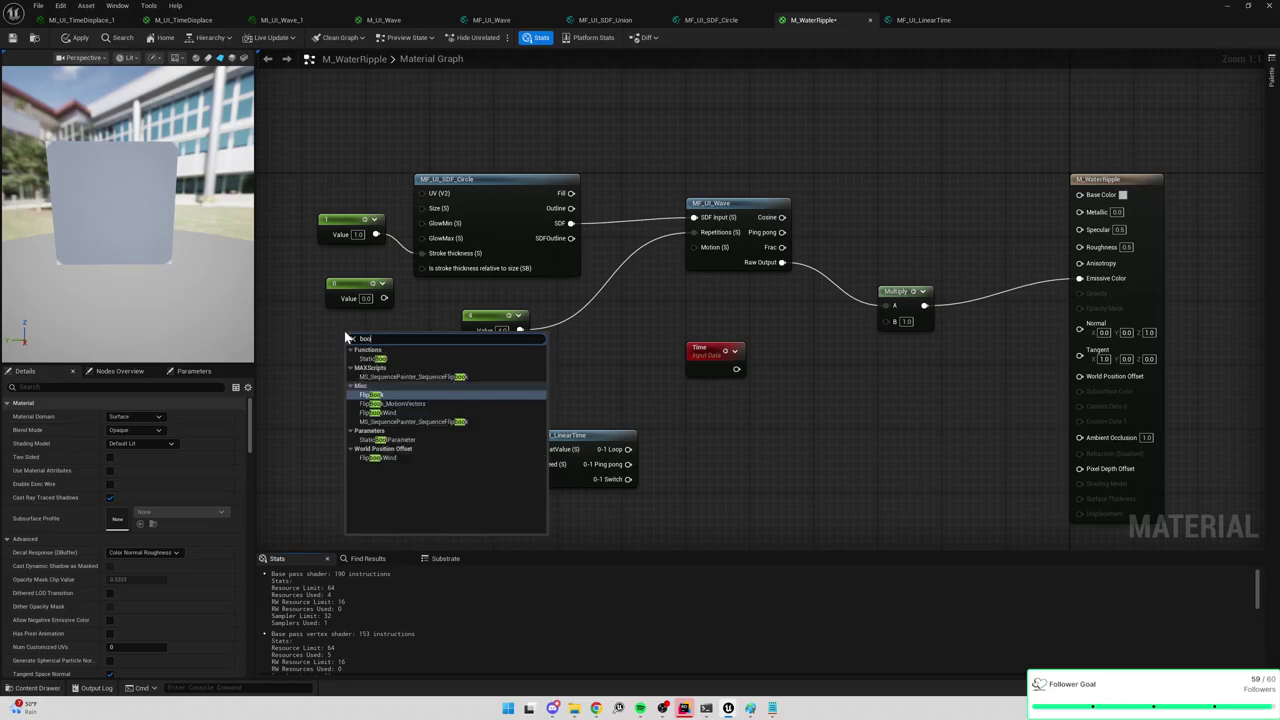
key(Return)
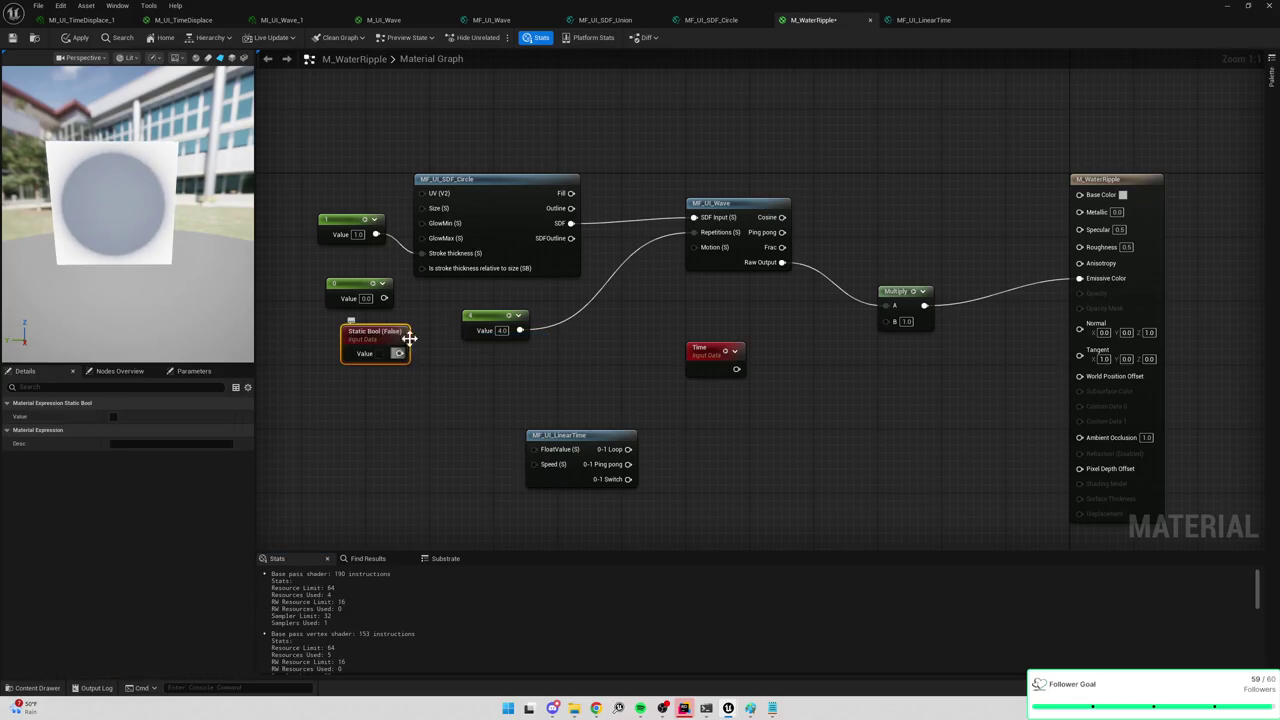
drag(399, 353, 423, 268)
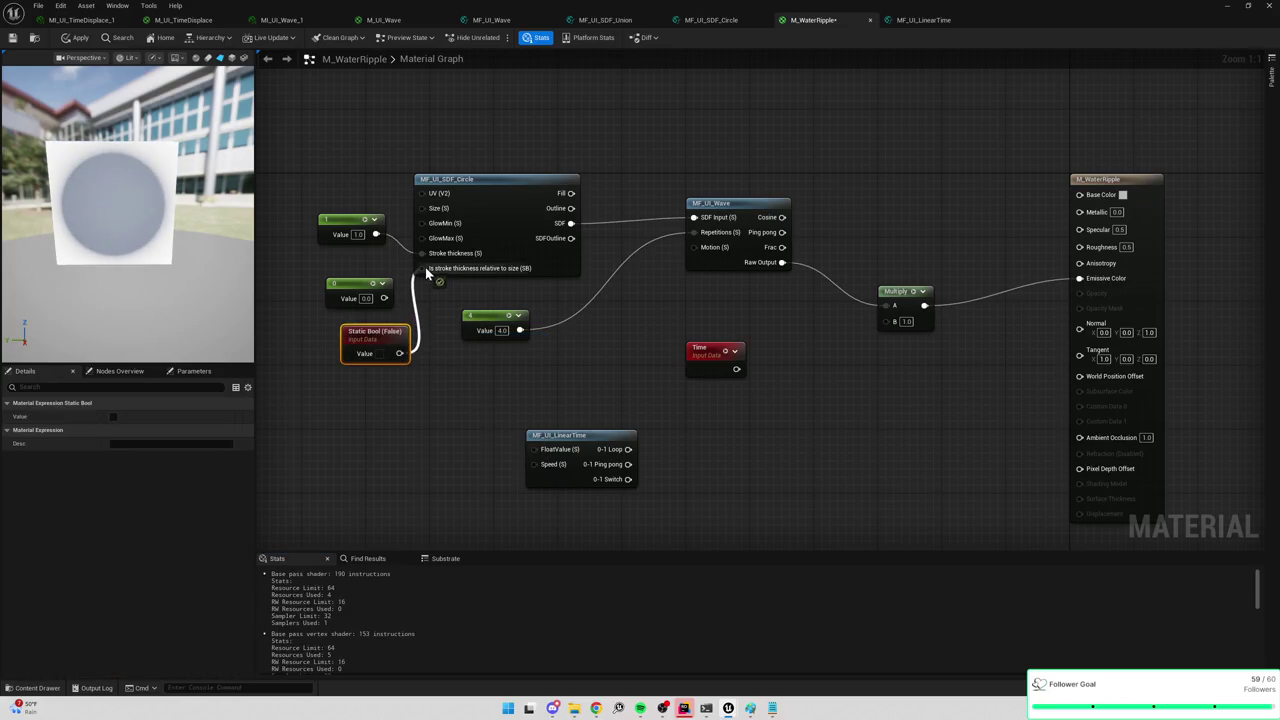
click(356, 288)
key(Delete)
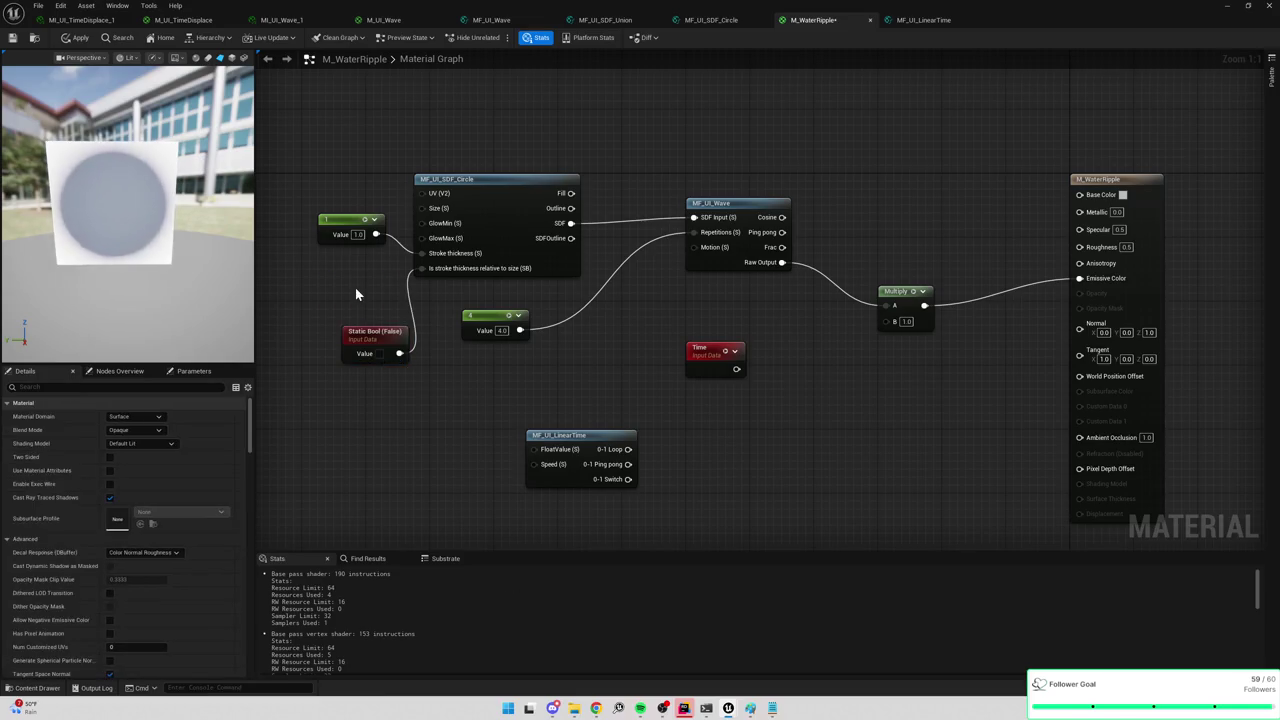
drag(376, 334, 360, 295)
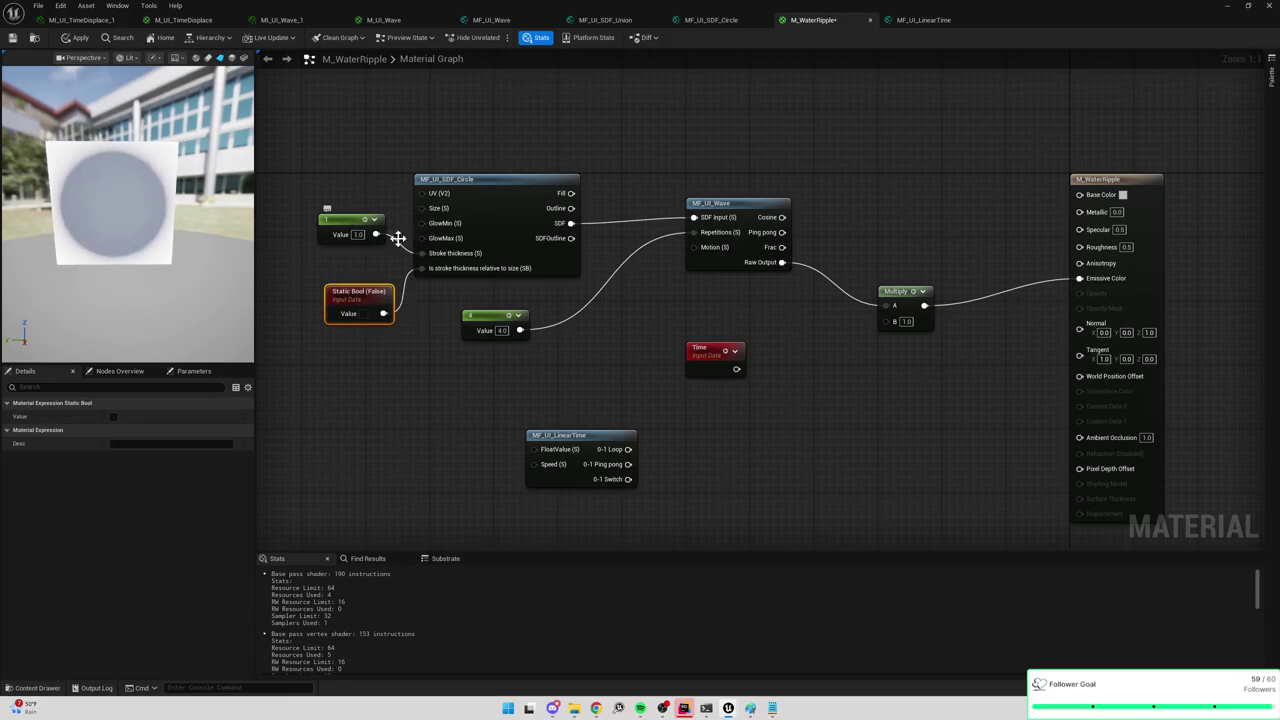
Wire the 1 constant into Stroke thickness and SDFOutline into the wave's SDF Input.
drag(398, 238, 430, 253)
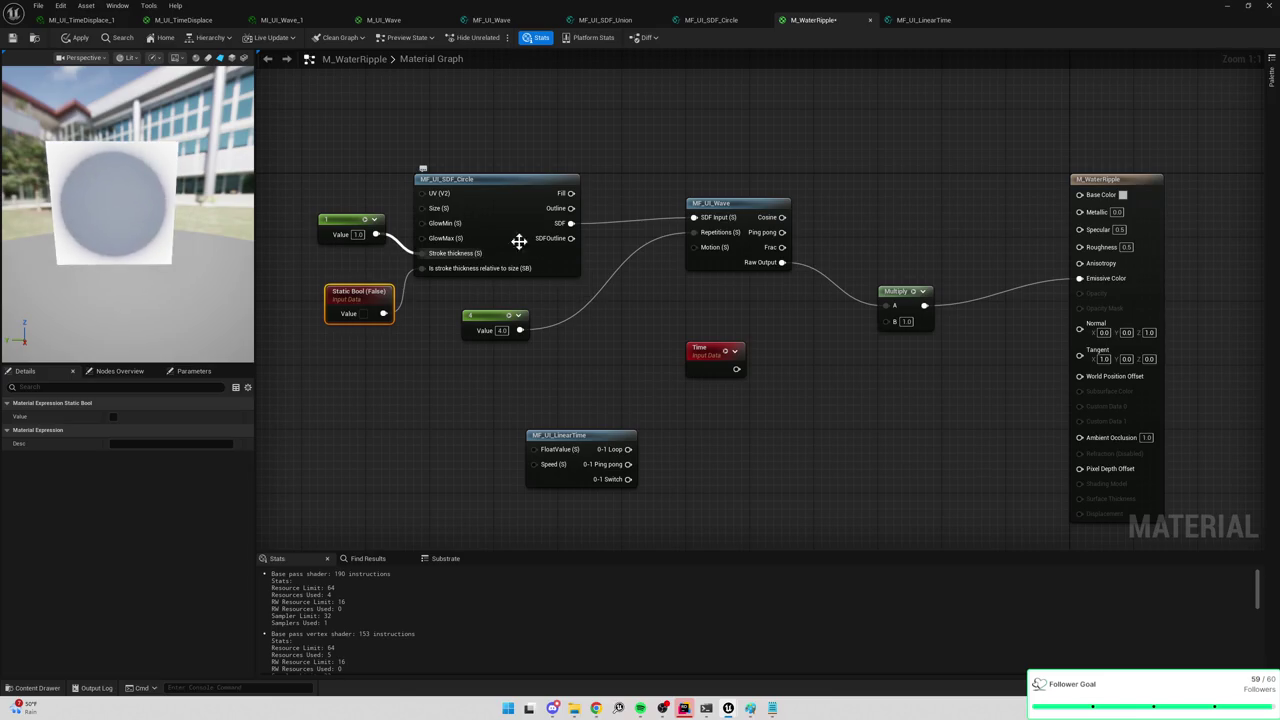
alt+click(571, 223)
drag(571, 238, 694, 217)
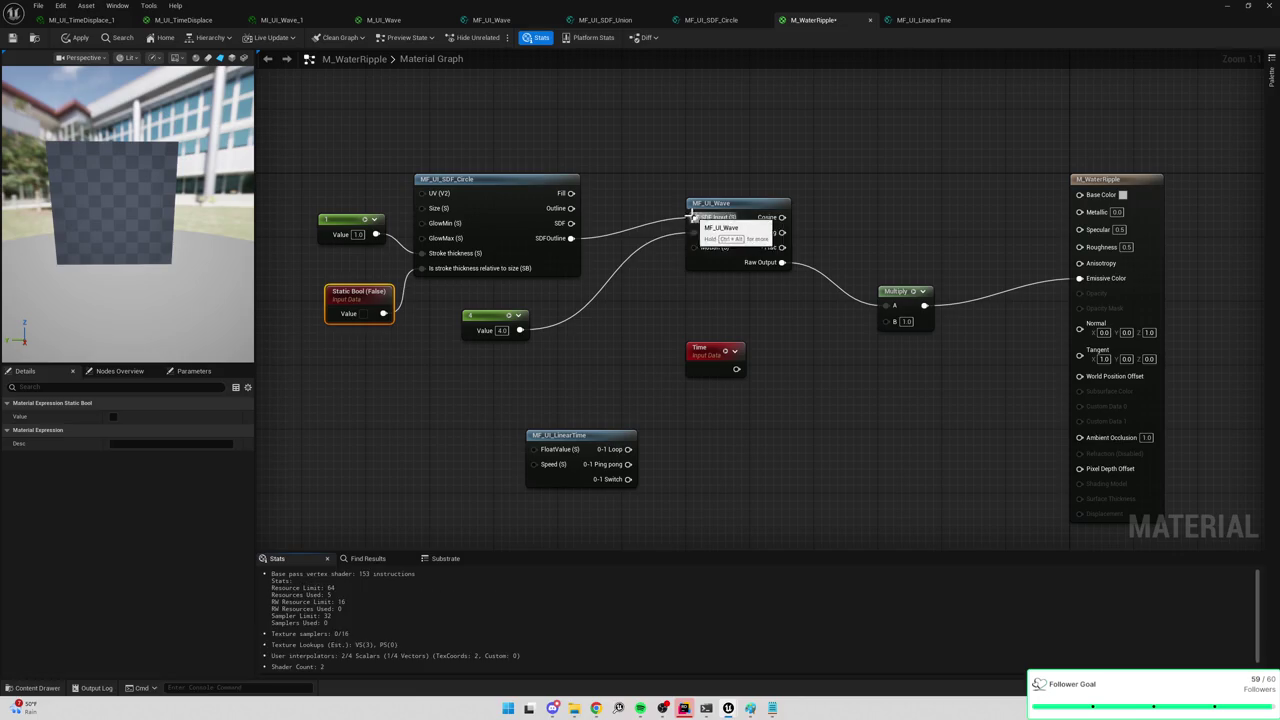
Try 15 in the constant, then set it back to 1.
click(652, 165)
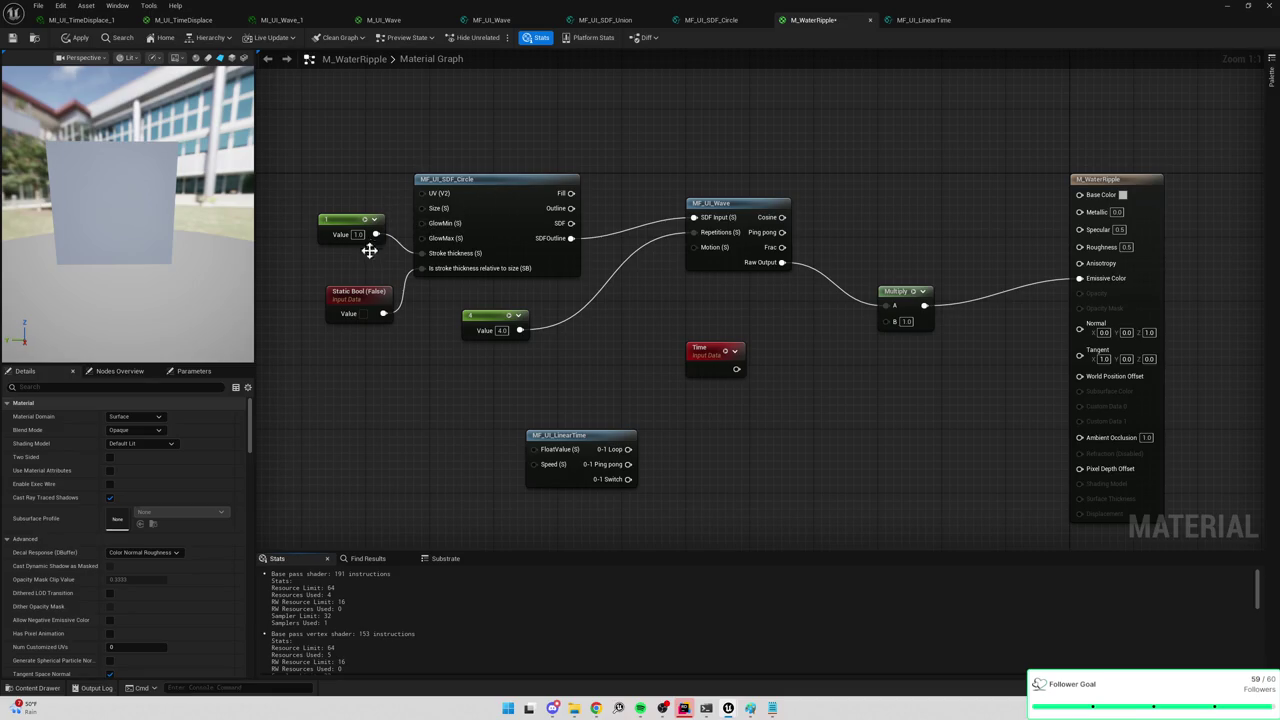
text(15)
key(Return)
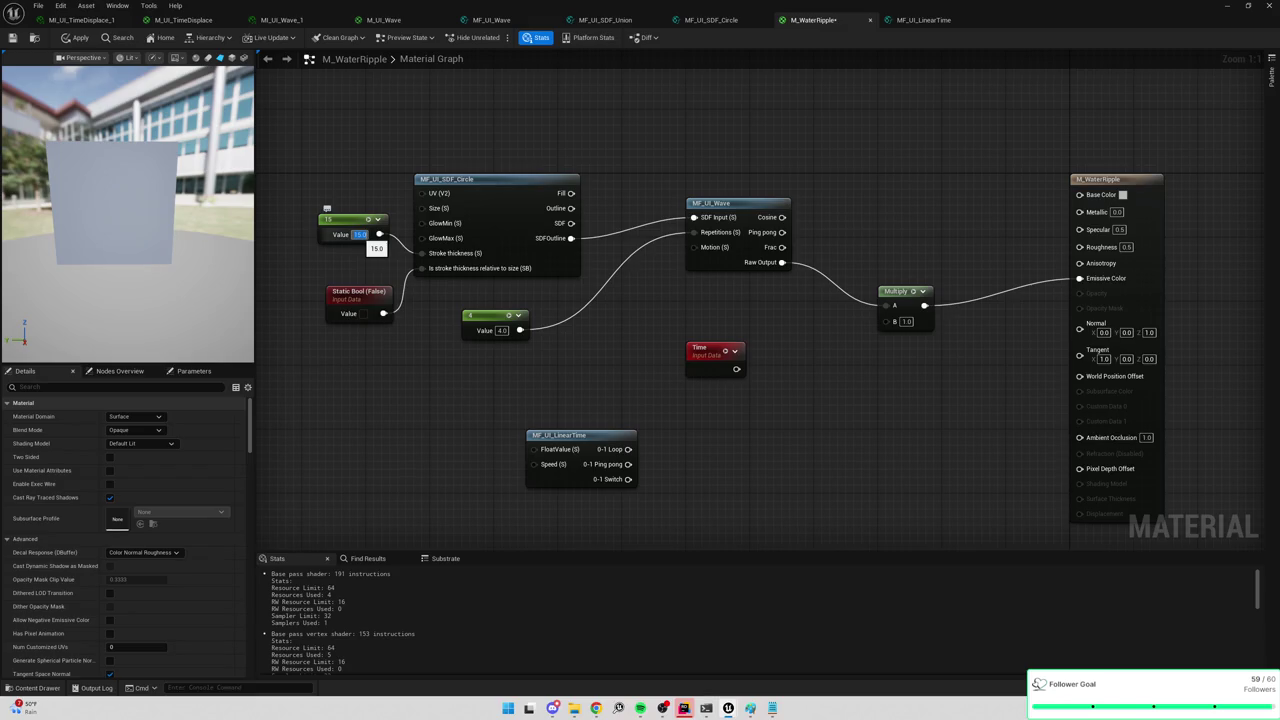
text(1)
key(Return)
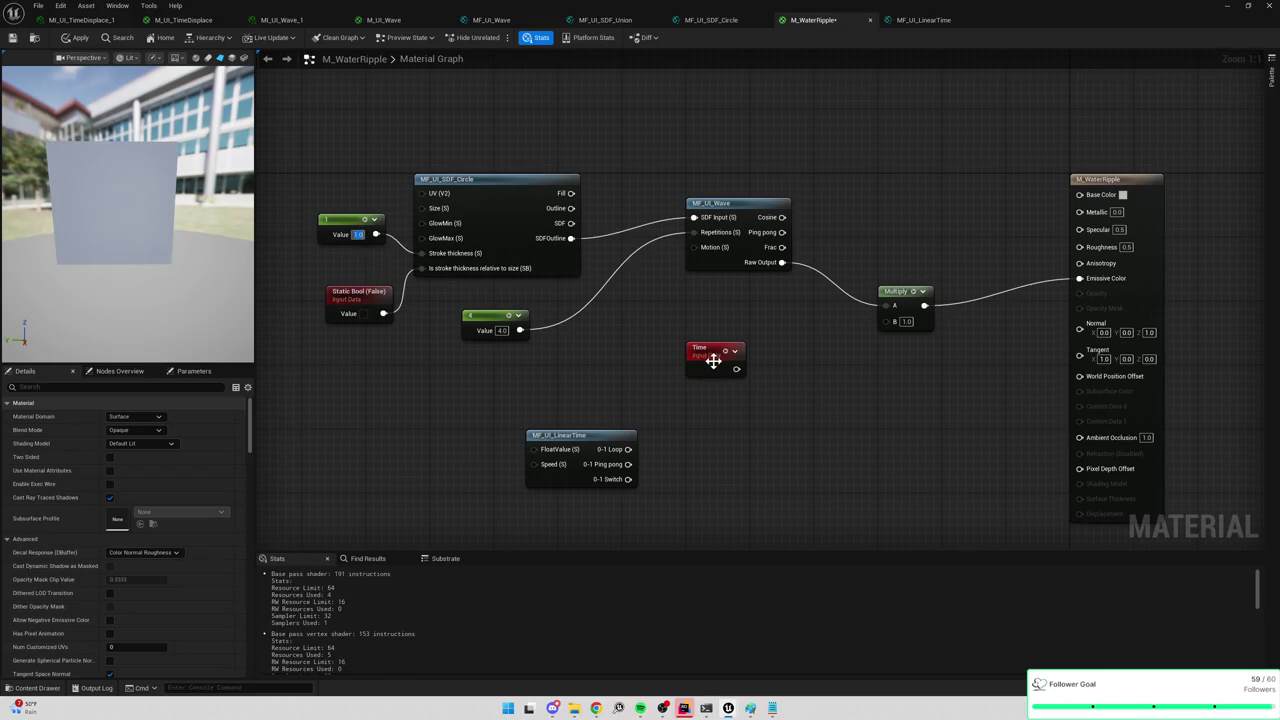
Drive Motion from the 0-1 Loop, unplug Stroke thickness, and feed the wave's Frac into Multiply.
mouse_move(628, 449)
mouse_down()
mouse_move(663, 409)
mouse_move(697, 248)
mouse_up()
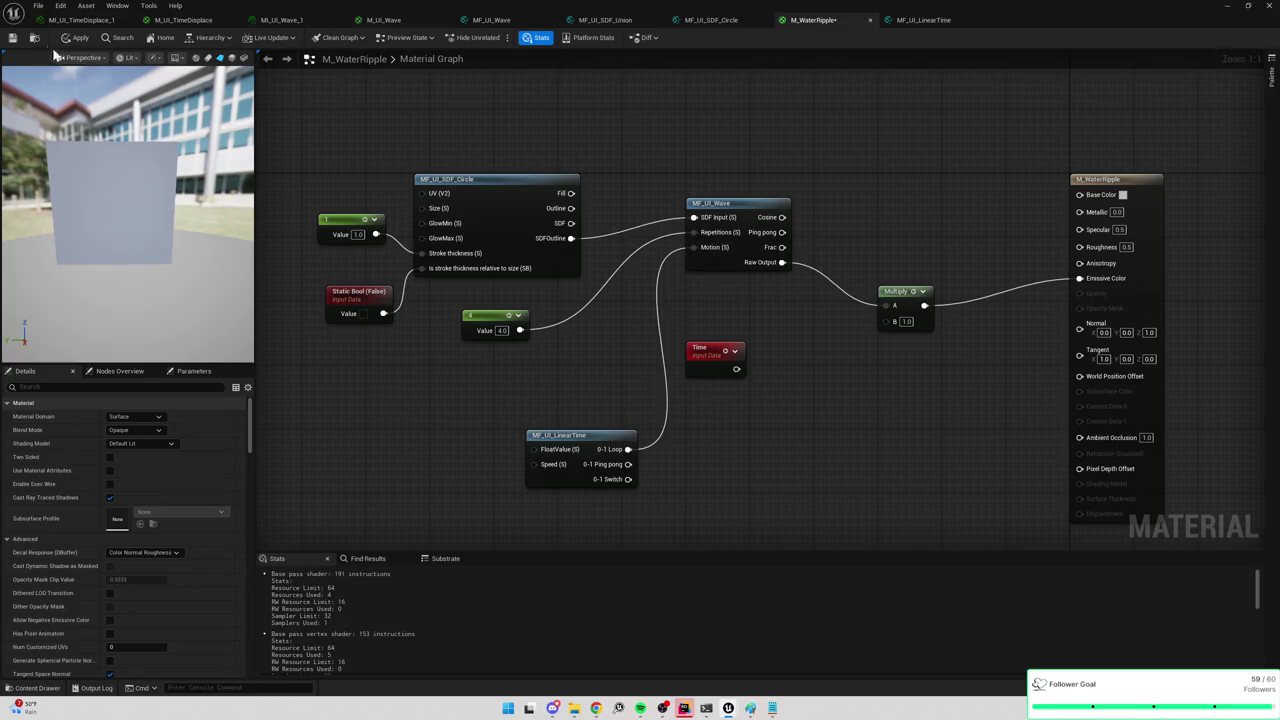
drag(110, 115, 114, 128)
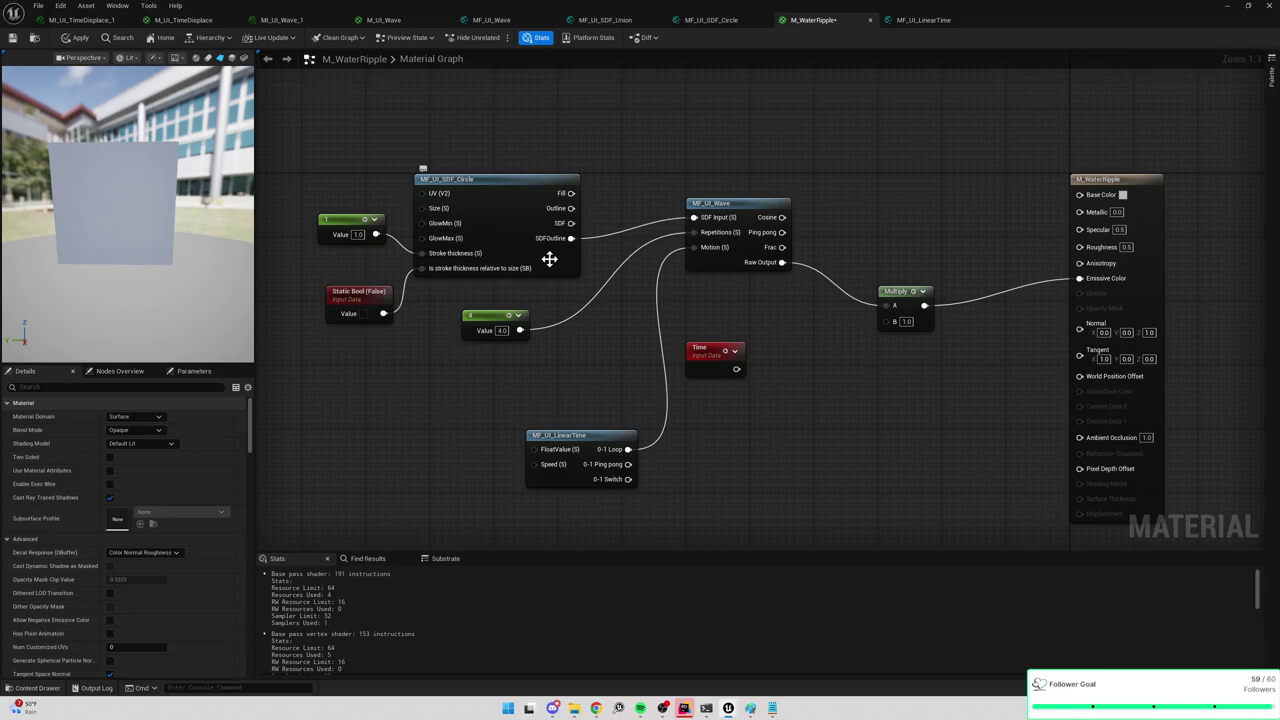
alt+click(376, 234)
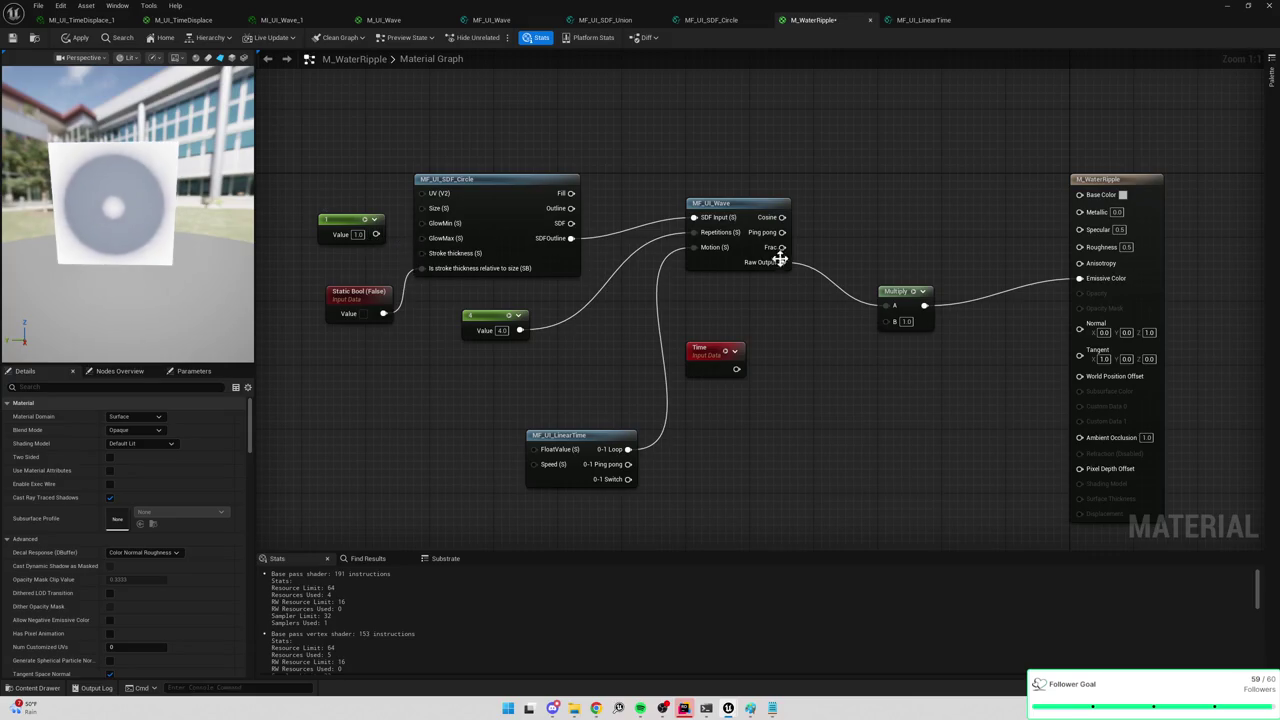
drag(782, 247, 886, 305)
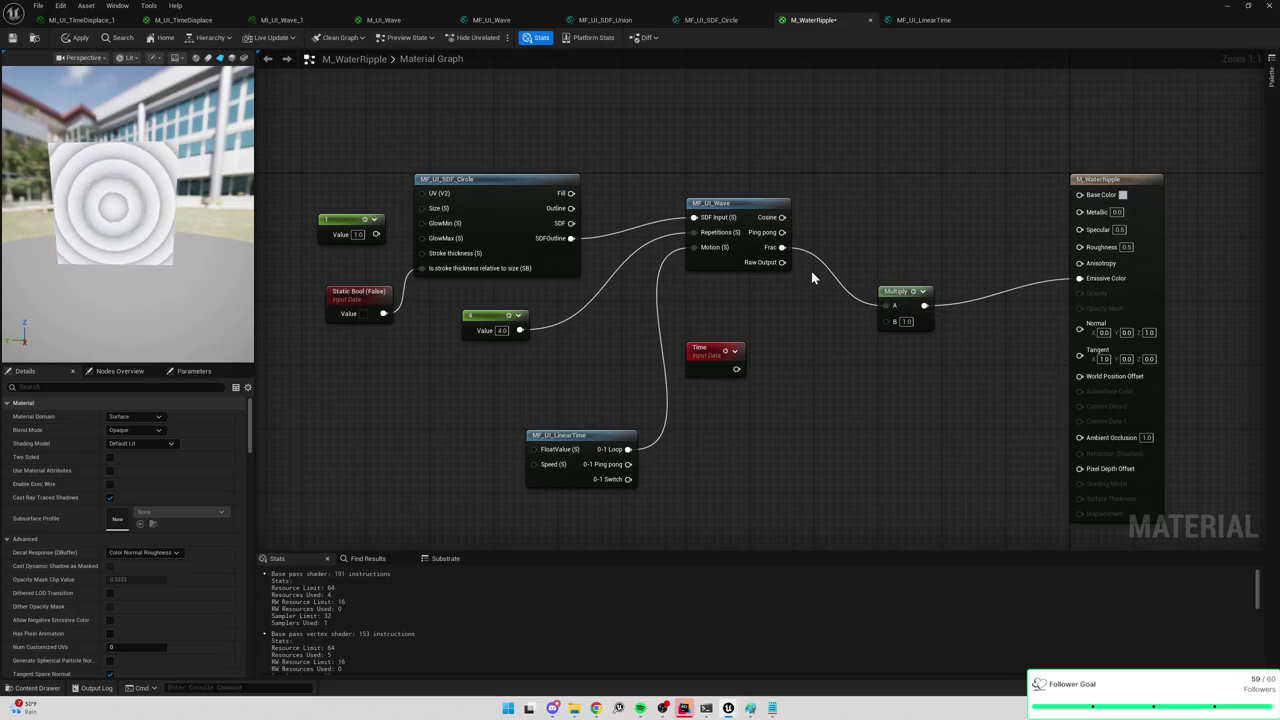
Switch Multiply's input to the wave's Cosine and back to Frac, and reposition LinearTime.
mouse_move(783, 232)
mouse_down()
mouse_move(895, 305)
mouse_move(782, 217)
mouse_up()
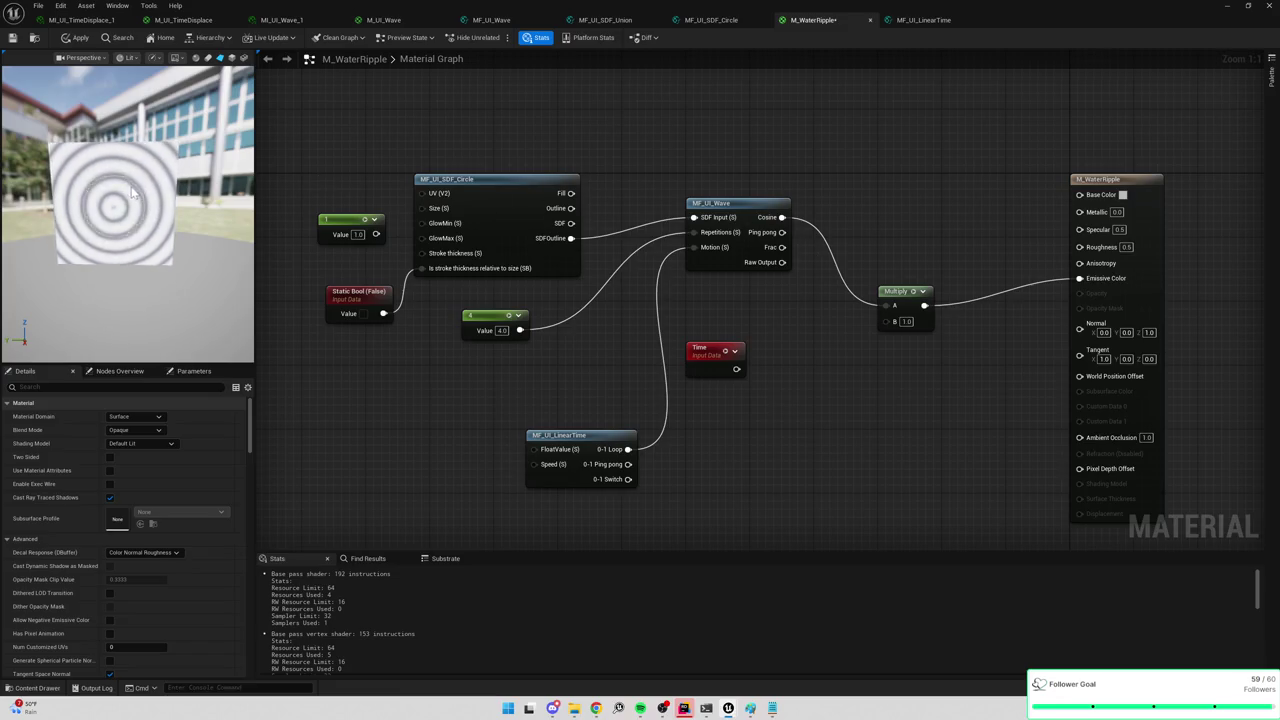
drag(782, 247, 895, 305)
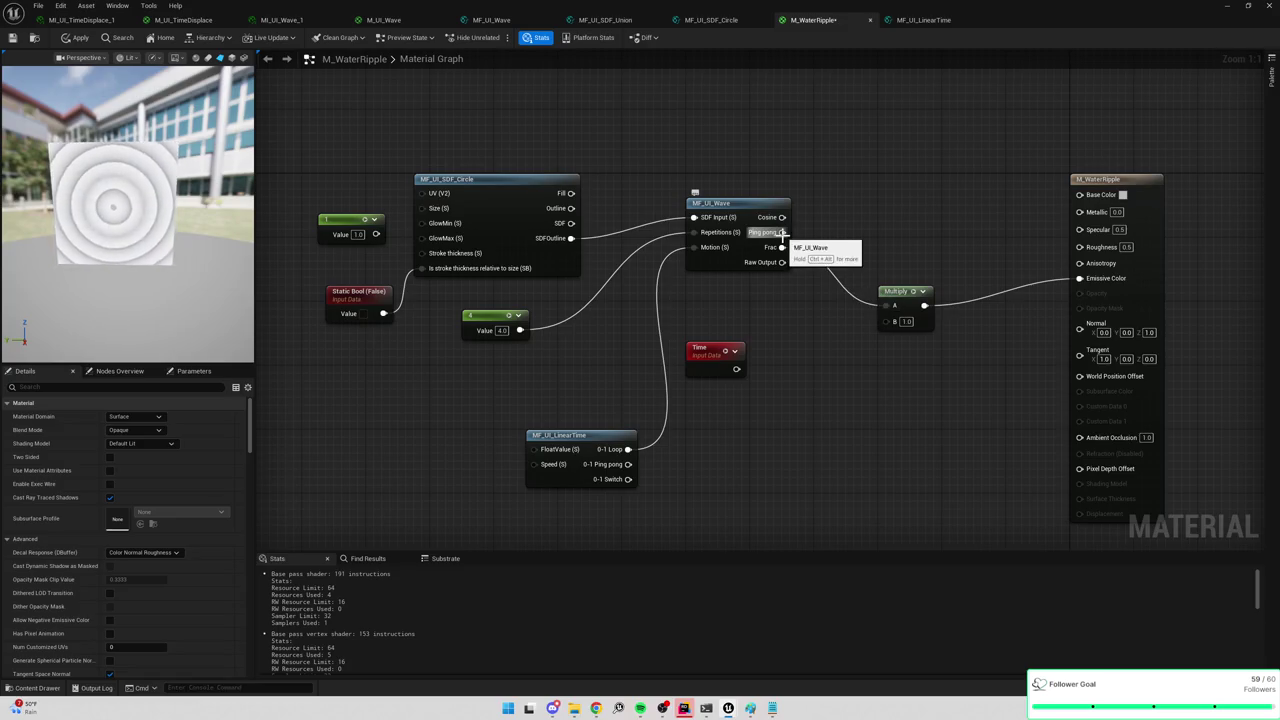
mouse_move(627, 455)
mouse_down()
mouse_move(601, 413)
mouse_move(700, 251)
mouse_move(646, 400)
mouse_move(609, 434)
mouse_move(699, 246)
mouse_up()
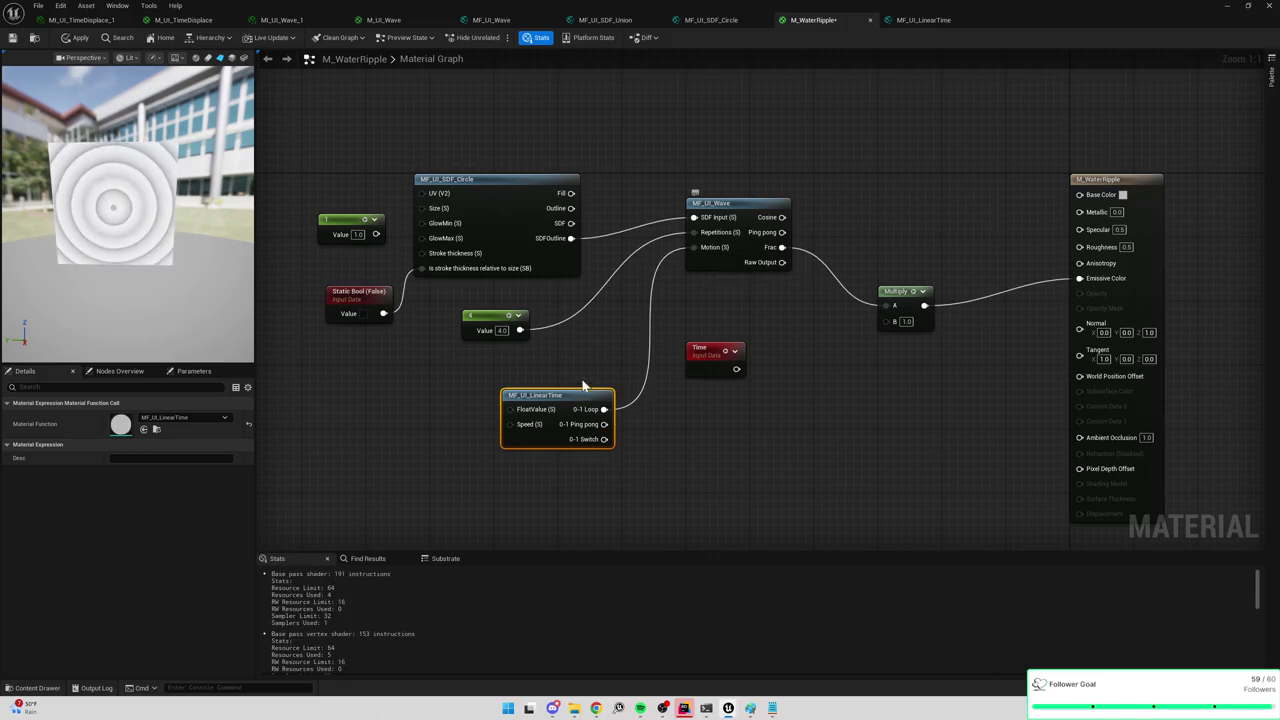
mouse_move(531, 413)
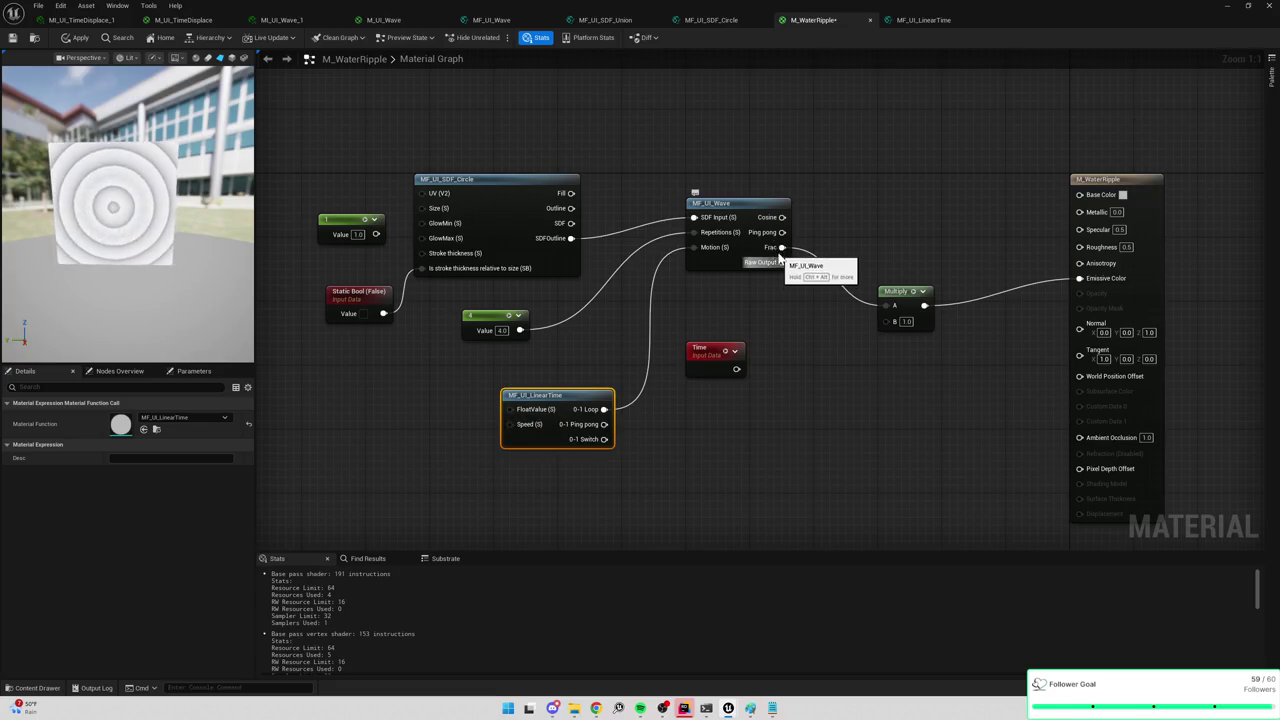
Try Raw Output and Cosine on Multiply, then wire the circle's SDFOutline into Multiply directly.
drag(781, 262, 893, 307)
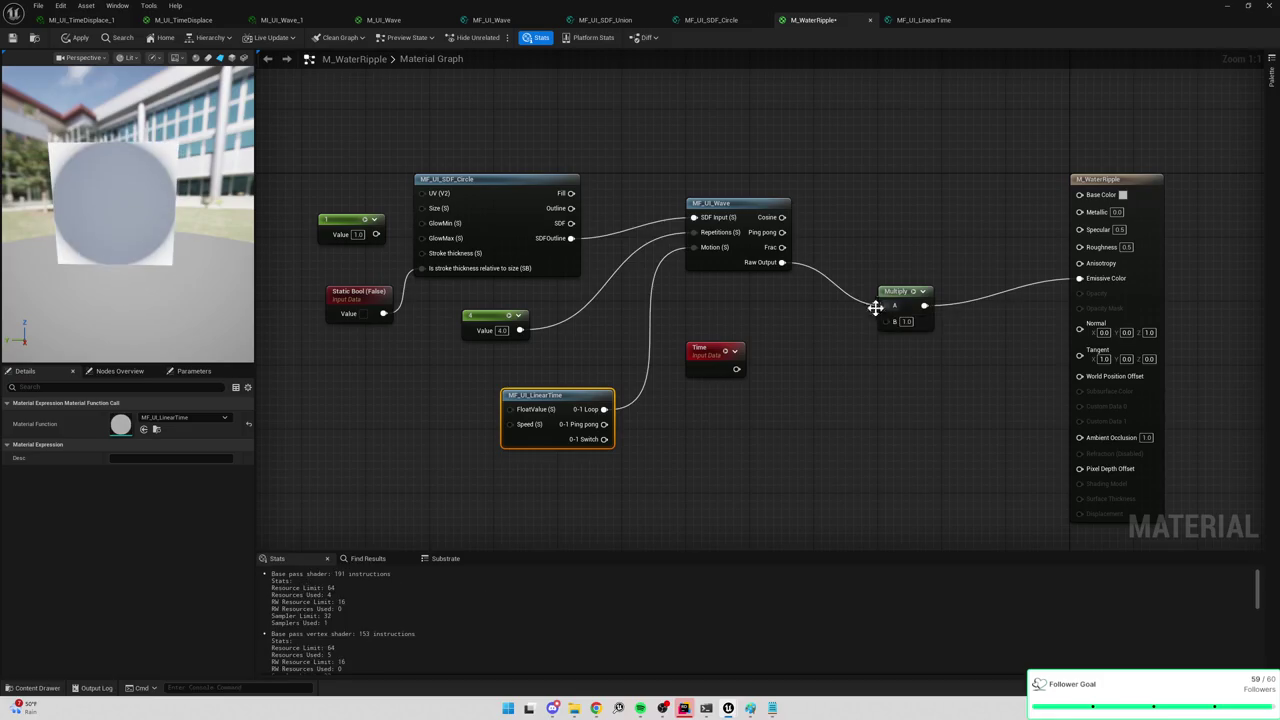
drag(782, 217, 886, 311)
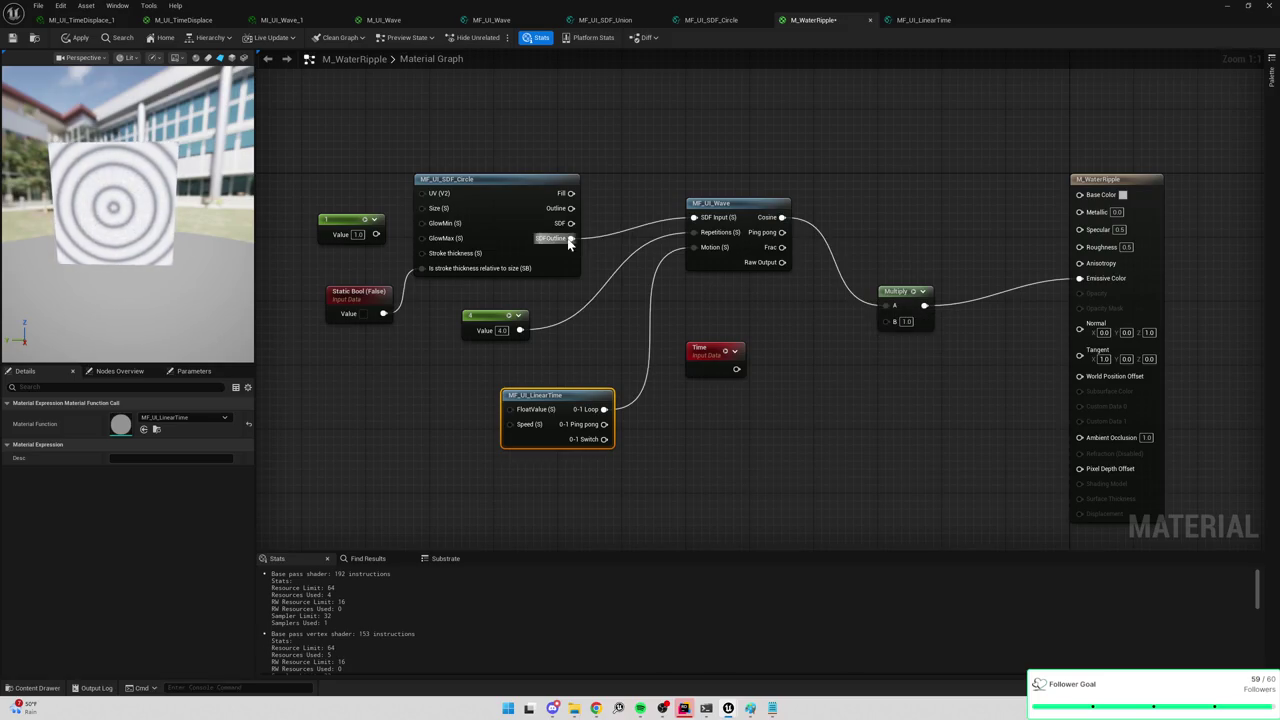
drag(571, 238, 887, 310)
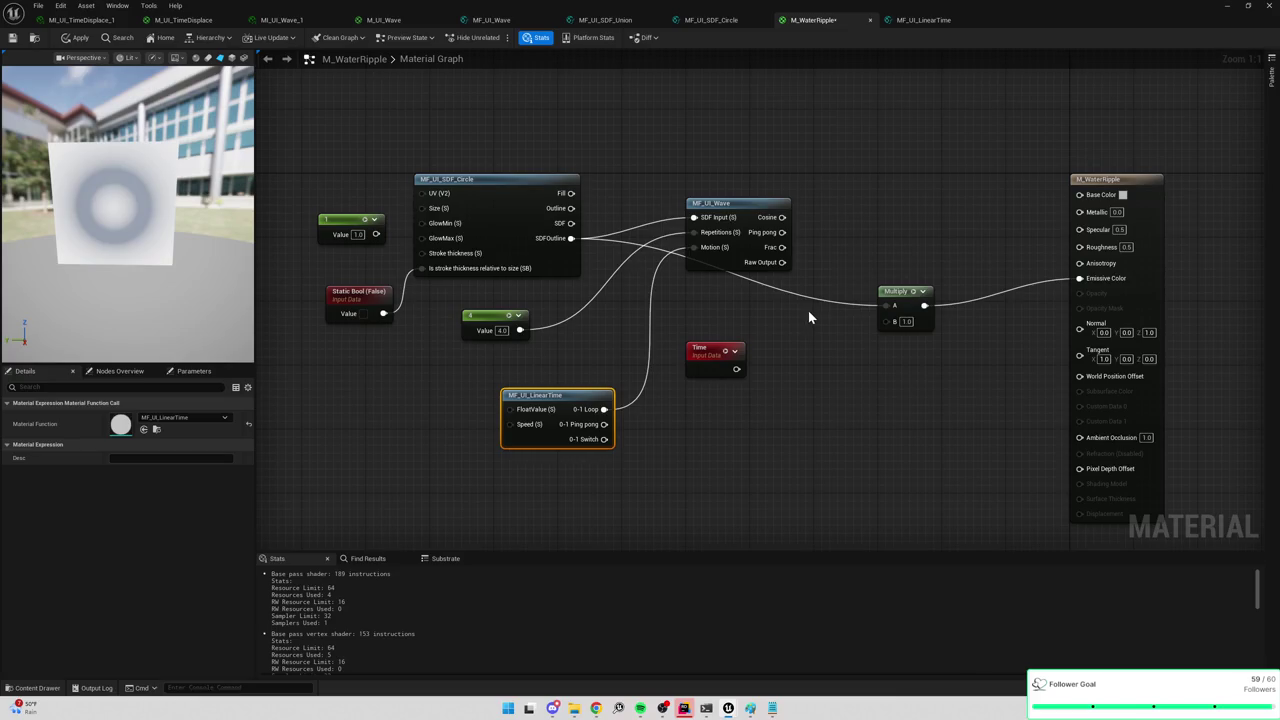
drag(716, 346, 791, 360)
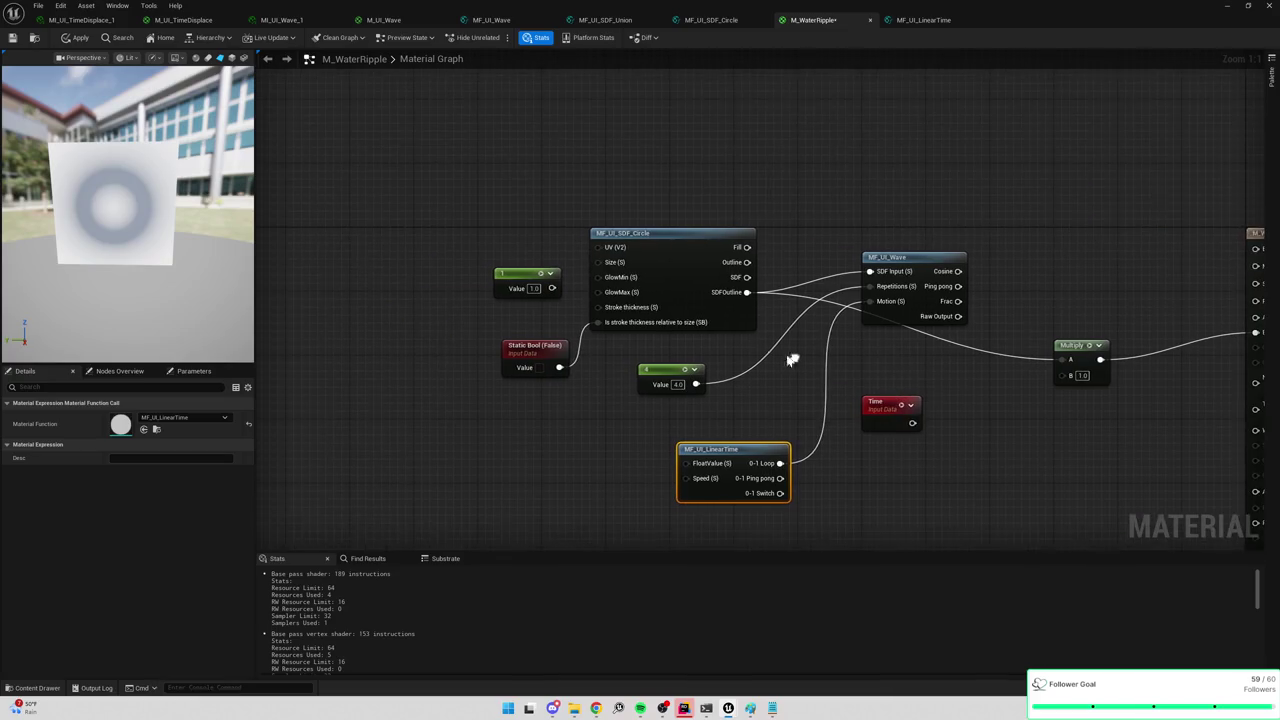
Add a Time node above the circle, unplug it from the UV, and move the 1 constant down.
right_click(512, 235)
text(time)
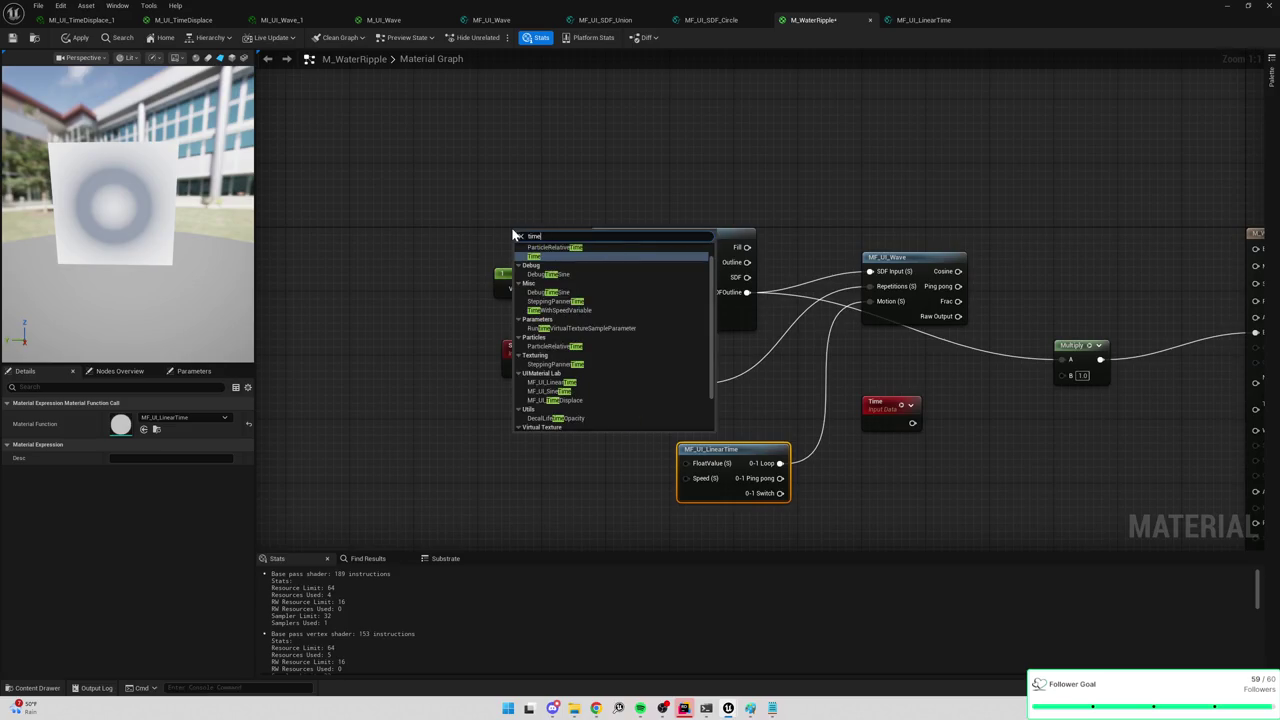
click(534, 256)
mouse_move(534, 256)
mouse_down()
mouse_move(492, 236)
mouse_move(599, 247)
mouse_up()
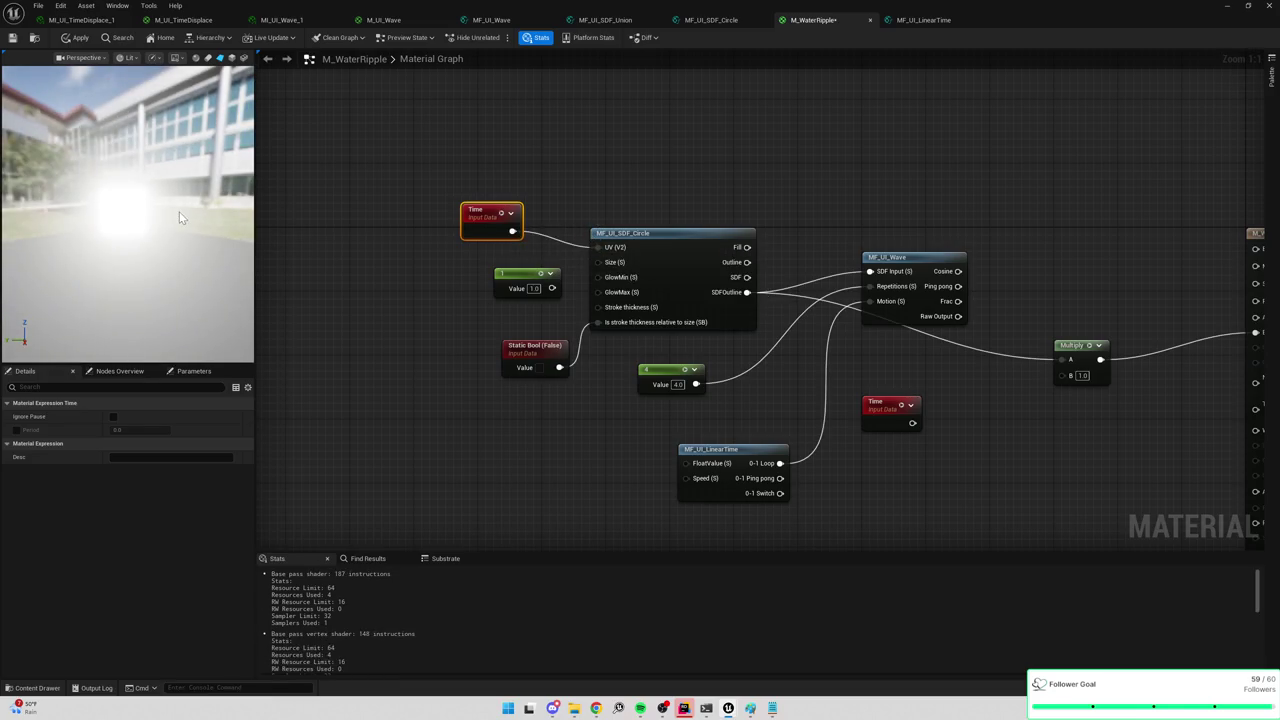
alt+click(512, 230)
drag(474, 217, 434, 193)
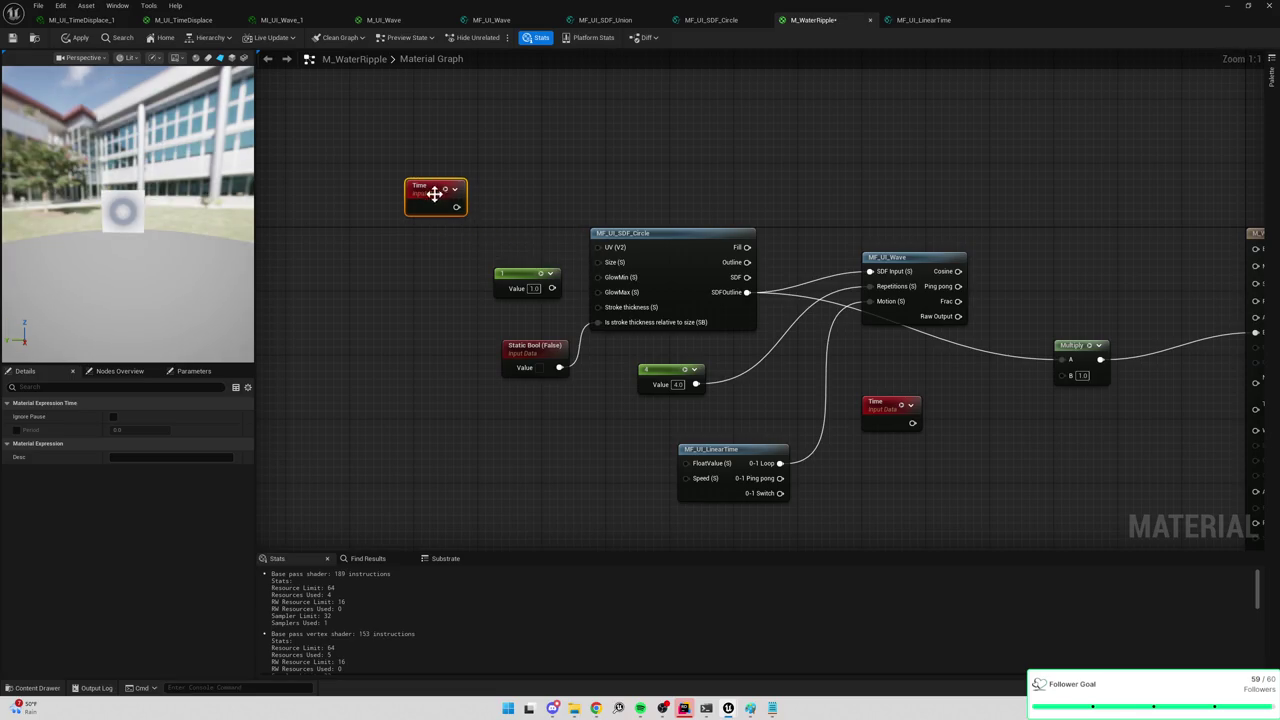
drag(516, 274, 420, 401)
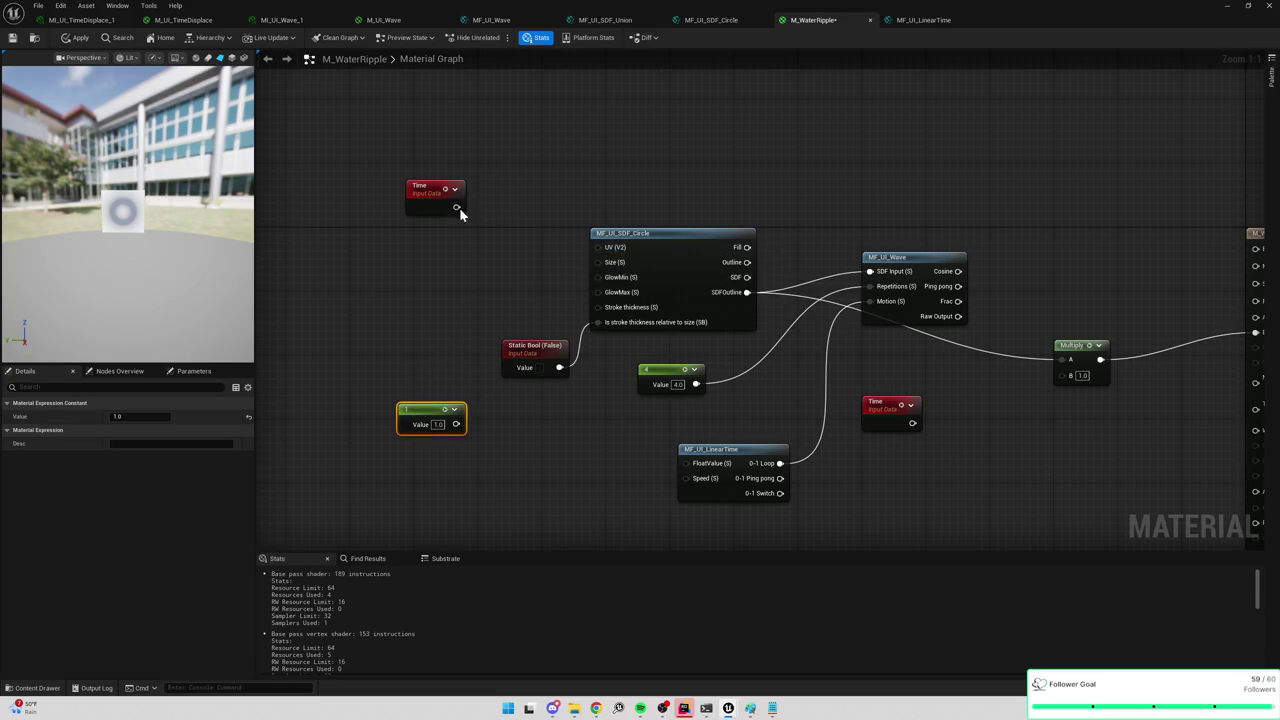
Add a Frac after Time, wire it briefly into the circle's UV, delete it, and reframe the graph.
drag(456, 207, 486, 222)
text(fra)
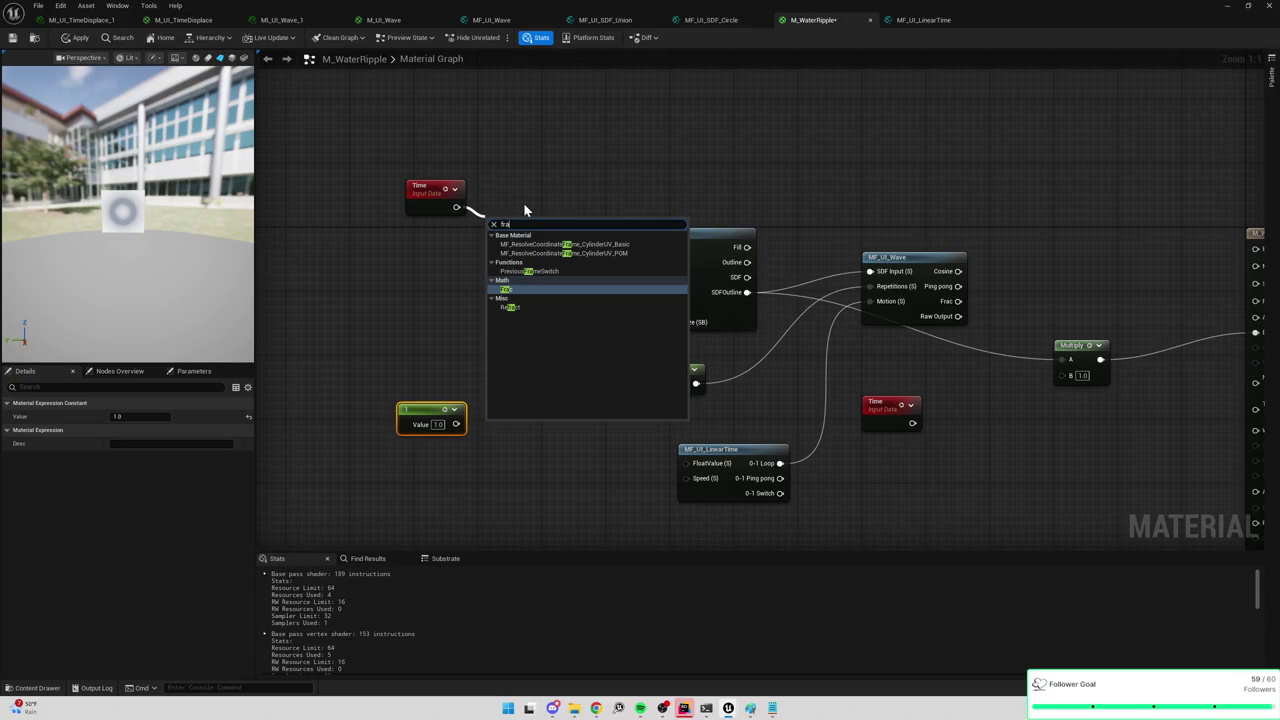
text(c)
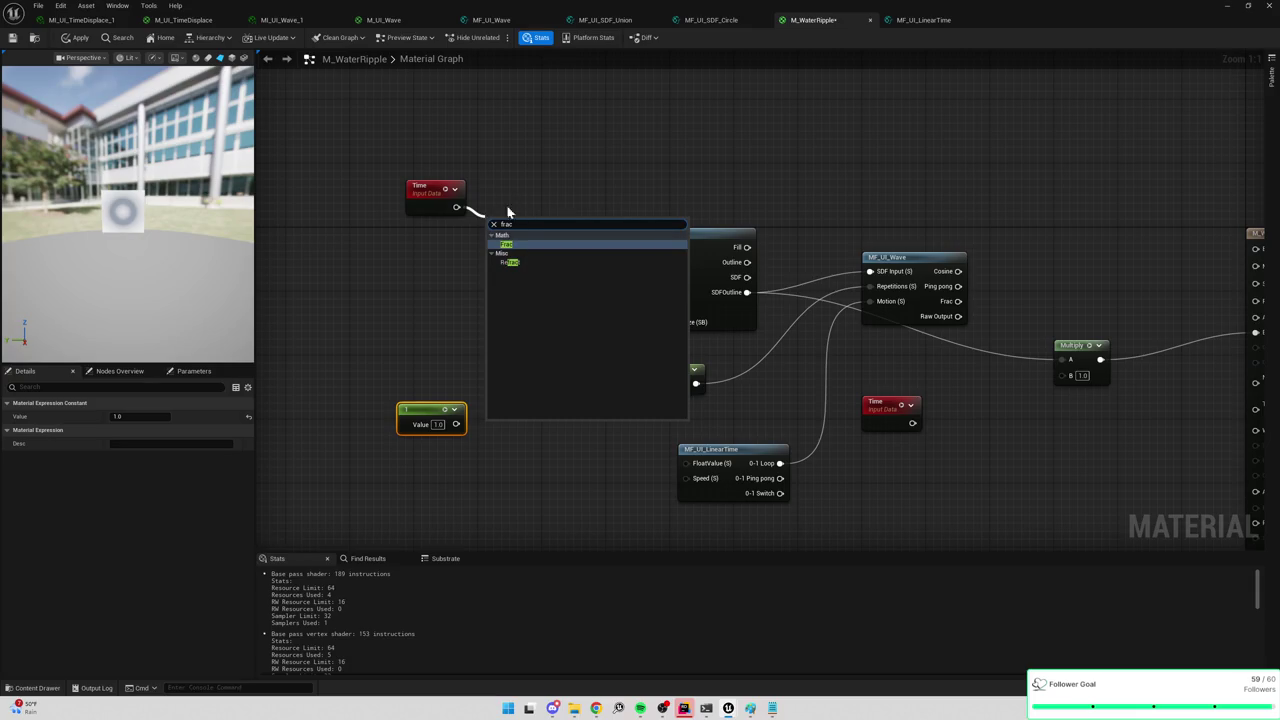
click(507, 245)
drag(513, 232, 597, 247)
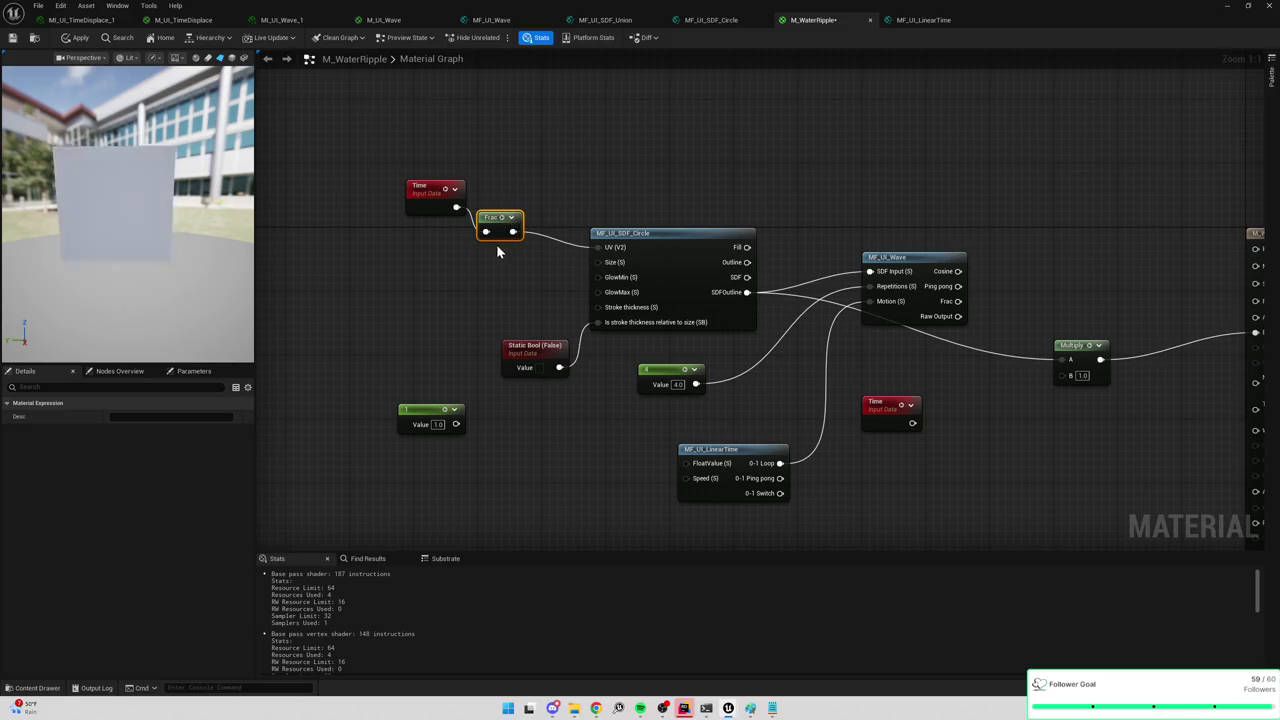
key(Delete)
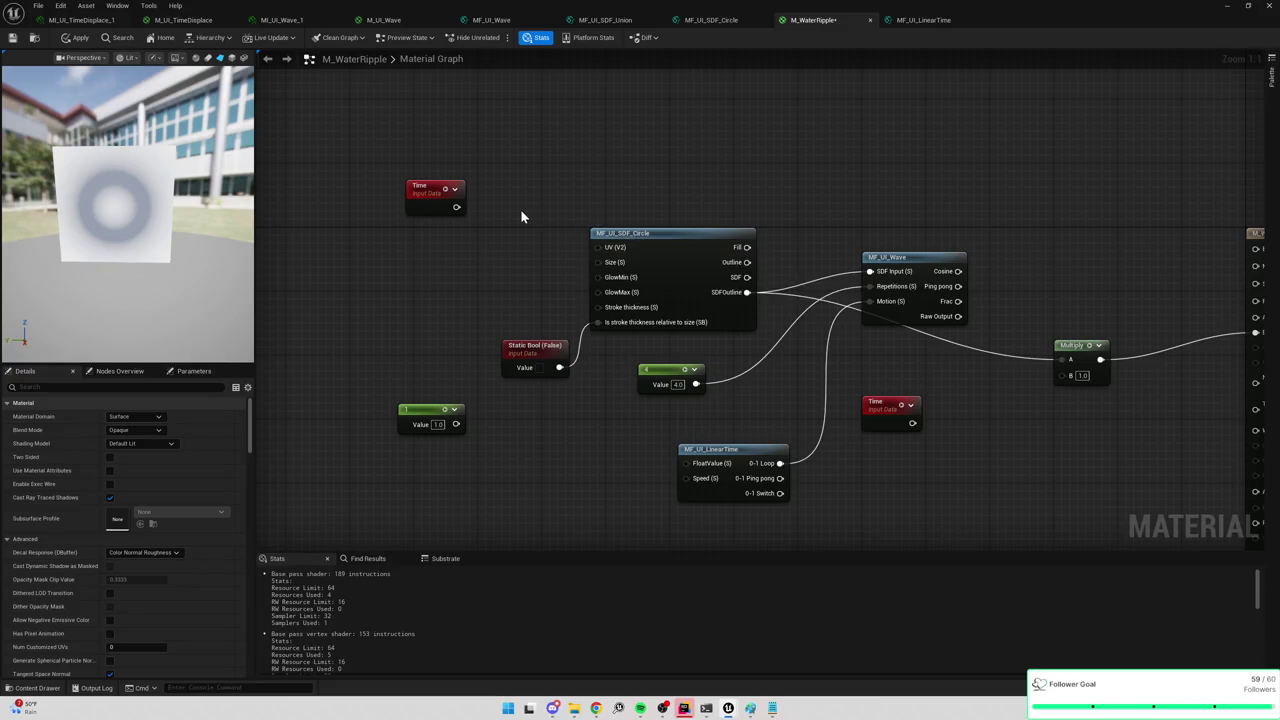
key(Home)
mouse_move(666, 184)
mouse_down()
mouse_move(571, 183)
mouse_move(724, 195)
mouse_up()
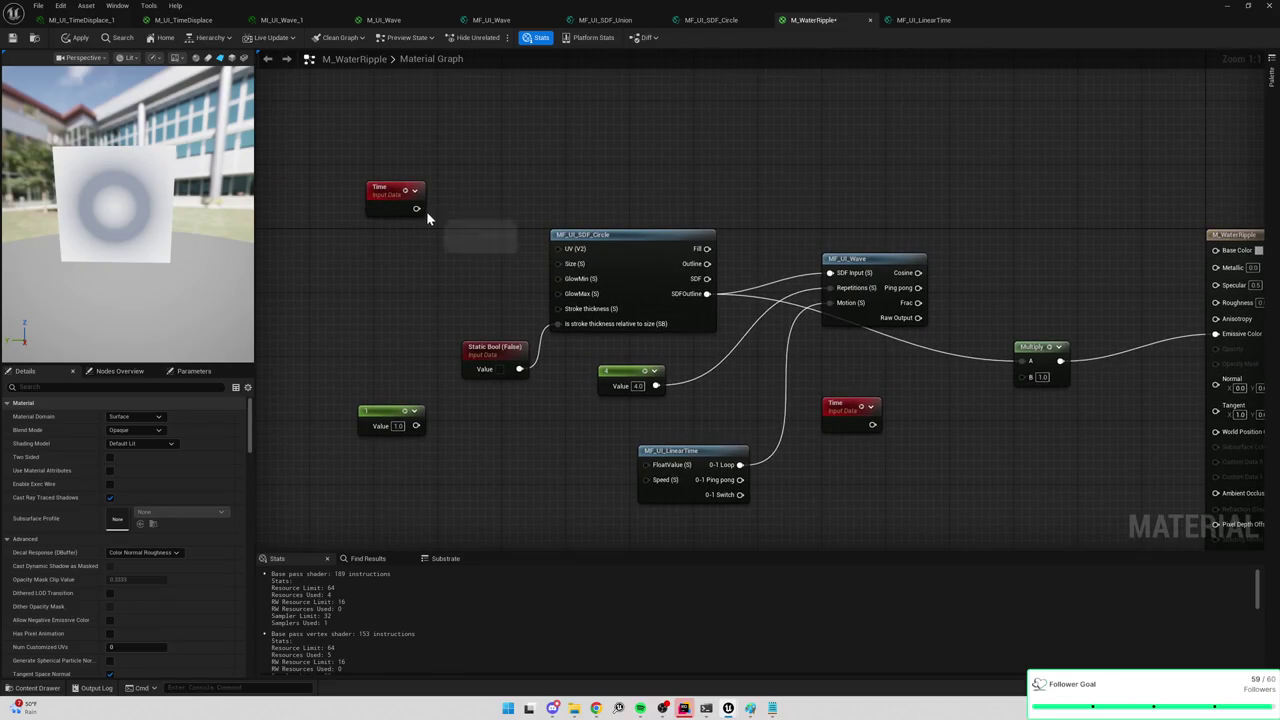
Connect a TextureCoordinate (TexCoord[0]) node to the circle's UV input.
drag(578, 250, 476, 236)
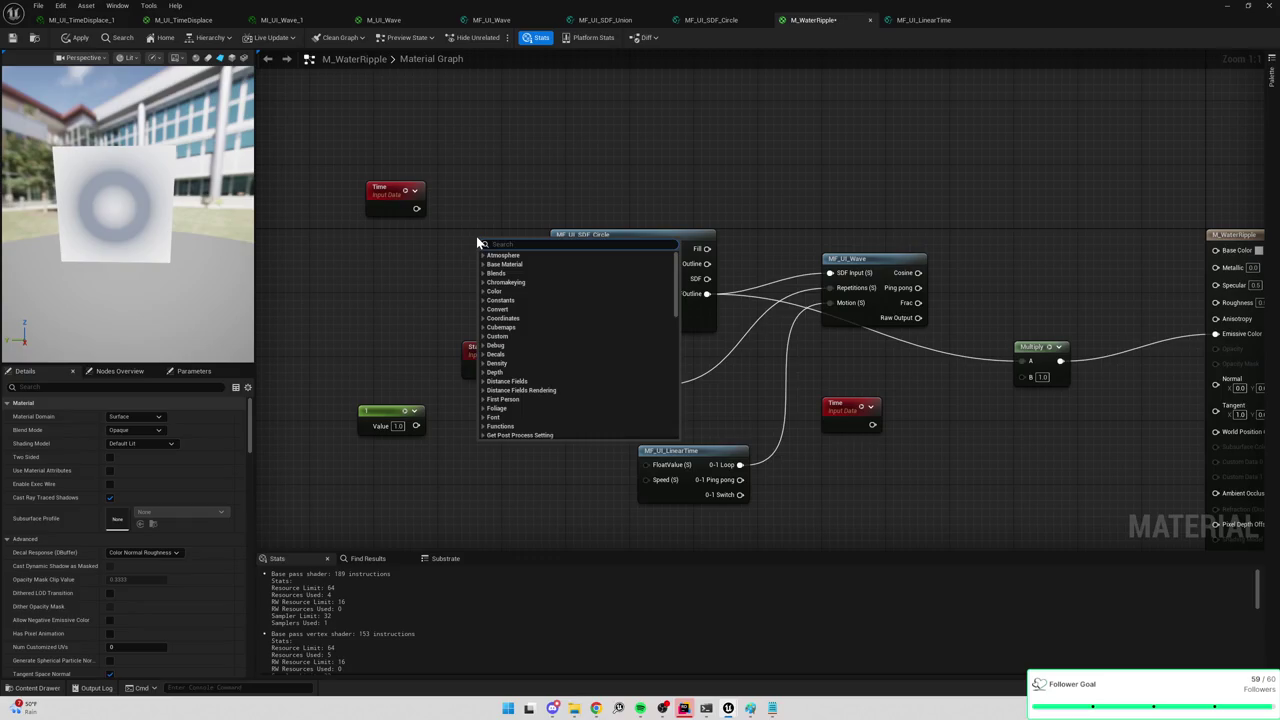
text(tex coor)
key(Return)
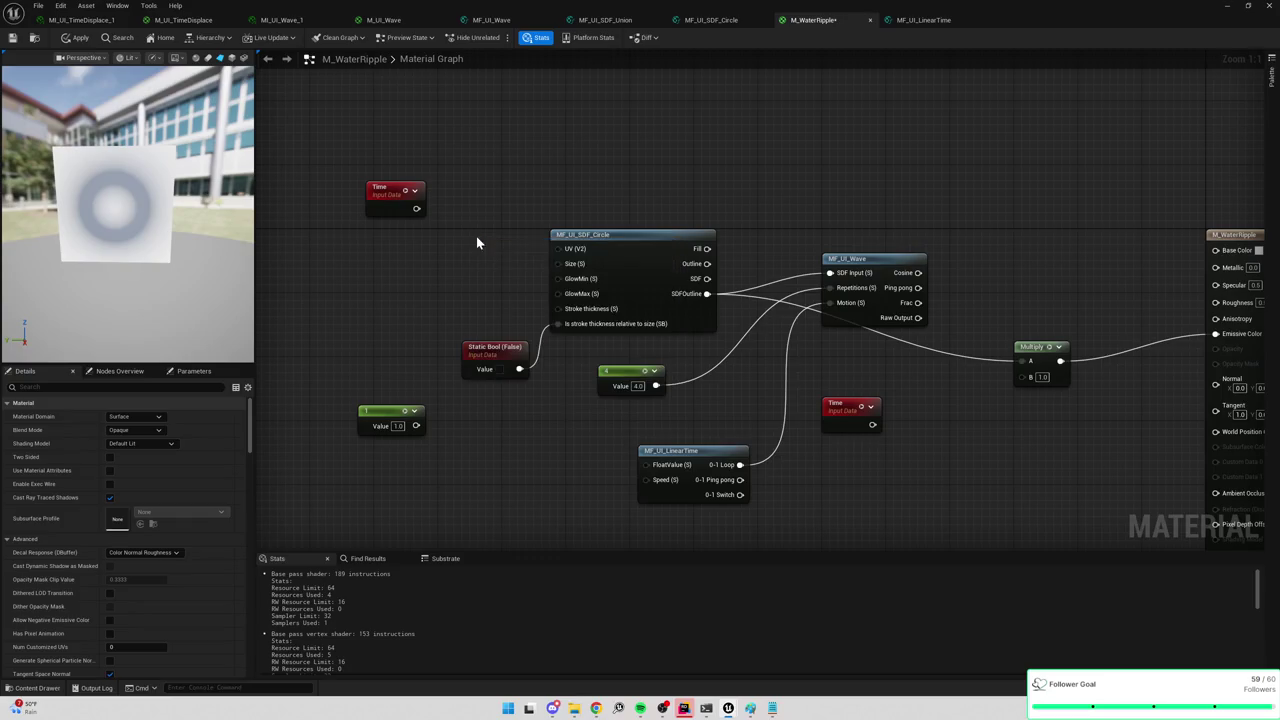
drag(473, 257, 558, 249)
drag(420, 243, 412, 243)
Insert a Multiply (B 1.0) after TexCoord and move the Time node beside it.
drag(391, 196, 733, 129)
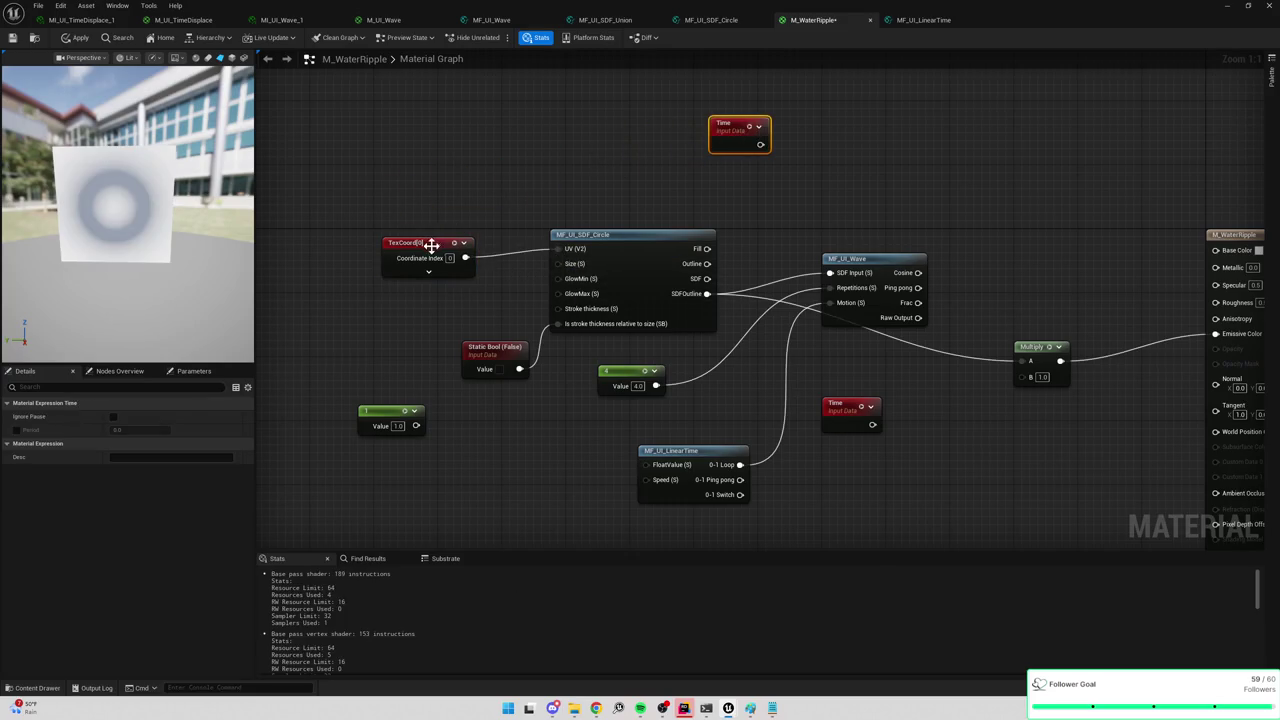
mouse_move(431, 245)
mouse_down()
mouse_move(351, 205)
mouse_move(433, 250)
mouse_up()
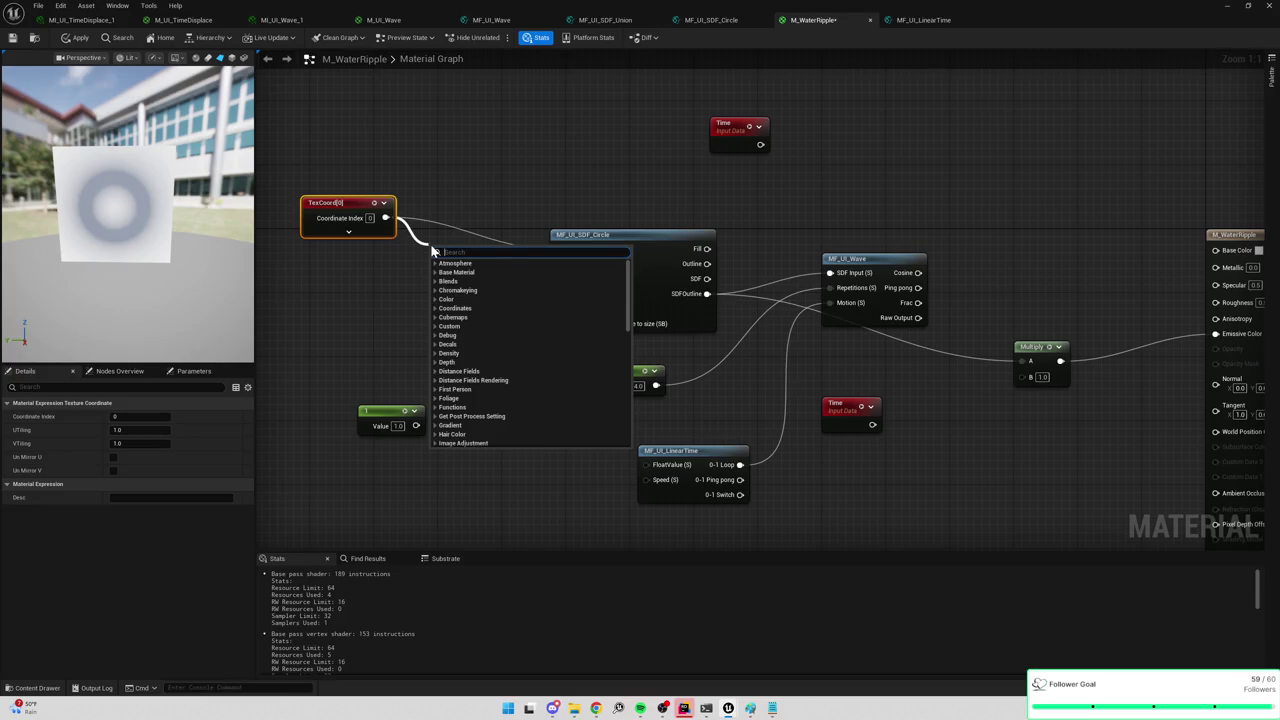
key(Escape)
click(430, 243)
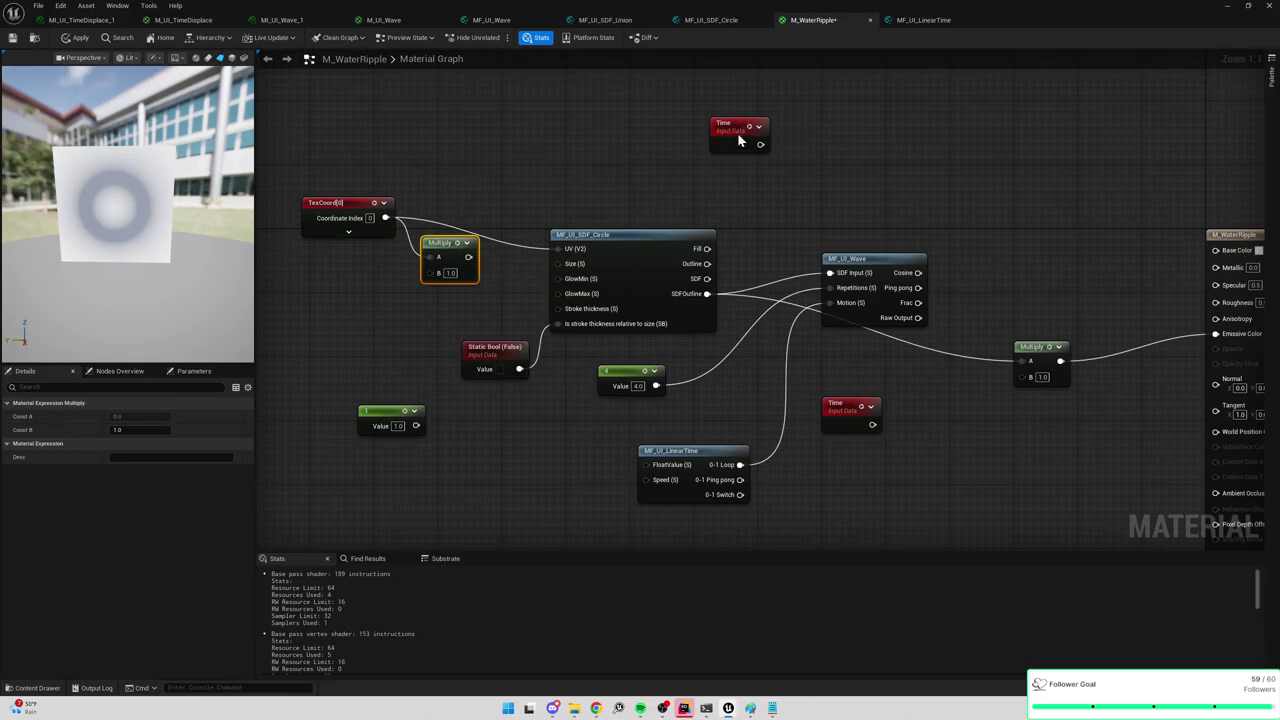
mouse_move(735, 128)
mouse_down()
mouse_move(341, 291)
mouse_move(562, 252)
mouse_up()
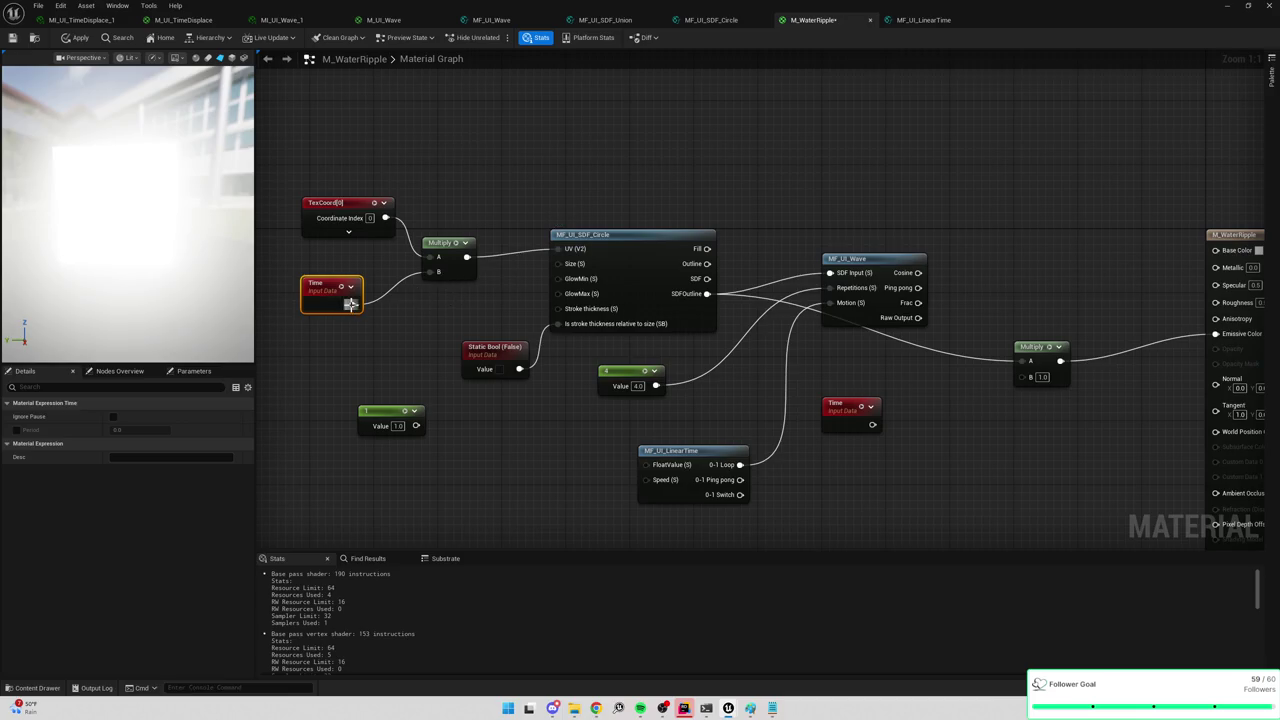
Try a Frac after Time, then box-select and delete both the Time and Frac nodes.
mouse_move(351, 305)
mouse_down()
mouse_move(378, 312)
mouse_move(432, 272)
mouse_up()
text(frac)
click(417, 349)
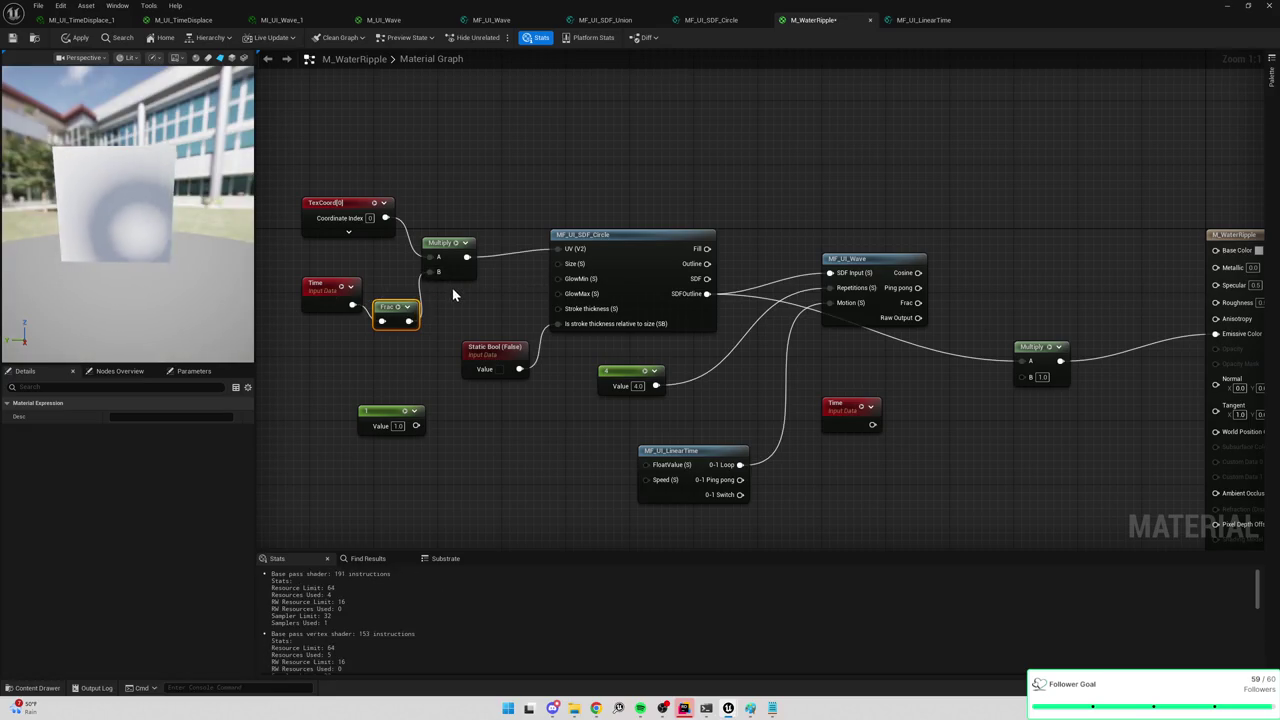
click(363, 323)
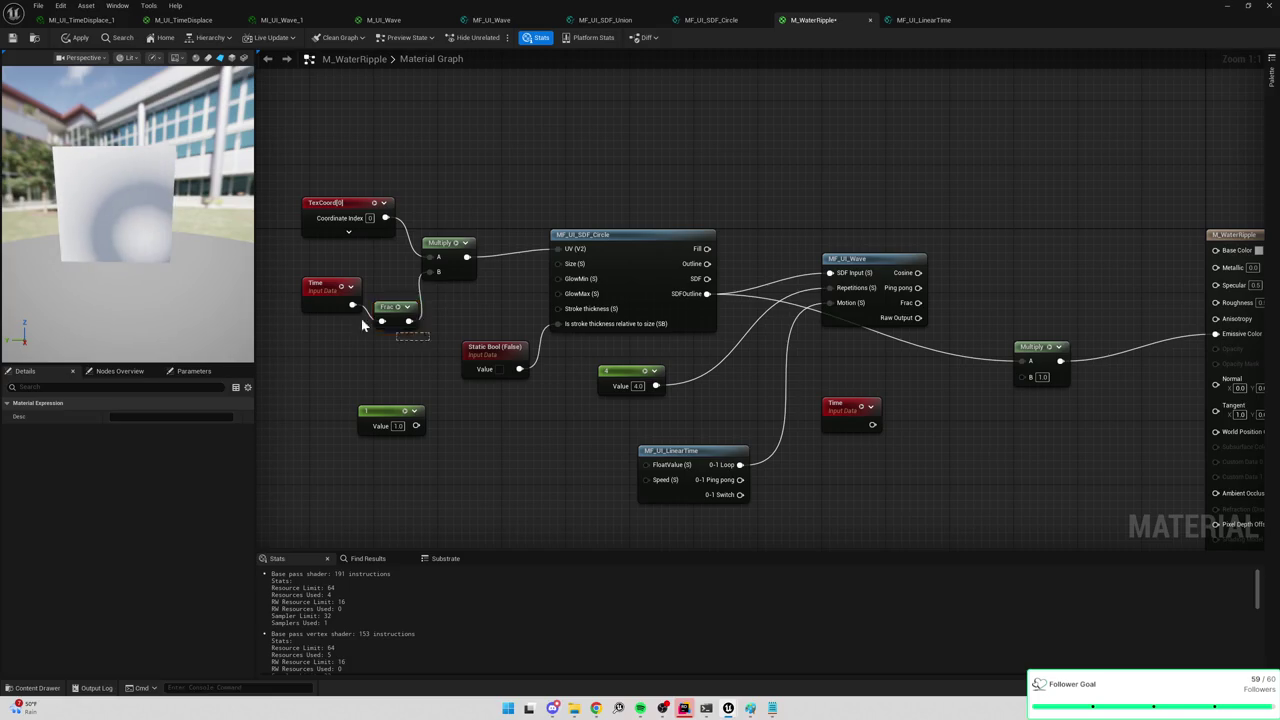
drag(363, 323, 303, 278)
key(Delete)
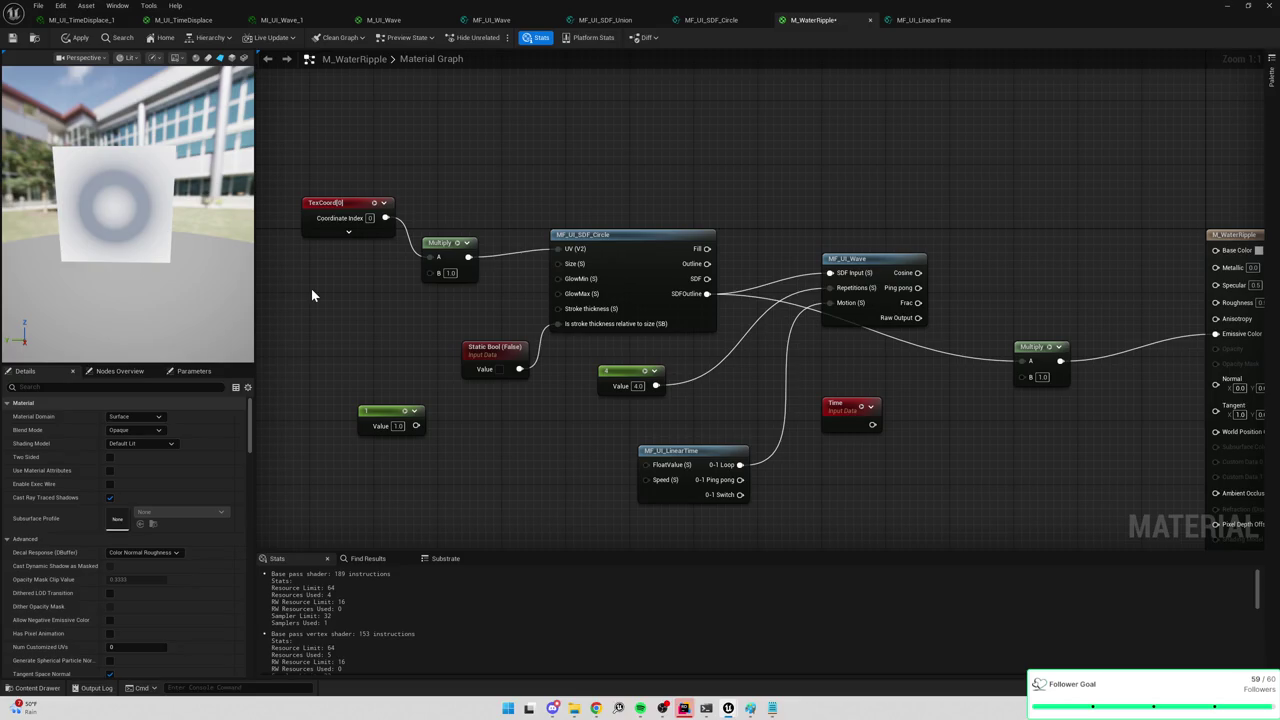
click(593, 19)
Switch to the M_UI_Wave material, select MF_UI_LinearTime, and zoom toward the SmoothStep section.
click(491, 19)
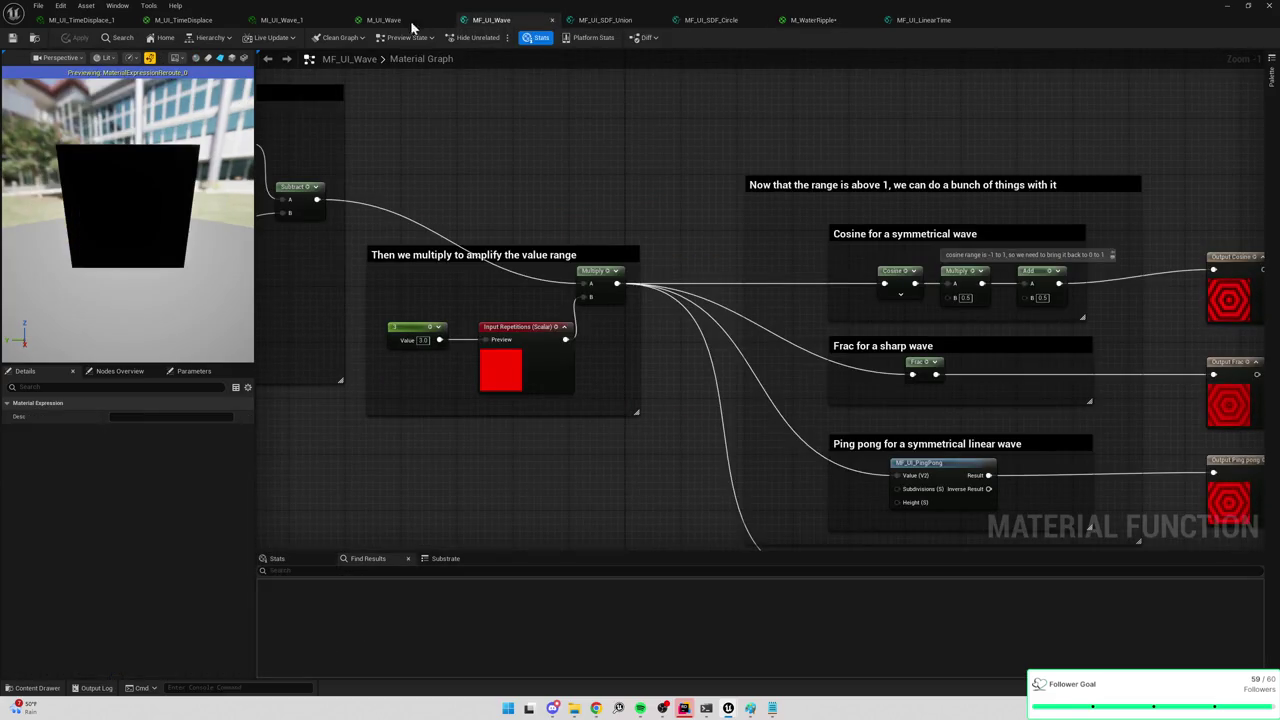
click(380, 19)
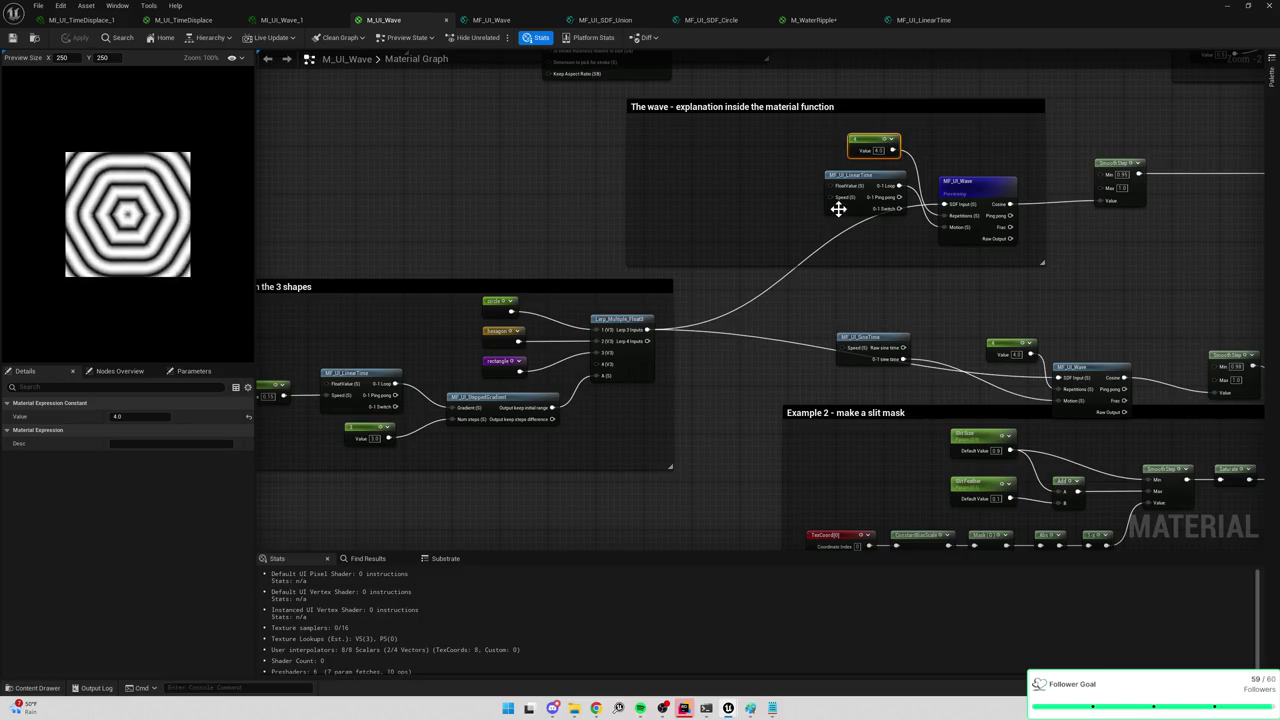
click(861, 176)
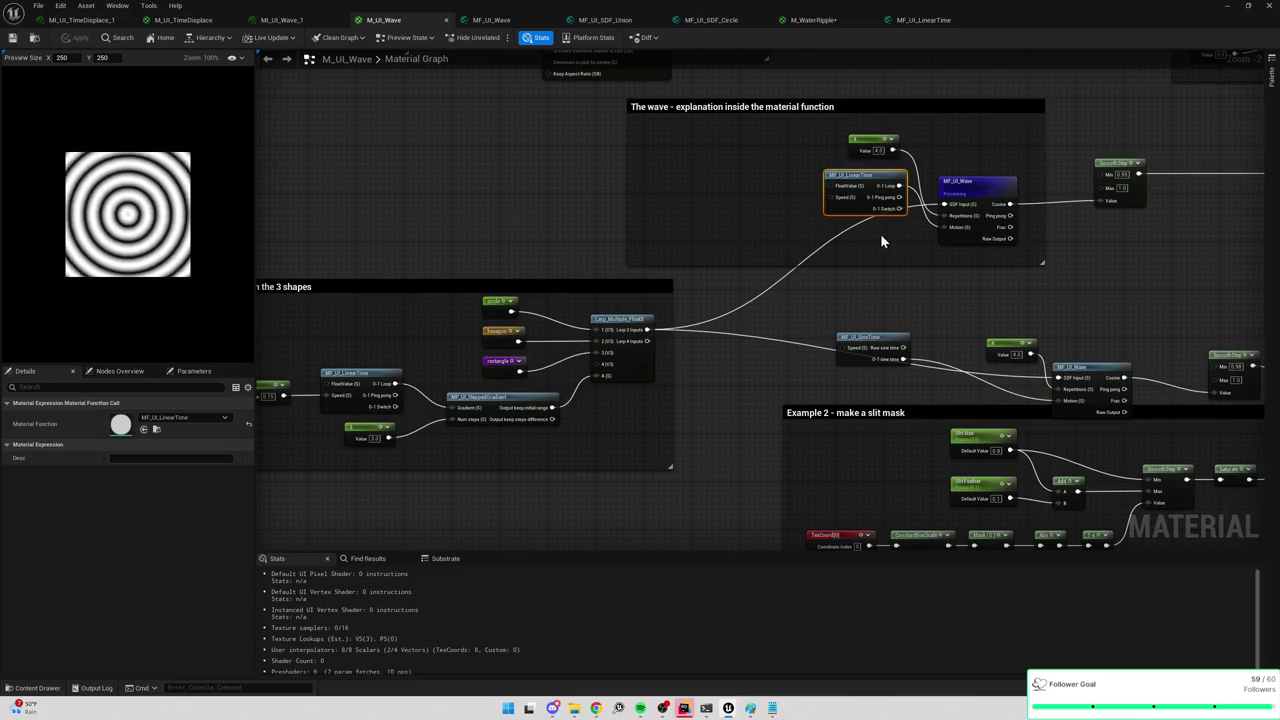
scroll(922, 226, up, 2)
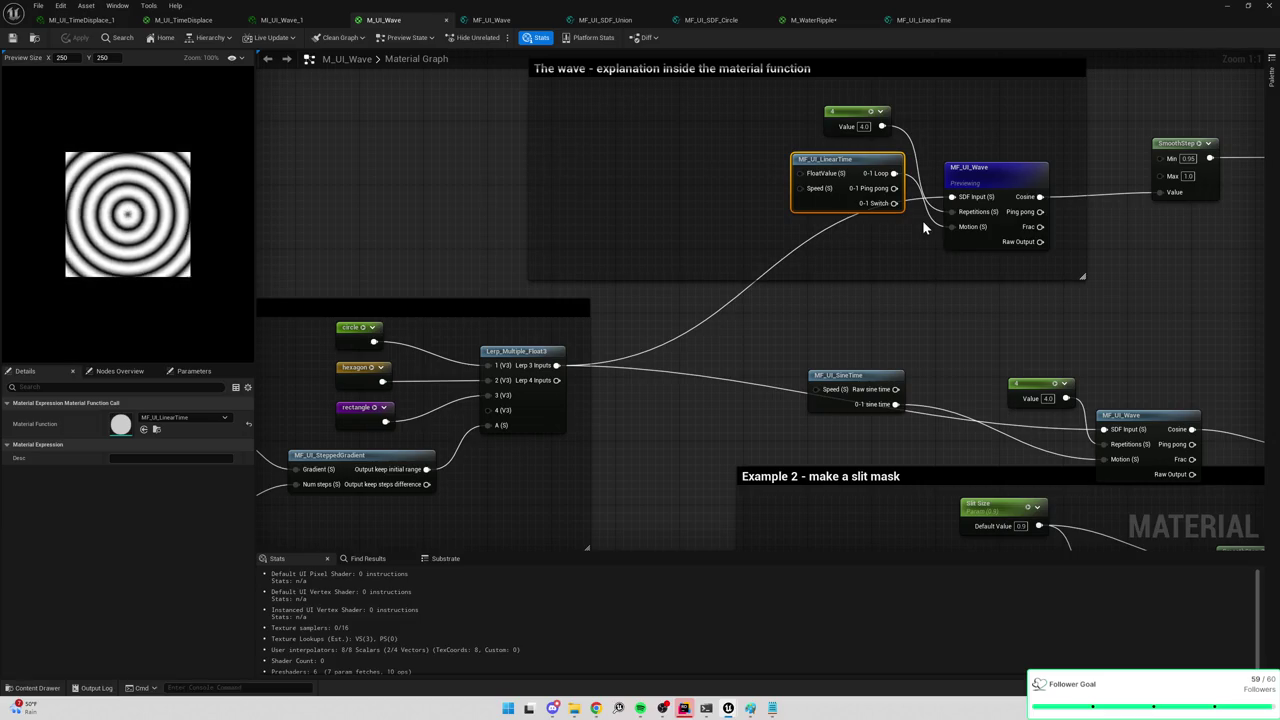
mouse_move(952, 228)
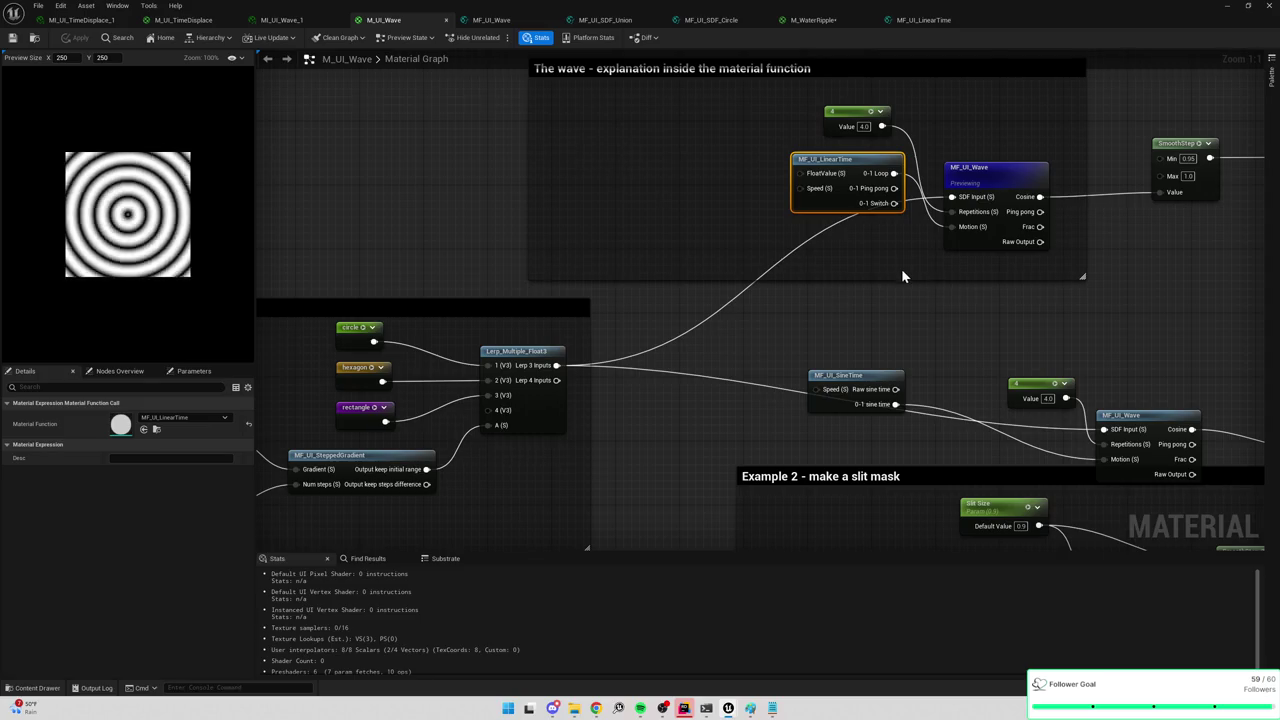
mouse_move(907, 278)
mouse_down()
mouse_move(646, 366)
mouse_move(426, 378)
mouse_up()
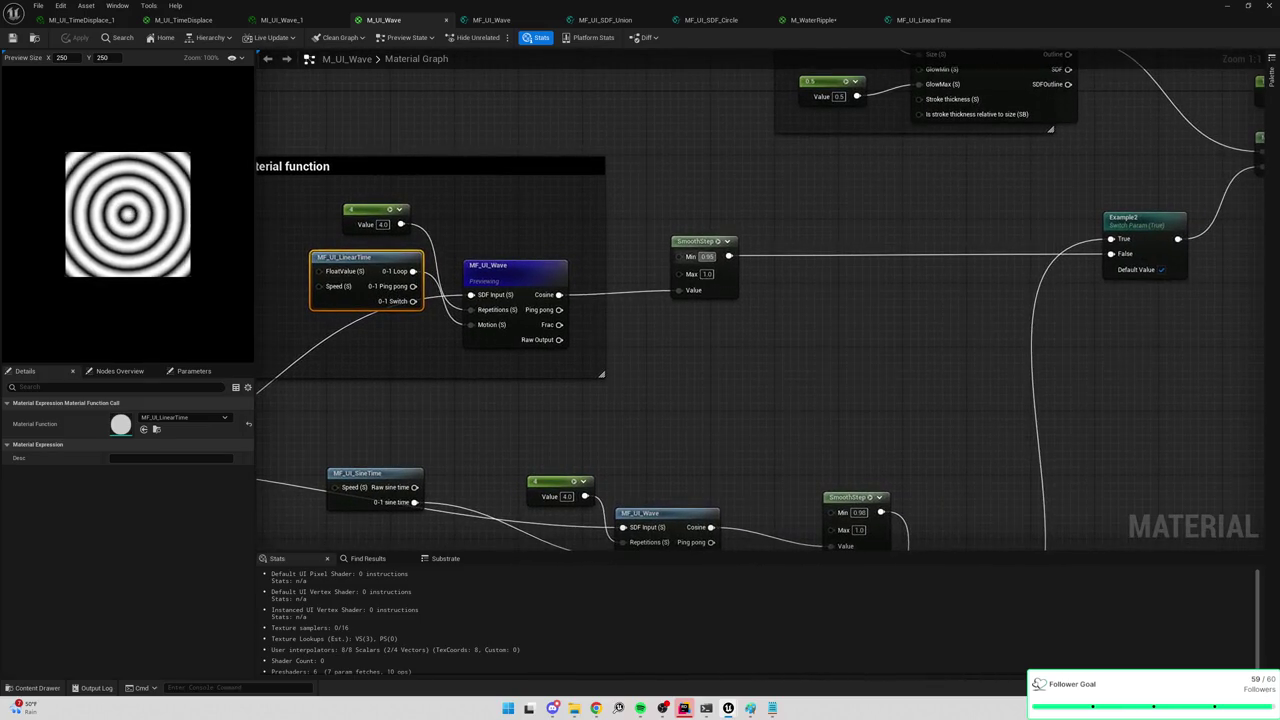
Preview the SmoothStep node, then the Lerp_Multiple_Float3 node, in M_UI_Wave.
right_click(703, 245)
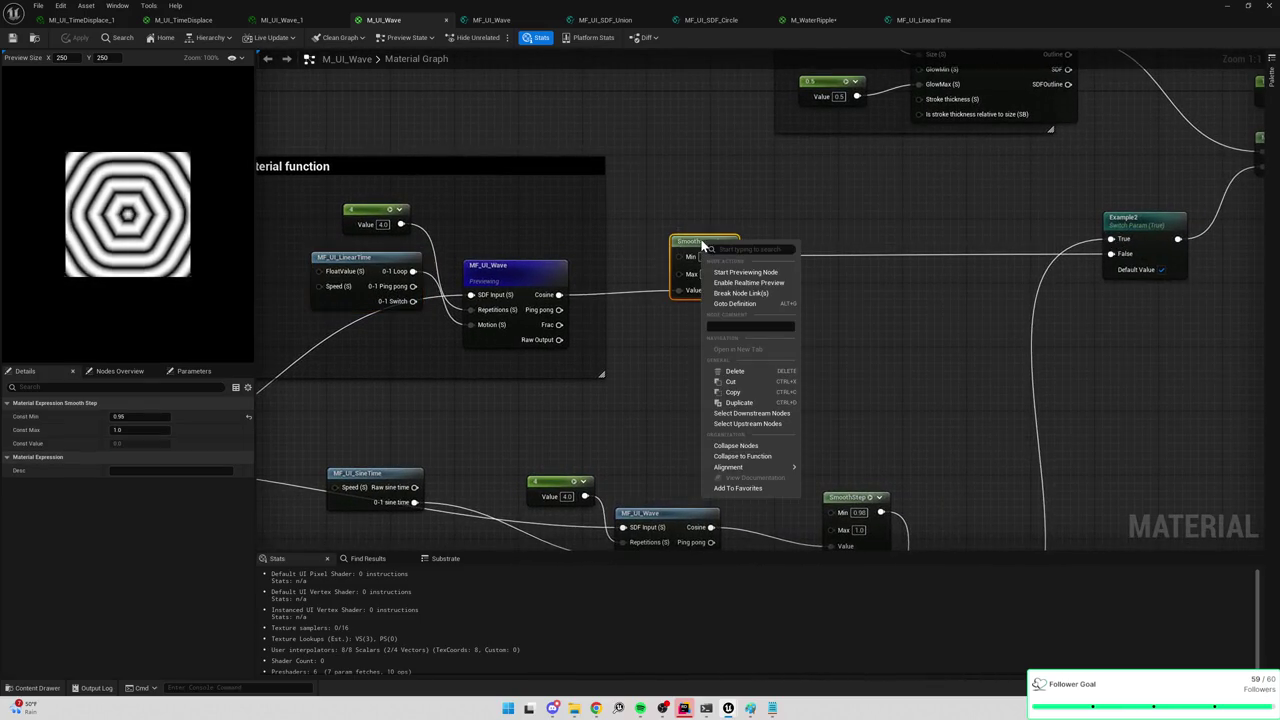
click(746, 272)
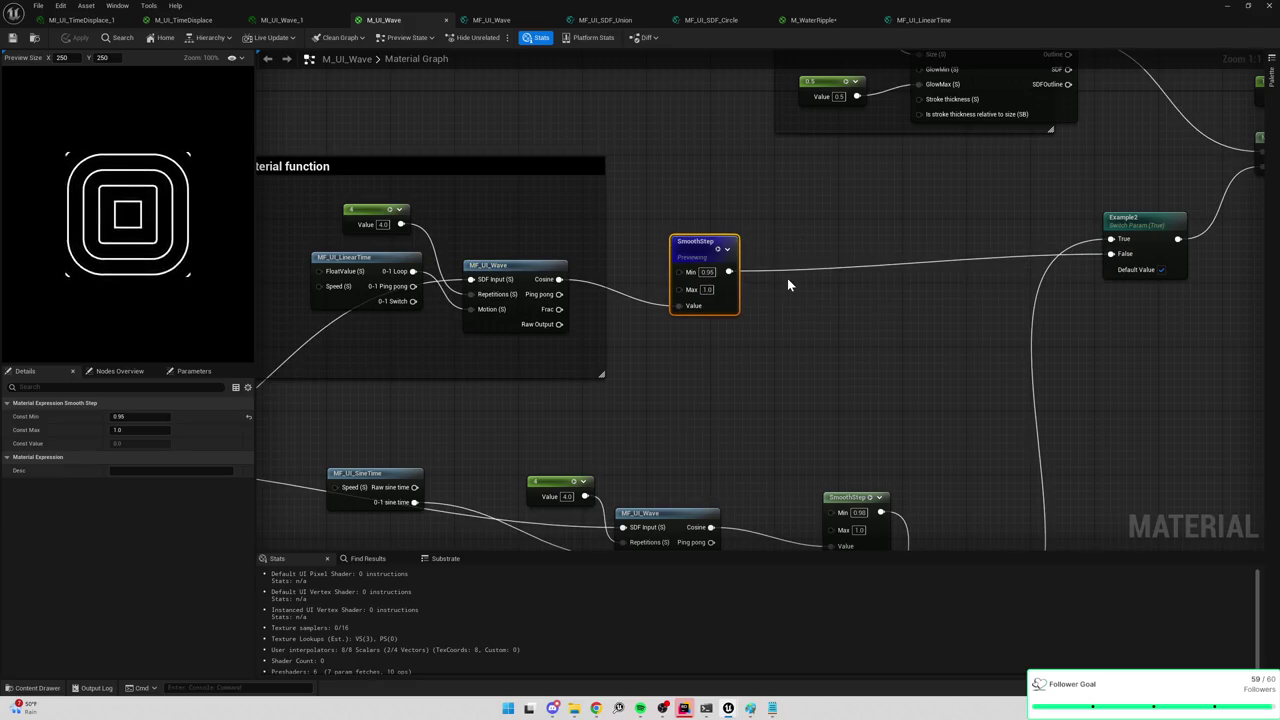
mouse_move(592, 375)
mouse_down()
mouse_move(700, 270)
mouse_move(750, 242)
mouse_up()
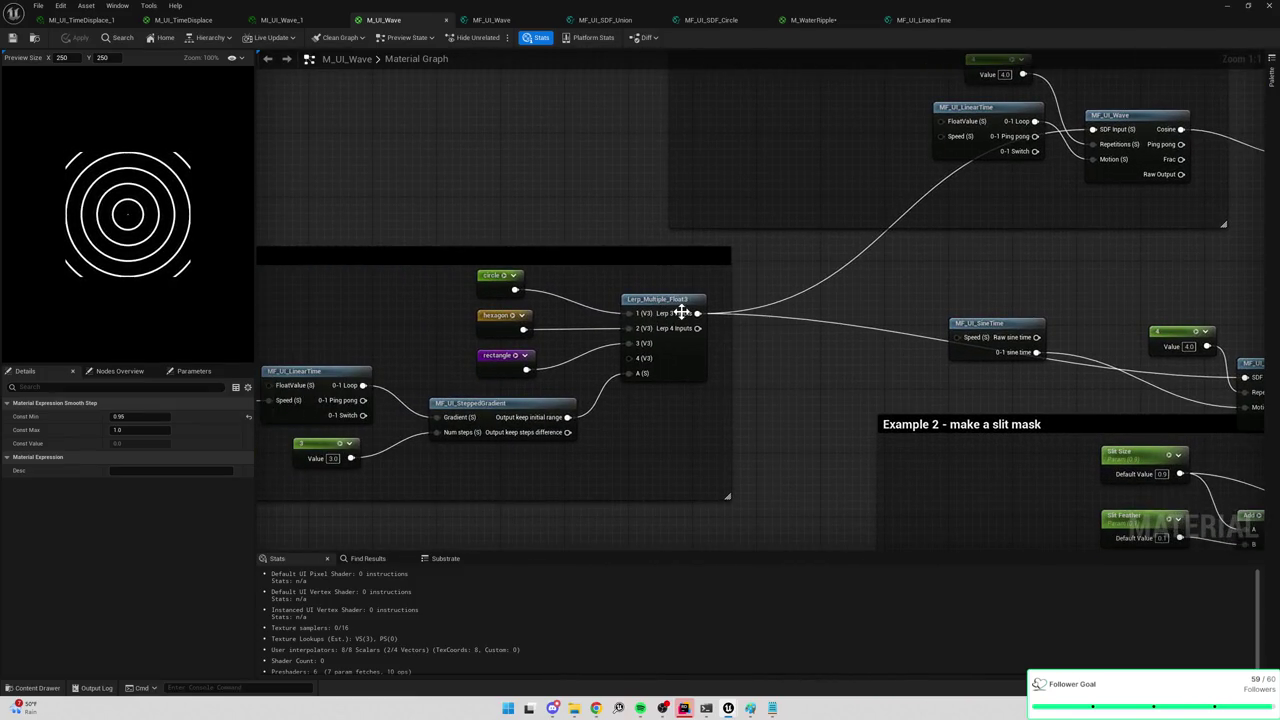
right_click(681, 312)
click(690, 333)
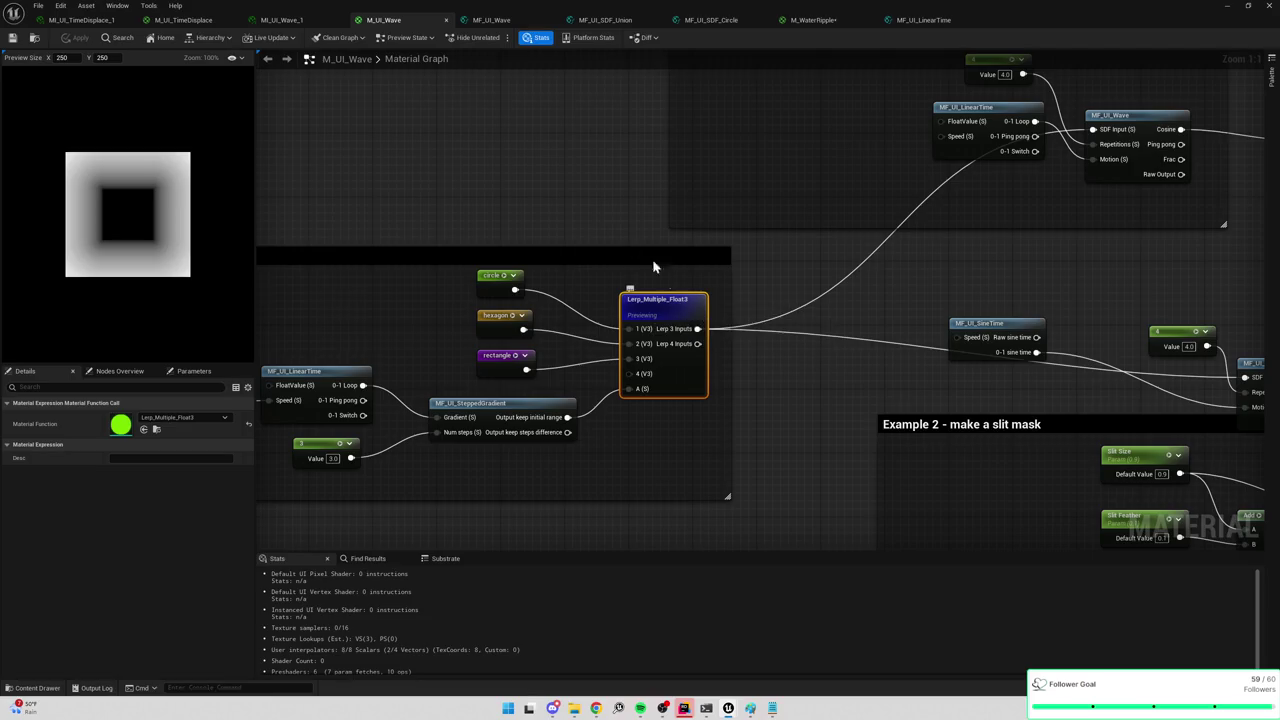
mouse_move(652, 267)
mouse_down()
mouse_move(566, 191)
mouse_move(580, 191)
mouse_move(572, 221)
mouse_move(717, 180)
mouse_up()
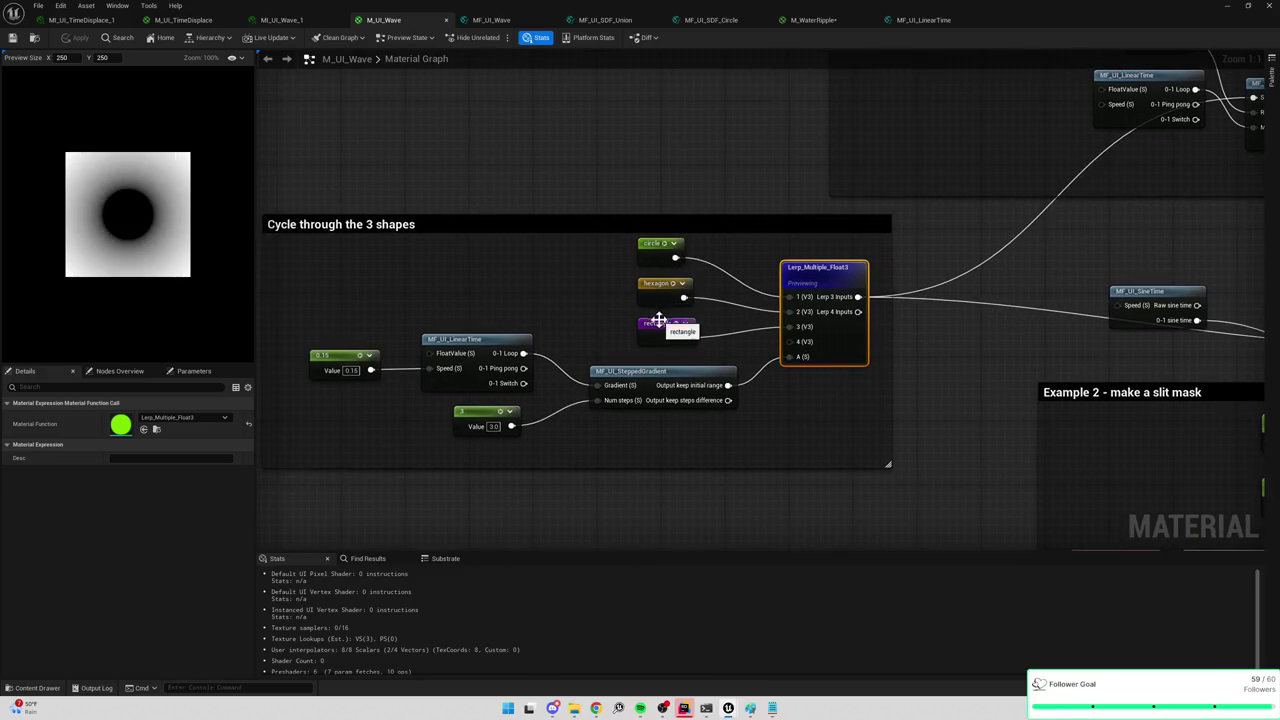
Follow the circle reroute, preview the MF_UI_Wave node, and return to M_WaterRipple.
double_click(662, 258)
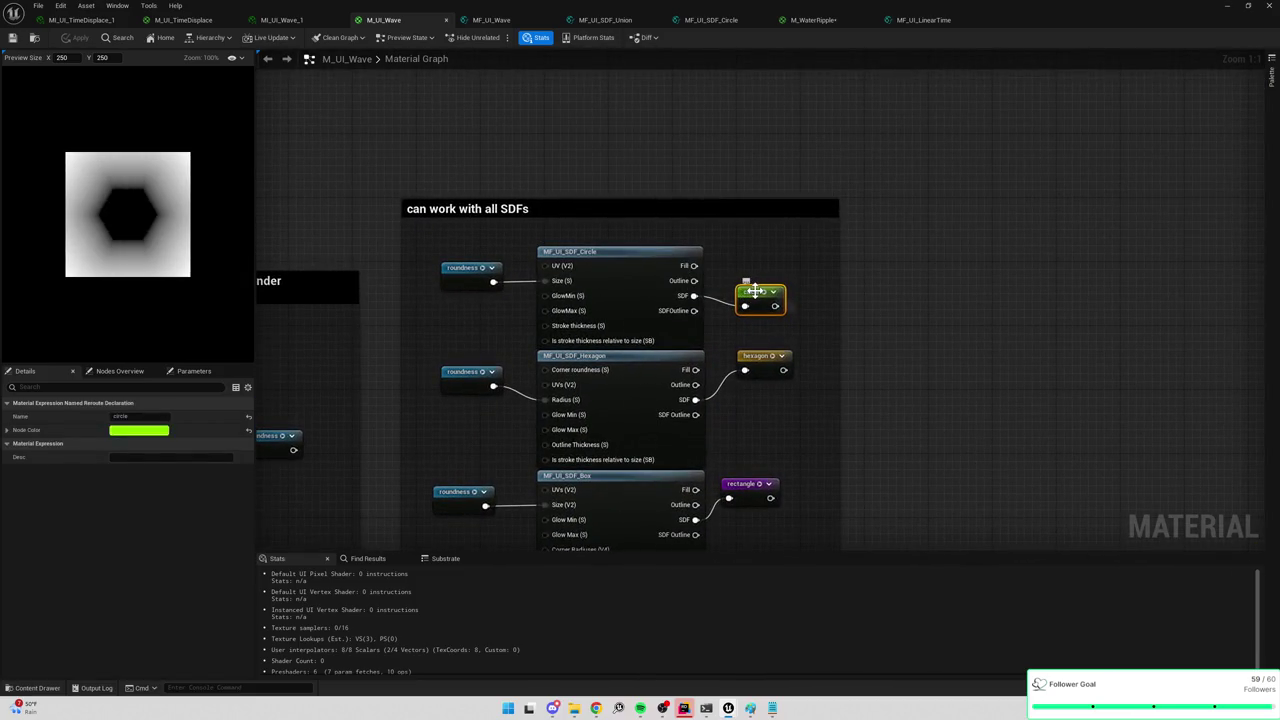
double_click(755, 291)
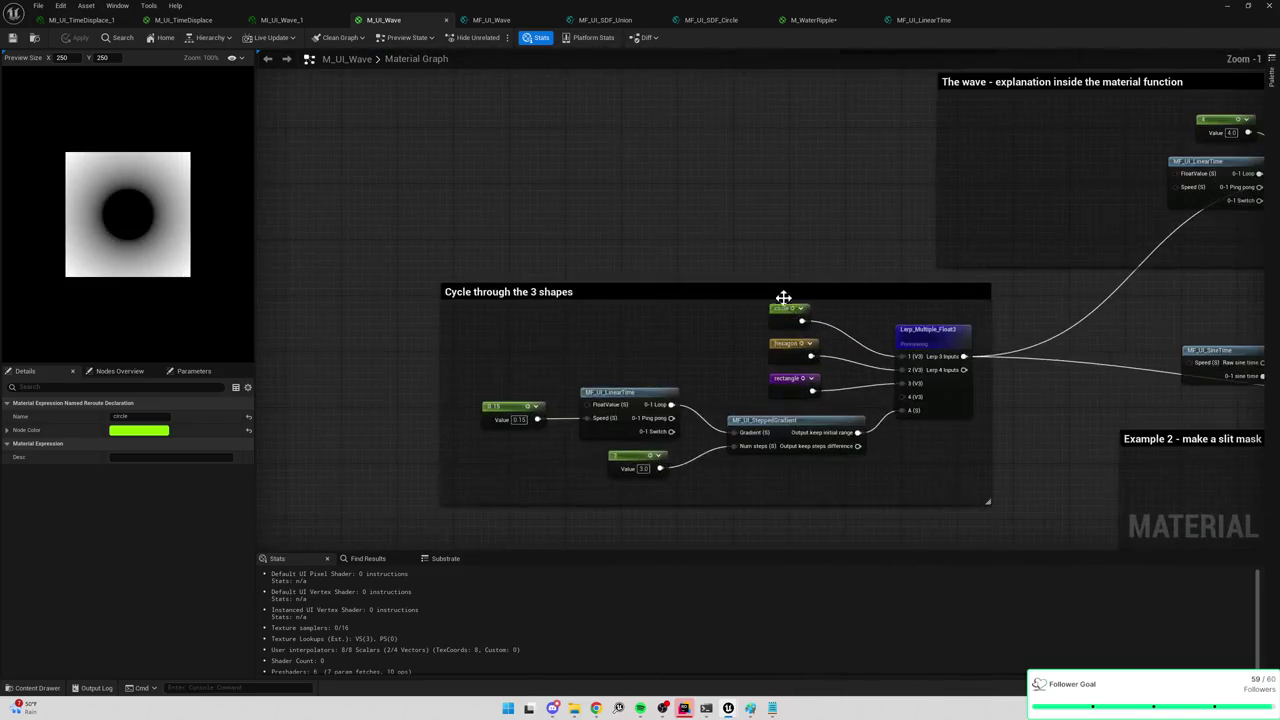
drag(957, 336, 737, 384)
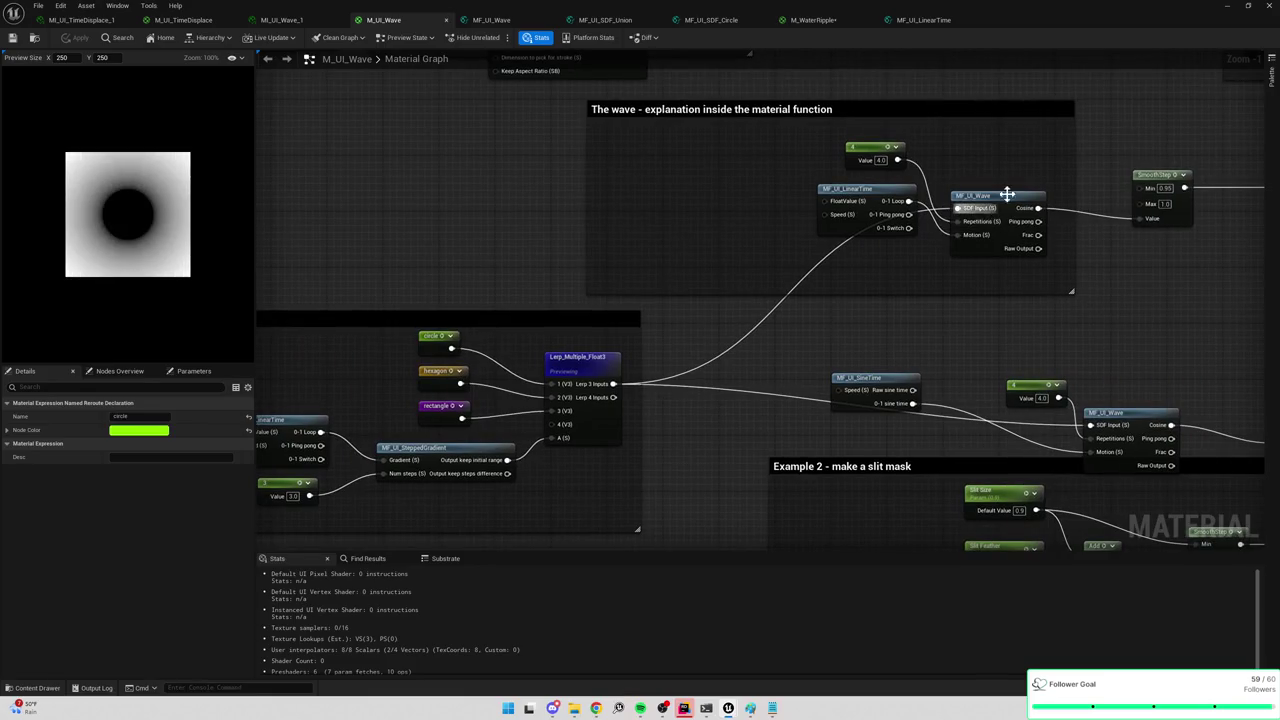
right_click(1010, 196)
click(1054, 223)
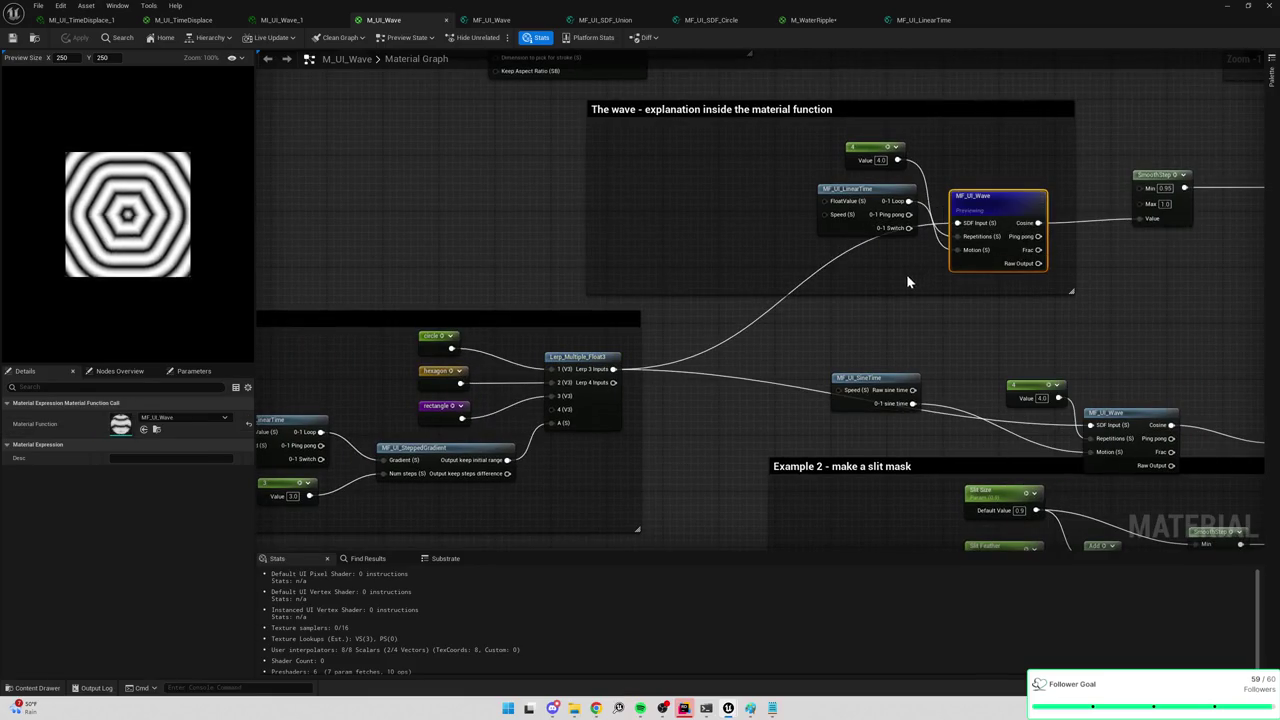
mouse_move(689, 177)
mouse_down()
mouse_move(790, 172)
mouse_move(789, 186)
mouse_move(906, 265)
mouse_move(907, 310)
mouse_up()
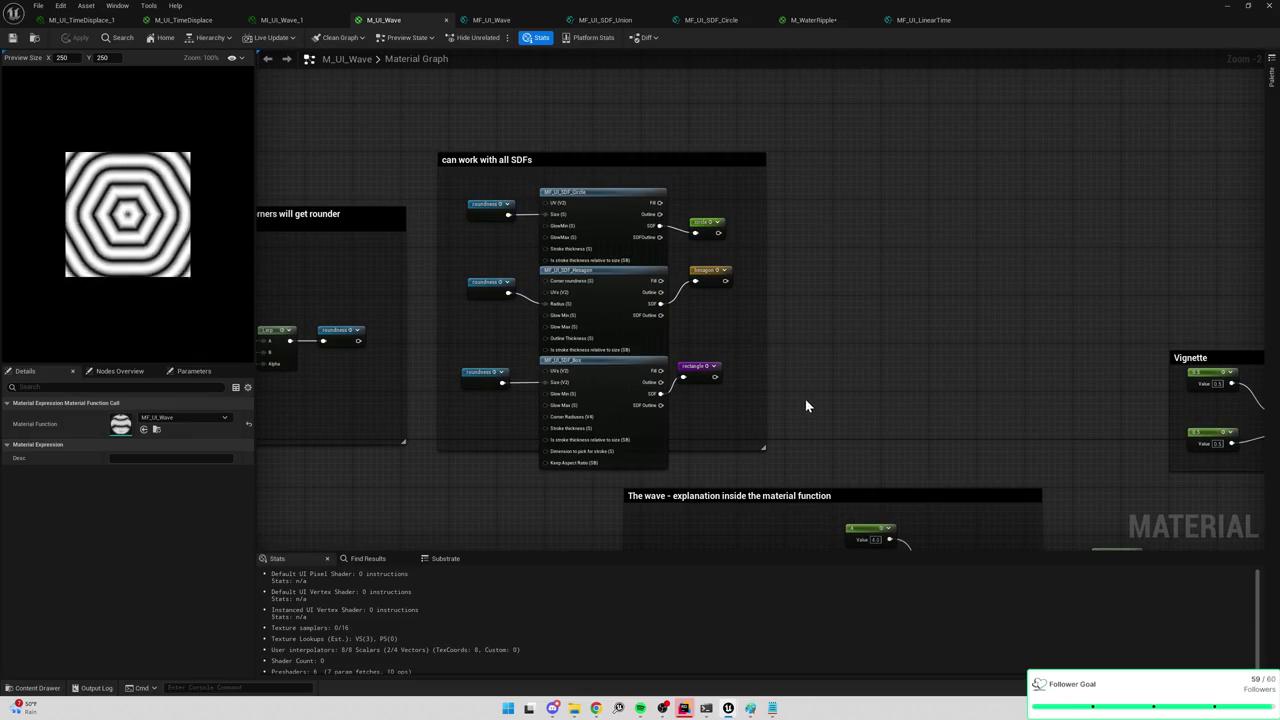
drag(809, 400, 843, 177)
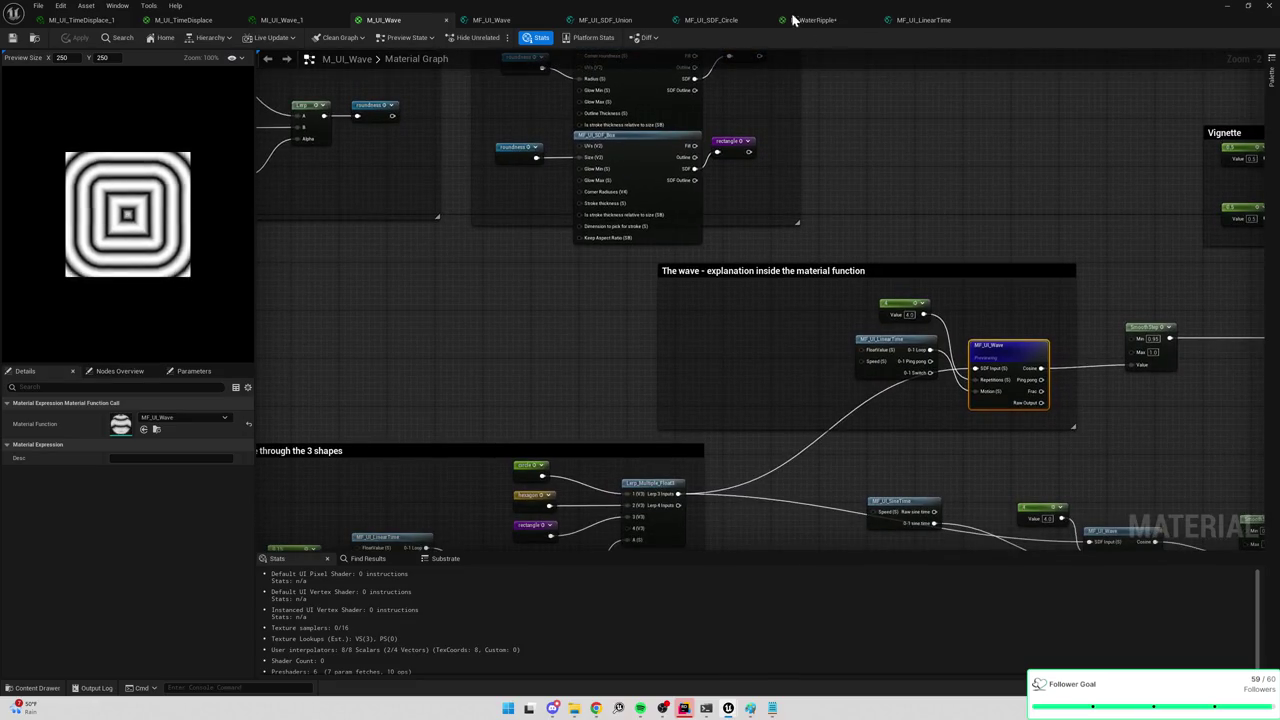
click(832, 21)
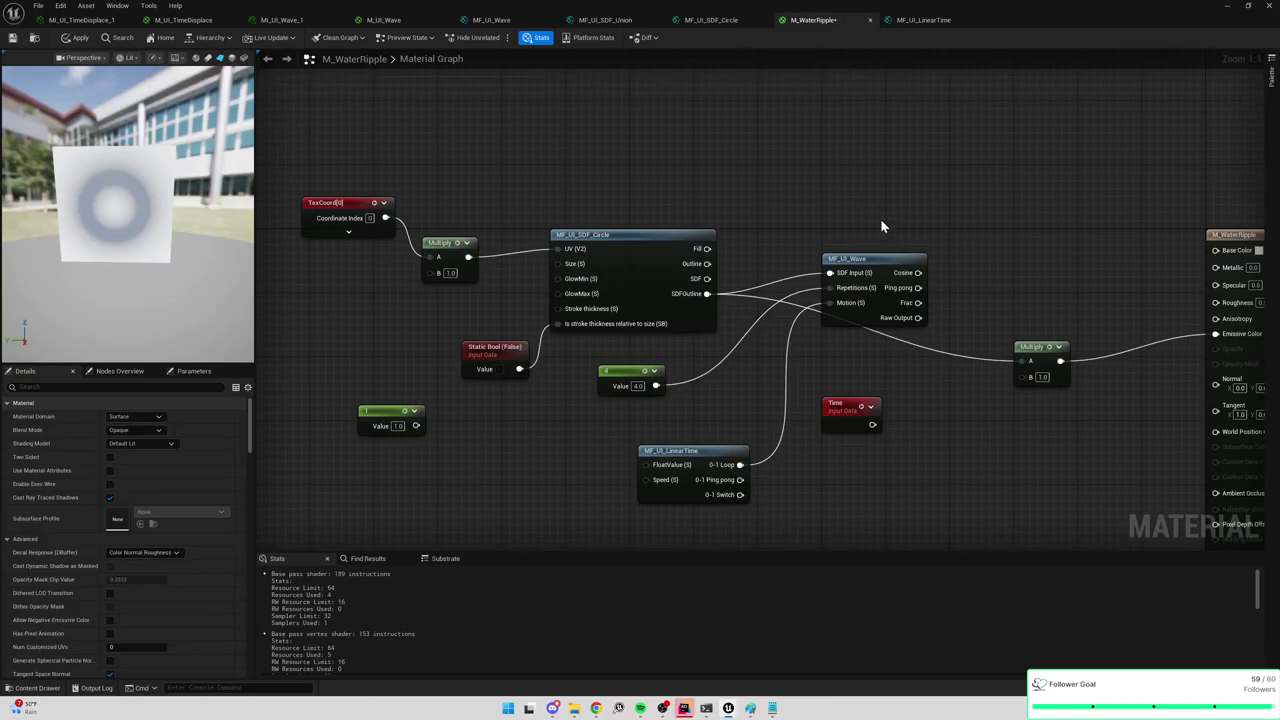
Wire the ping-pong time into MF_UI_Wave's Repetitions and compare with the M_UI_Wave reference.
drag(880, 226, 814, 289)
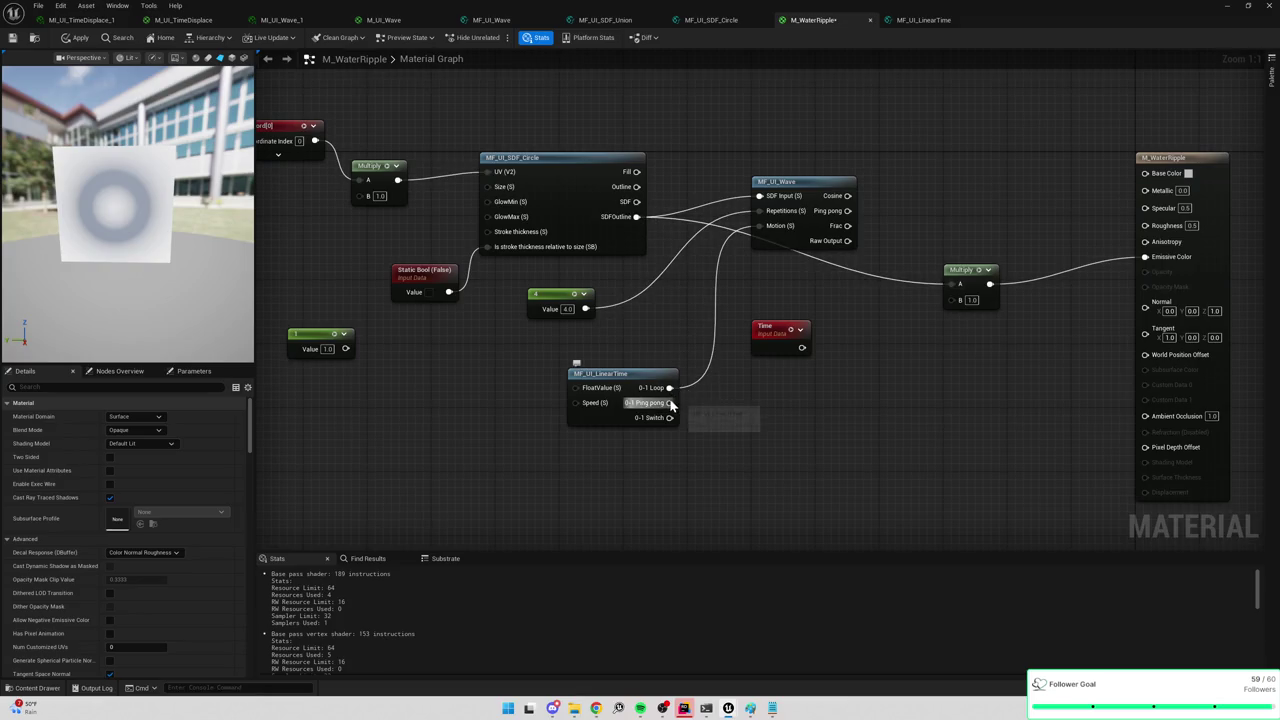
drag(670, 403, 761, 209)
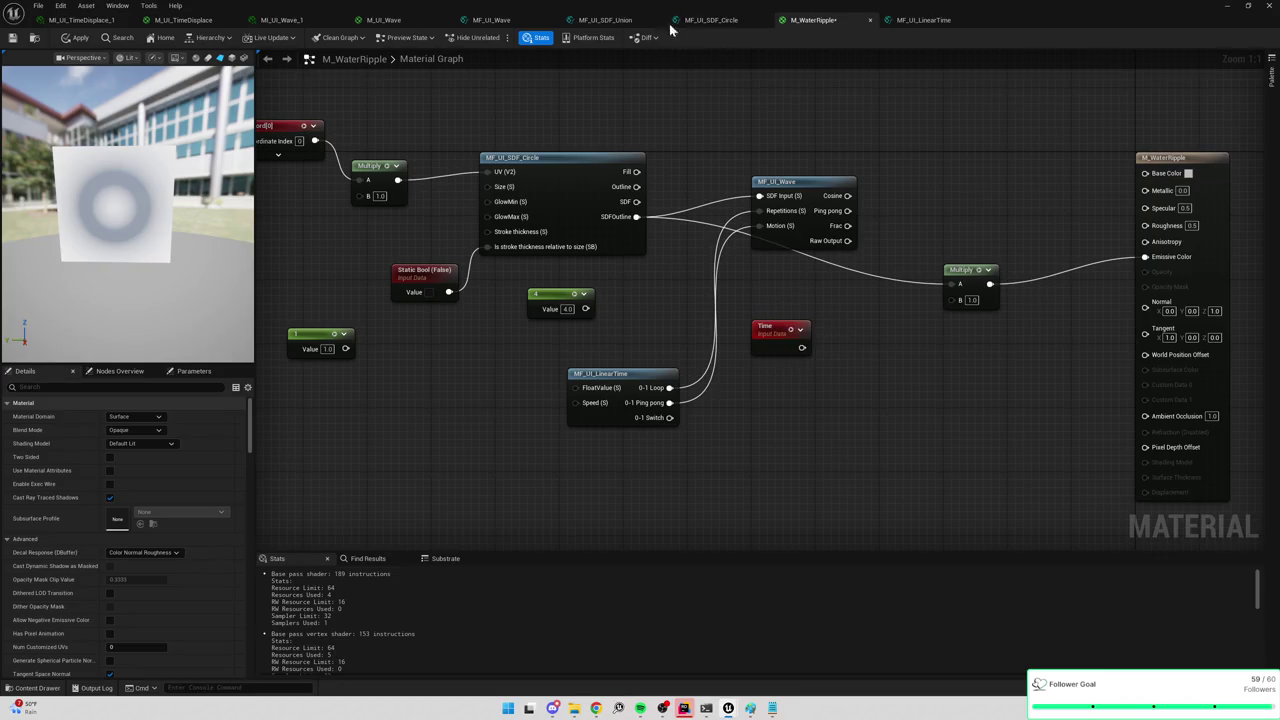
click(386, 22)
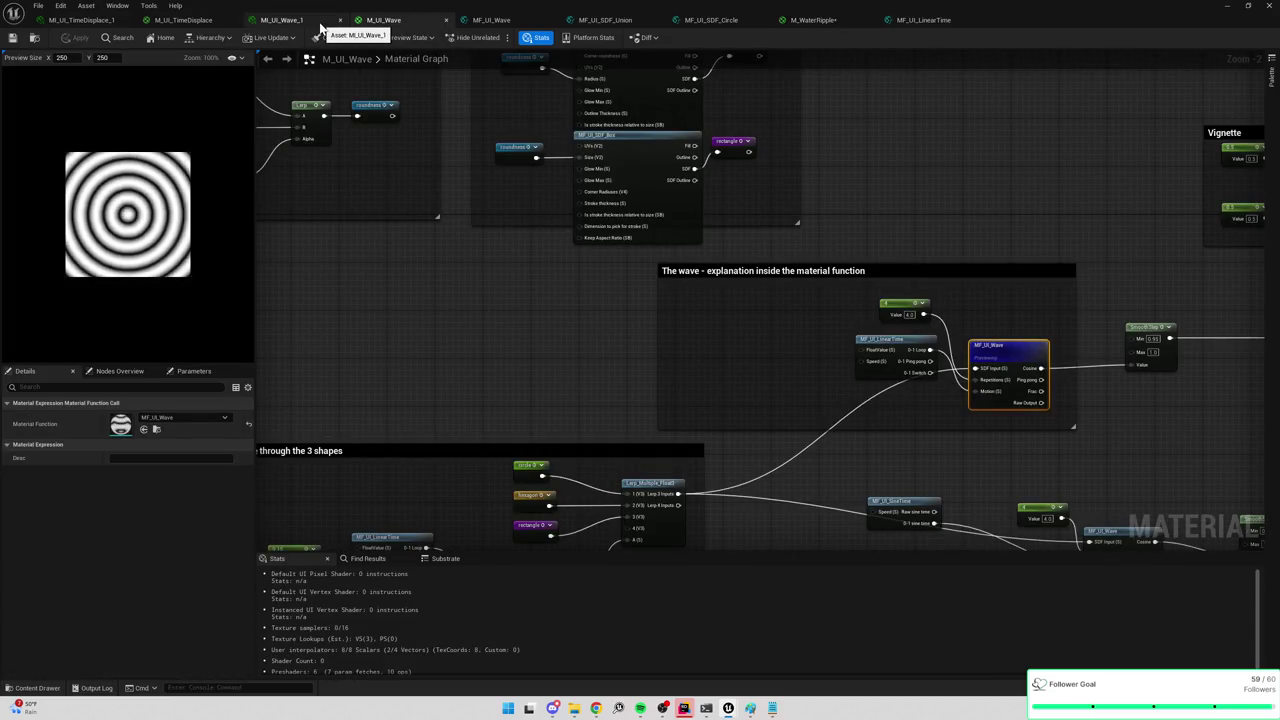
scroll(986, 397, up, 2)
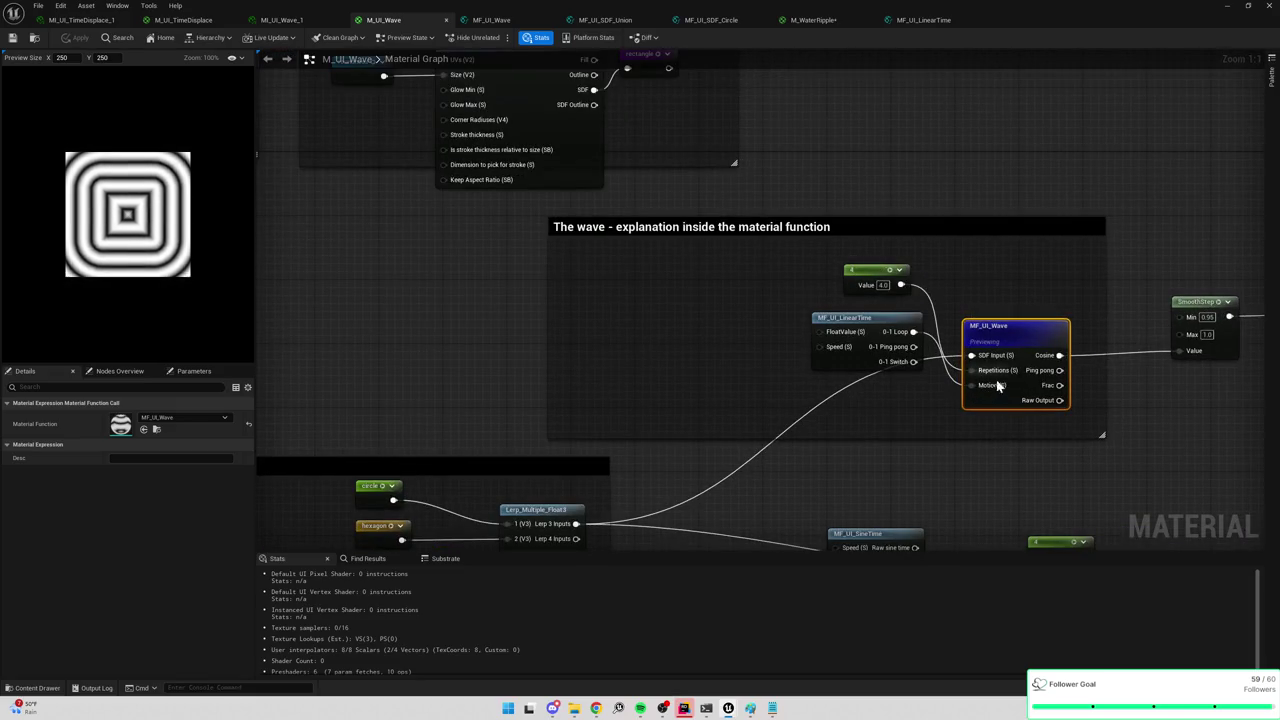
click(828, 22)
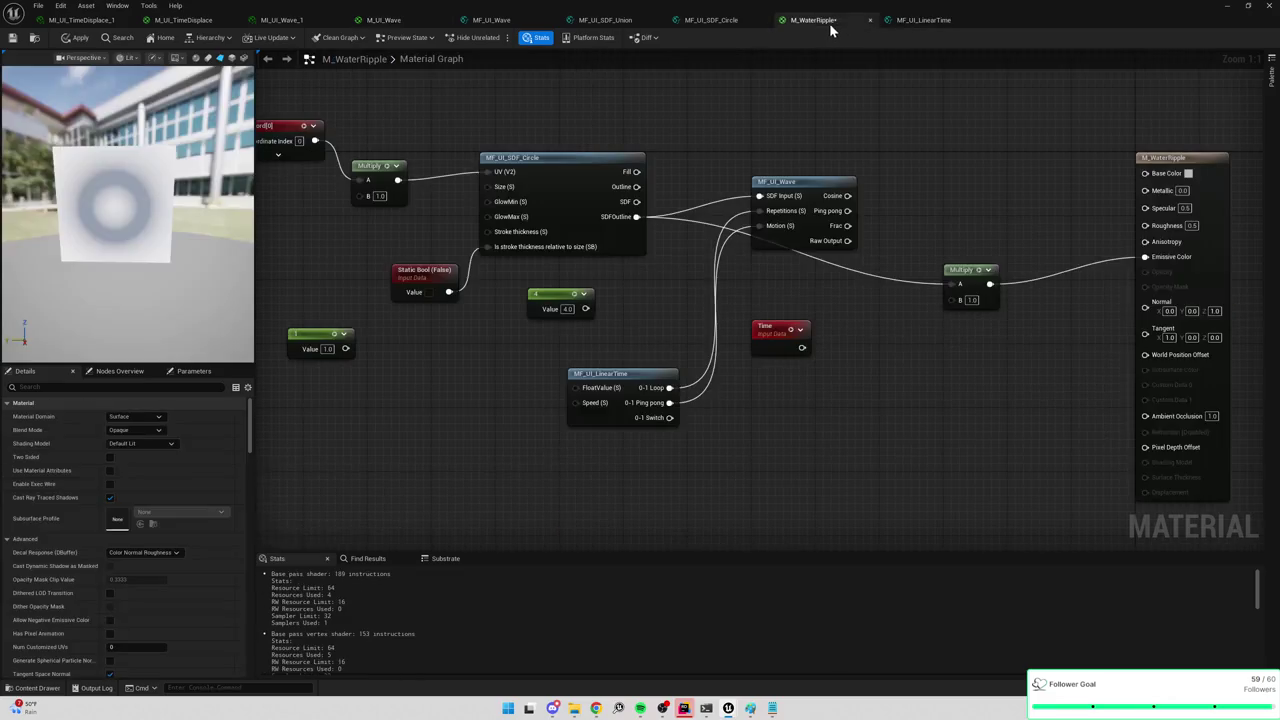
Replace the ping-pong link with the 4.0 constant on MF_UI_Wave's Repetitions input.
alt+click(669, 402)
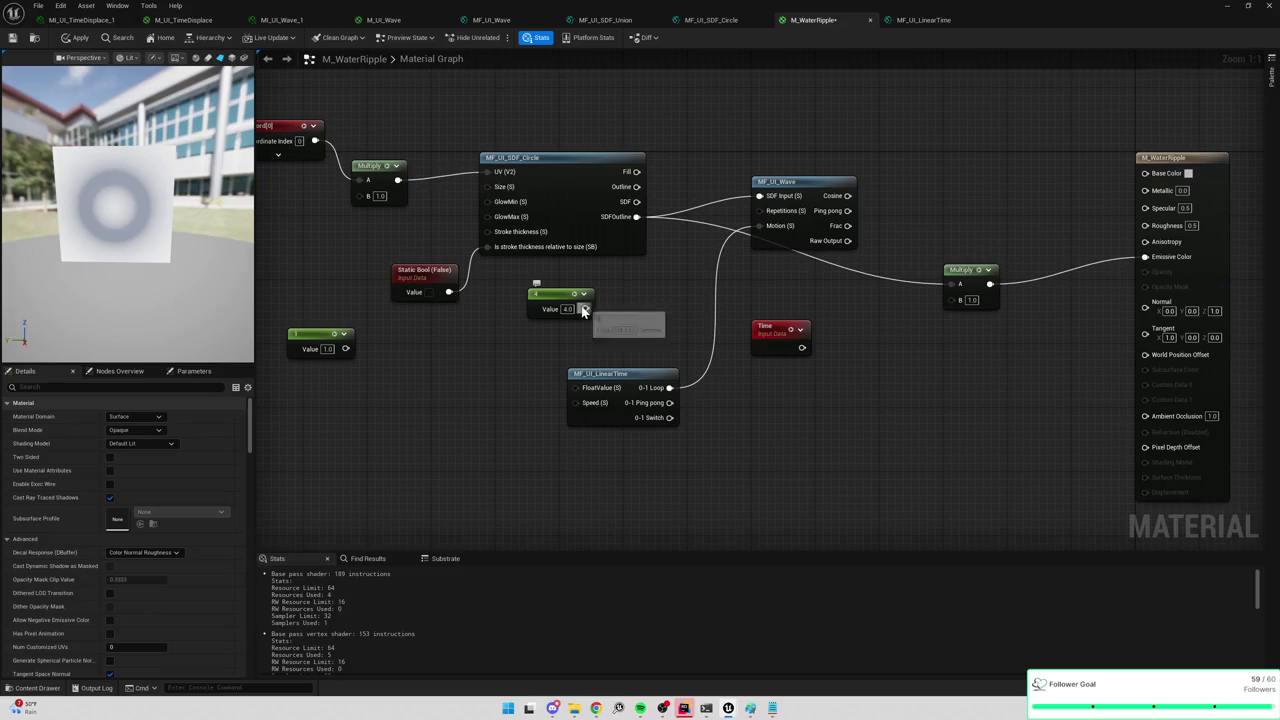
drag(585, 309, 693, 274)
click(670, 268)
mouse_move(585, 309)
mouse_down()
mouse_move(750, 245)
mouse_move(760, 210)
mouse_up()
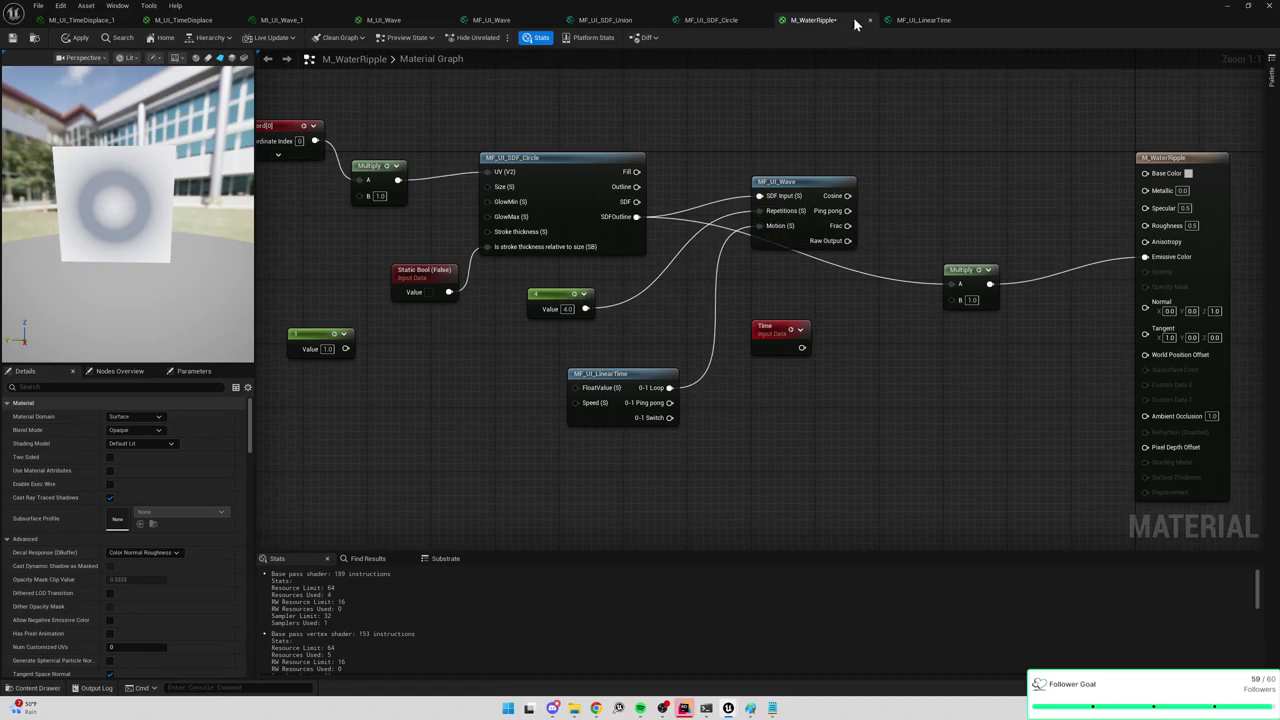
Check the M_UI_Wave reference and MF_UI_SDF_Circle function graphs, then return to M_WaterRipple.
click(398, 20)
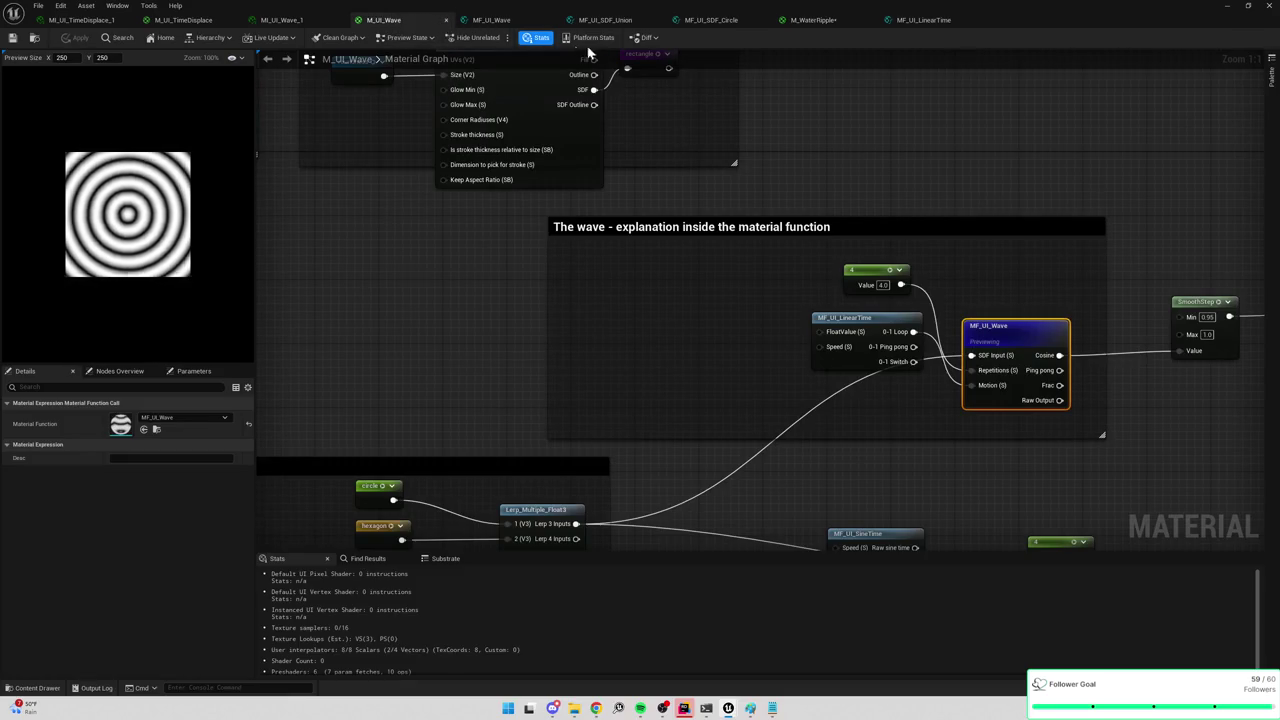
click(742, 24)
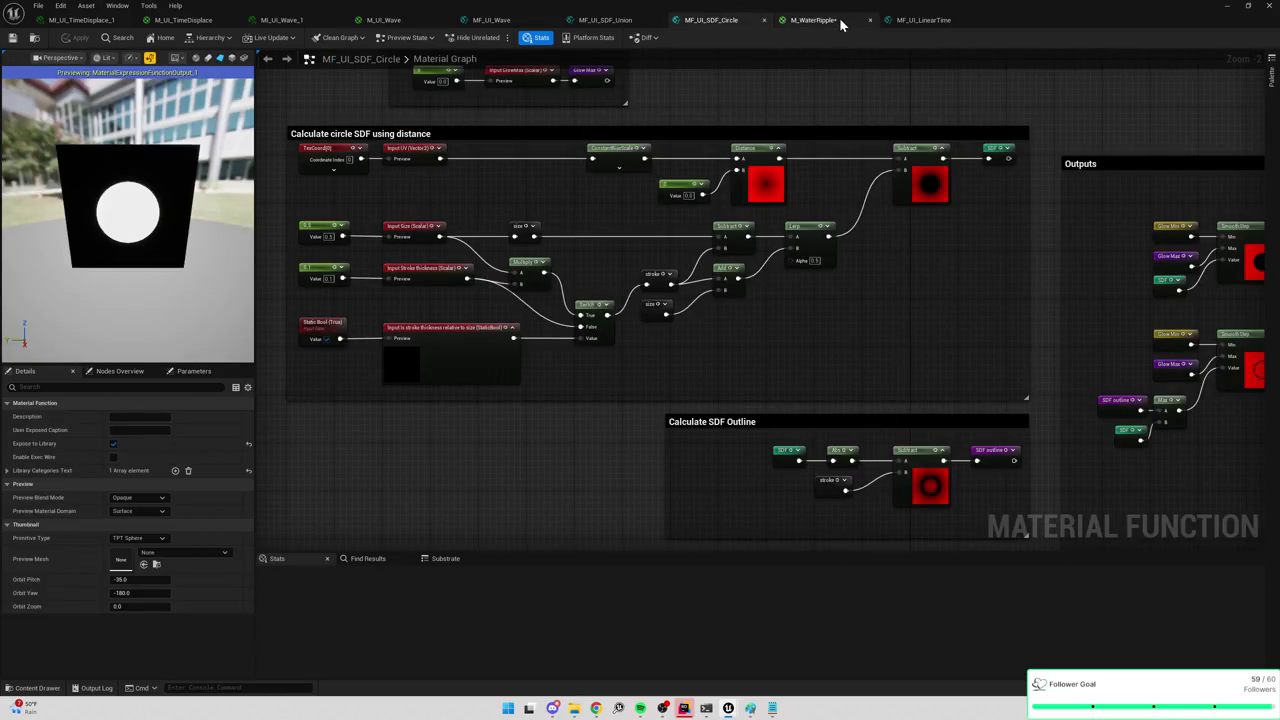
click(838, 22)
right_click(814, 186)
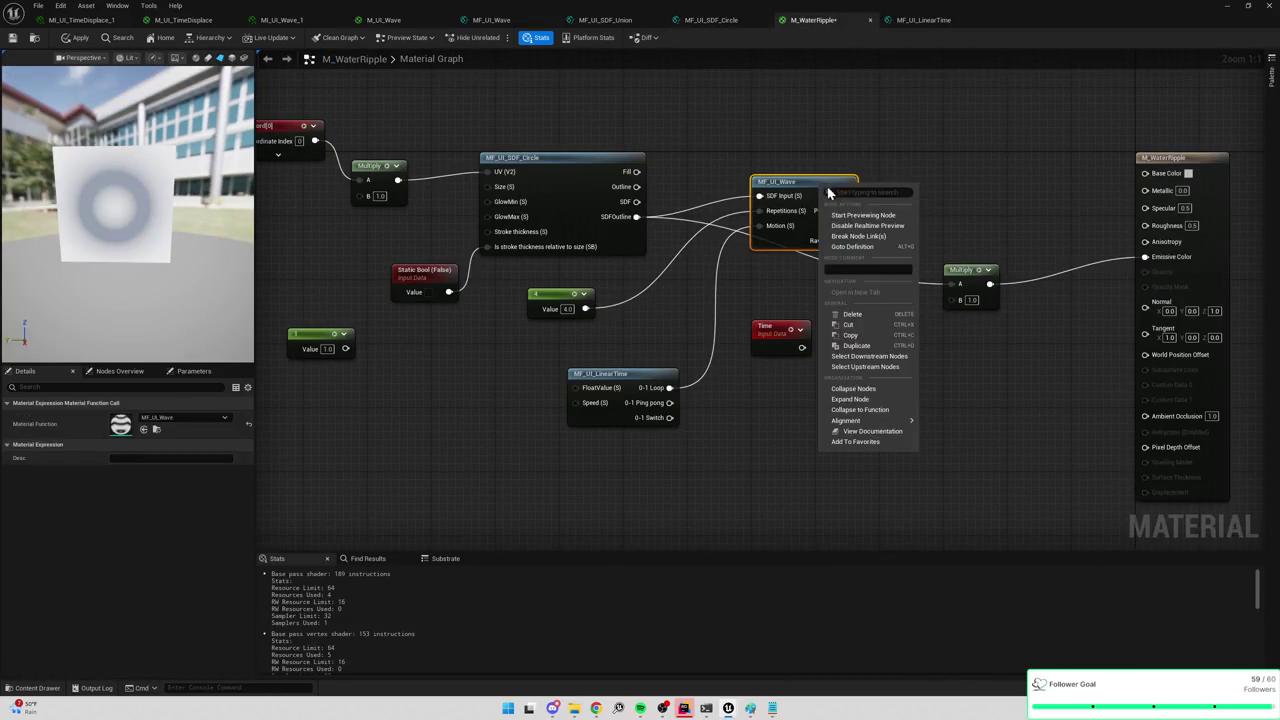
Preview the MF_UI_Wave node's output and inspect M_UI_Wave's SDF shape nodes.
click(855, 219)
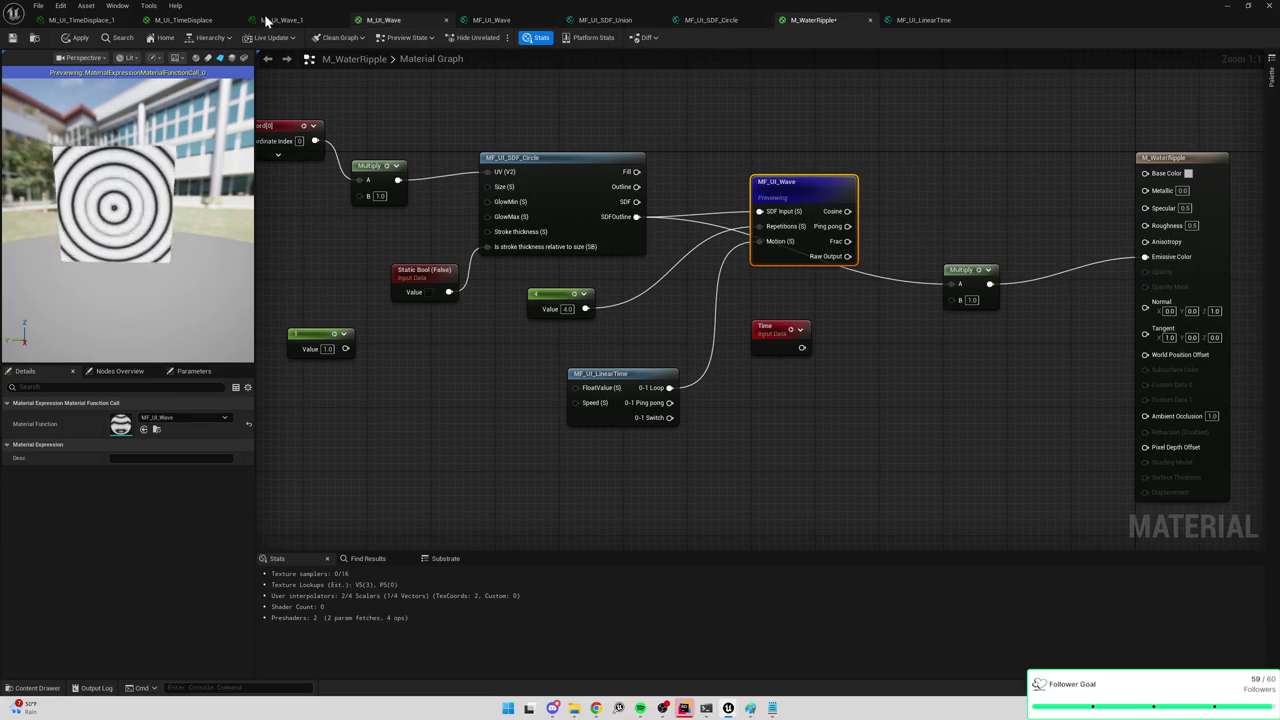
click(384, 20)
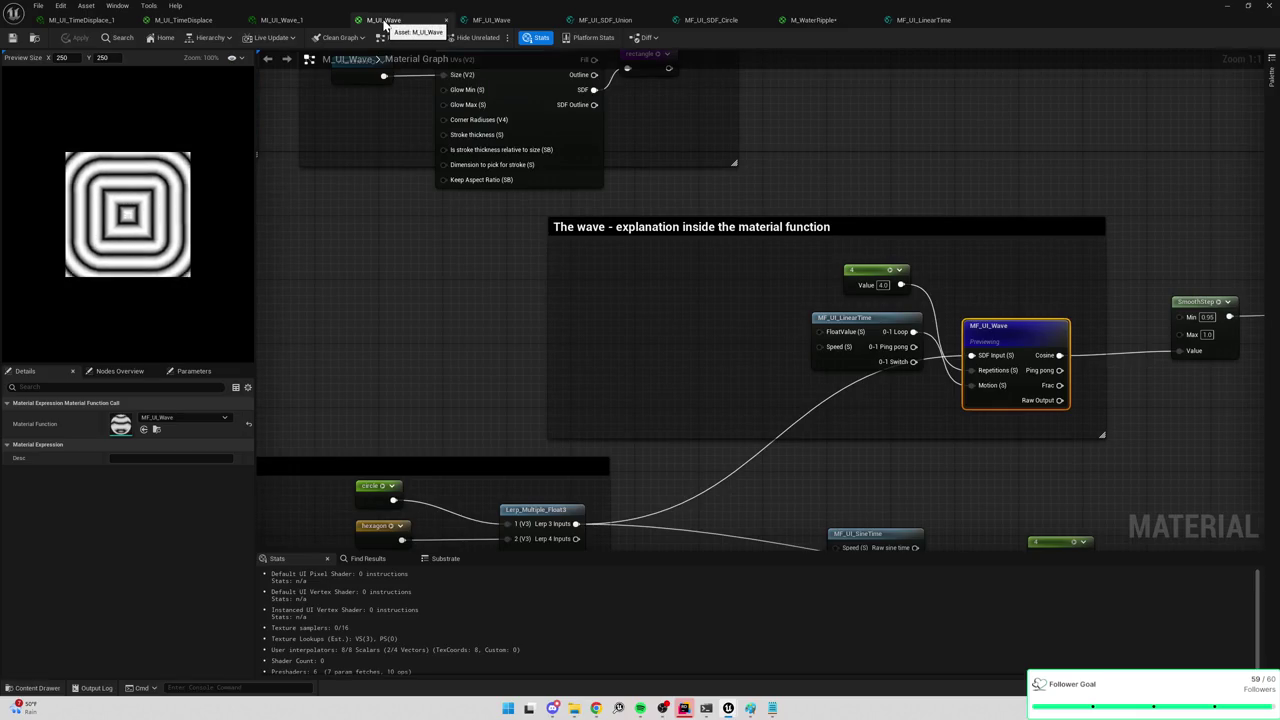
mouse_move(461, 218)
mouse_down()
mouse_move(609, 314)
mouse_move(699, 155)
mouse_move(747, 406)
mouse_move(817, 548)
mouse_up()
scroll(687, 213, up, 1)
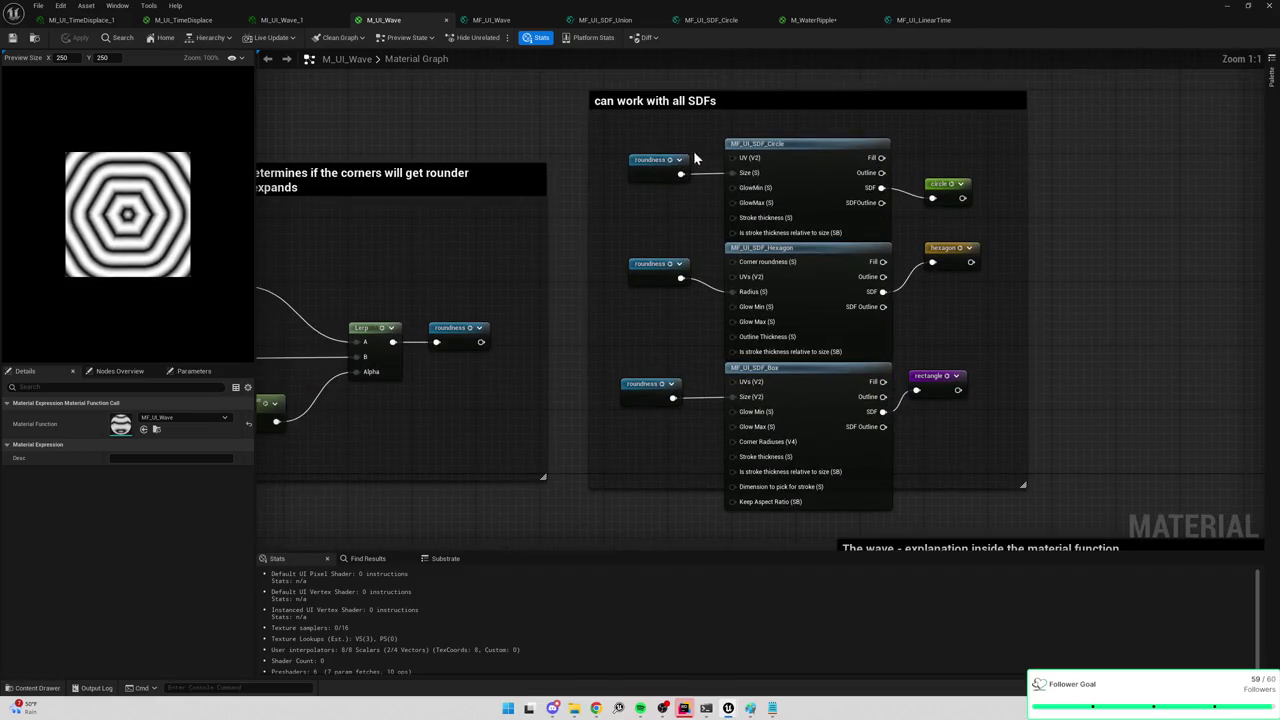
drag(680, 204, 679, 250)
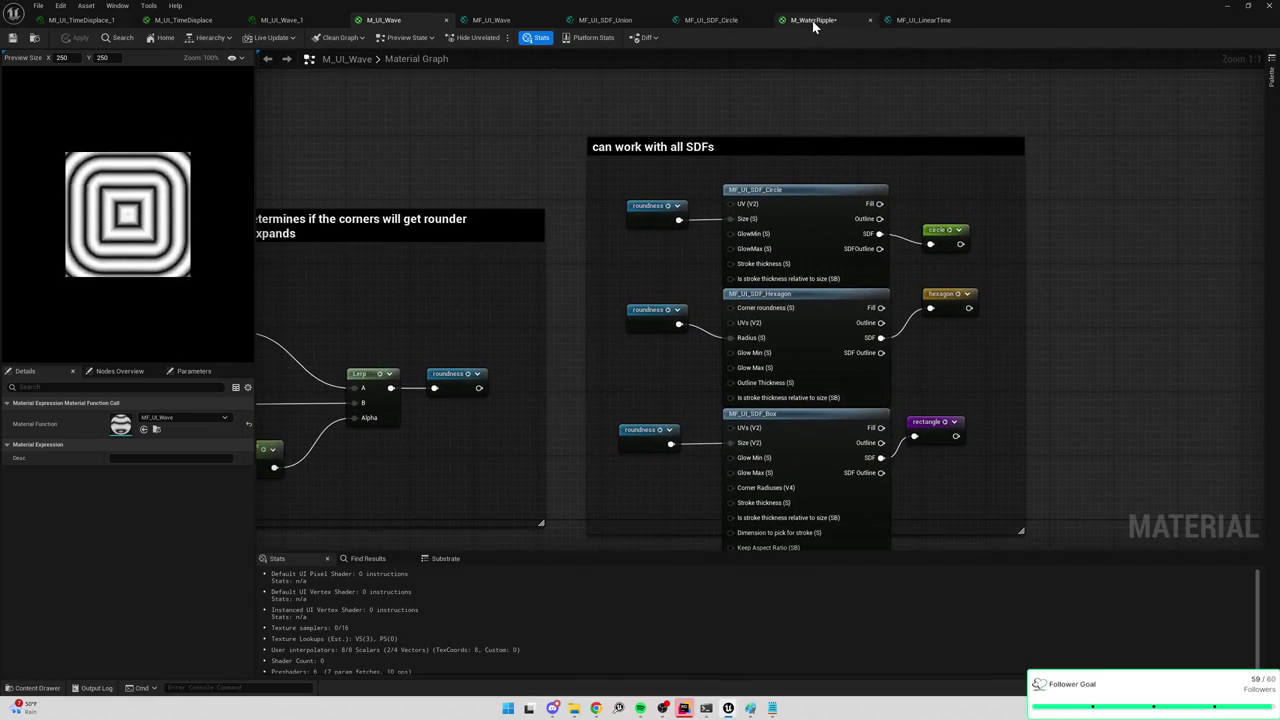
click(800, 21)
Break the Multiply→UV link and wire a constant of 2 into the circle's Size.
alt+click(565, 198)
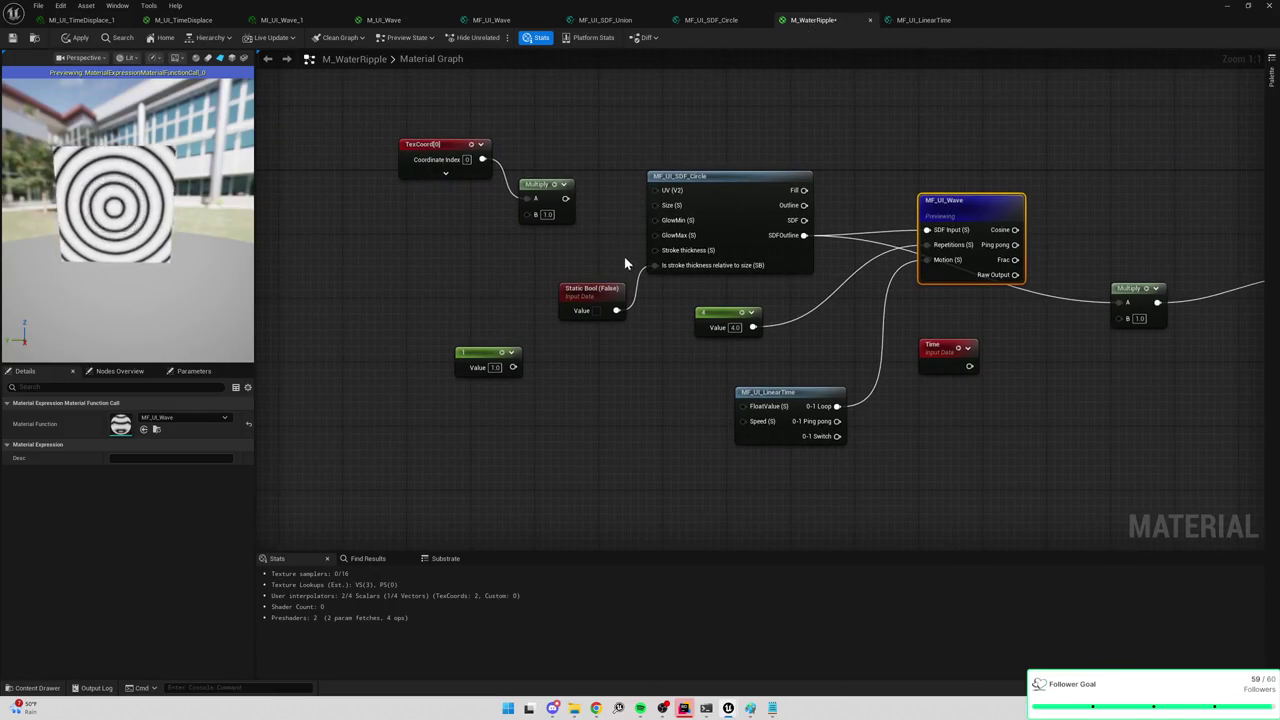
mouse_move(585, 300)
mouse_down()
mouse_move(585, 356)
mouse_move(514, 371)
mouse_move(660, 230)
mouse_move(658, 207)
mouse_up()
click(495, 367)
text(2)
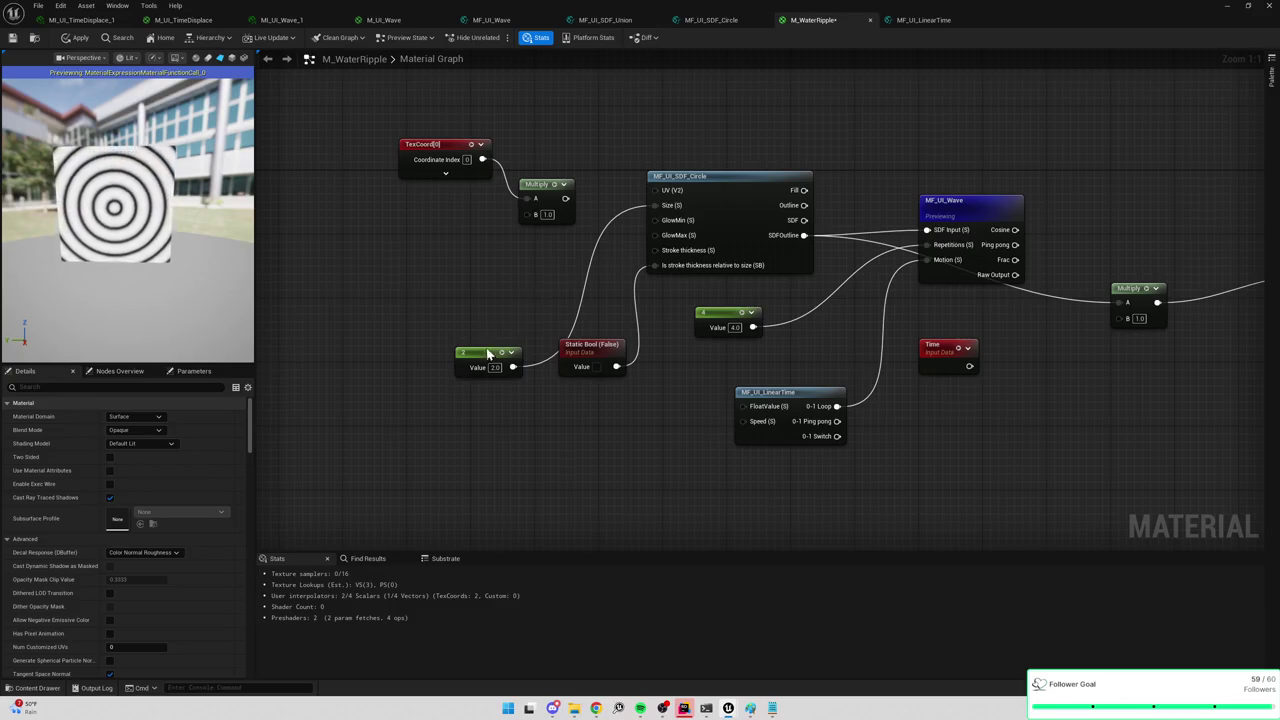
mouse_move(486, 352)
mouse_down()
mouse_move(494, 297)
mouse_move(517, 272)
mouse_up()
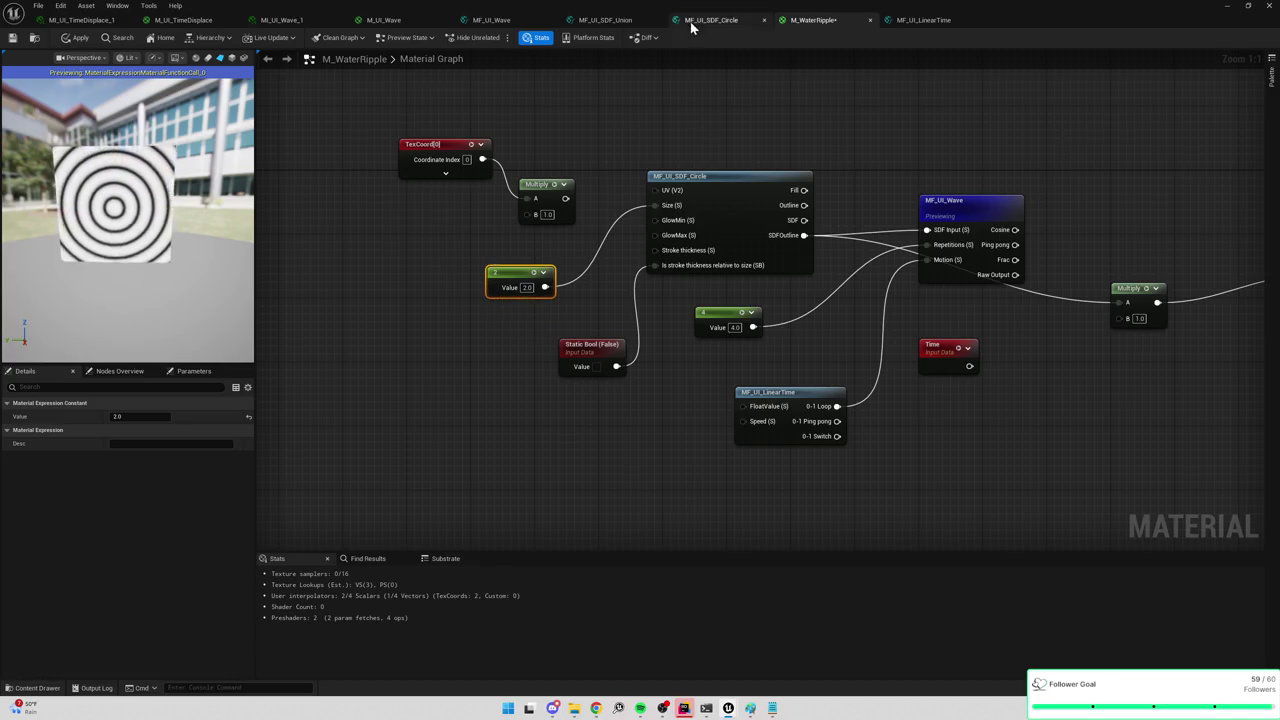
click(385, 20)
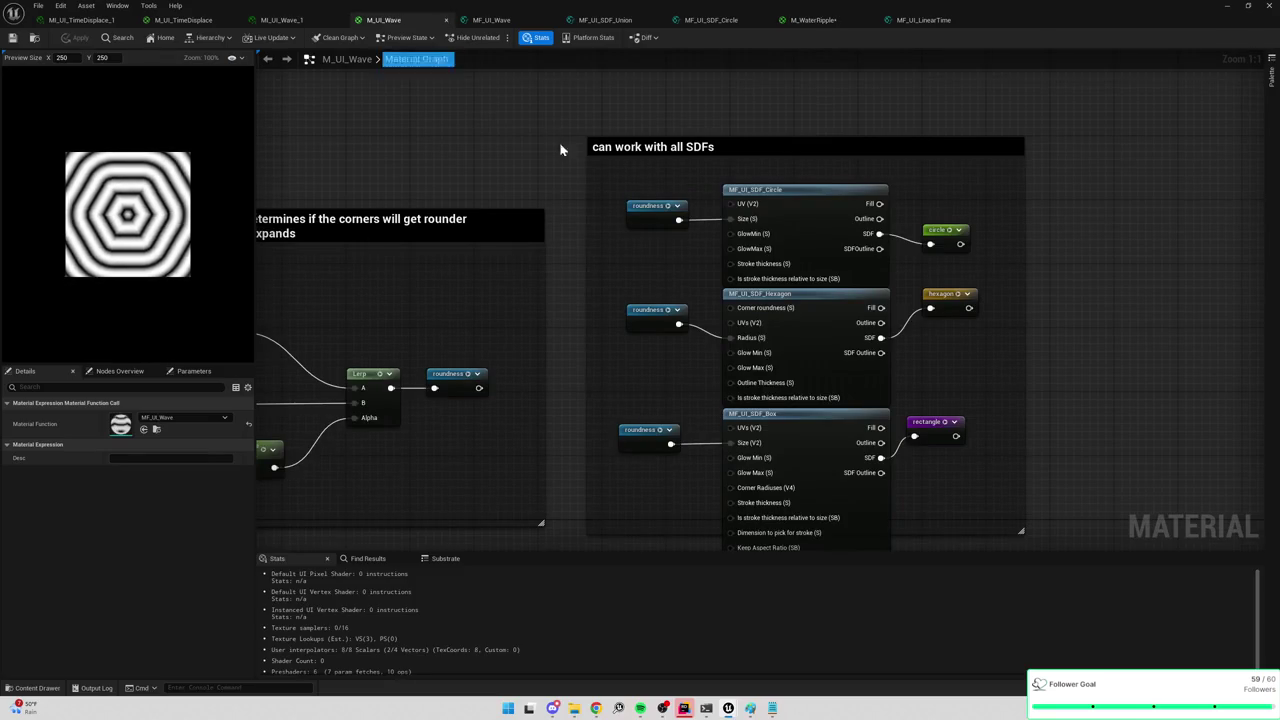
Pan and zoom through M_UI_Wave's SDF size, roundness and wave-cycling sections.
click(650, 224)
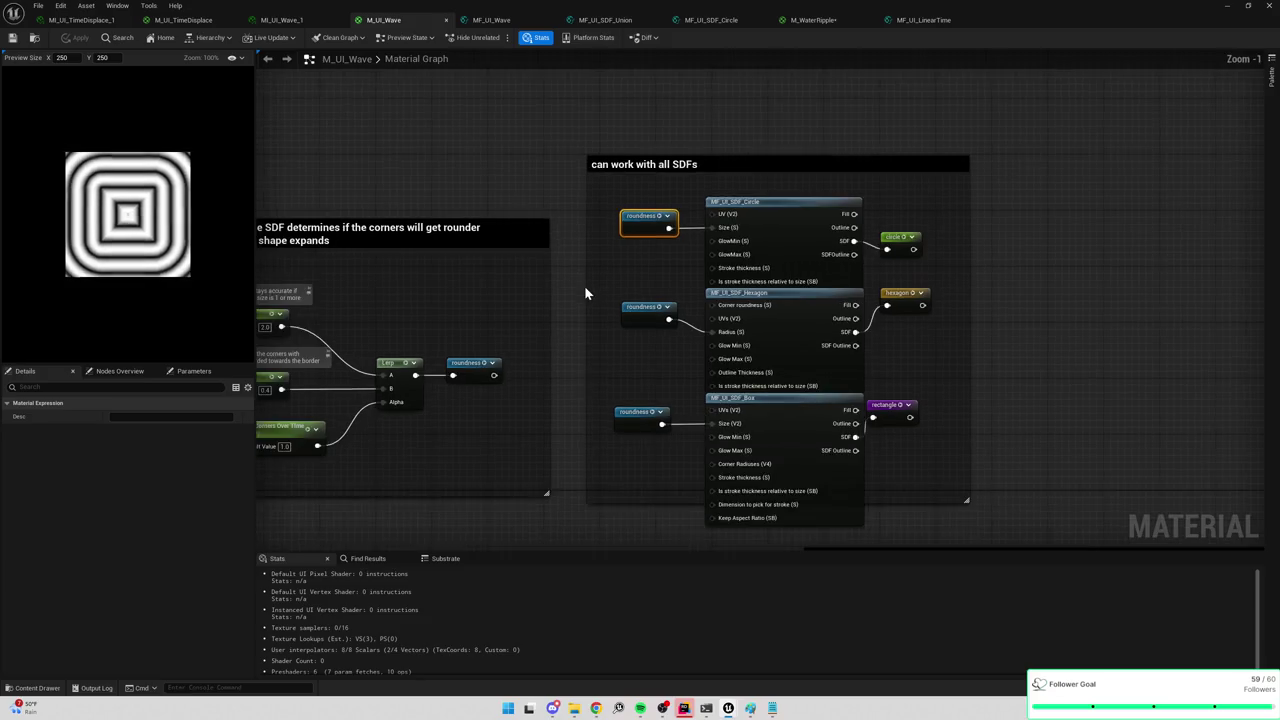
drag(584, 285, 907, 268)
drag(826, 265, 783, 270)
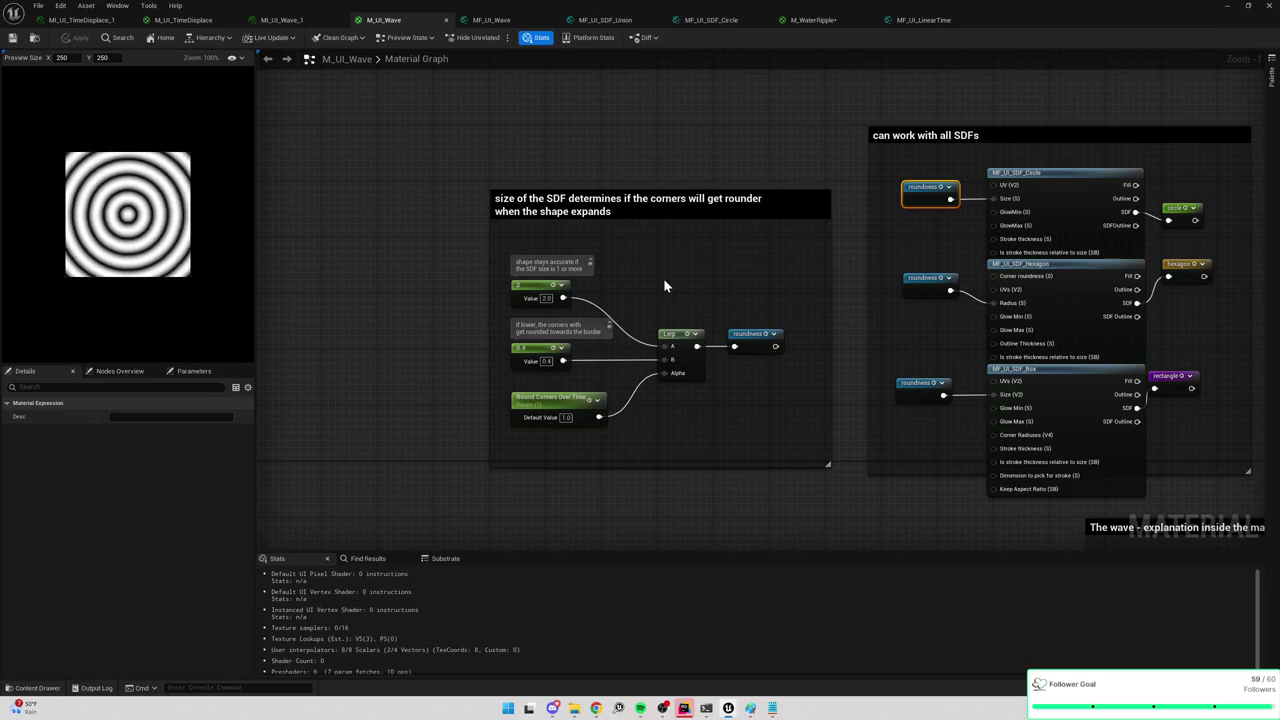
scroll(605, 382, up, 1)
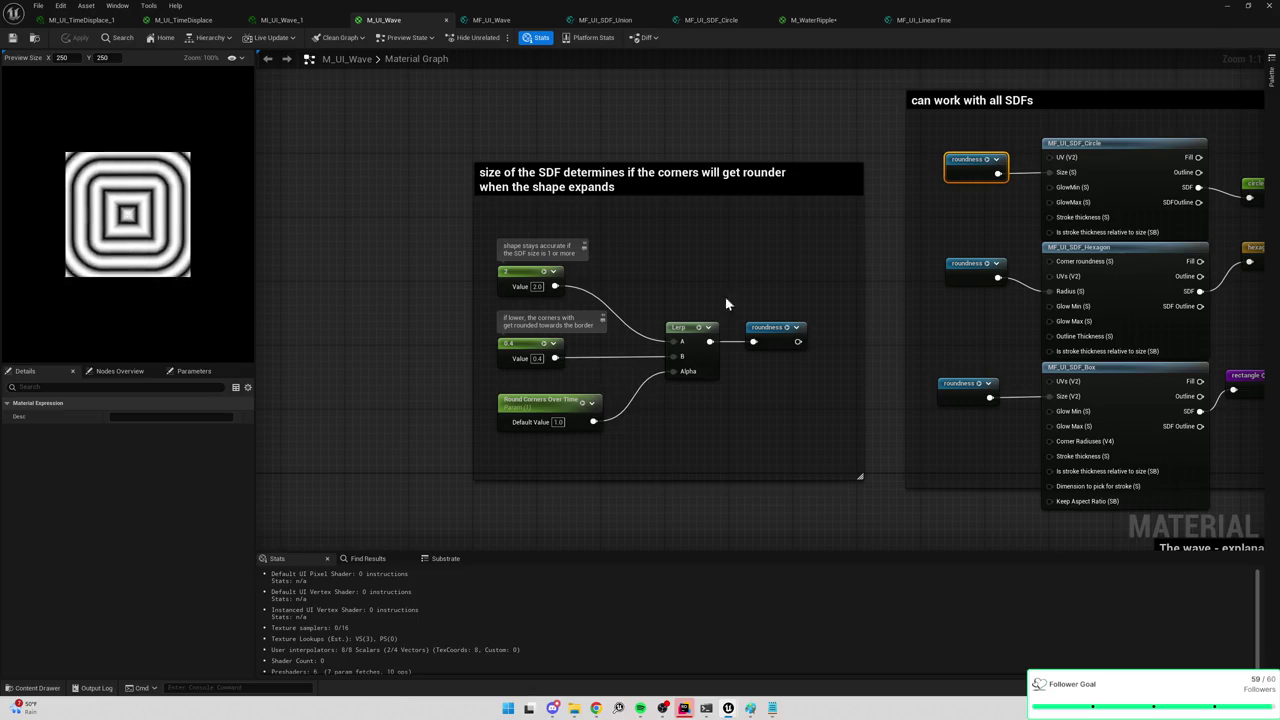
drag(819, 289, 611, 316)
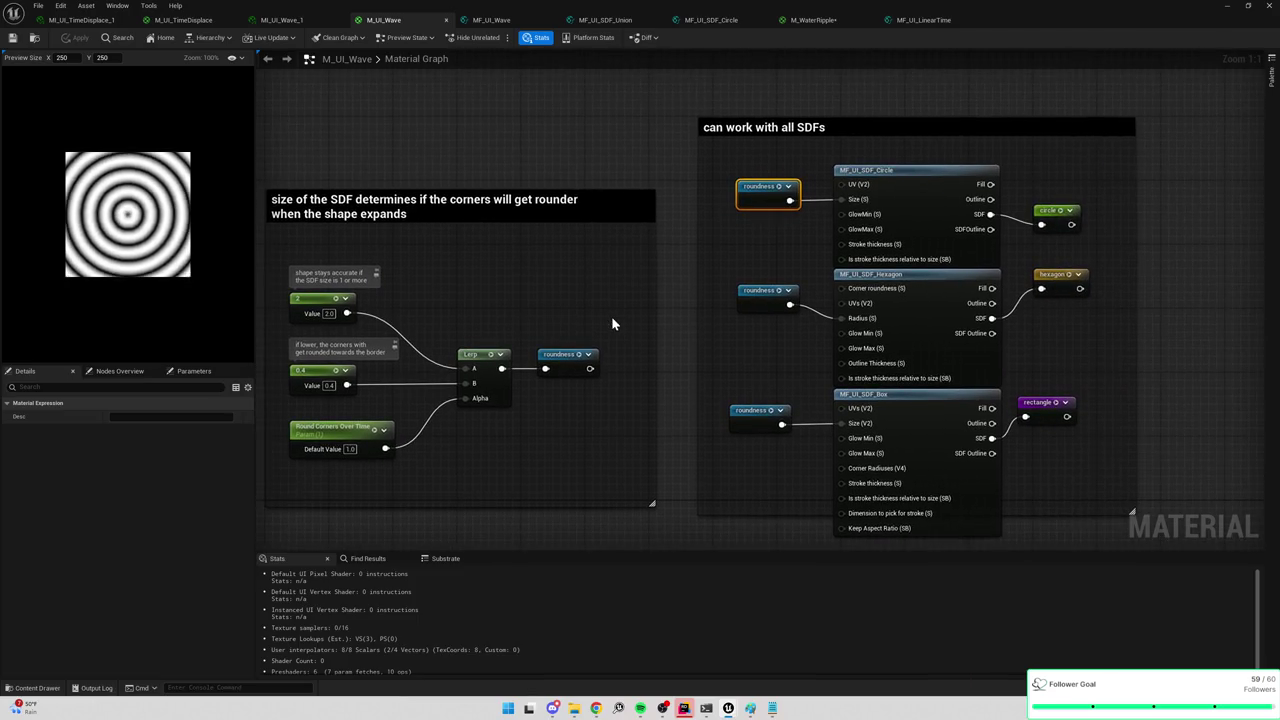
scroll(1042, 240, down, 2)
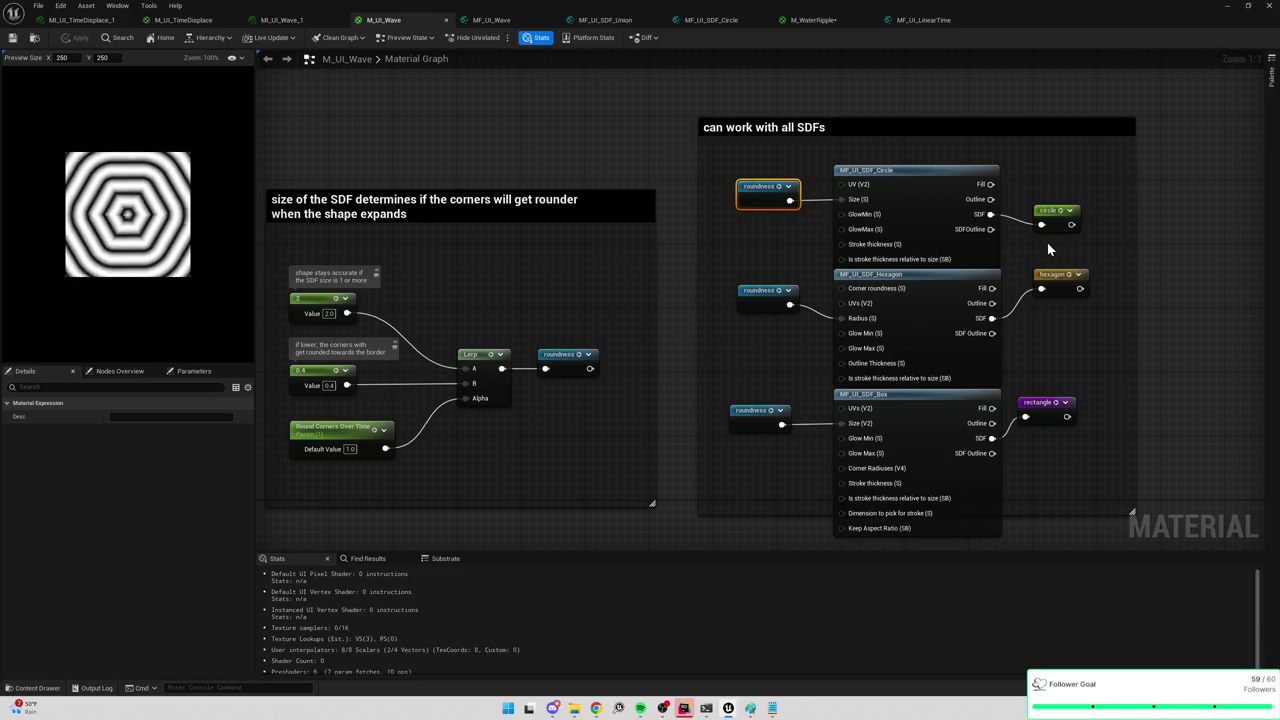
drag(1047, 245, 971, 62)
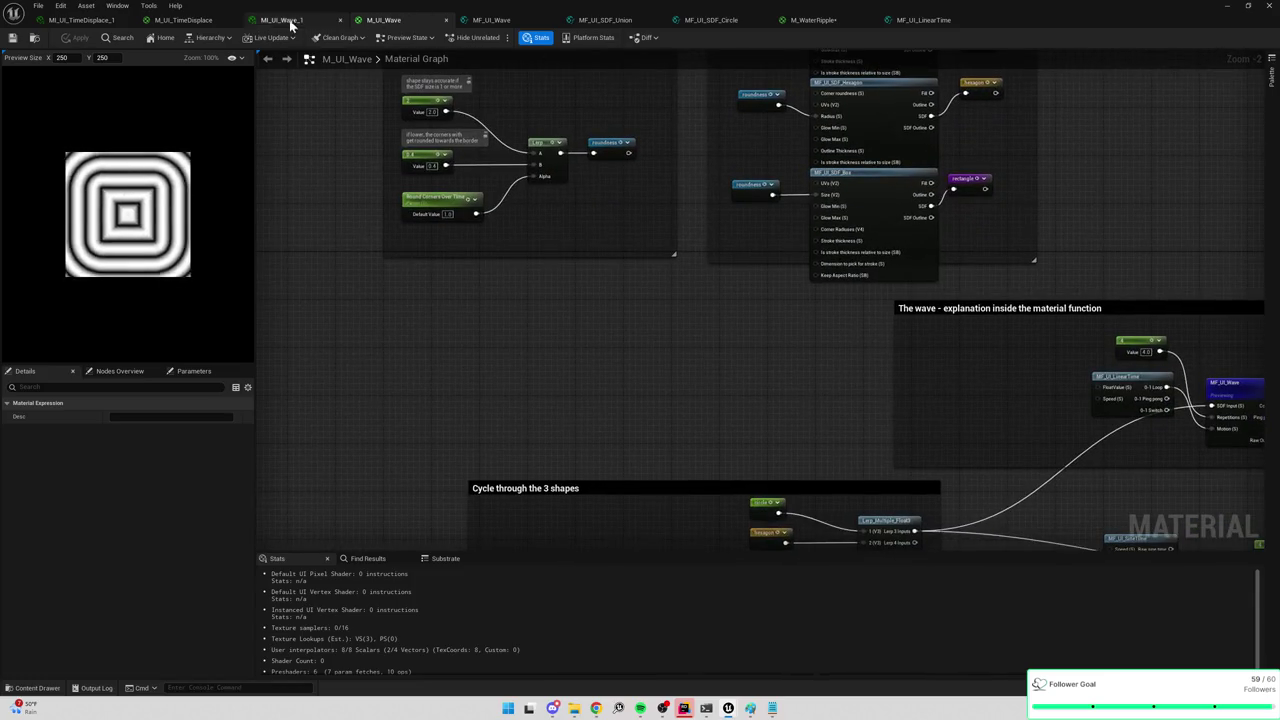
Glance at M_UI_TimeDisplace and MI_UI_Wave_1, then return to the M_WaterRipple graph.
click(180, 20)
click(305, 20)
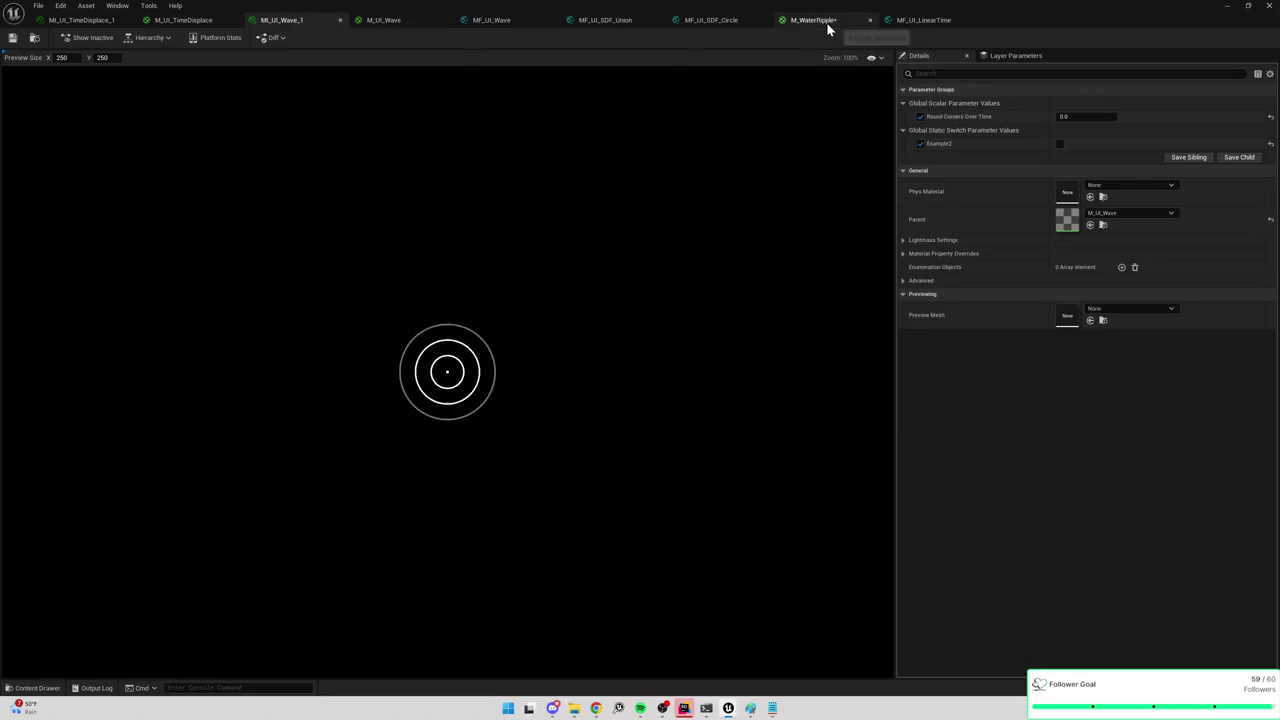
click(825, 21)
scroll(640, 320, down, 3)
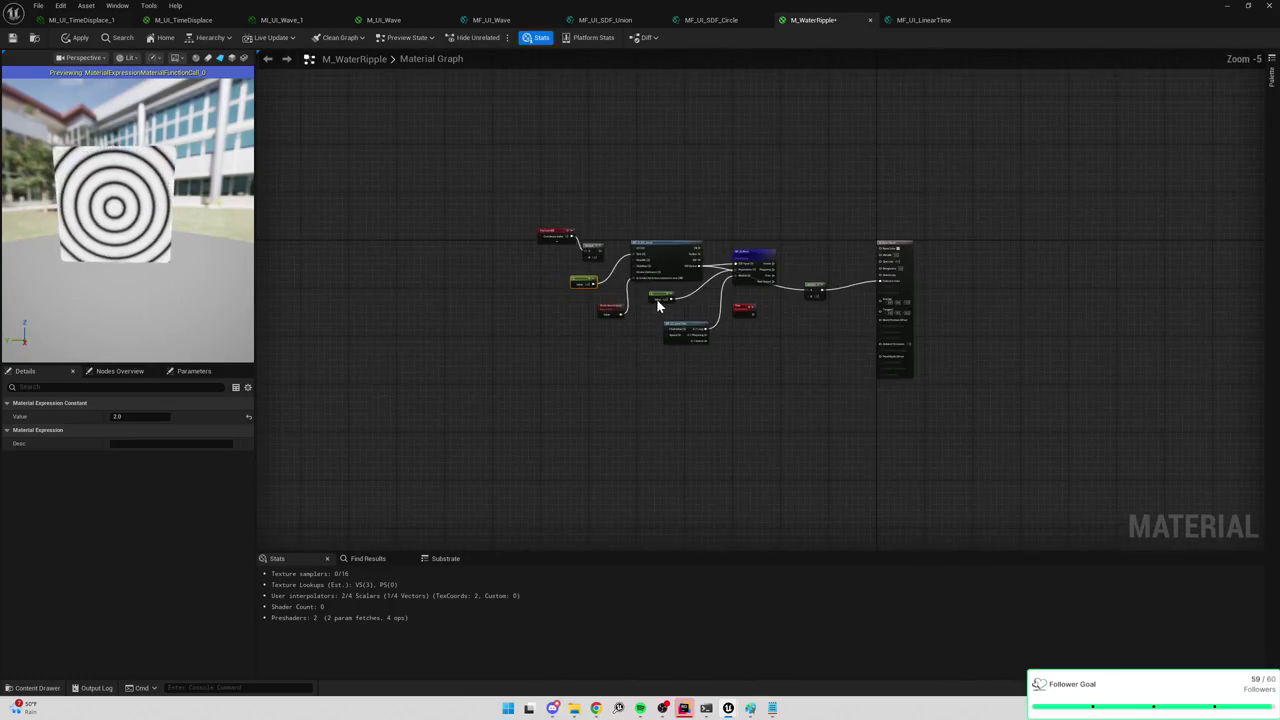
Connect the circle's SDF output to the wave's SDF Input and unhook Raw Output from Multiply.
scroll(656, 298, up, 4)
mouse_move(741, 190)
mouse_down()
mouse_move(852, 212)
mouse_move(863, 201)
mouse_move(845, 218)
mouse_move(742, 206)
mouse_up()
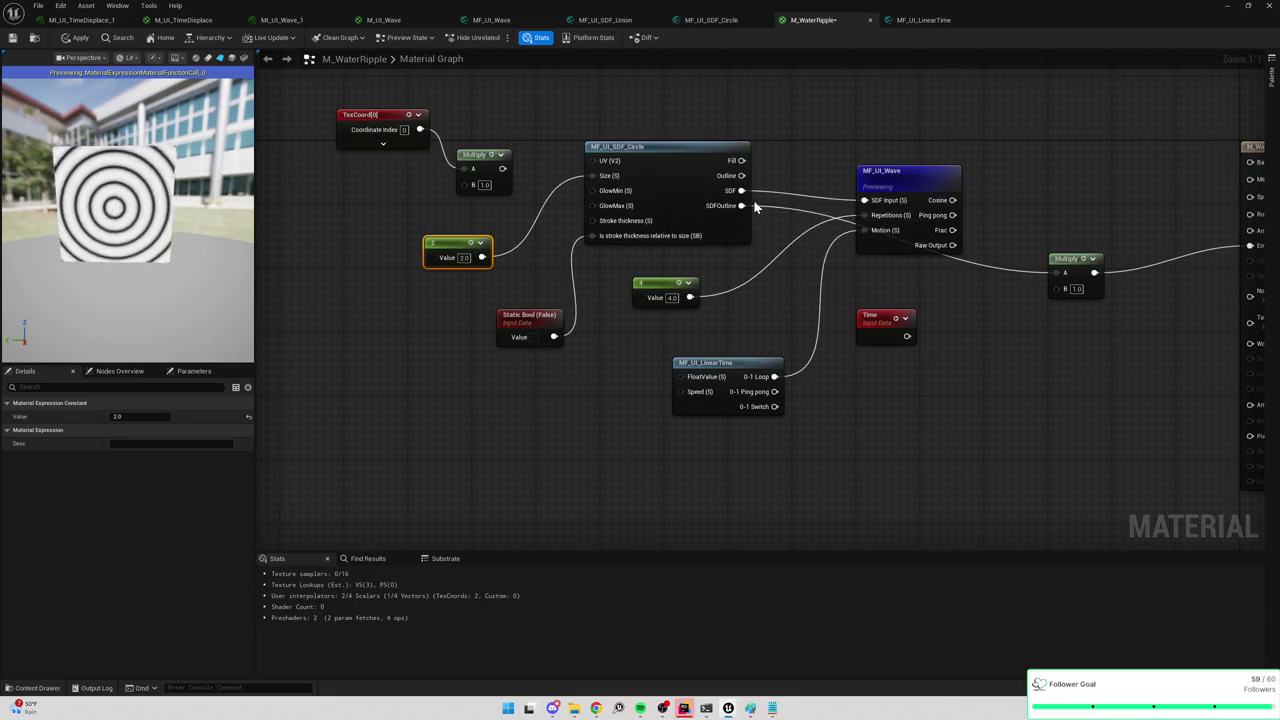
alt+click(952, 245)
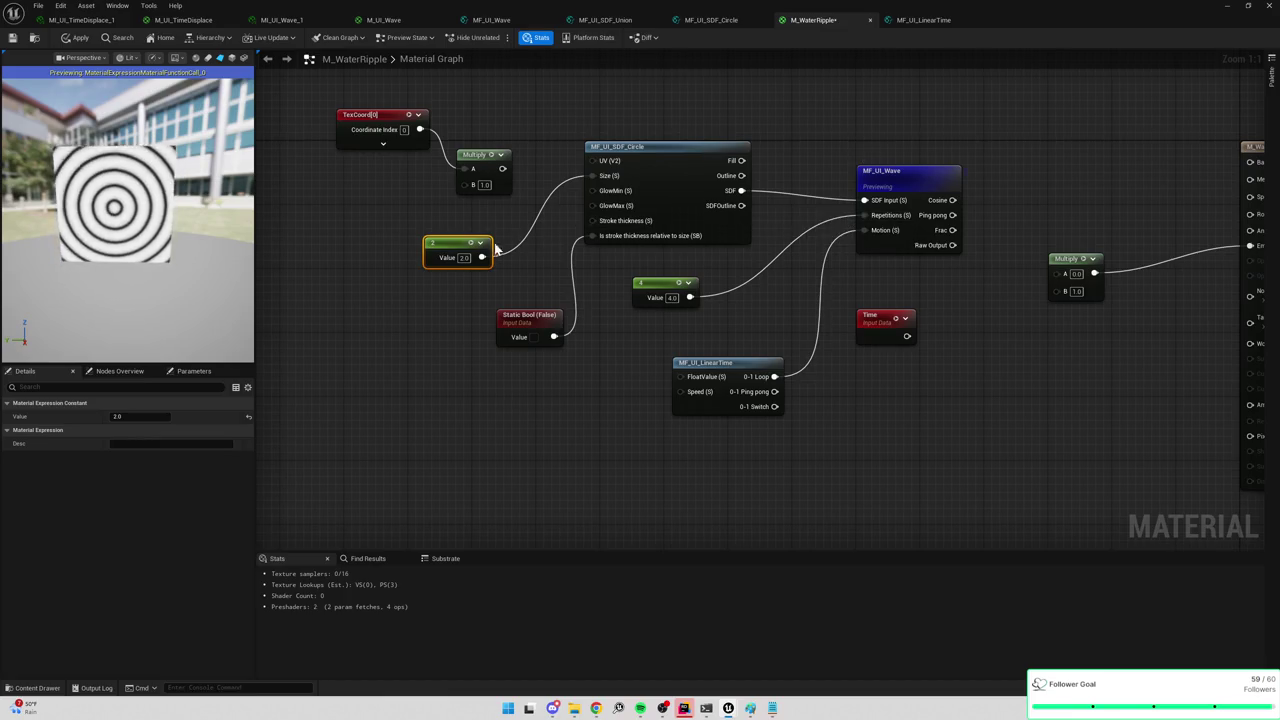
Try size constant values 4, 25 and 100, settling on 25.
click(463, 257)
text(4)
key(Return)
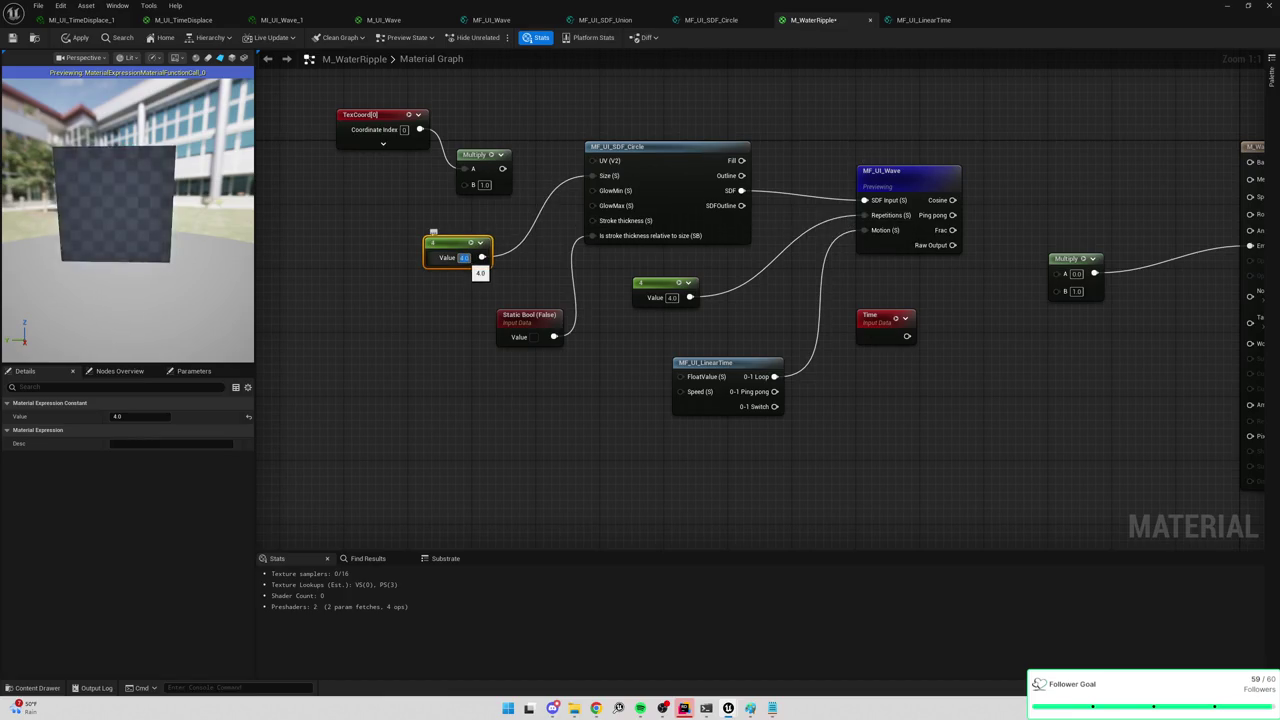
text(25)
key(Return)
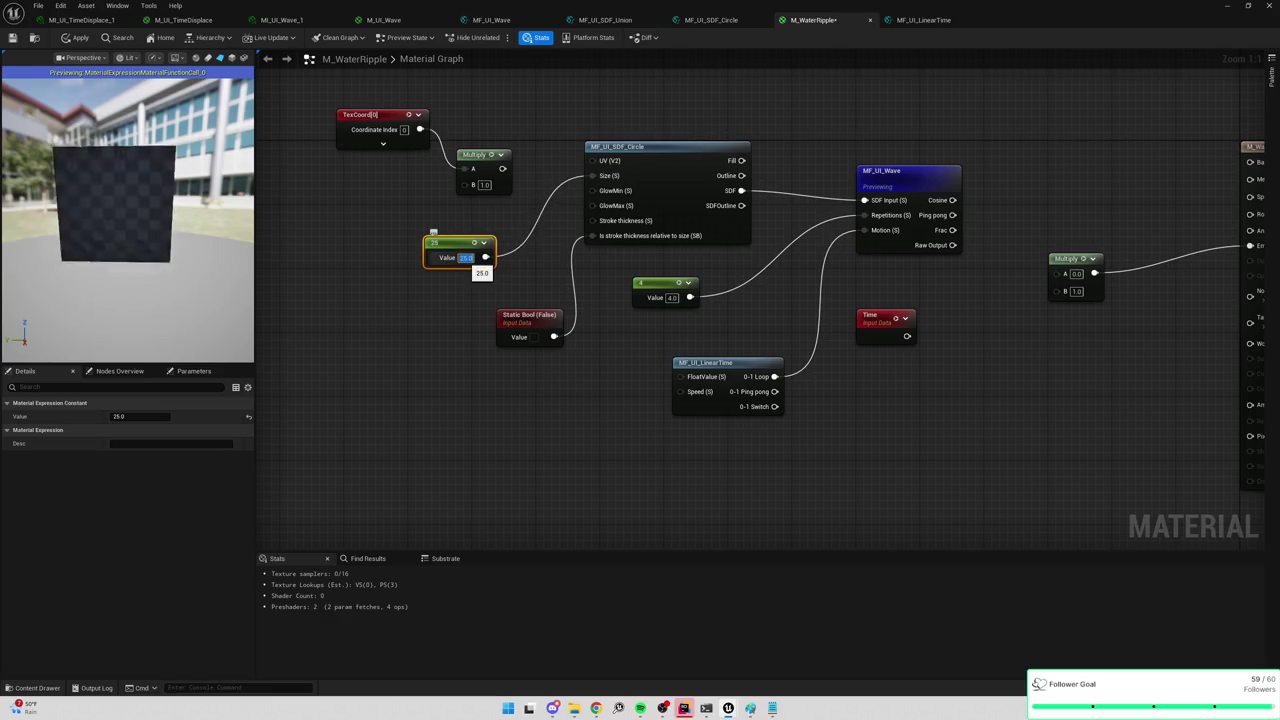
text(100)
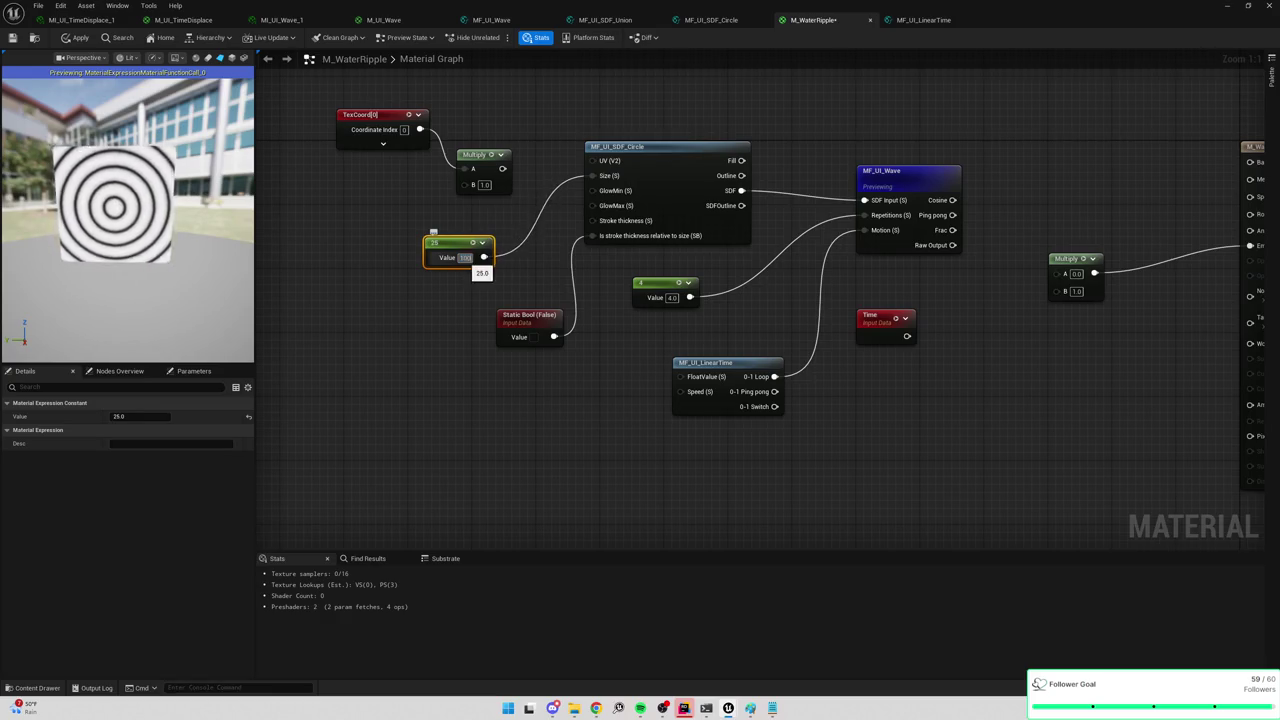
key(Return)
text(25)
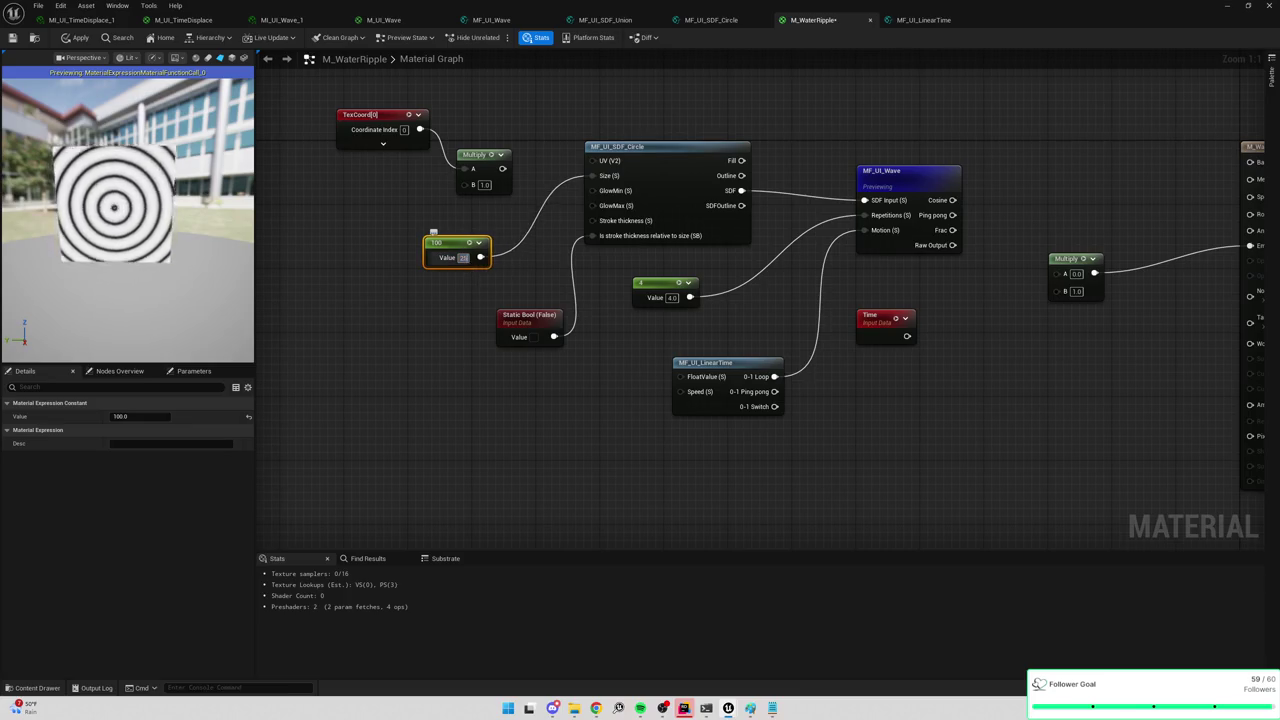
key(Return)
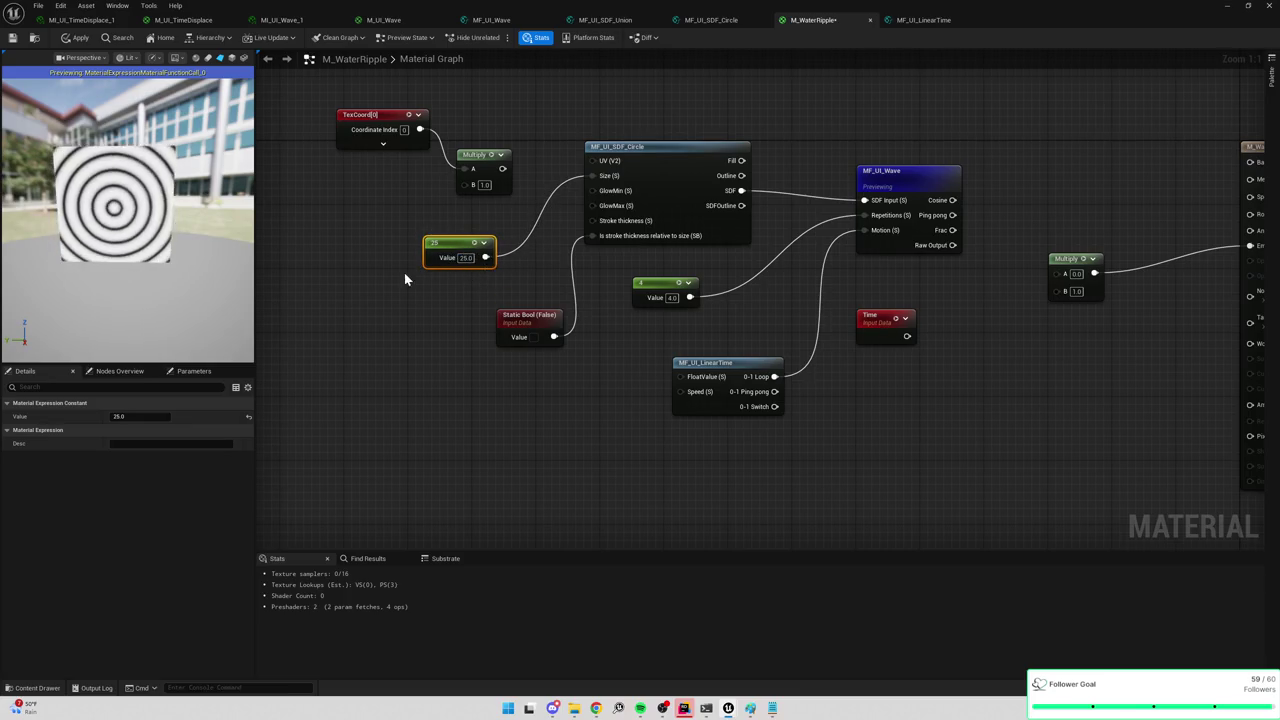
Test a duplicated 55 constant on Stroke thickness, delete it, and wire Cosine into Multiply A.
key(ctrl+d)
drag(453, 305, 592, 221)
click(433, 305)
text(55)
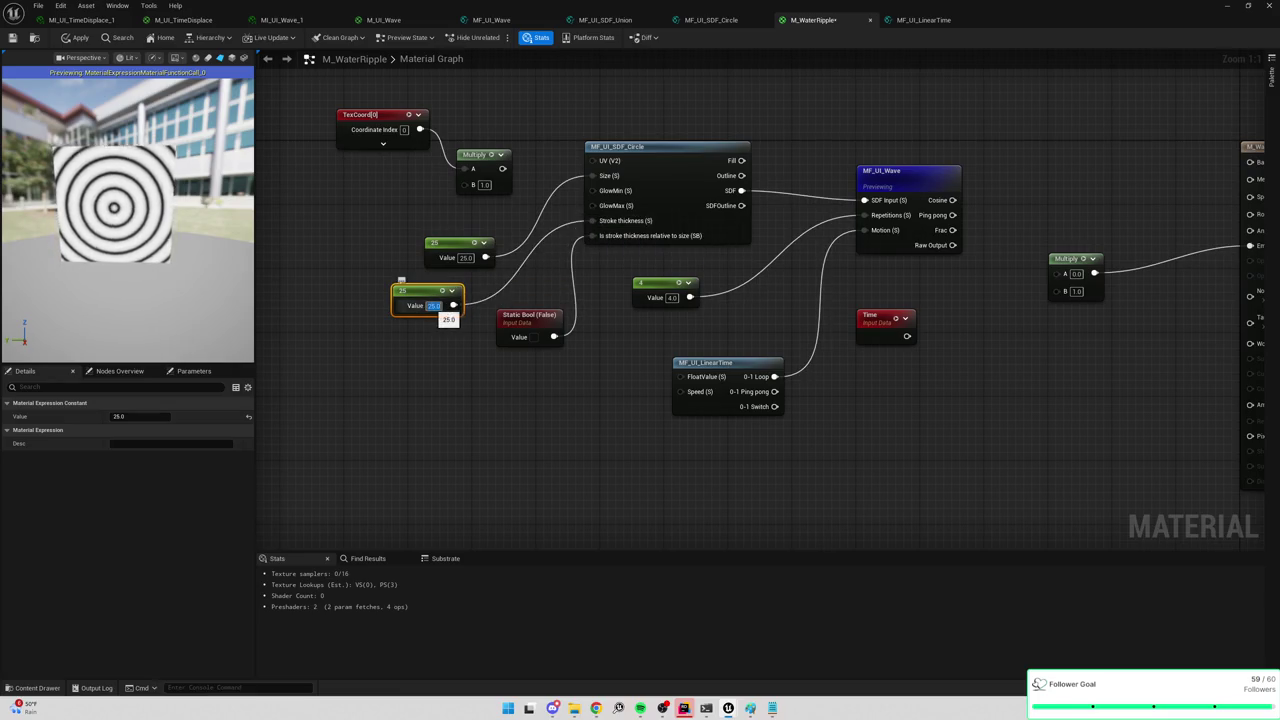
key(Return)
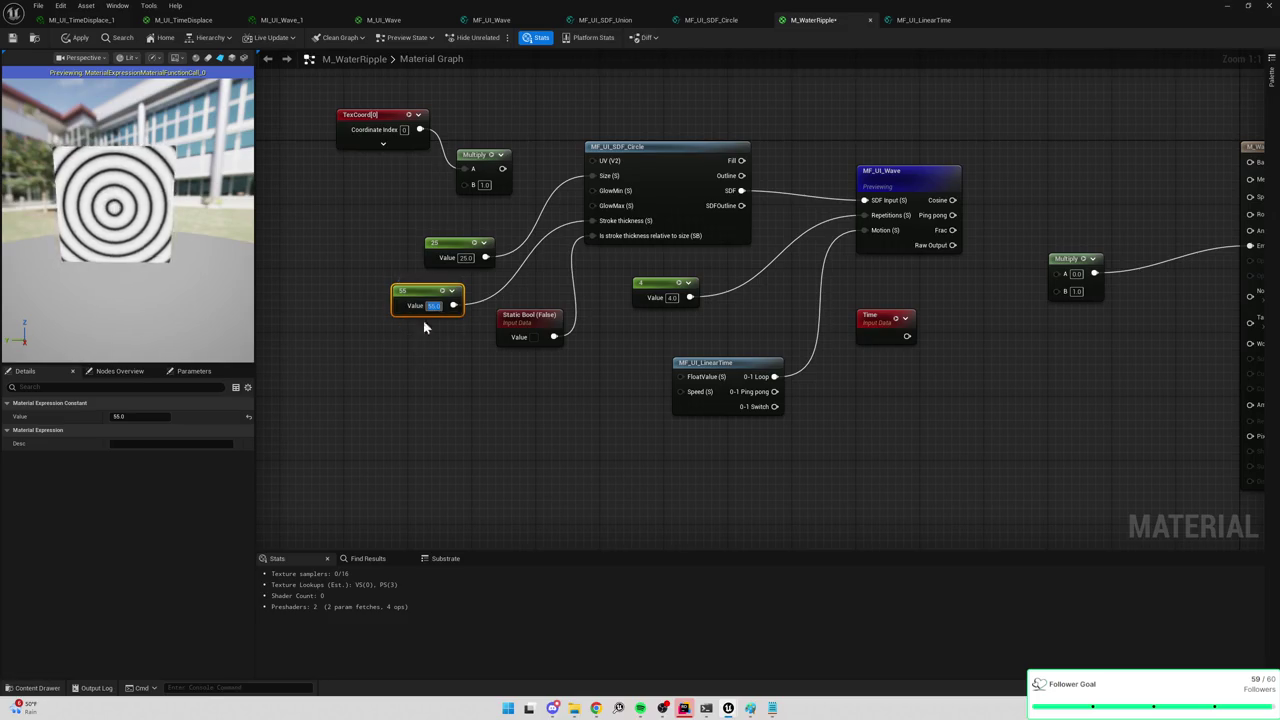
key(Delete)
mouse_move(978, 203)
mouse_down()
mouse_move(836, 204)
mouse_move(919, 273)
mouse_up()
right_click(782, 178)
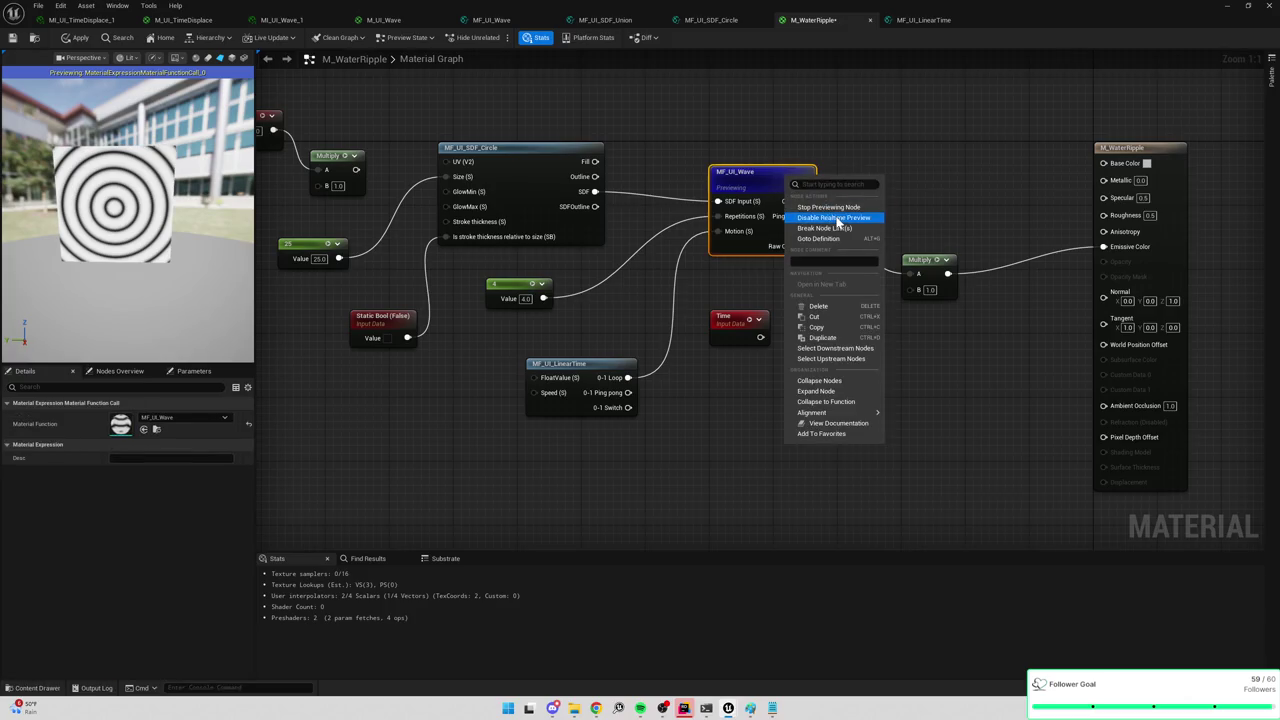
Stop previewing MF_UI_Wave and try Ping pong, then Frac, then Cosine on Multiply A.
click(822, 212)
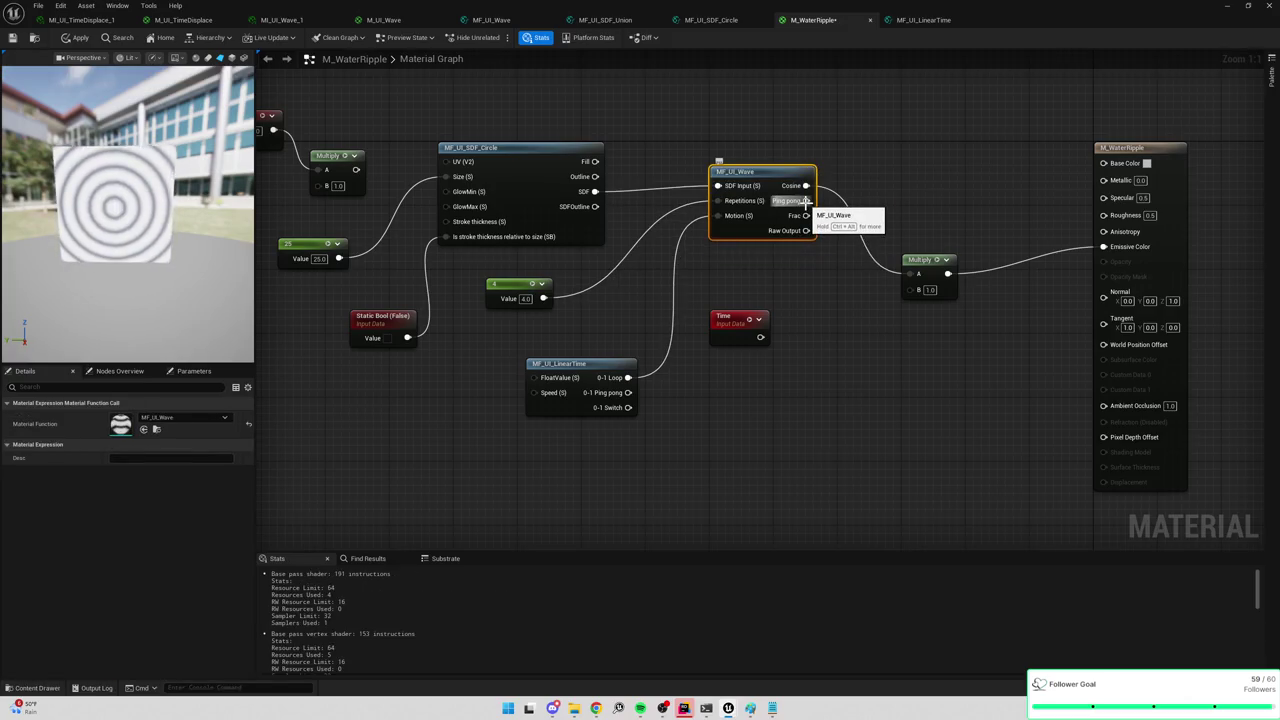
drag(806, 201, 918, 273)
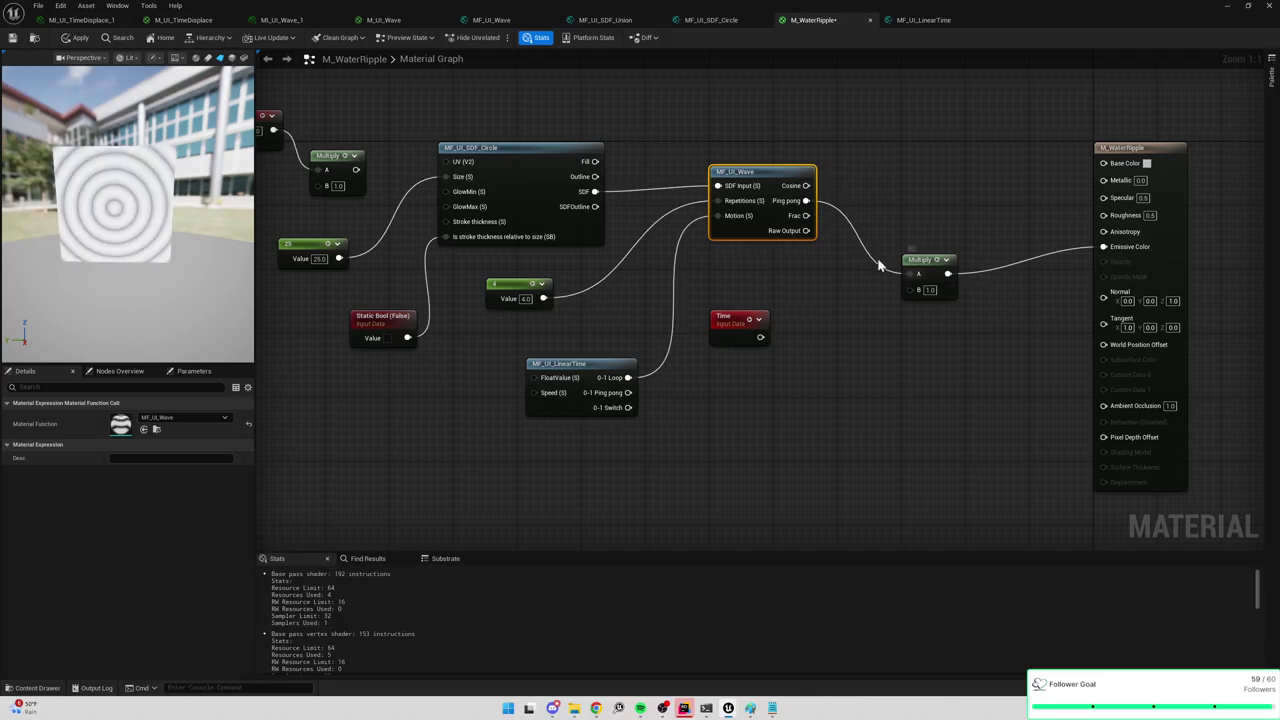
drag(806, 215, 912, 274)
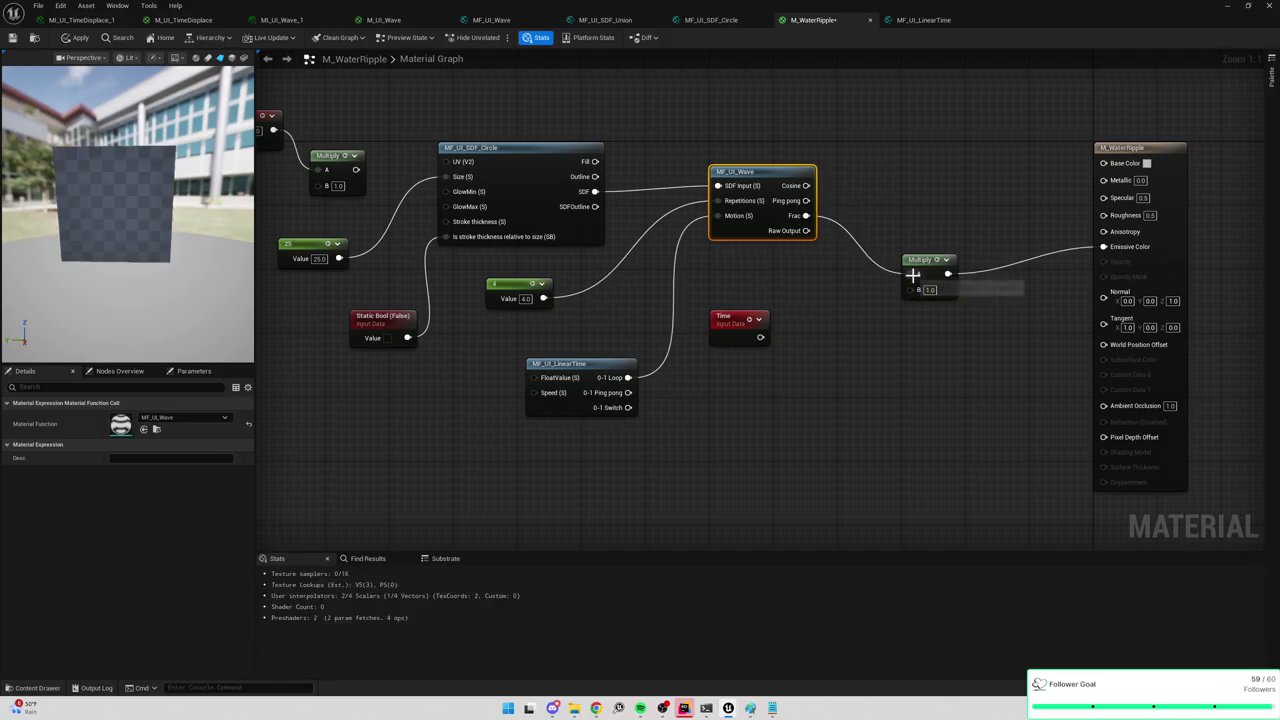
drag(806, 185, 912, 274)
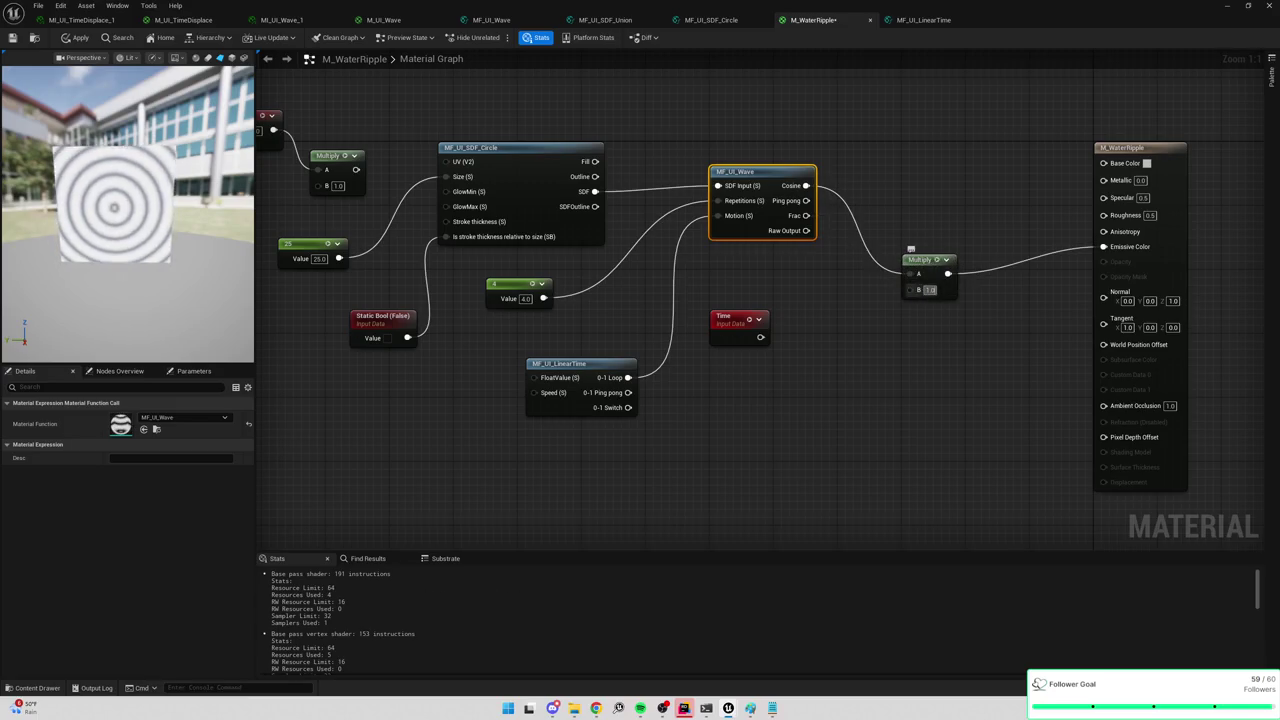
Try Multiply B values 5, 25, 400 and 0, then restore it to 1.
click(929, 290)
text(5)
key(Return)
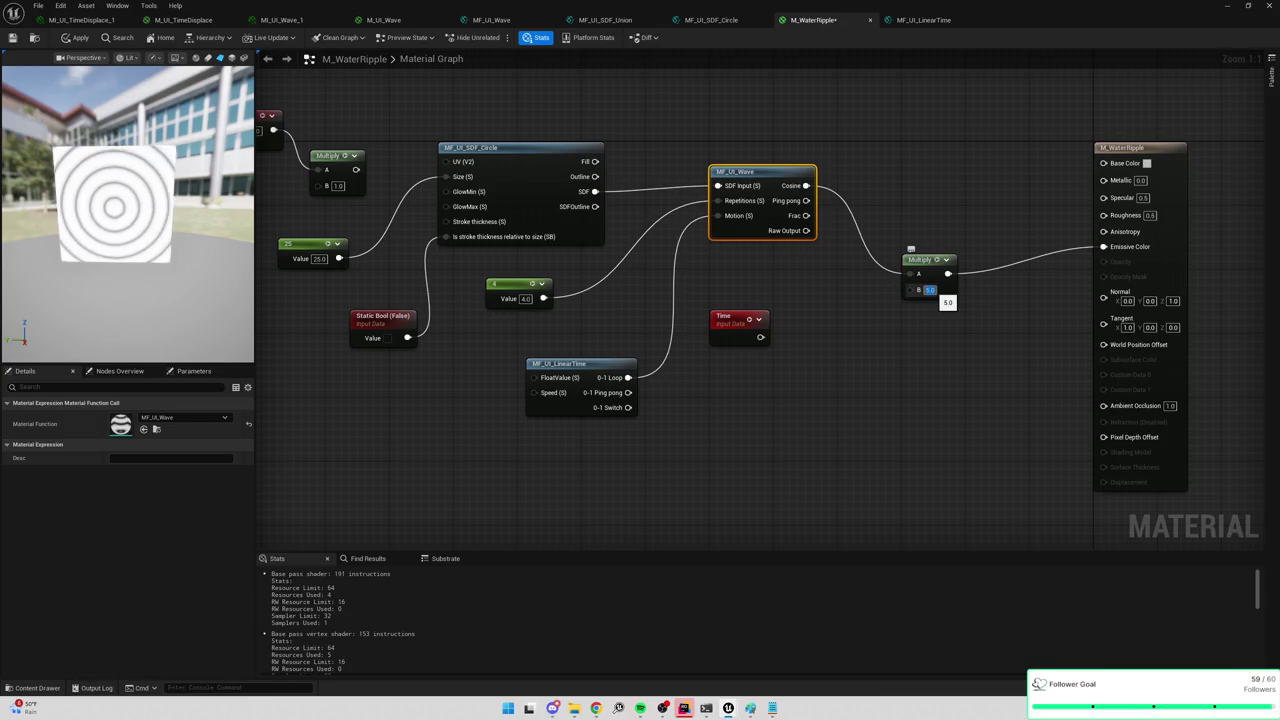
text(25)
key(Return)
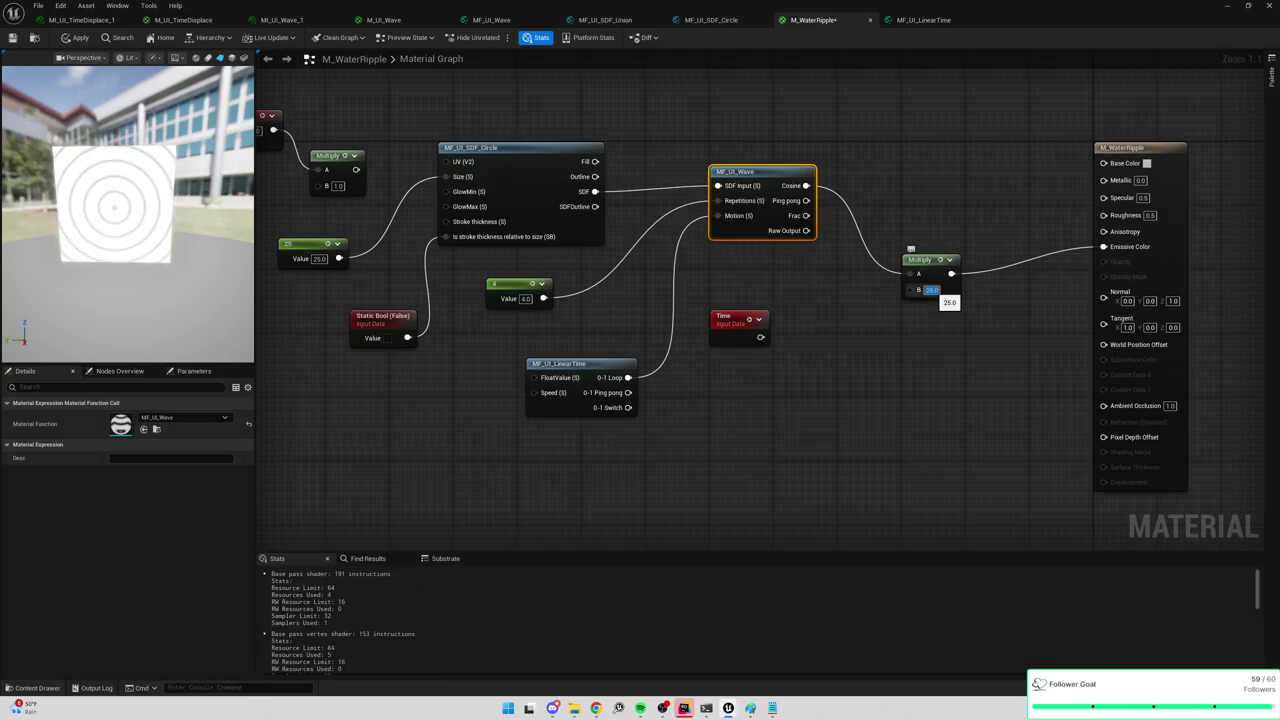
text(400)
key(Return)
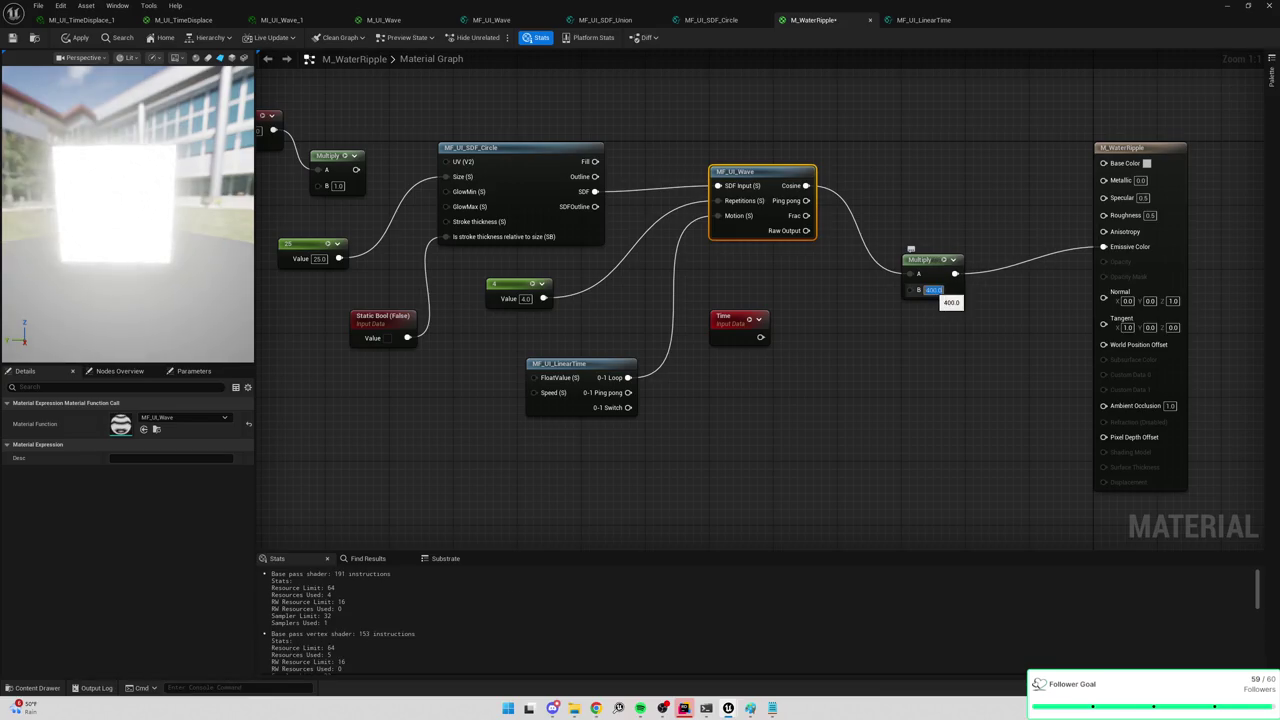
text(0)
key(Return)
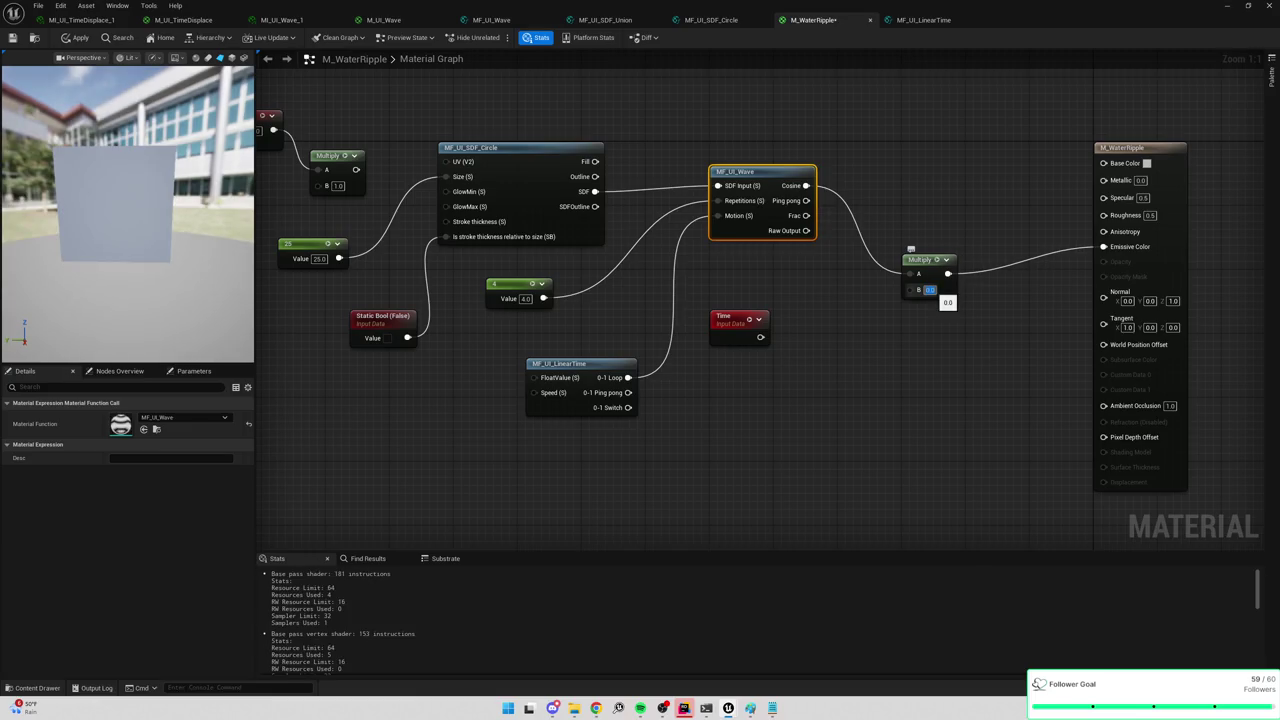
text(1)
key(Return)
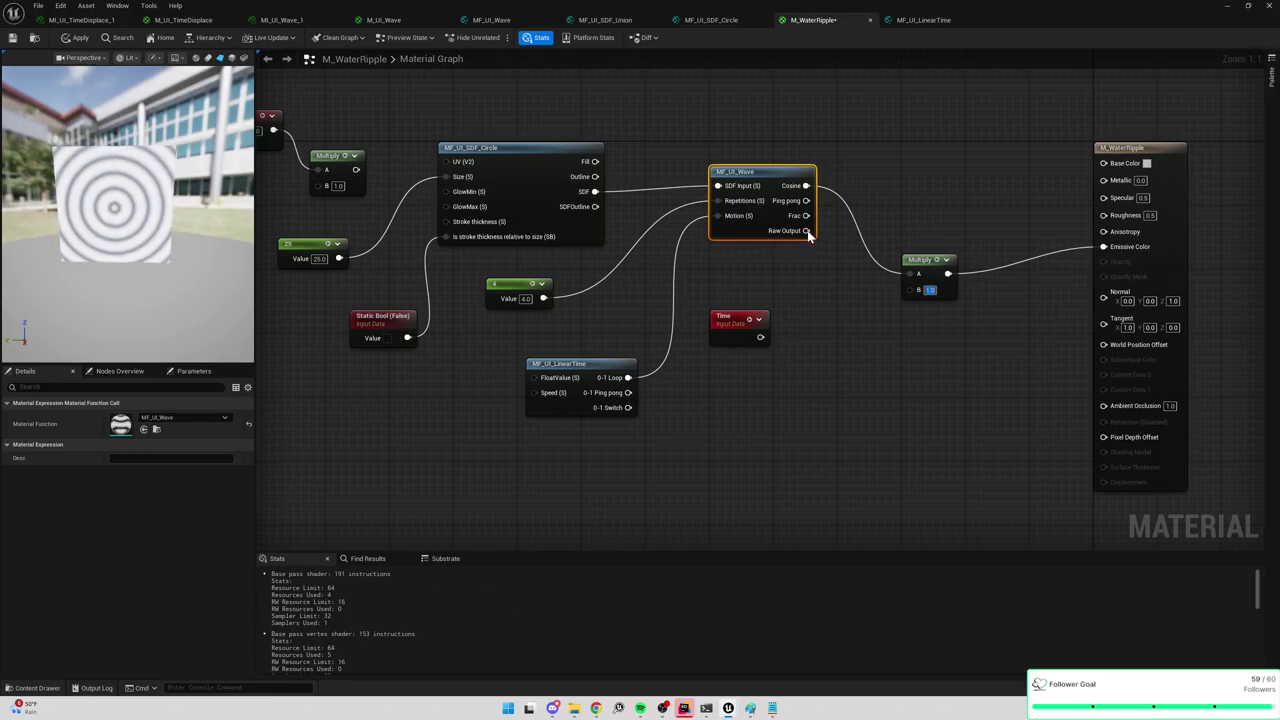
Test the wave's Raw Output on Multiply A, then restore the Cosine connection.
drag(808, 232, 908, 273)
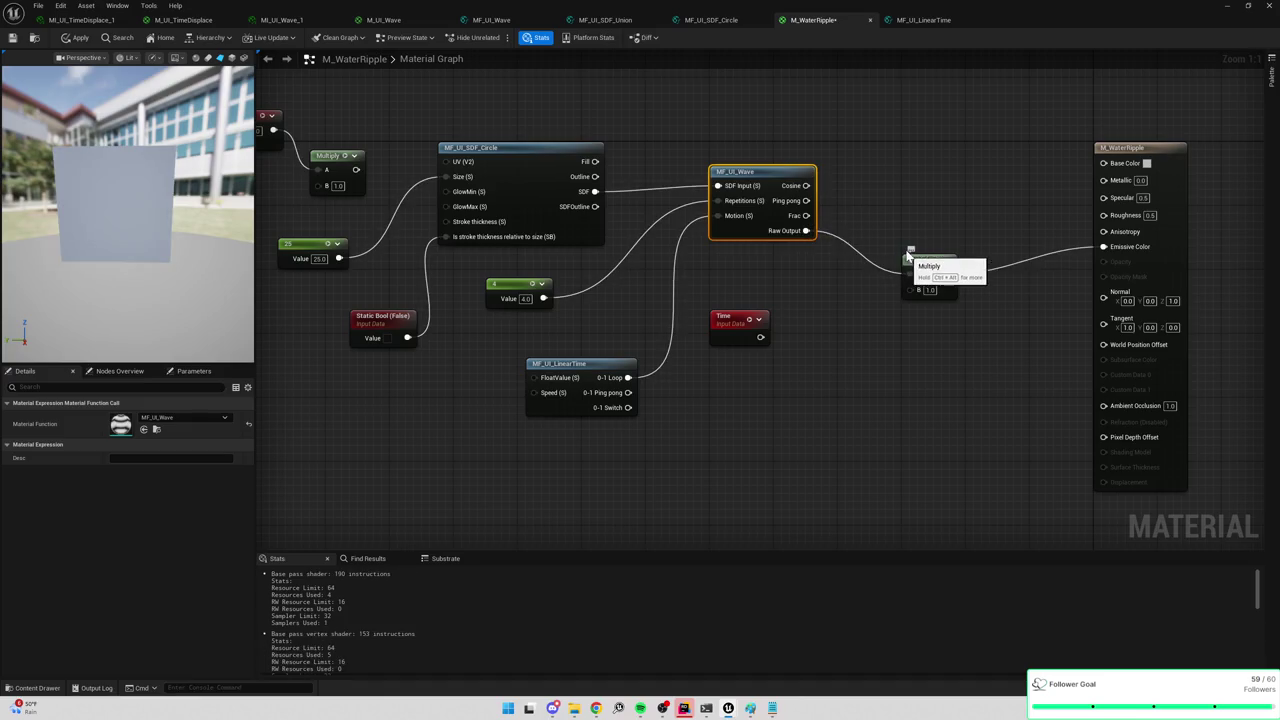
drag(806, 185, 913, 280)
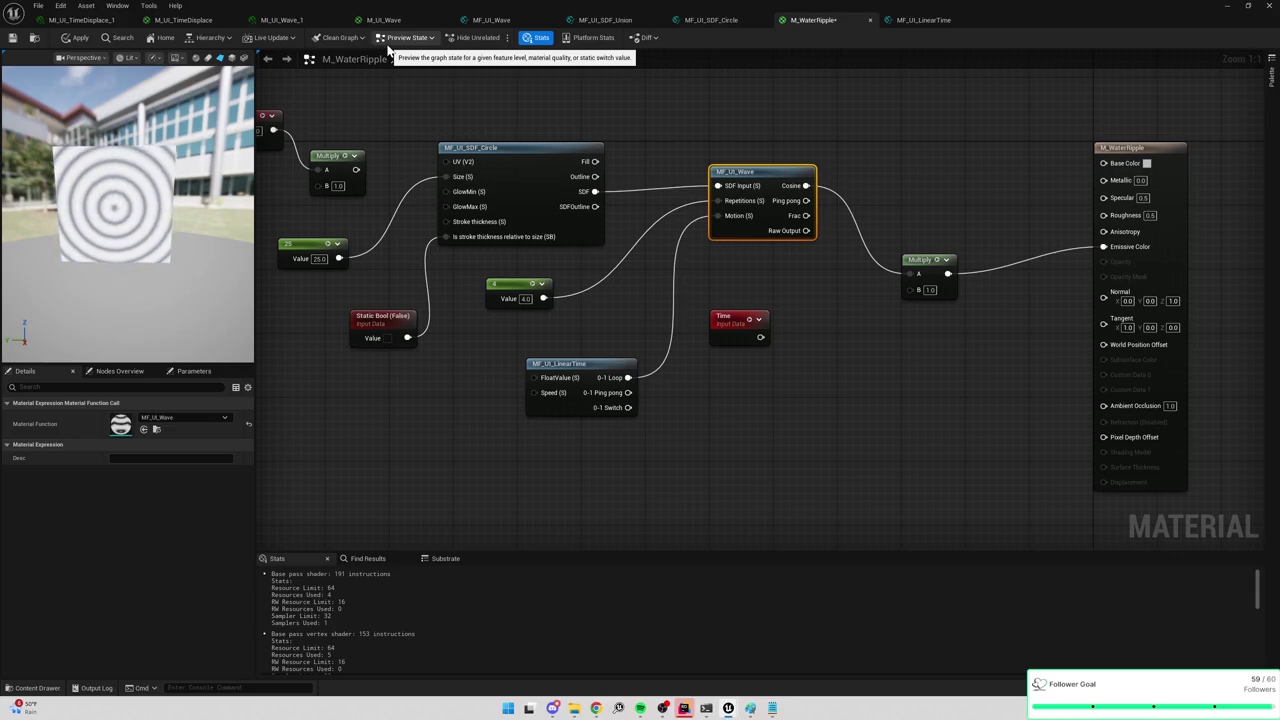
click(300, 20)
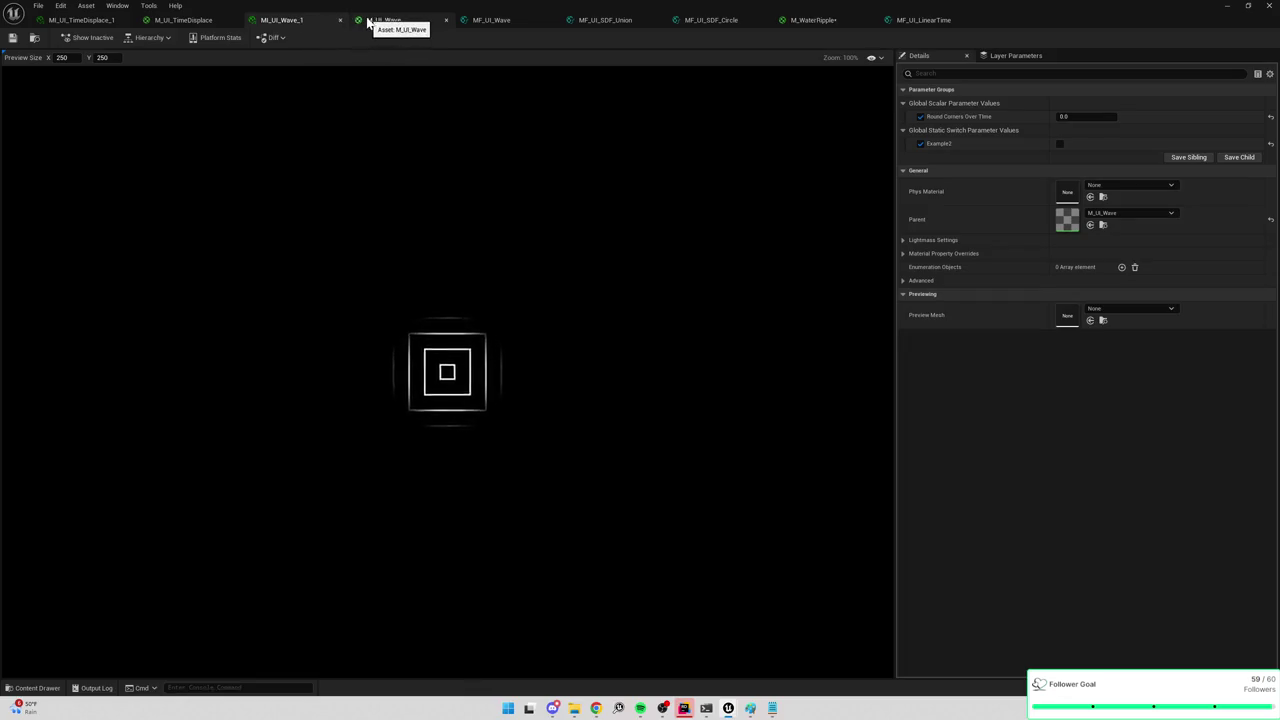
Browse the M_UI_Wave, M_UI_TimeDisplace and MI_UI_Wave_1 tabs.
click(368, 22)
click(182, 10)
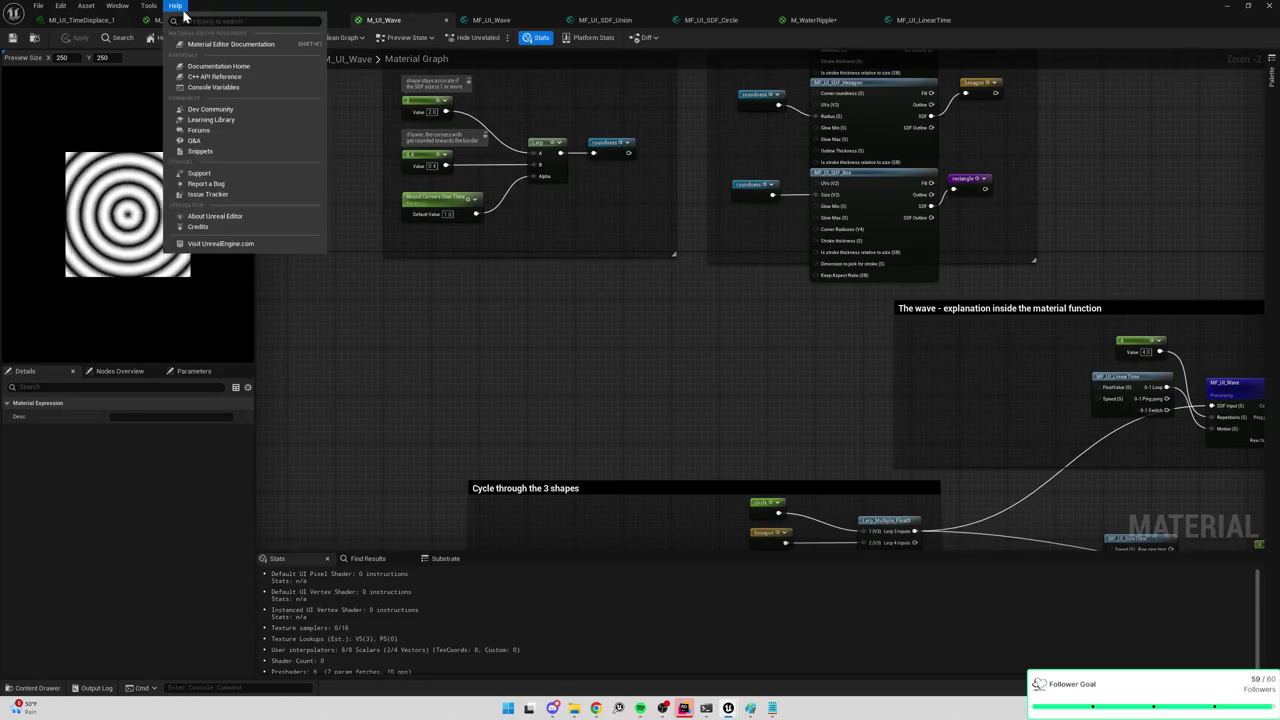
click(183, 20)
click(183, 20)
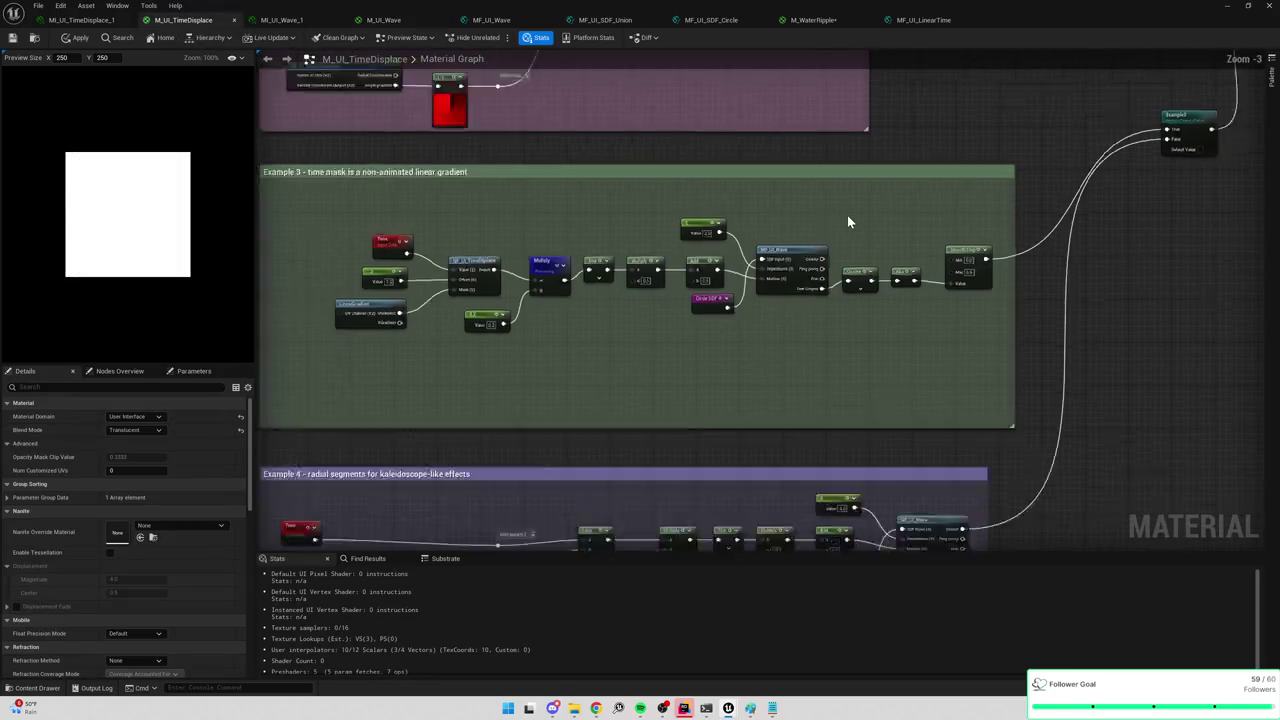
scroll(847, 215, down, 5)
scroll(849, 218, up, 4)
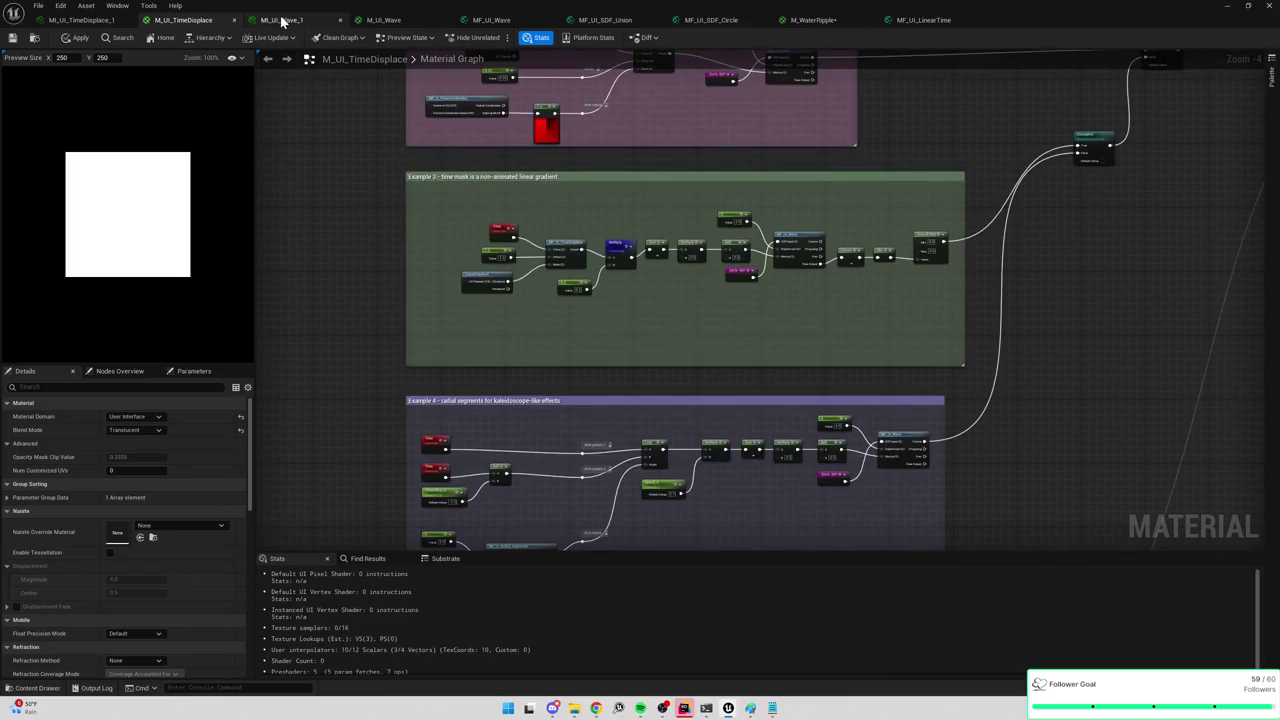
click(288, 20)
Pan to M_UI_Wave's final output nodes and preview the Multiply node's result.
click(391, 21)
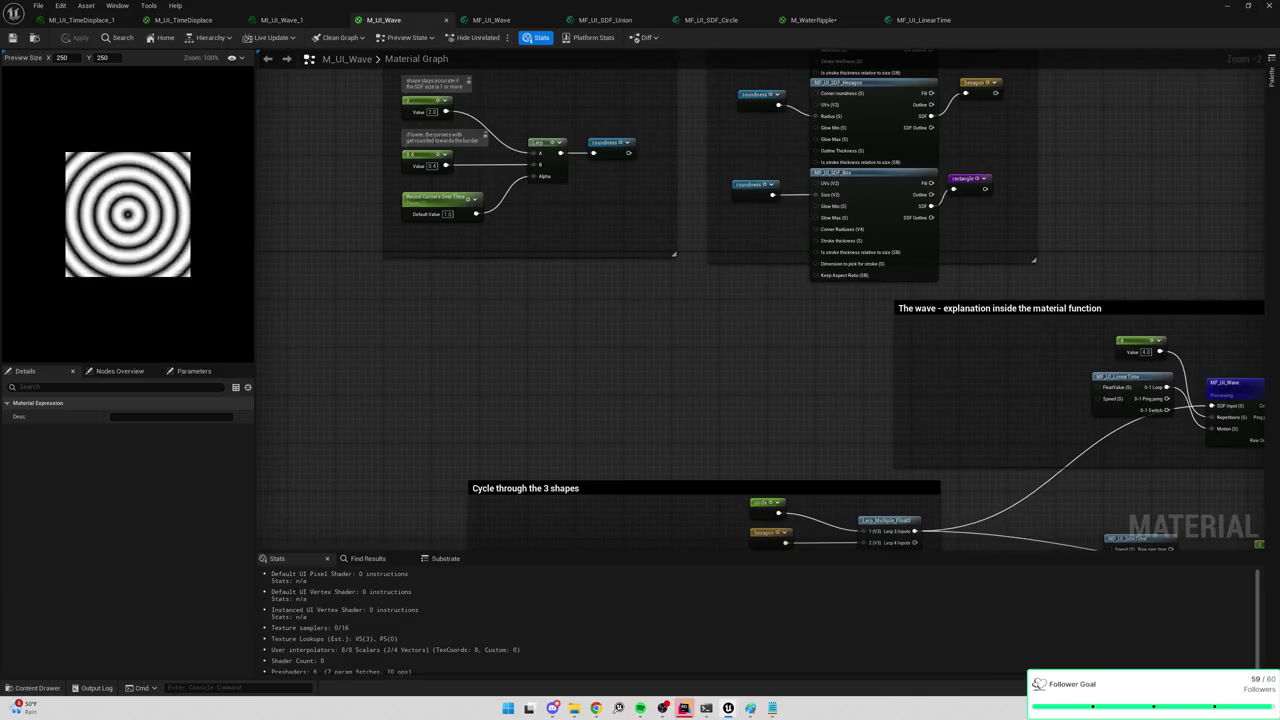
drag(938, 362, 457, 274)
scroll(457, 274, down, 3)
scroll(805, 271, up, 4)
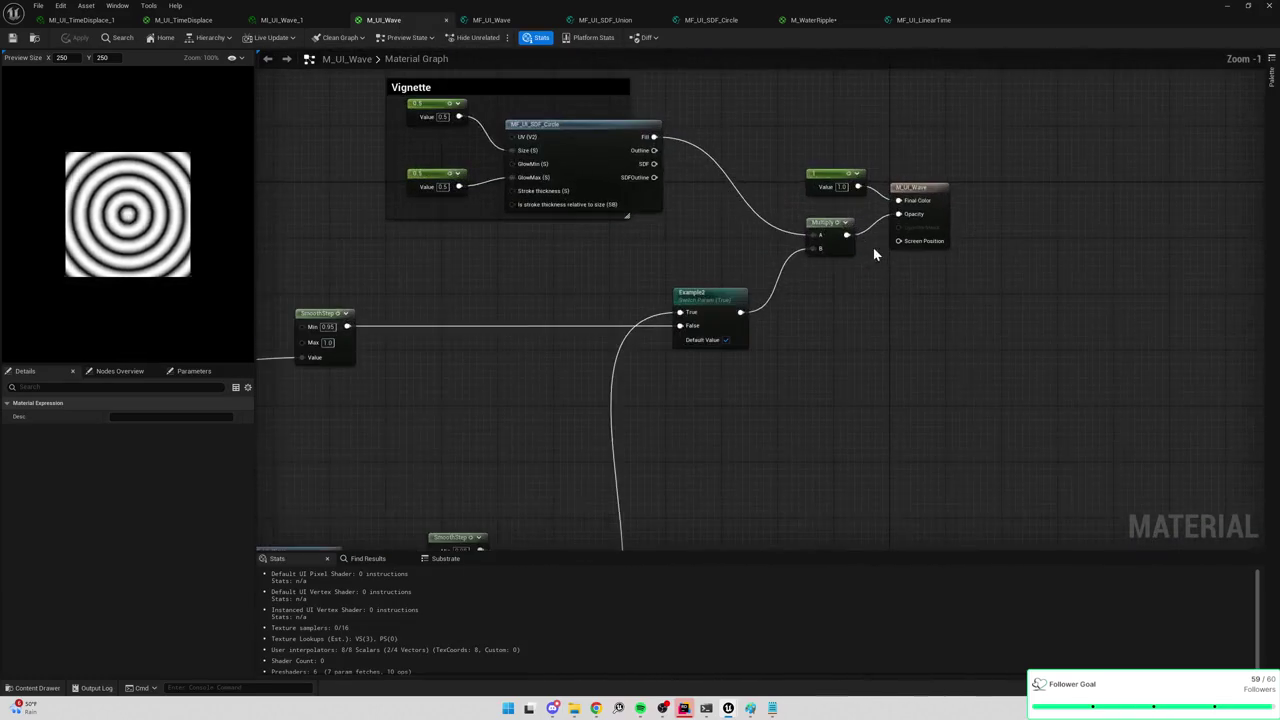
right_click(828, 229)
click(869, 257)
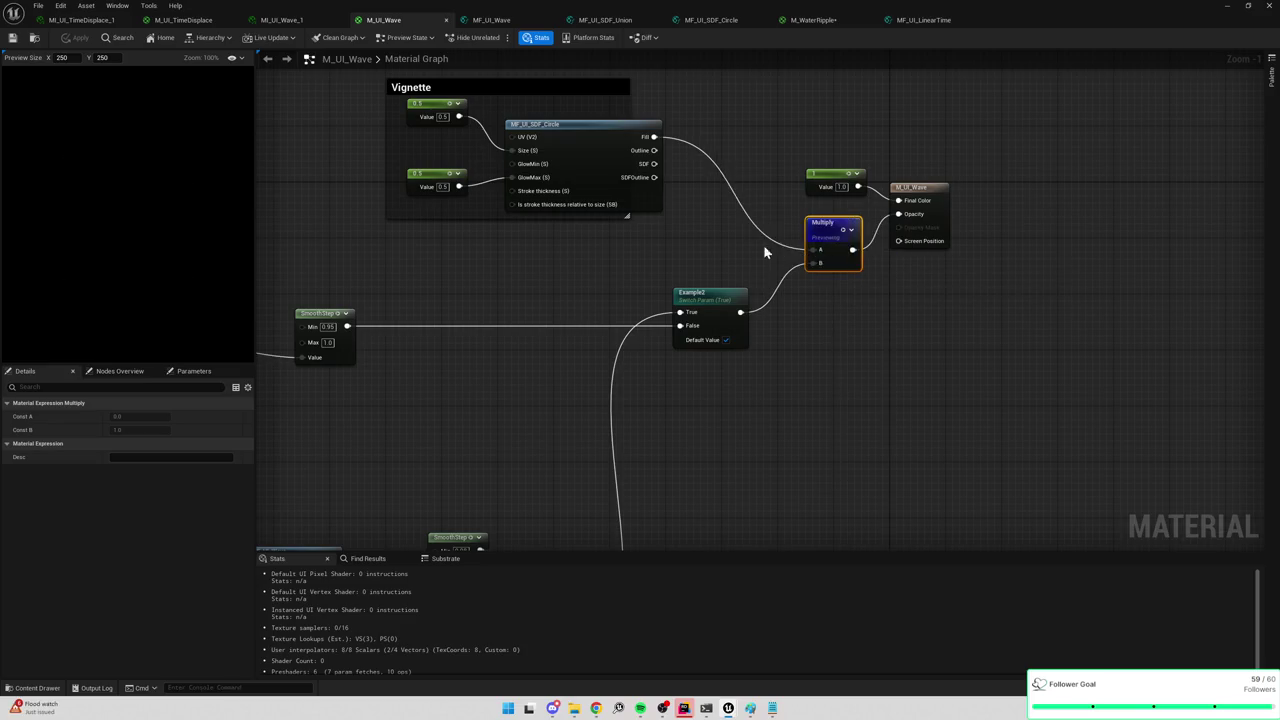
Preview M_UI_Wave's SmoothStep ring output, view MF_UI_Wave, and return to M_WaterRipple.
mouse_move(623, 239)
mouse_down()
mouse_move(664, 210)
mouse_move(886, 174)
mouse_up()
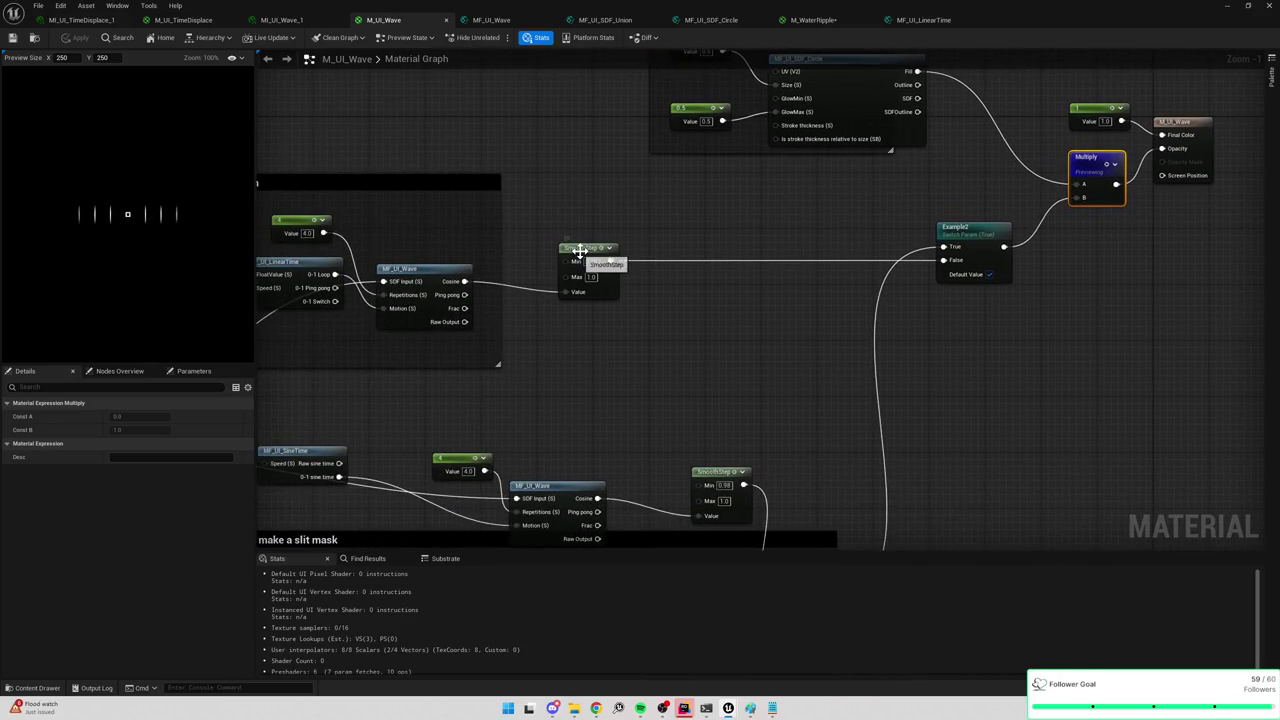
right_click(583, 256)
click(603, 281)
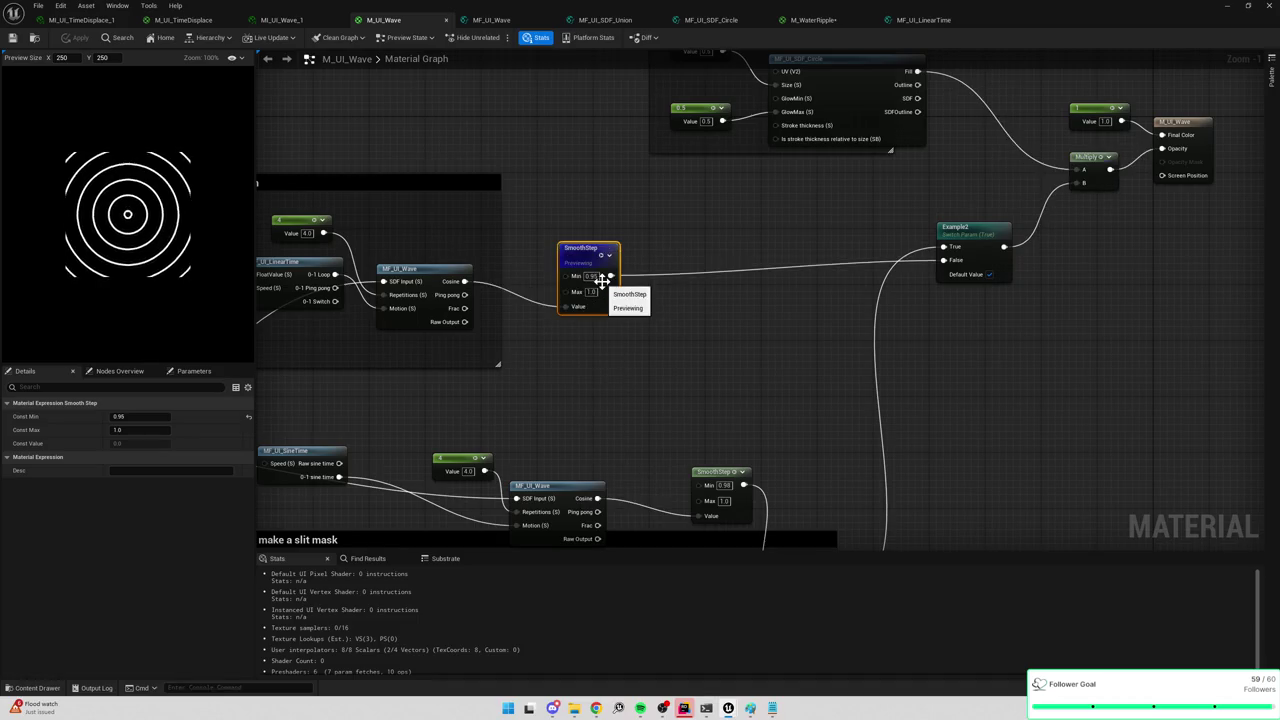
drag(580, 240, 727, 225)
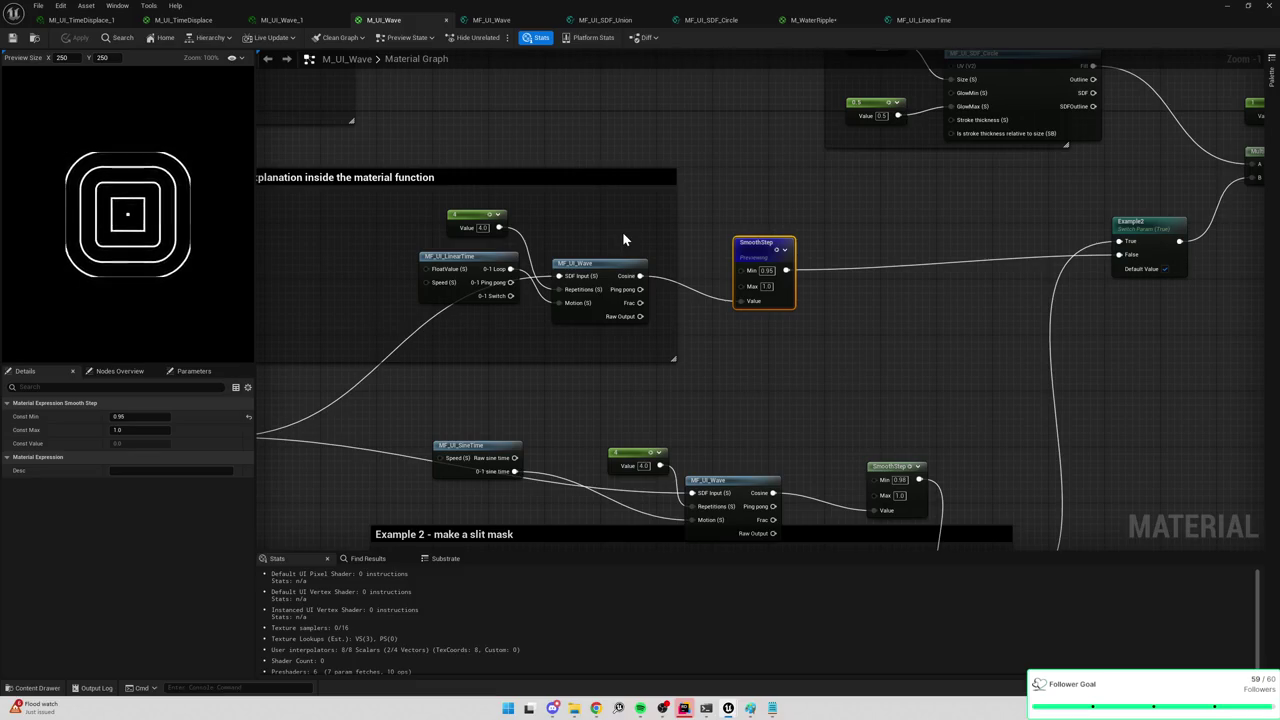
click(507, 20)
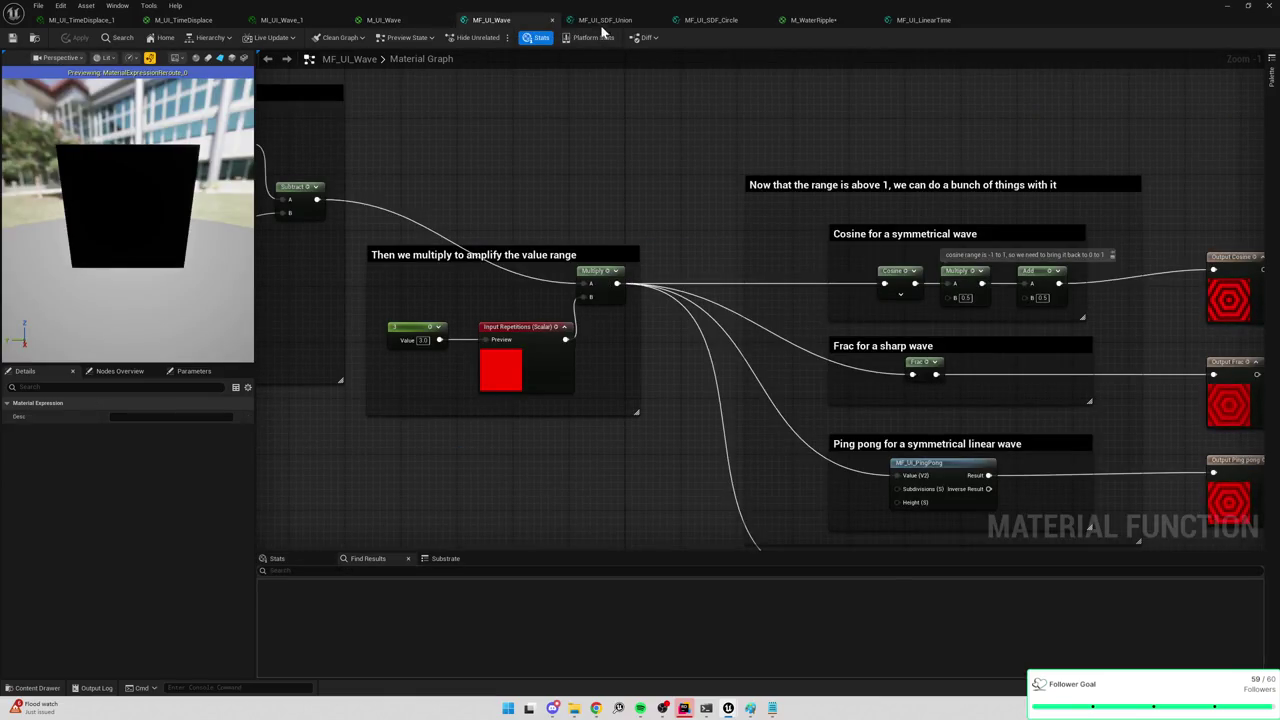
click(812, 20)
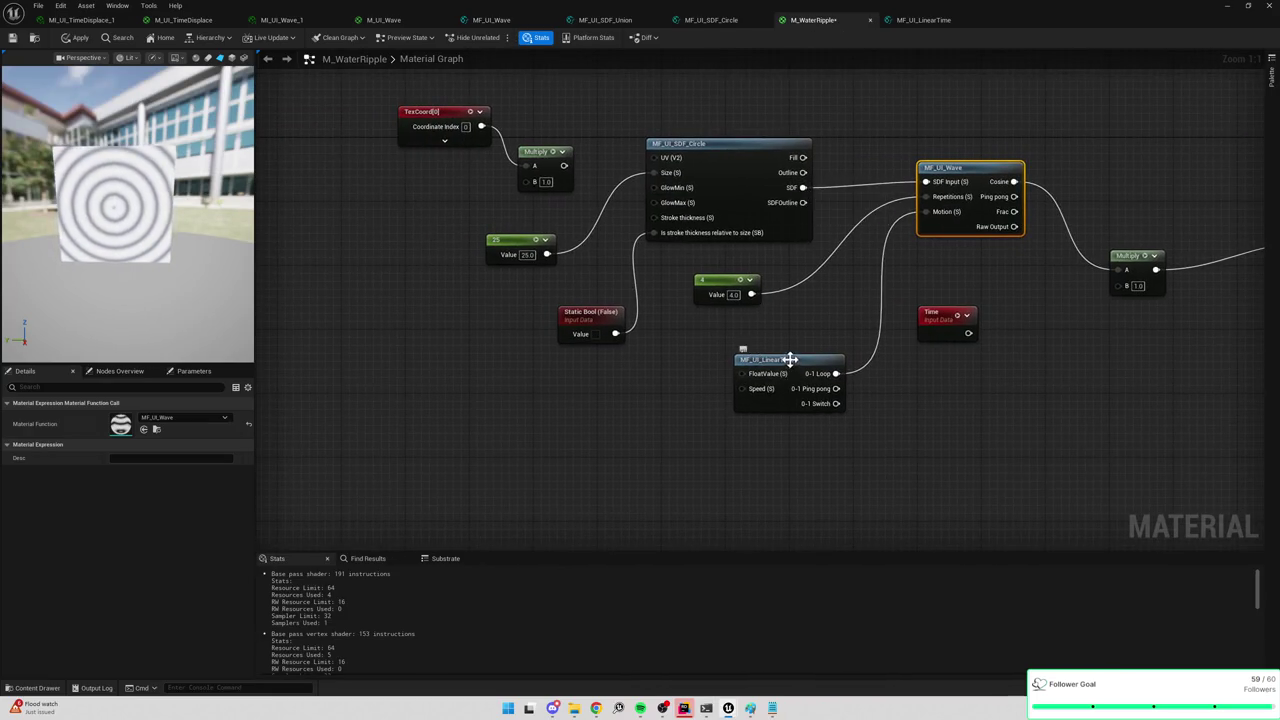
Rearrange LinearTime and the 4 constant, and delete the TexCoord and Multiply nodes.
drag(790, 360, 830, 415)
drag(726, 283, 811, 352)
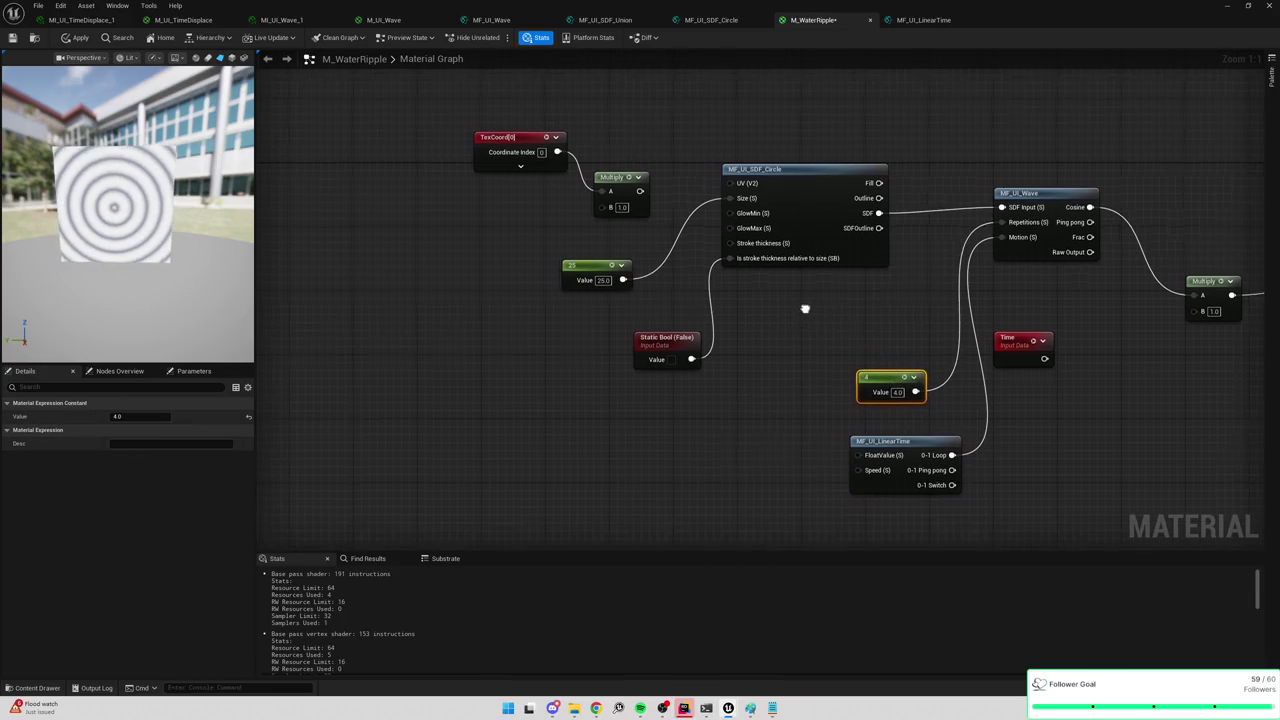
drag(470, 126, 626, 206)
key(Delete)
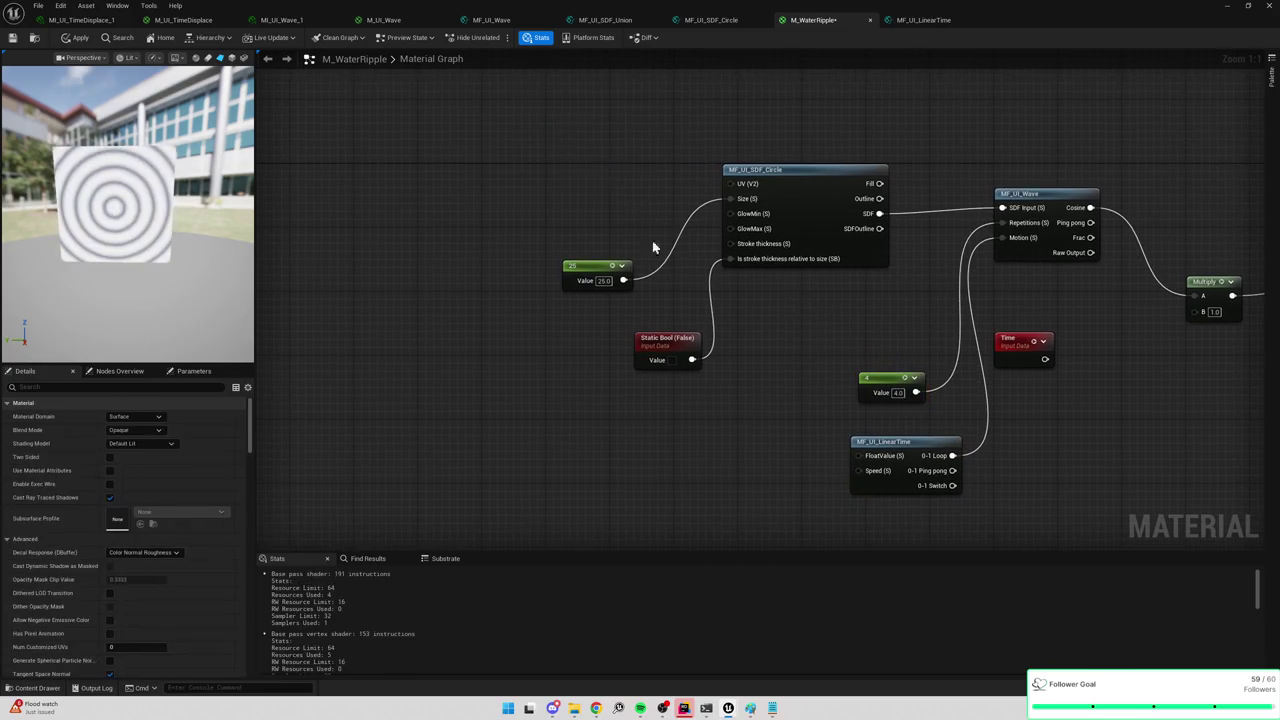
mouse_move(560, 375)
mouse_down()
mouse_move(794, 233)
mouse_move(533, 158)
mouse_up()
click(593, 282)
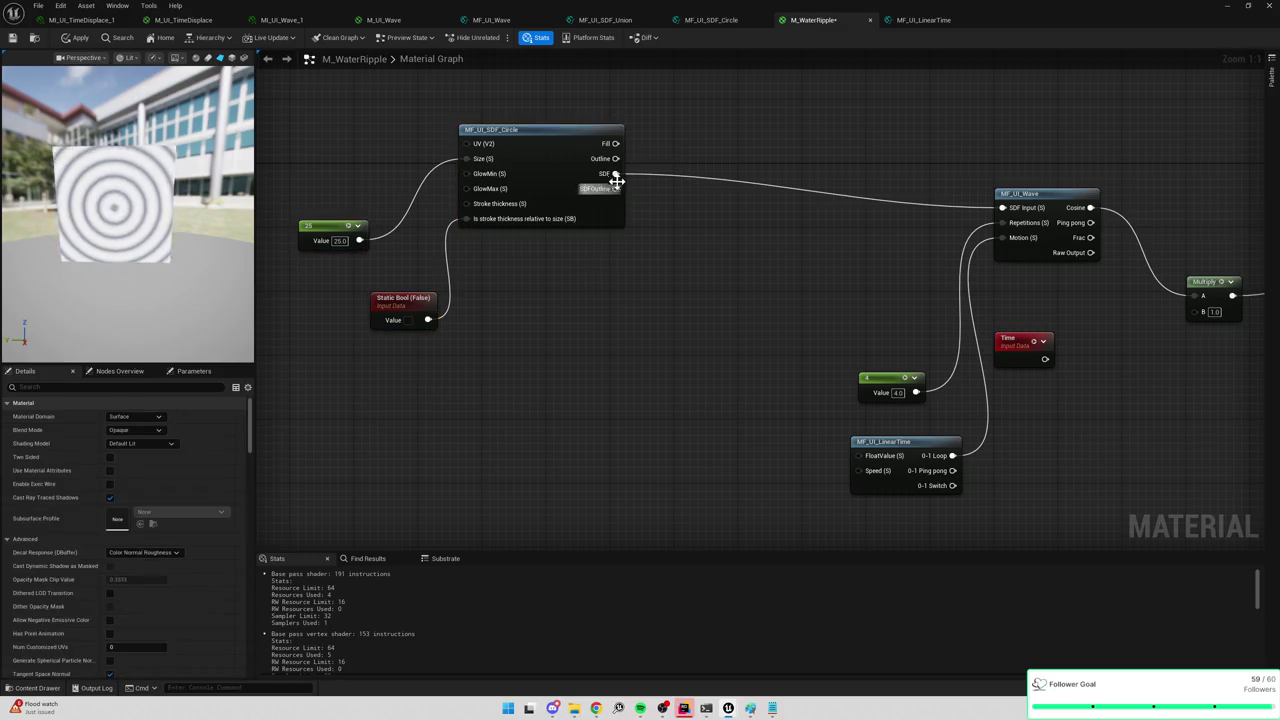
Add an MF_UI_SDF_Hexagon function node beside the circle SDF.
right_click(547, 401)
text(sdf)
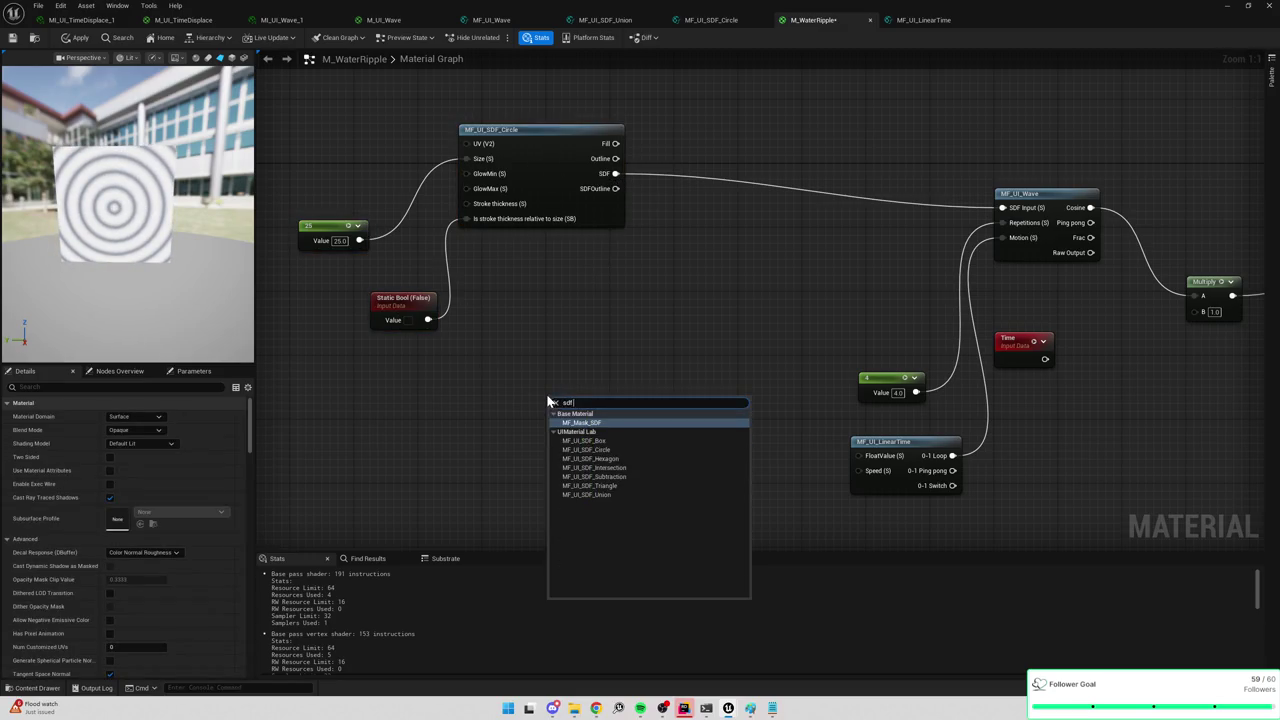
click(590, 458)
mouse_move(633, 405)
mouse_down()
mouse_move(585, 412)
mouse_move(595, 310)
mouse_up()
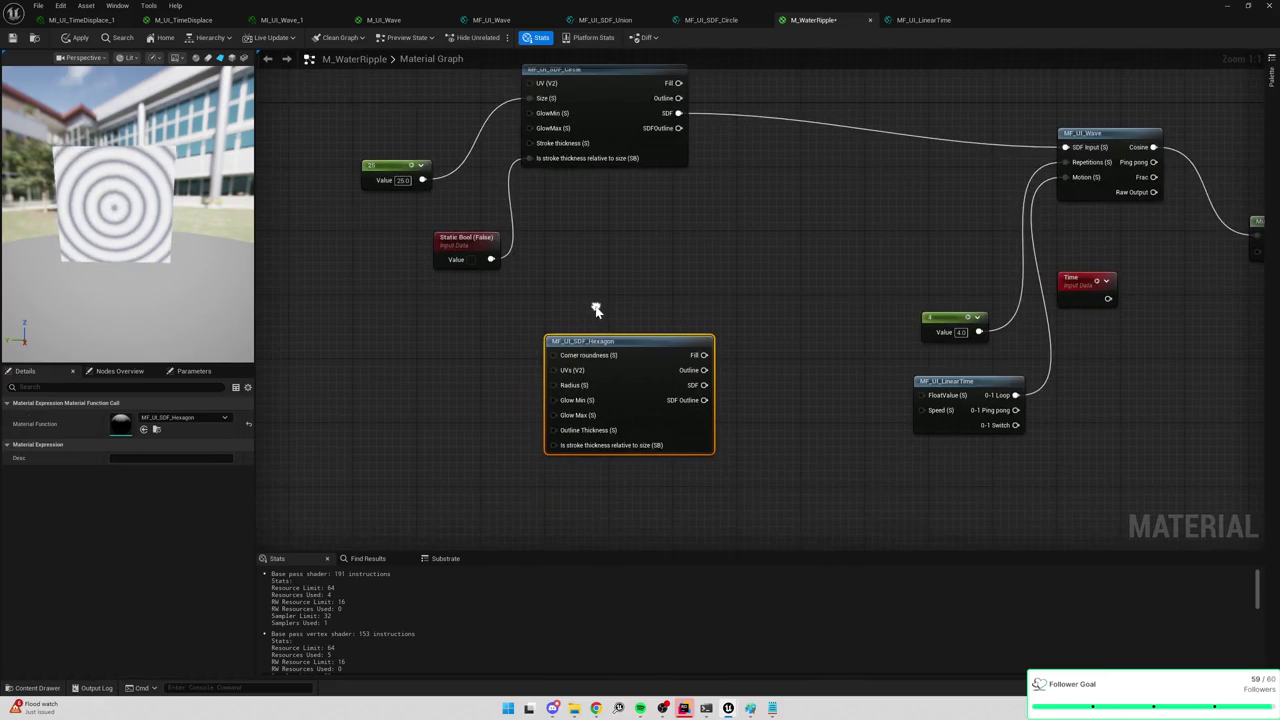
drag(657, 265, 615, 275)
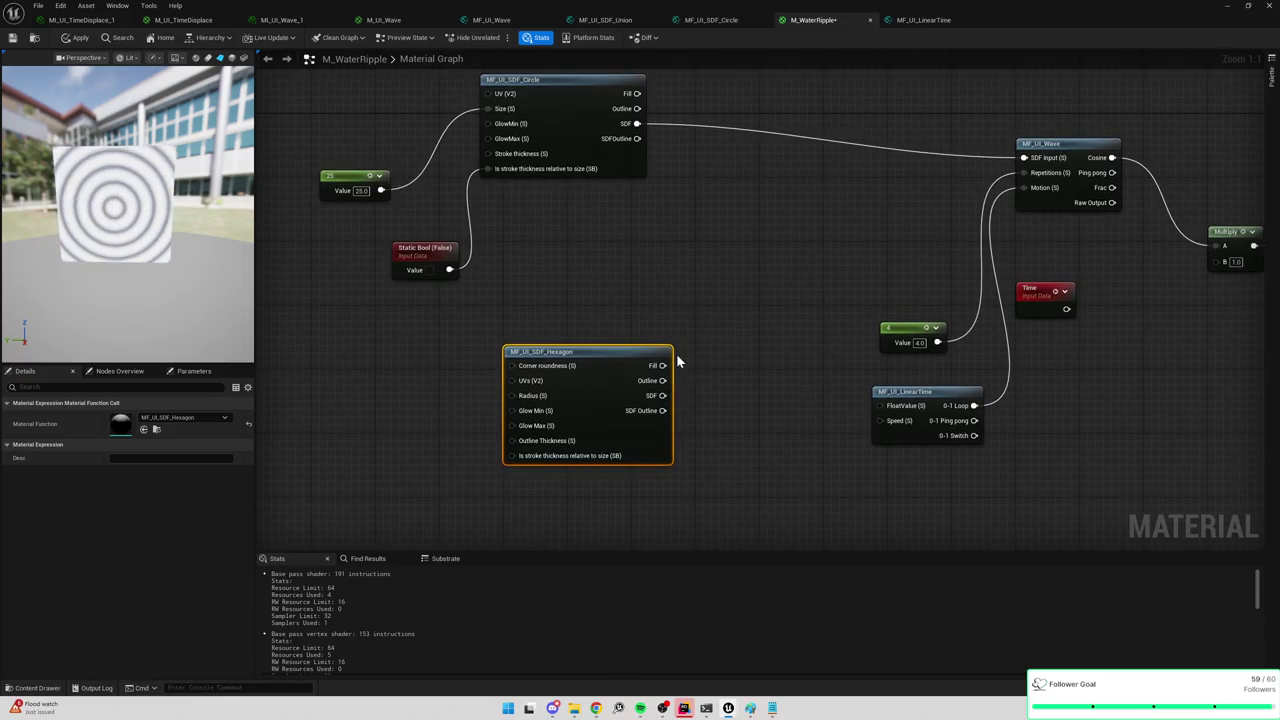
Add a Lerp from the circle SDF and wire the hexagon SDF into its B input.
drag(638, 124, 688, 181)
text(lerp)
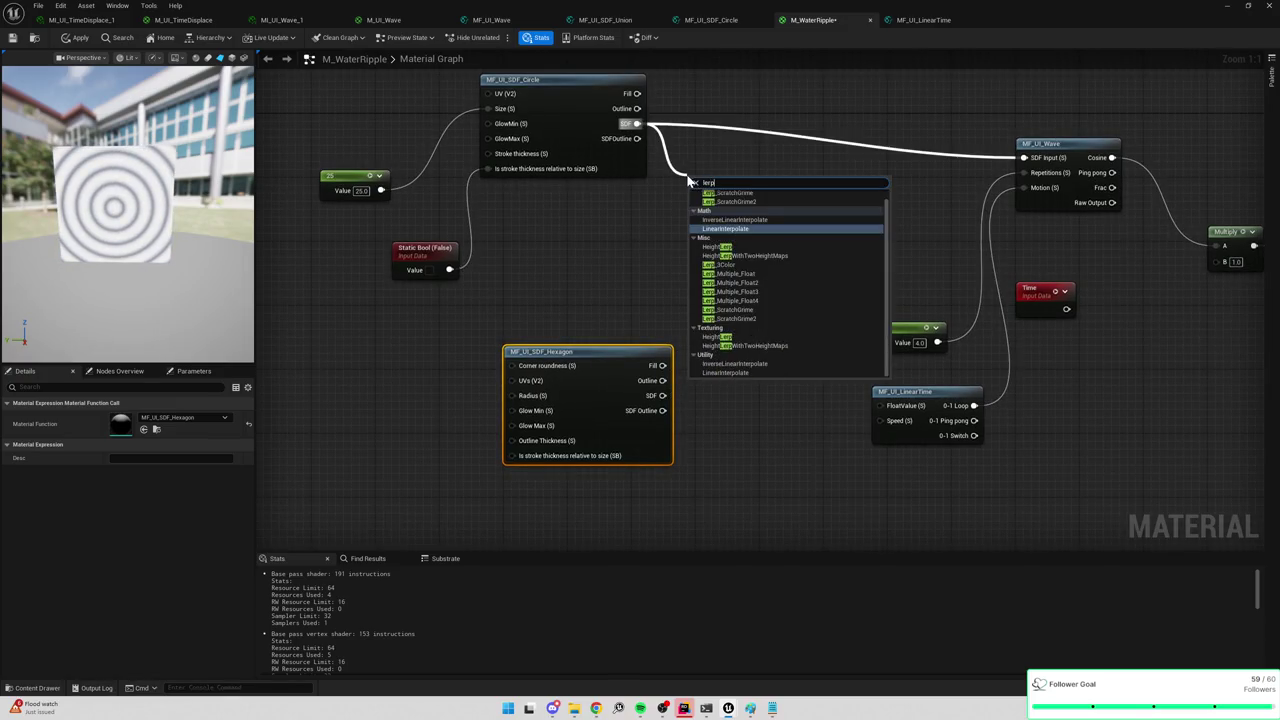
key(Return)
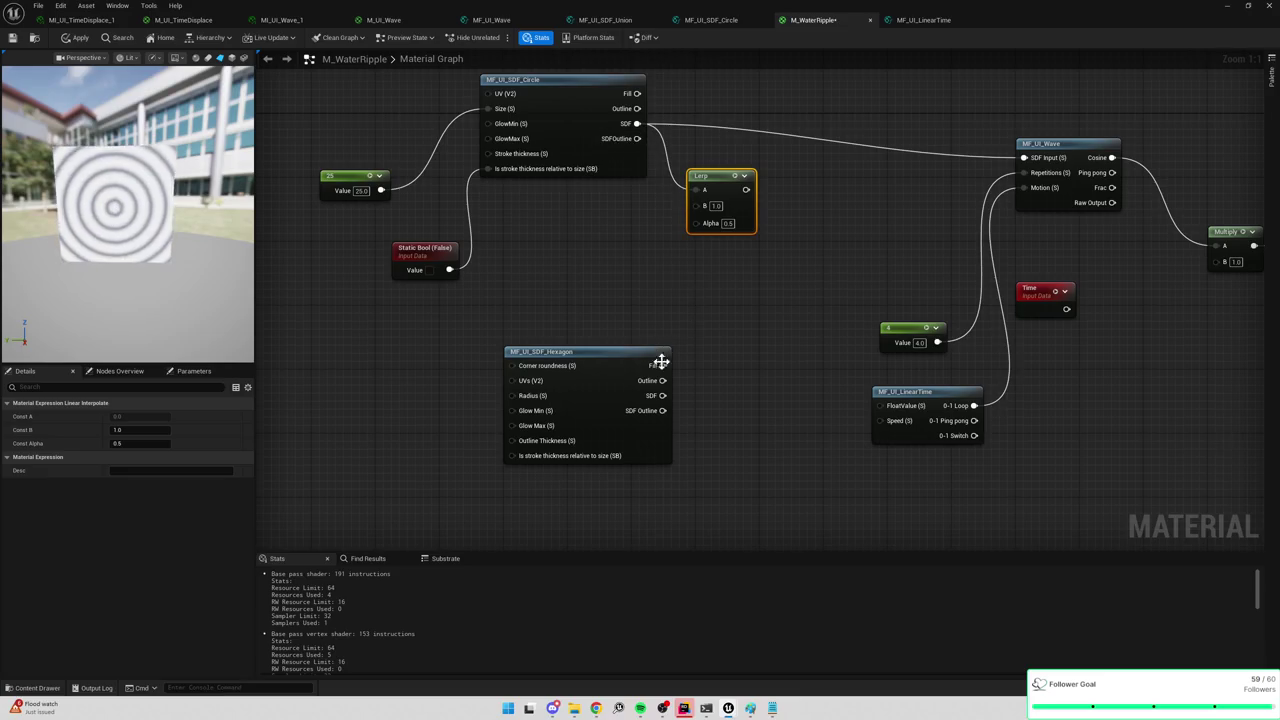
drag(662, 396, 700, 205)
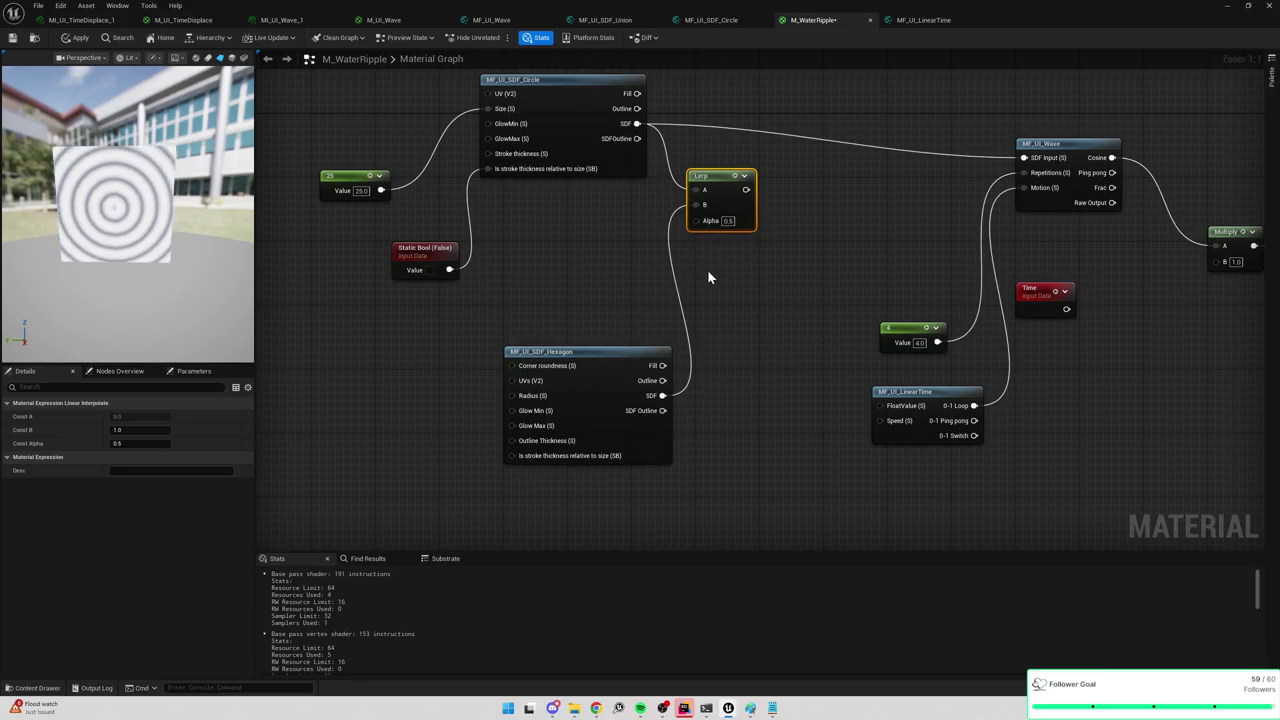
Place a Time node and route the Lerp output into MF_UI_Wave's SDF Input.
right_click(708, 274)
text(time)
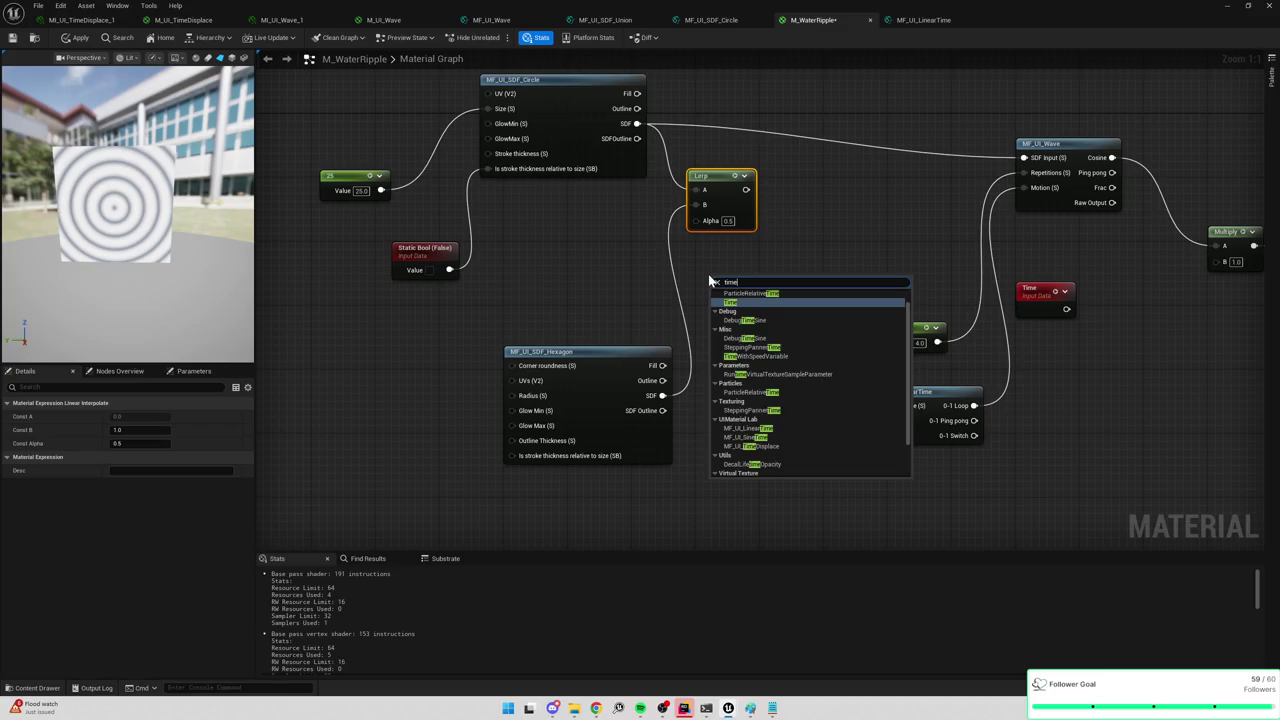
key(Return)
drag(746, 189, 1023, 158)
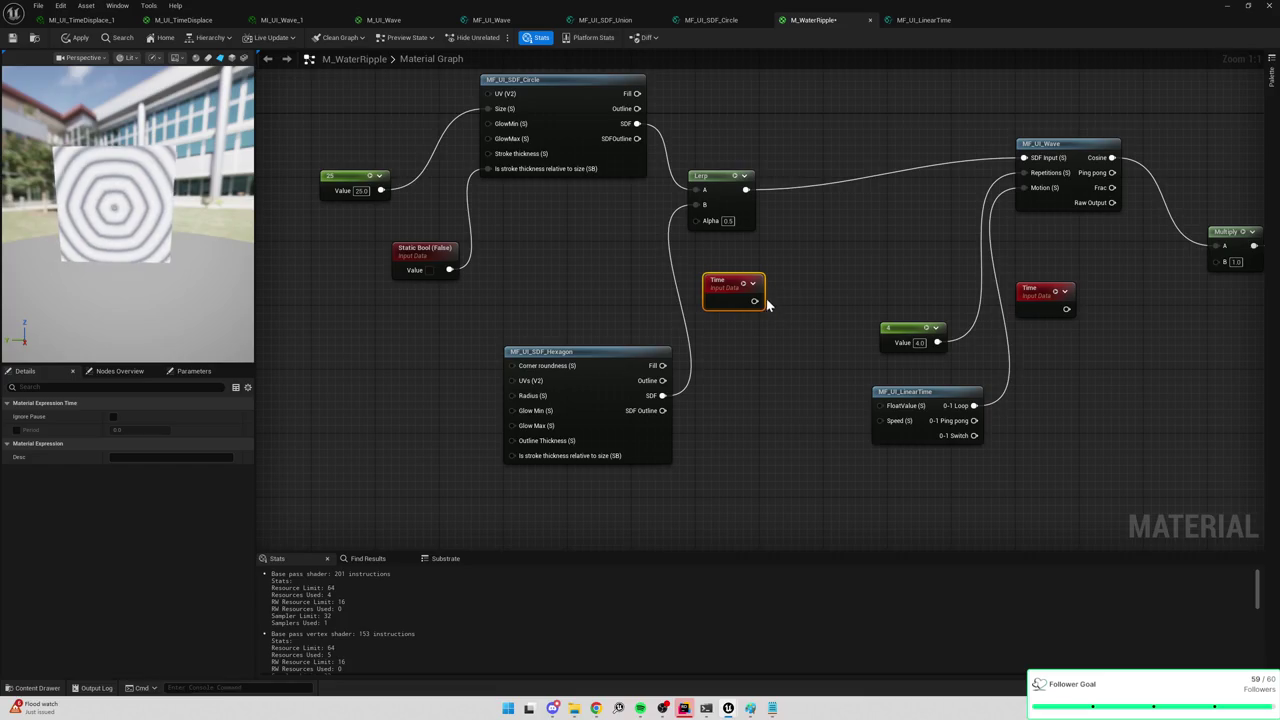
Try driving the Lerp Alpha with Time through a Frac node, then delete both.
drag(754, 301, 712, 222)
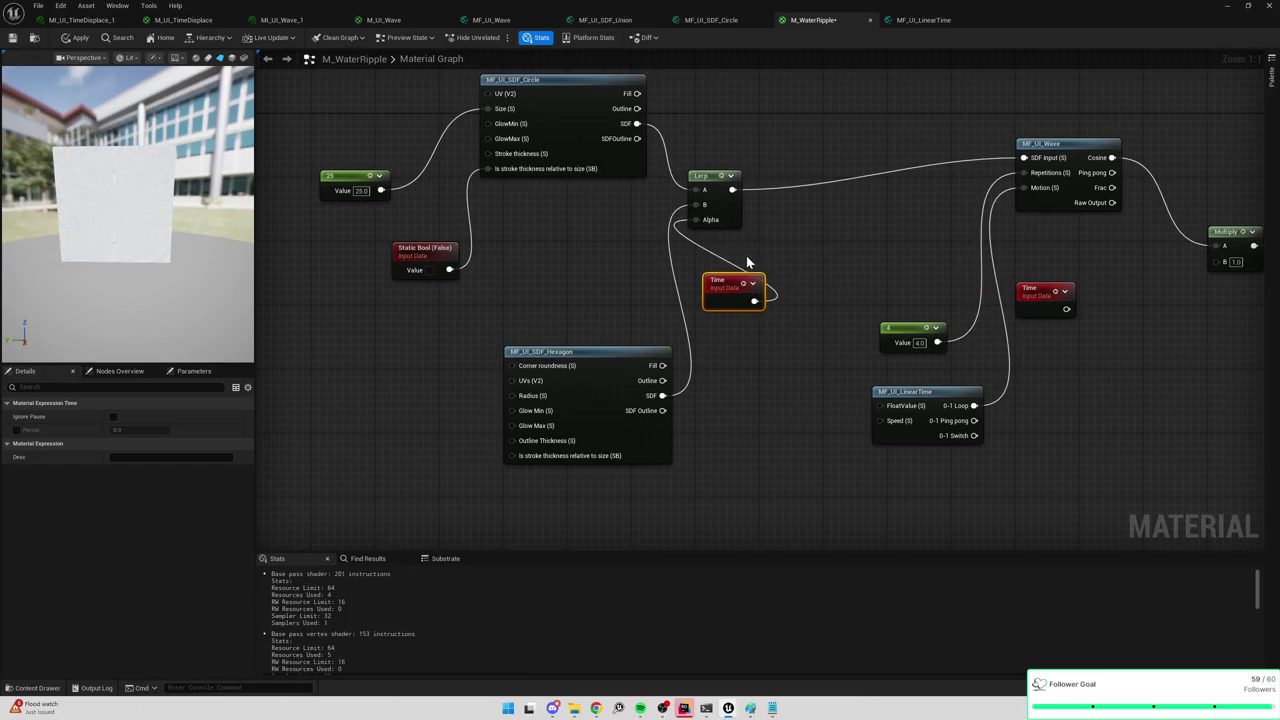
text(f)
mouse_move(754, 301)
mouse_down()
mouse_move(785, 296)
mouse_move(694, 232)
mouse_move(704, 221)
mouse_up()
text(rac)
click(818, 318)
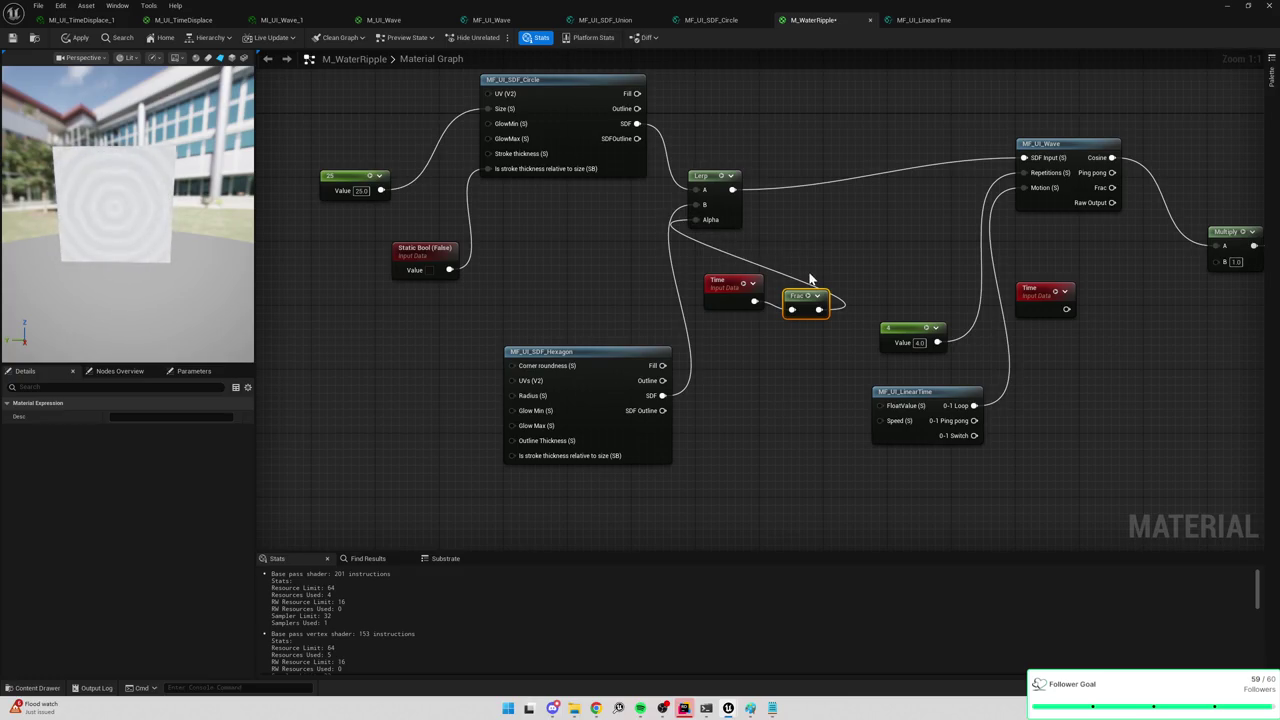
drag(748, 264, 838, 318)
key(Delete)
Test Lerp Alpha with LinearTime's 0-1 Loop, values 0.15, 0 and 1, then Ping pong.
mouse_move(974, 405)
mouse_down()
mouse_move(703, 244)
mouse_move(704, 226)
mouse_up()
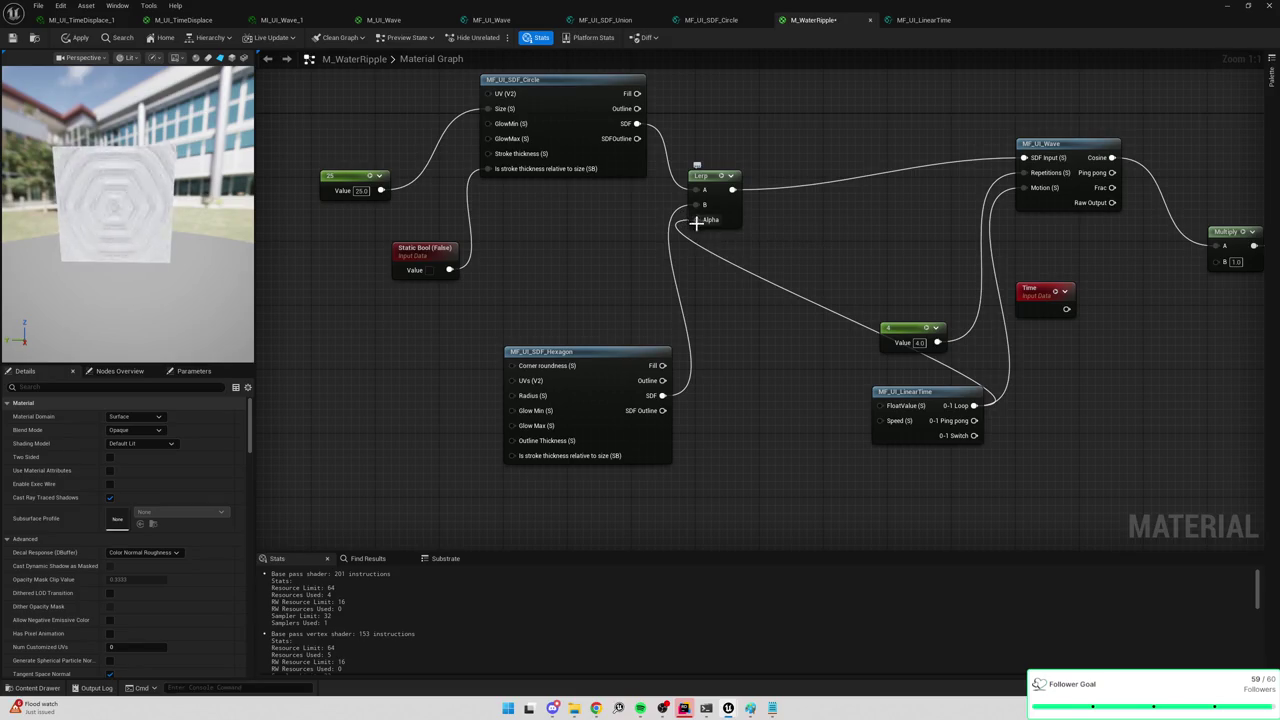
alt+click(697, 222)
click(727, 221)
text(0.15)
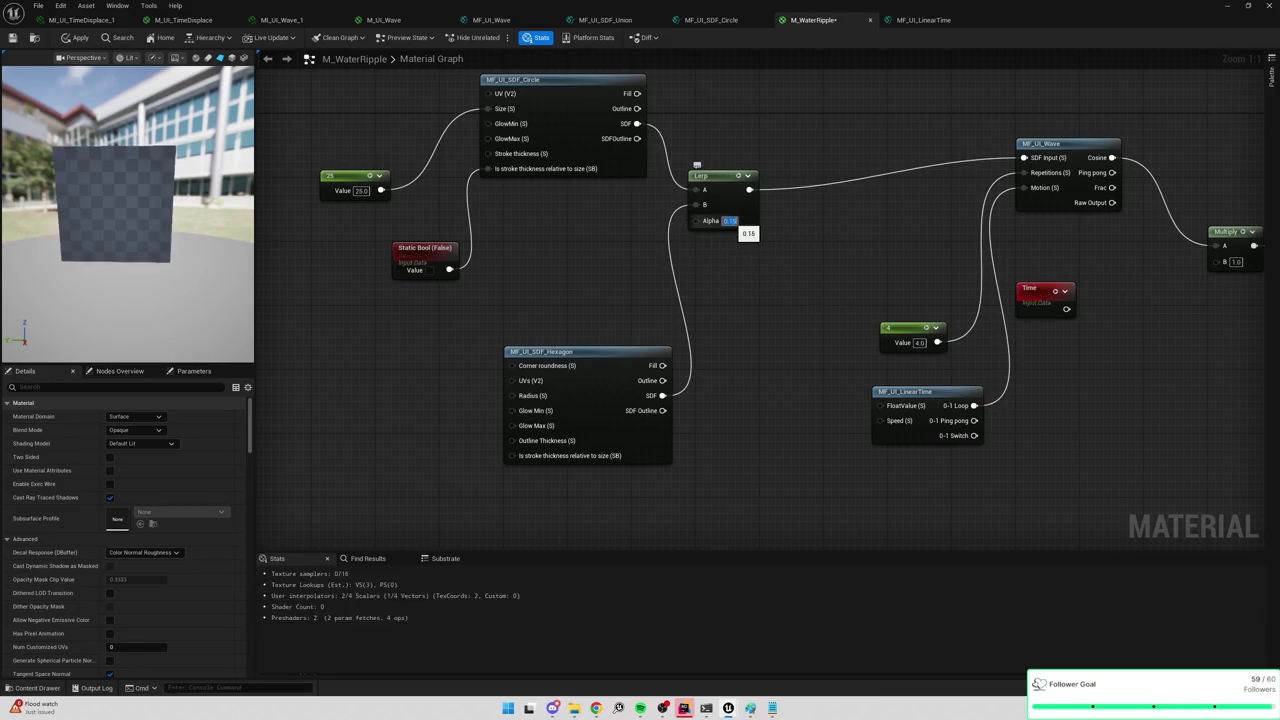
key(Return)
text(0)
key(Return)
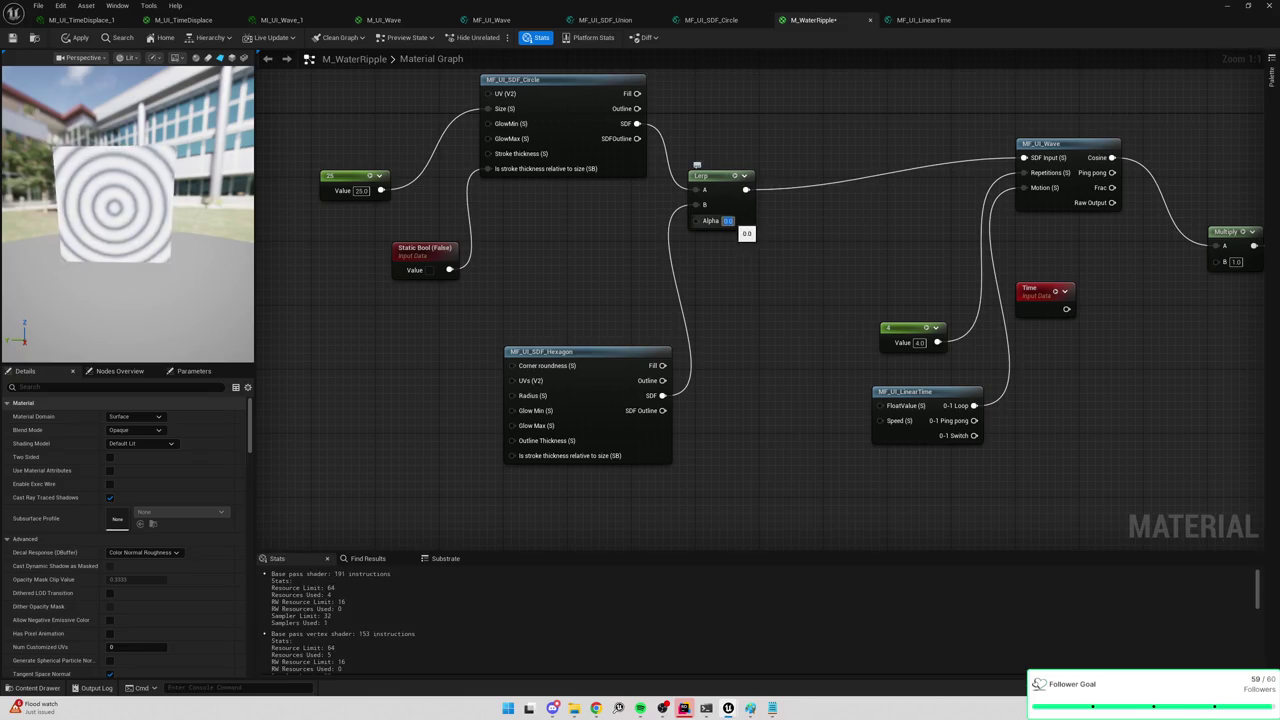
text(1)
key(Return)
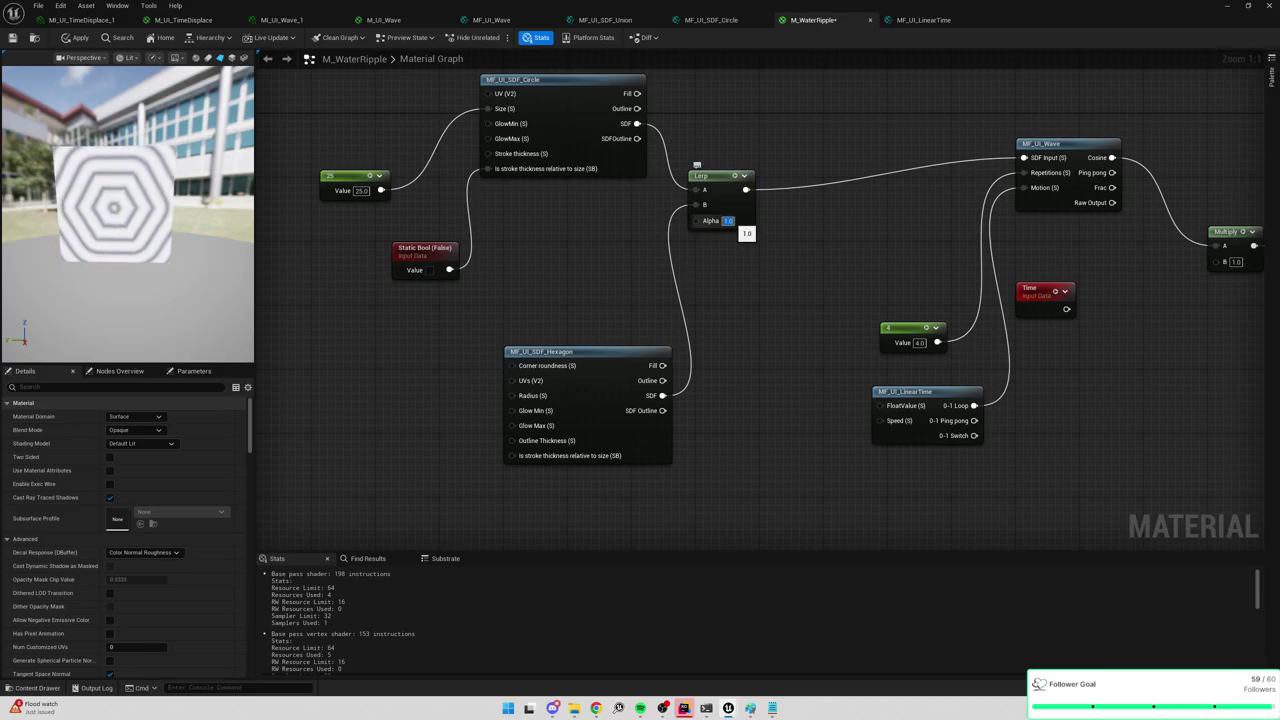
drag(974, 420, 697, 226)
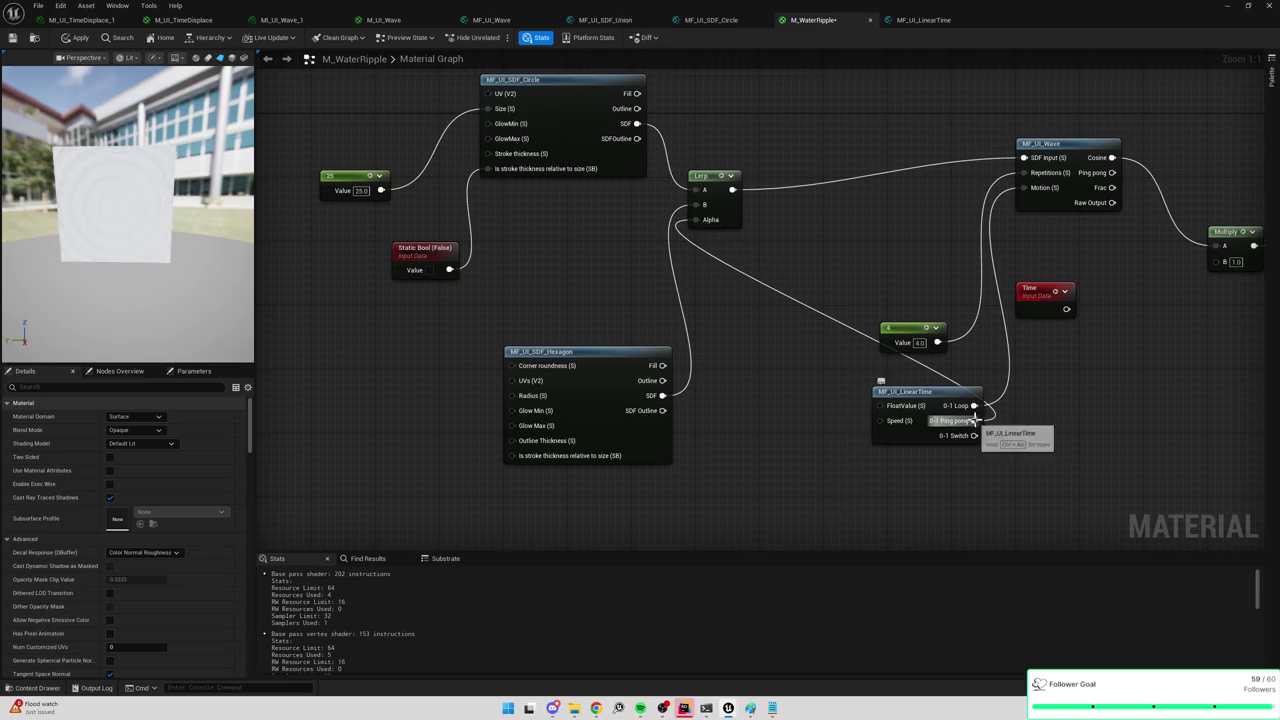
Try a Frac node between the Ping pong output and Lerp Alpha, then delete it.
drag(974, 420, 829, 289)
text(frac)
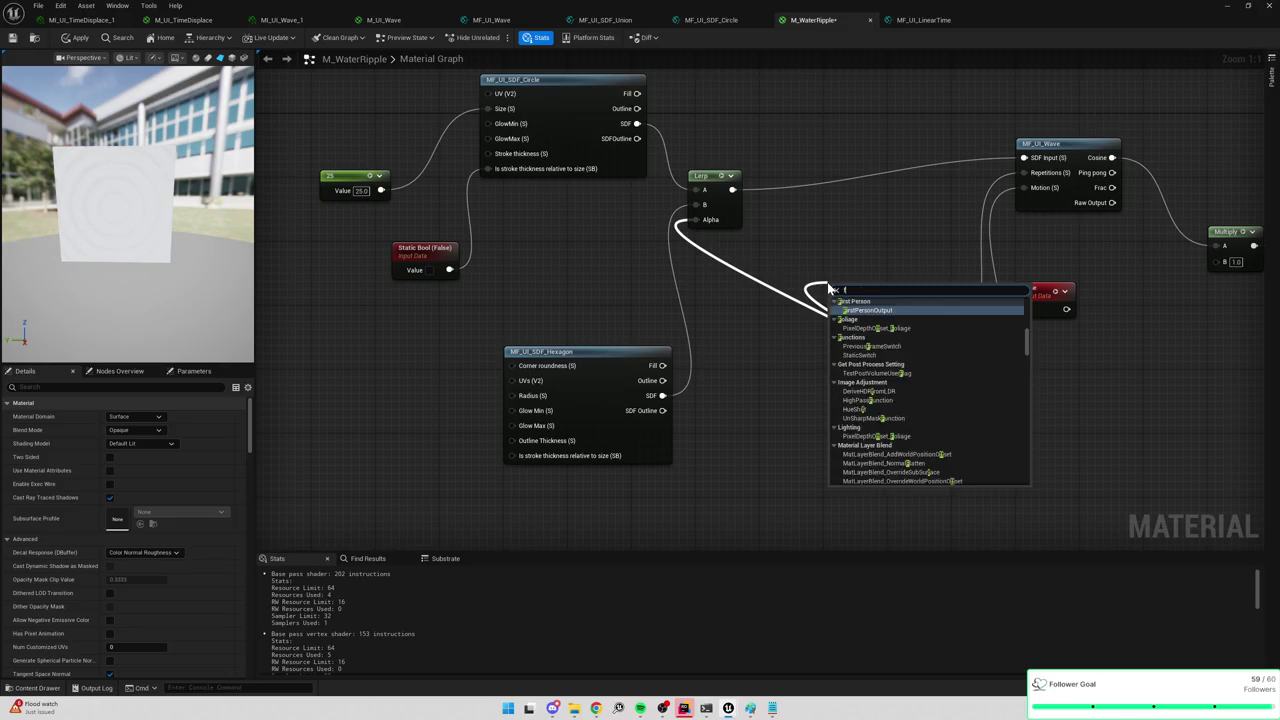
click(884, 317)
drag(859, 301, 699, 219)
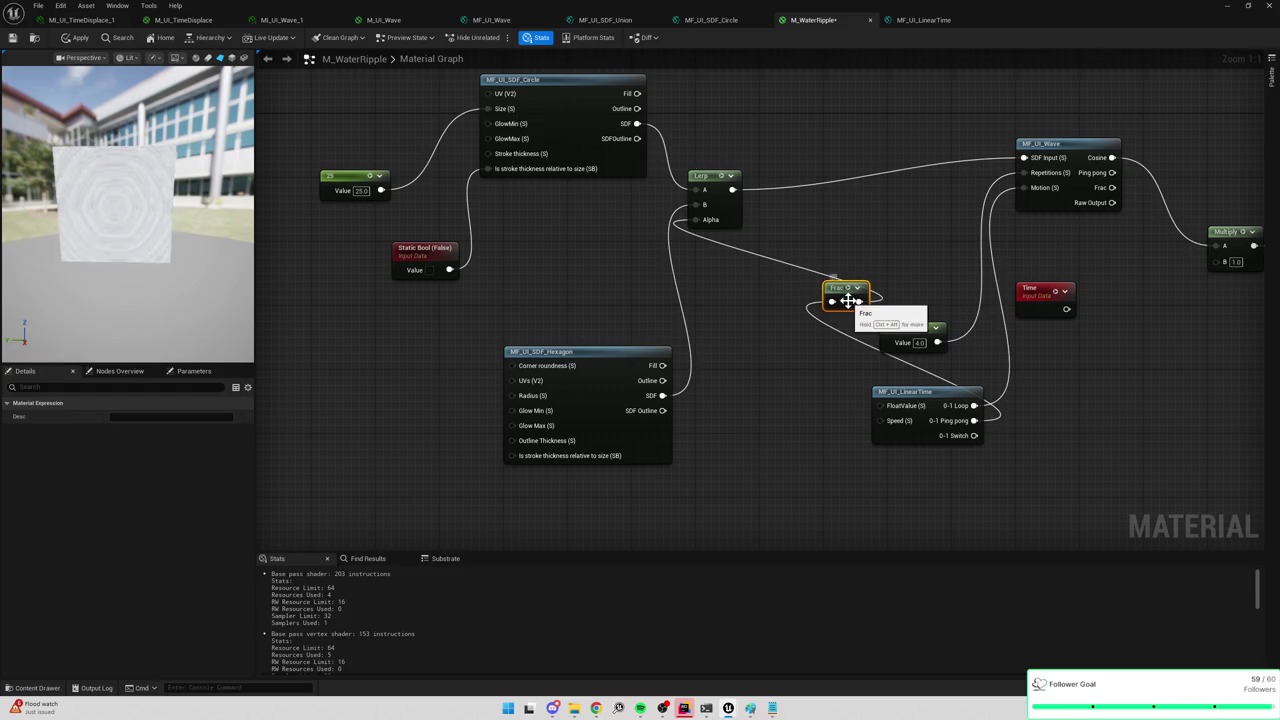
key(Delete)
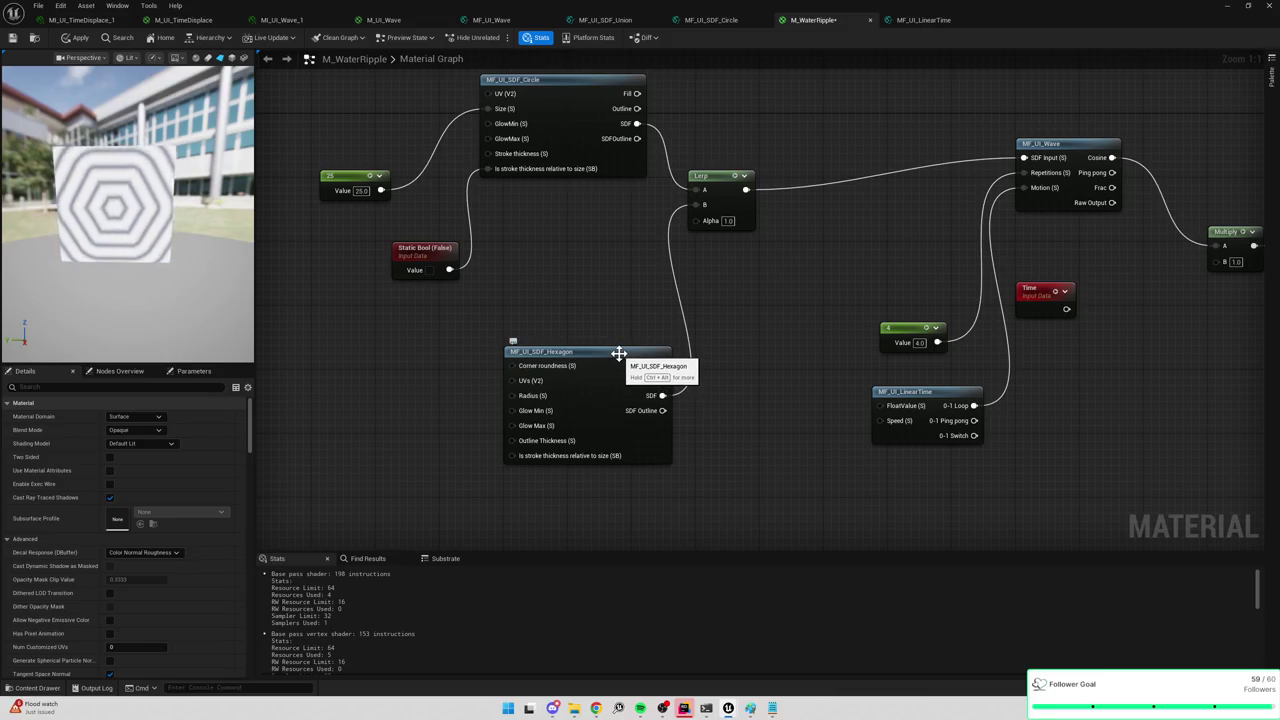
Move the hexagon SDF node up-left beside the Lerp and open MI_UI_Wave_1.
drag(619, 353, 578, 345)
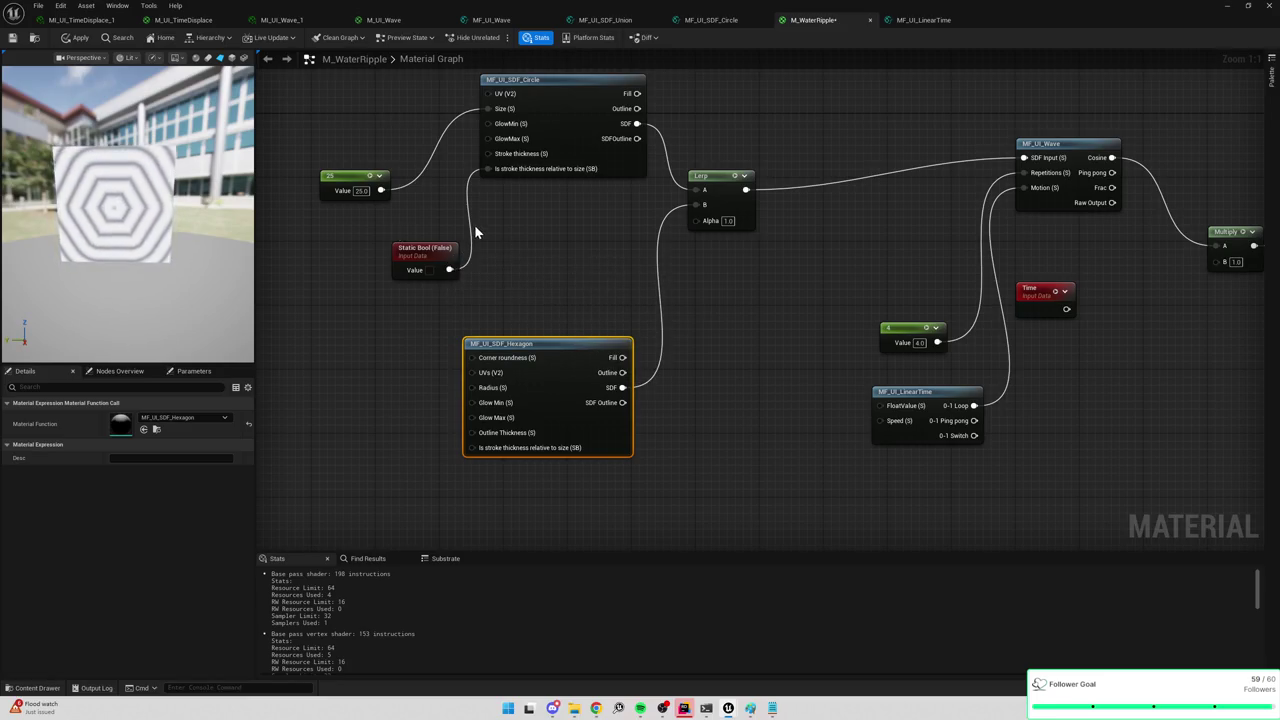
drag(703, 270, 534, 290)
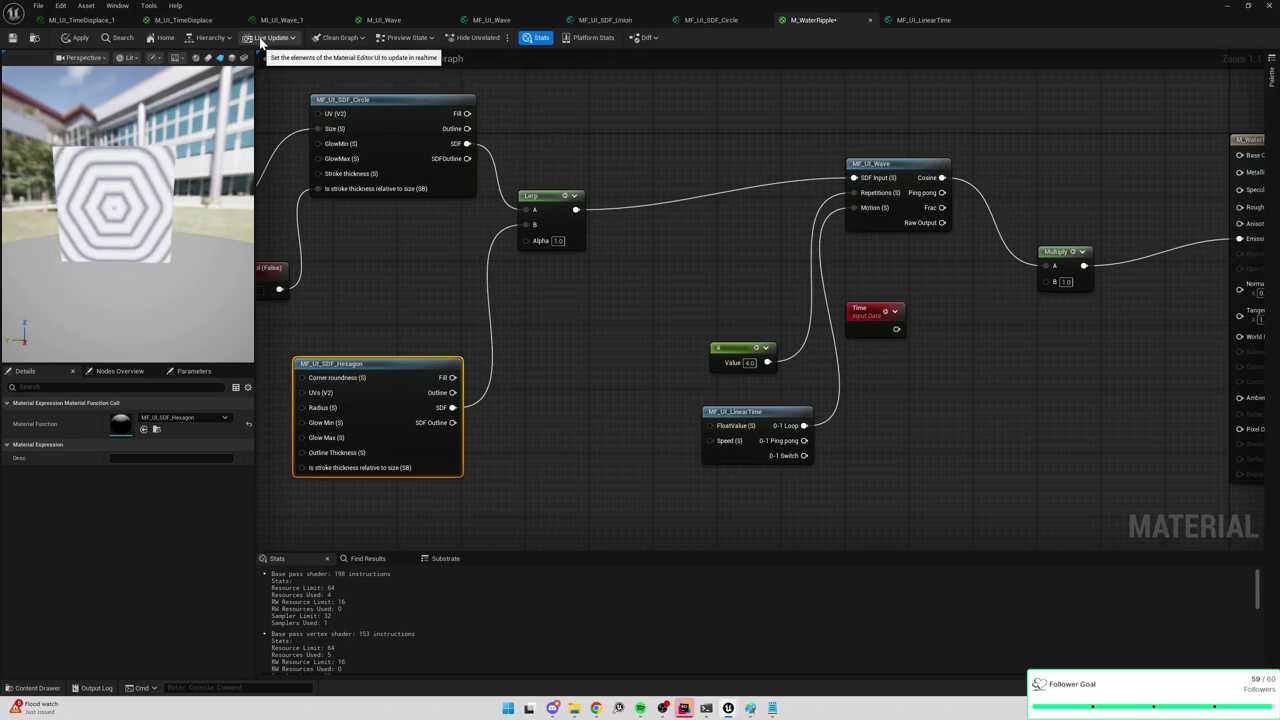
click(297, 21)
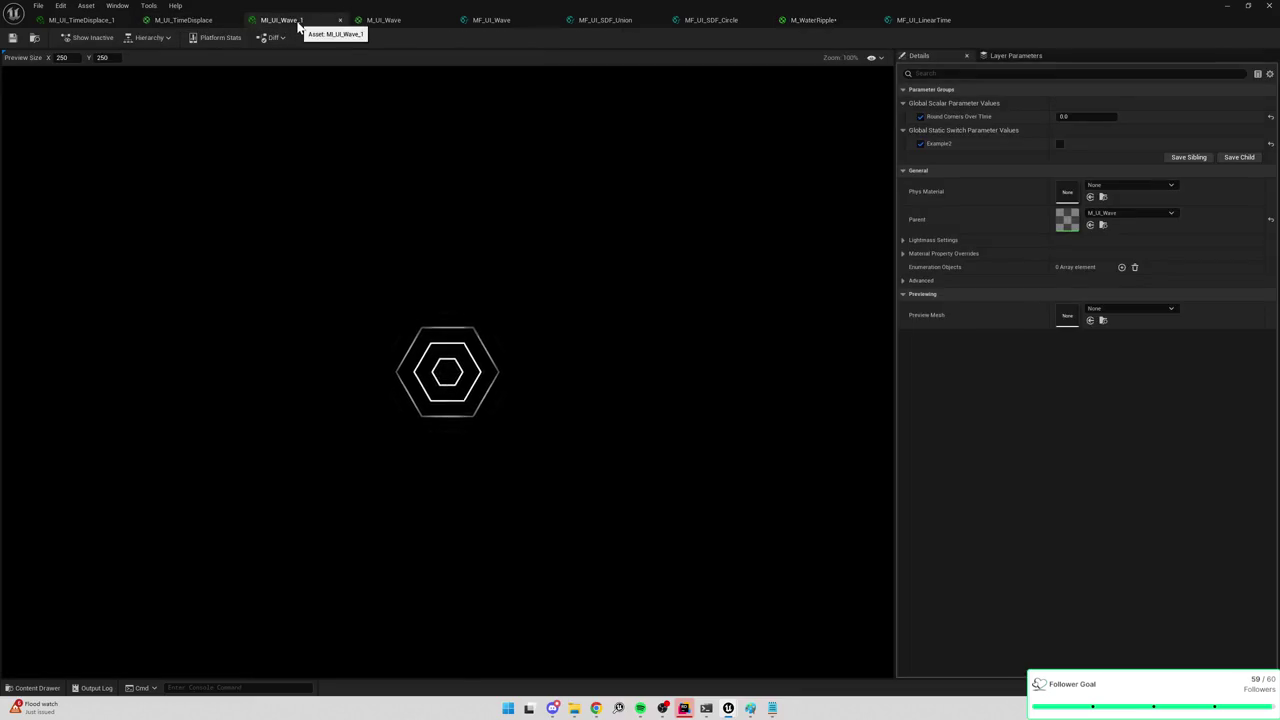
In M_UI_Wave, frame the 'Cycle through the 3 shapes' comment and gather its LinearTime and SteppedGradient nodes.
click(407, 25)
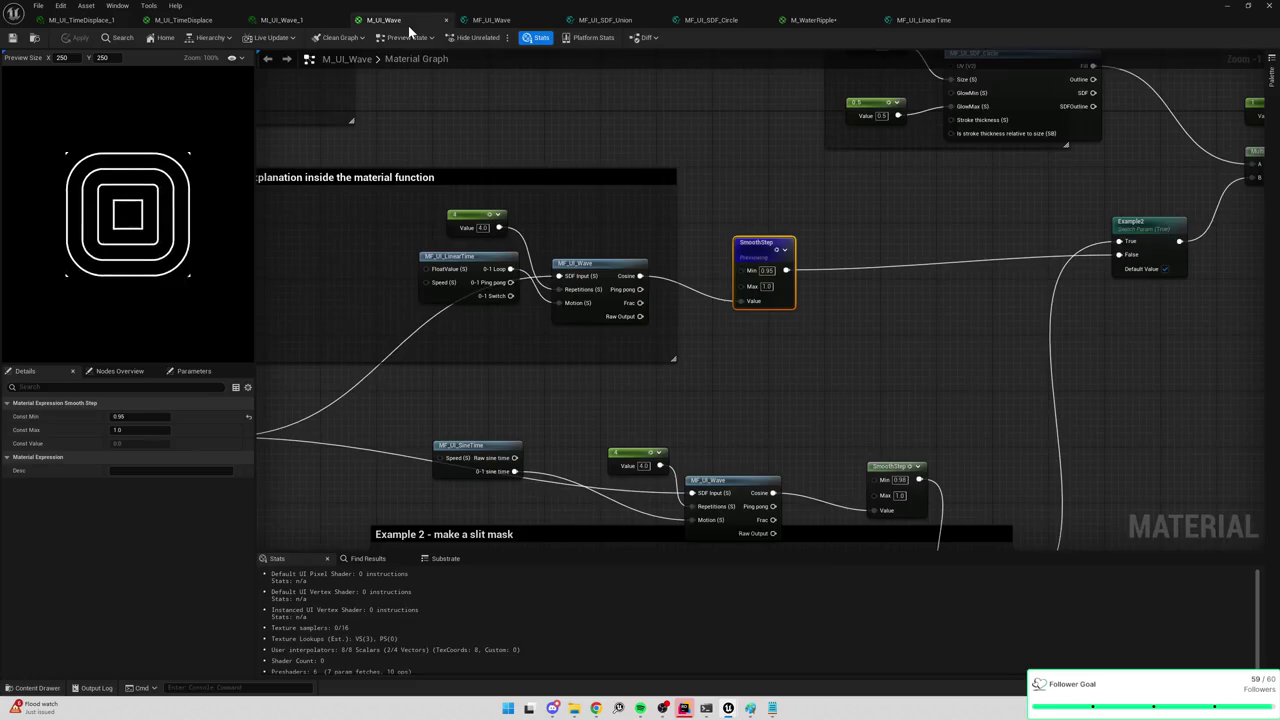
drag(474, 110, 780, 98)
drag(622, 287, 800, 137)
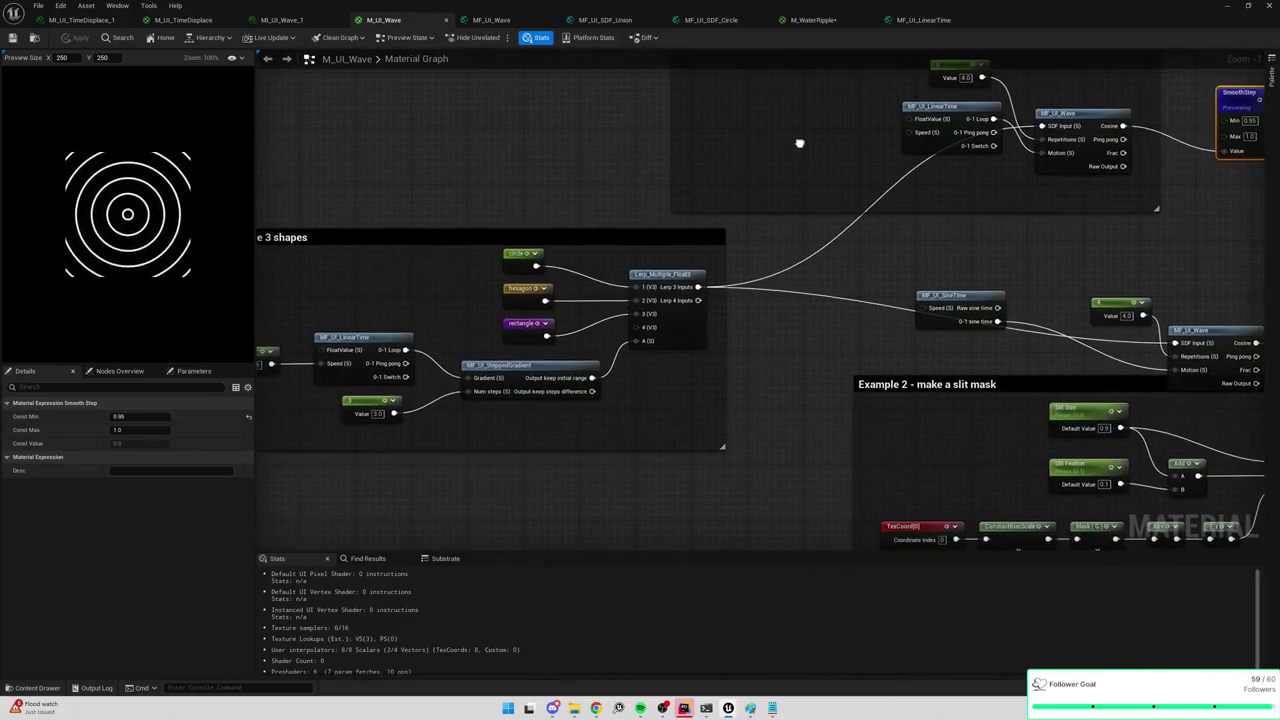
drag(626, 388, 838, 364)
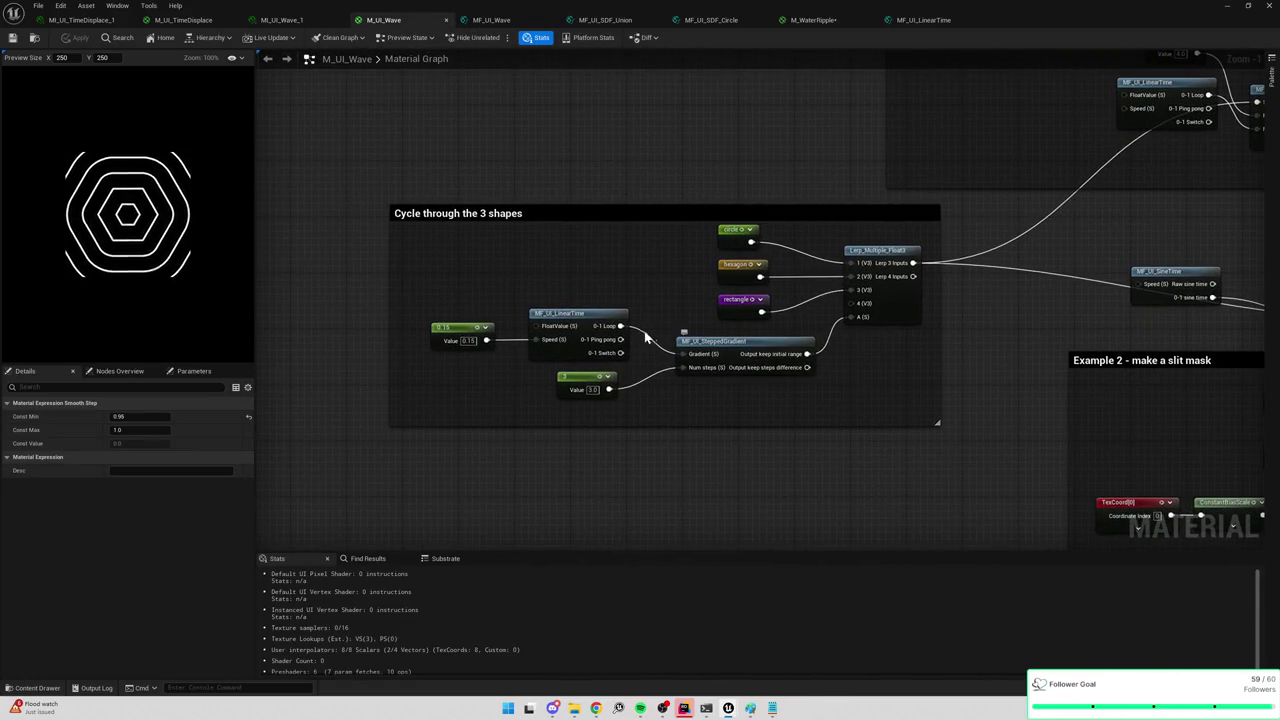
click(735, 342)
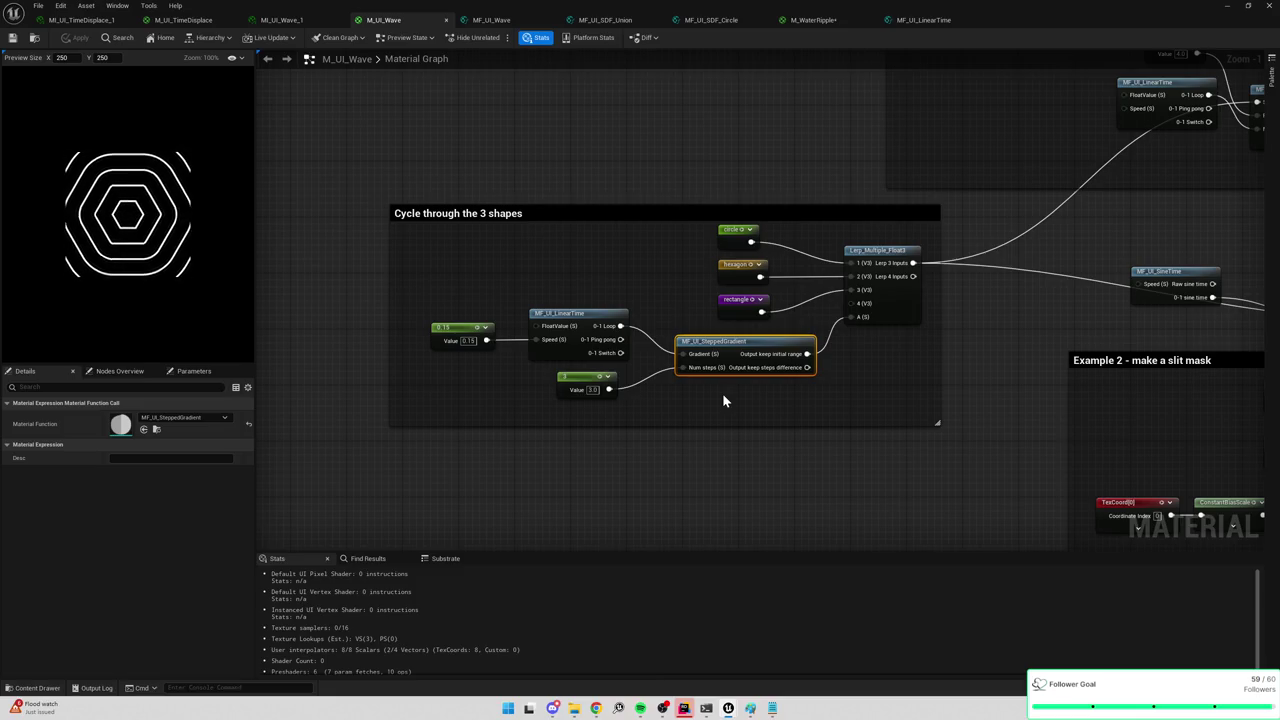
mouse_move(718, 396)
mouse_down()
mouse_move(457, 340)
mouse_move(460, 330)
mouse_up()
click(815, 20)
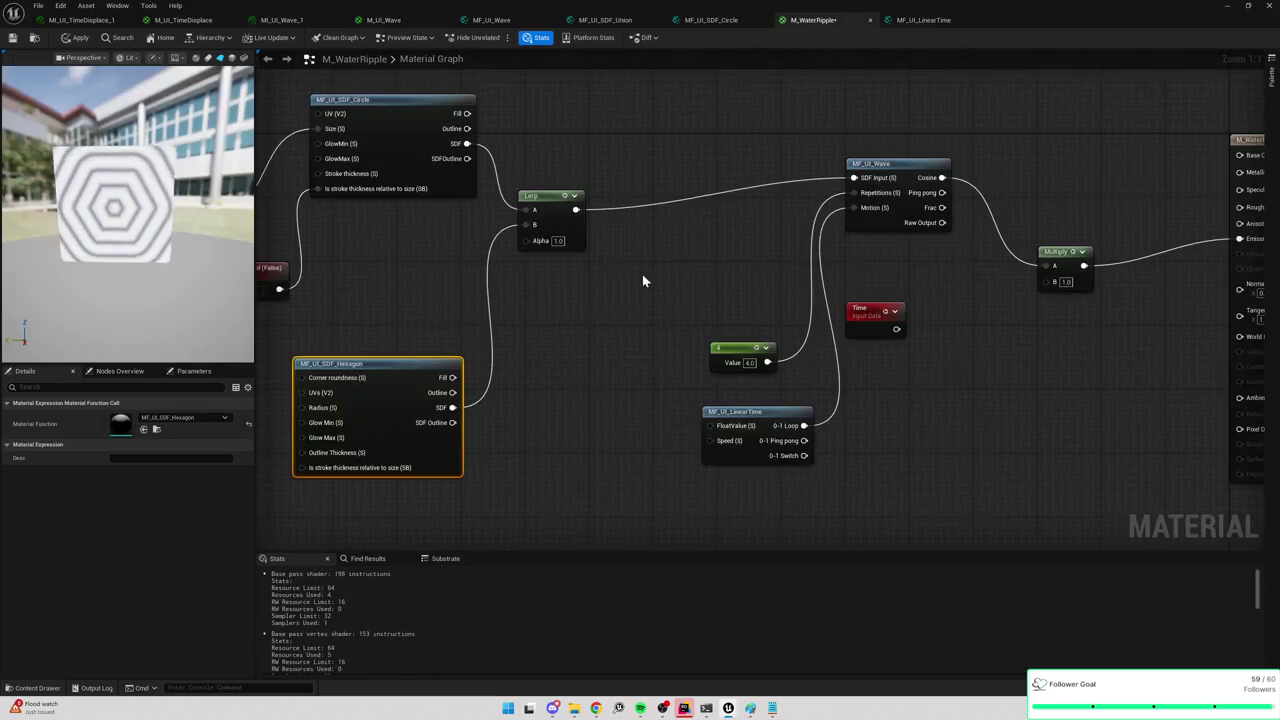
Paste the LinearTime, constants and MF_UI_SteppedGradient nodes into M_WaterRipple and wire the gradient into Lerp Alpha.
click(484, 405)
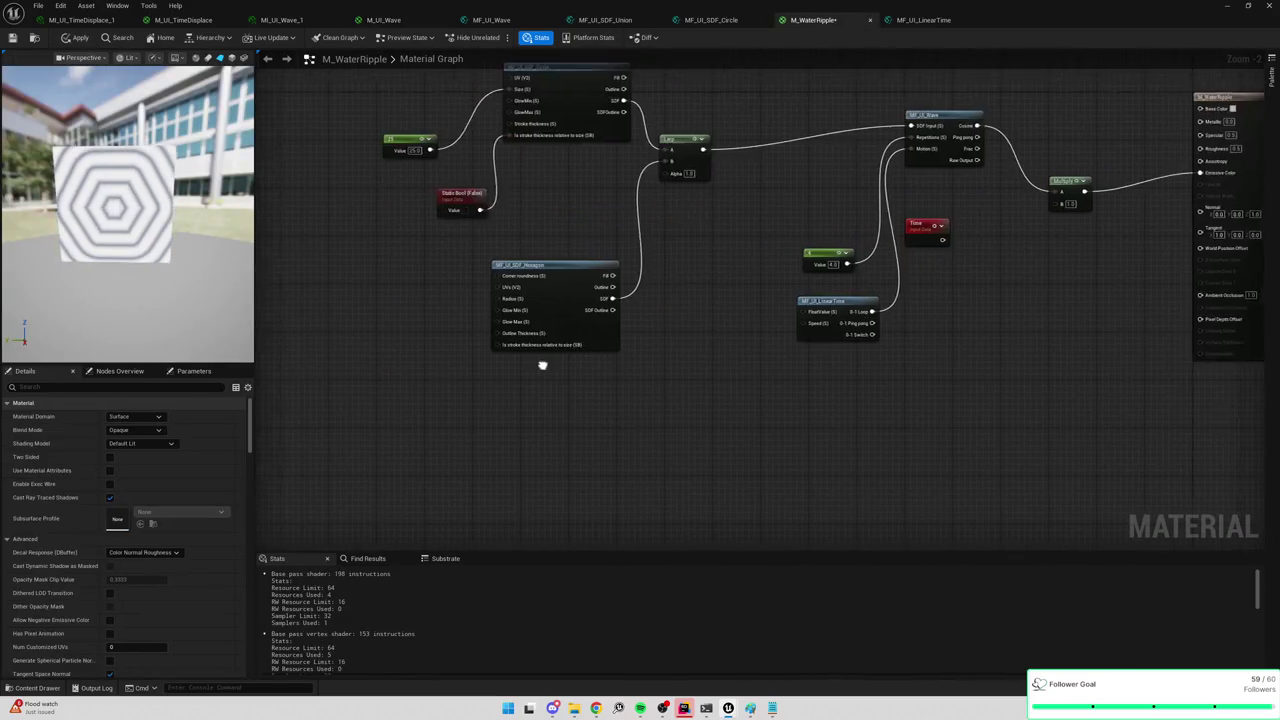
key(ctrl+v)
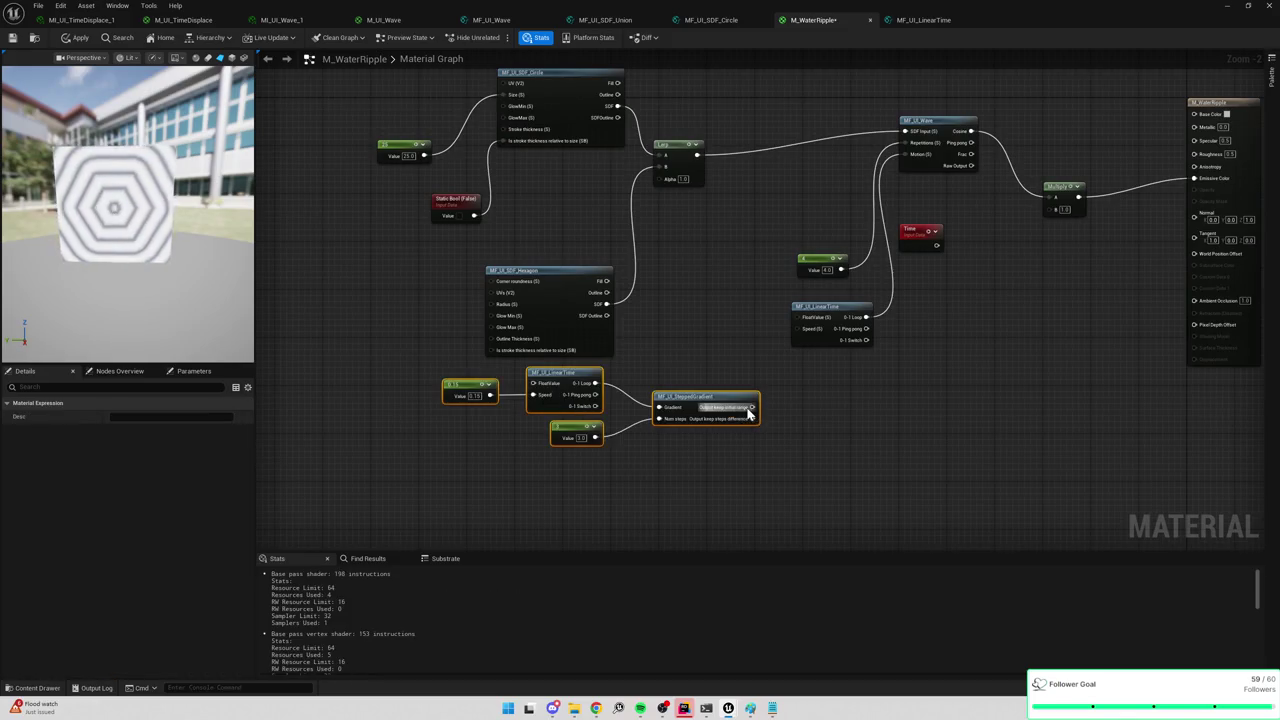
drag(753, 406, 659, 178)
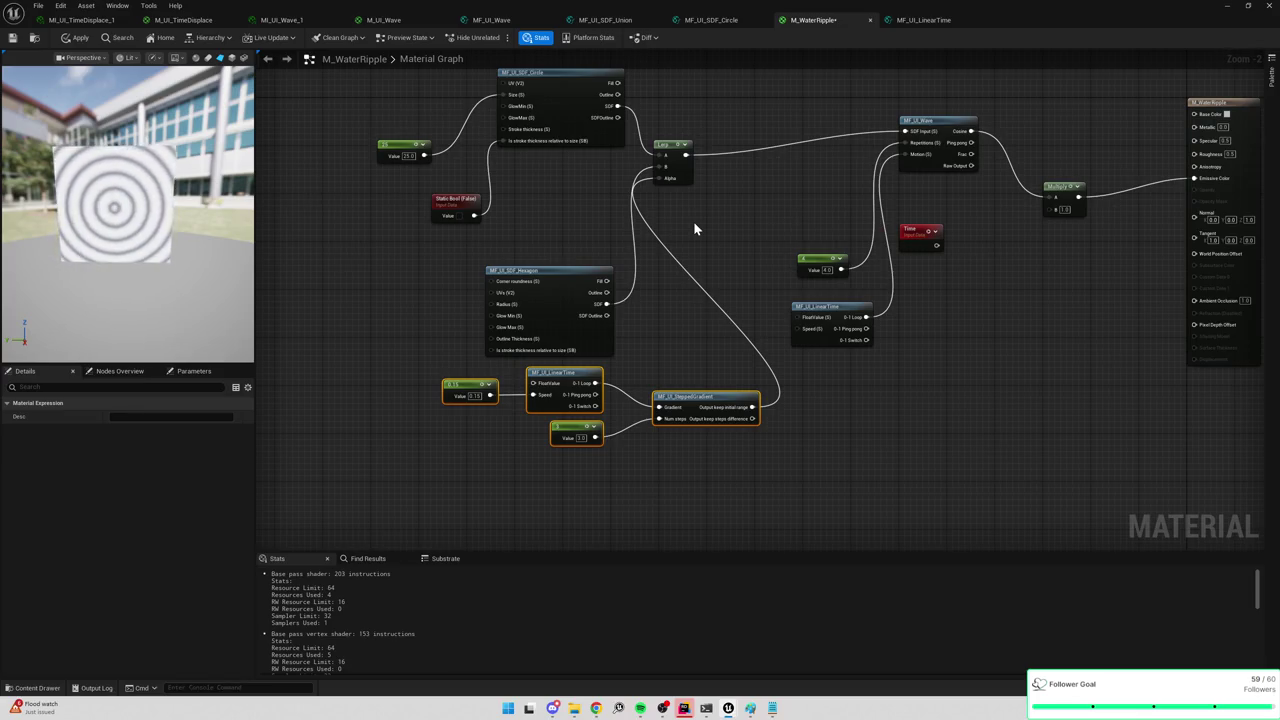
Move the hexagon node near the Static Bool and test stepped-gradient outputs on the Lerp Alpha.
drag(553, 273, 512, 226)
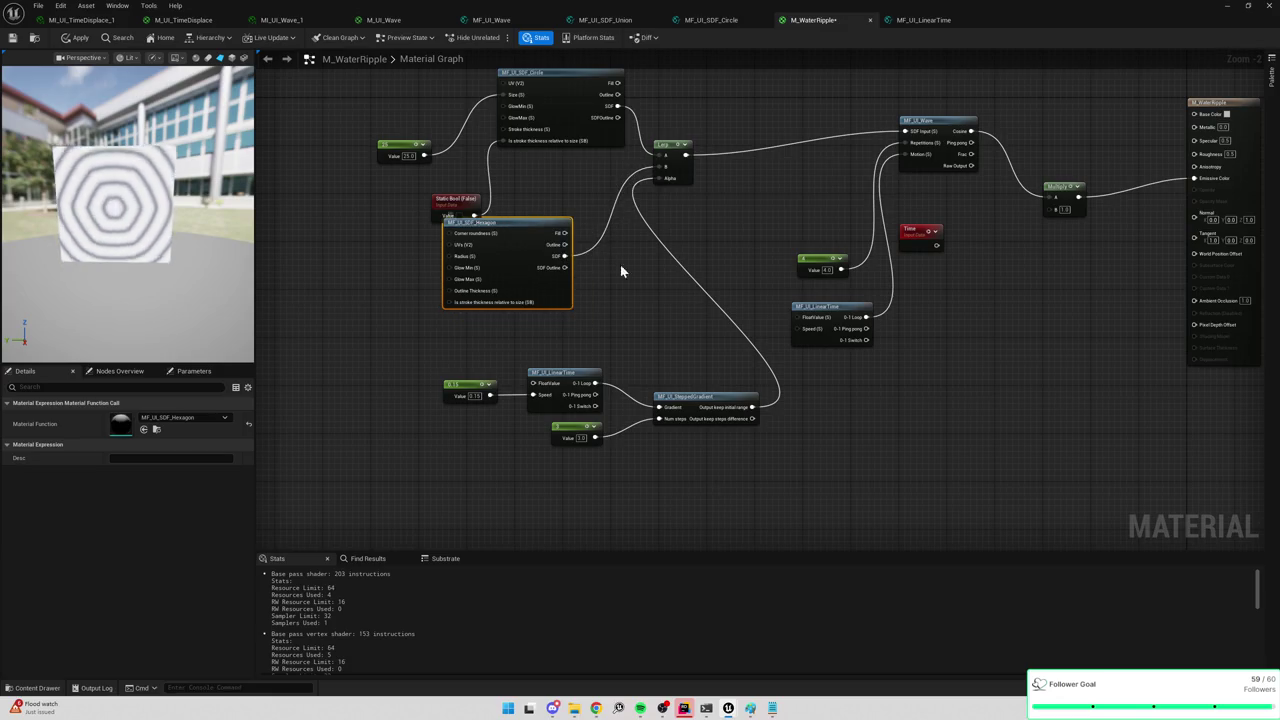
scroll(684, 322, up, 1)
scroll(684, 325, up, 1)
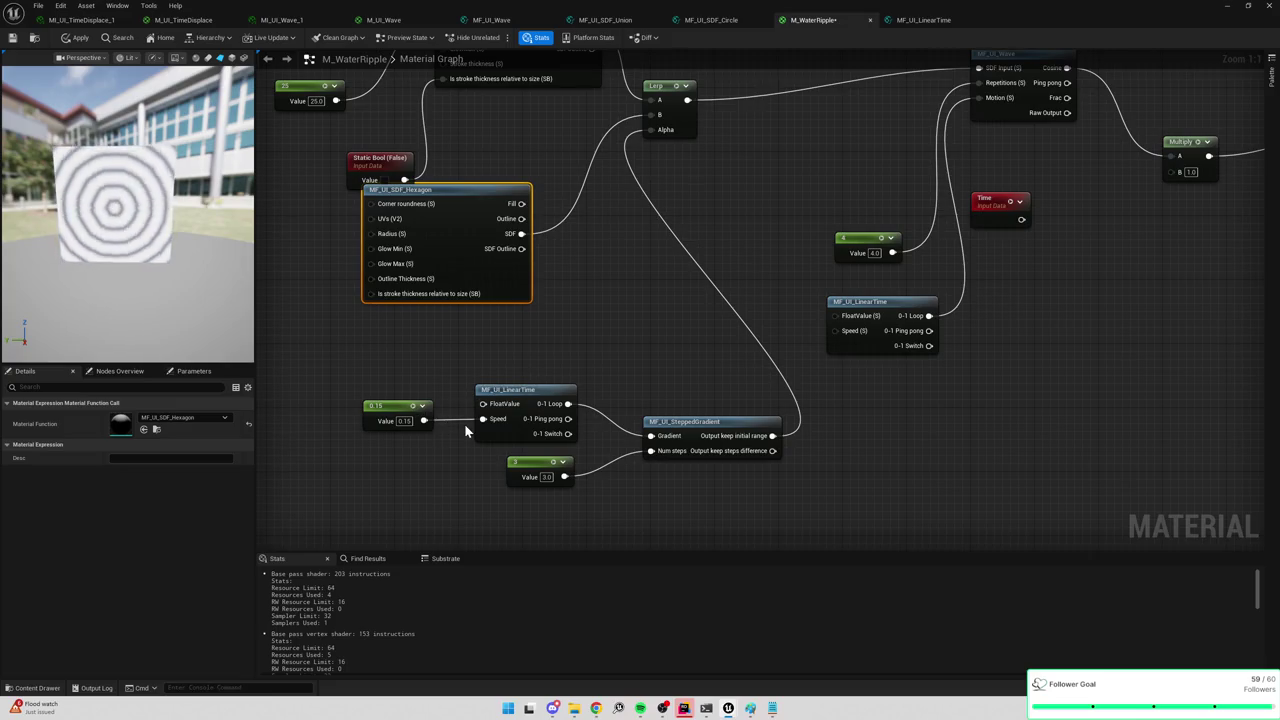
mouse_move(762, 455)
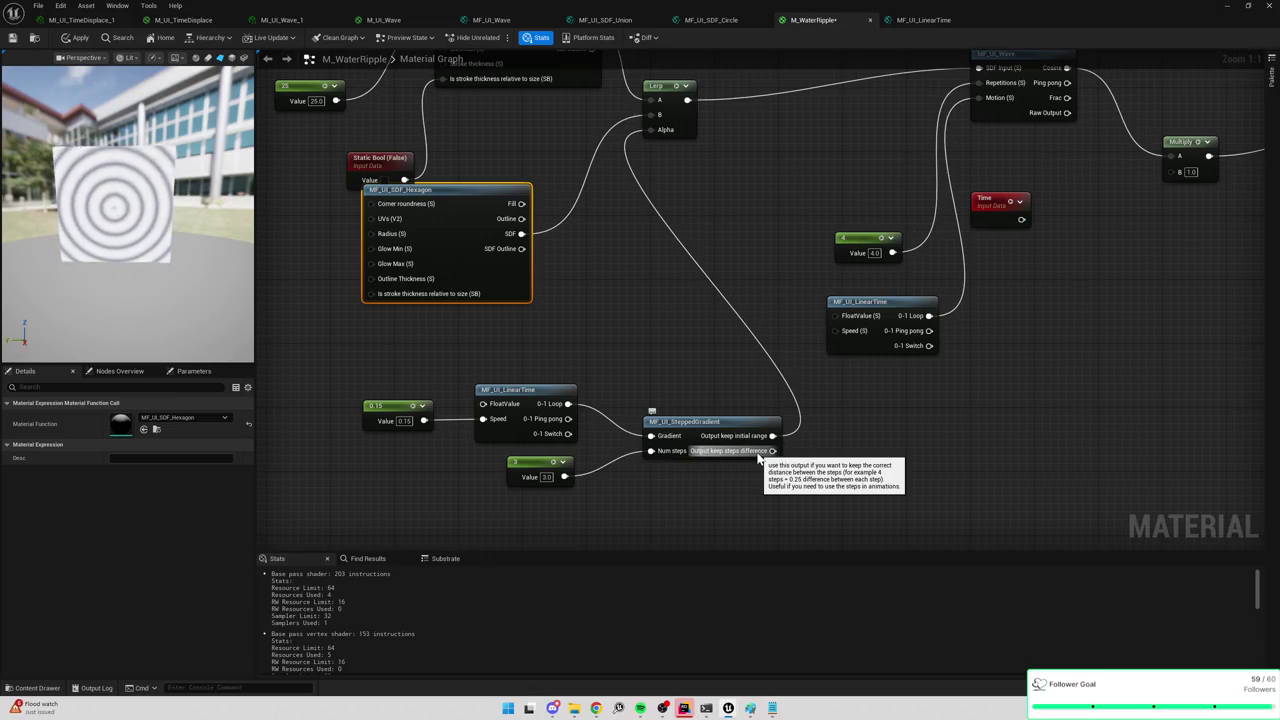
mouse_move(765, 452)
mouse_down()
mouse_move(823, 437)
mouse_move(650, 130)
mouse_up()
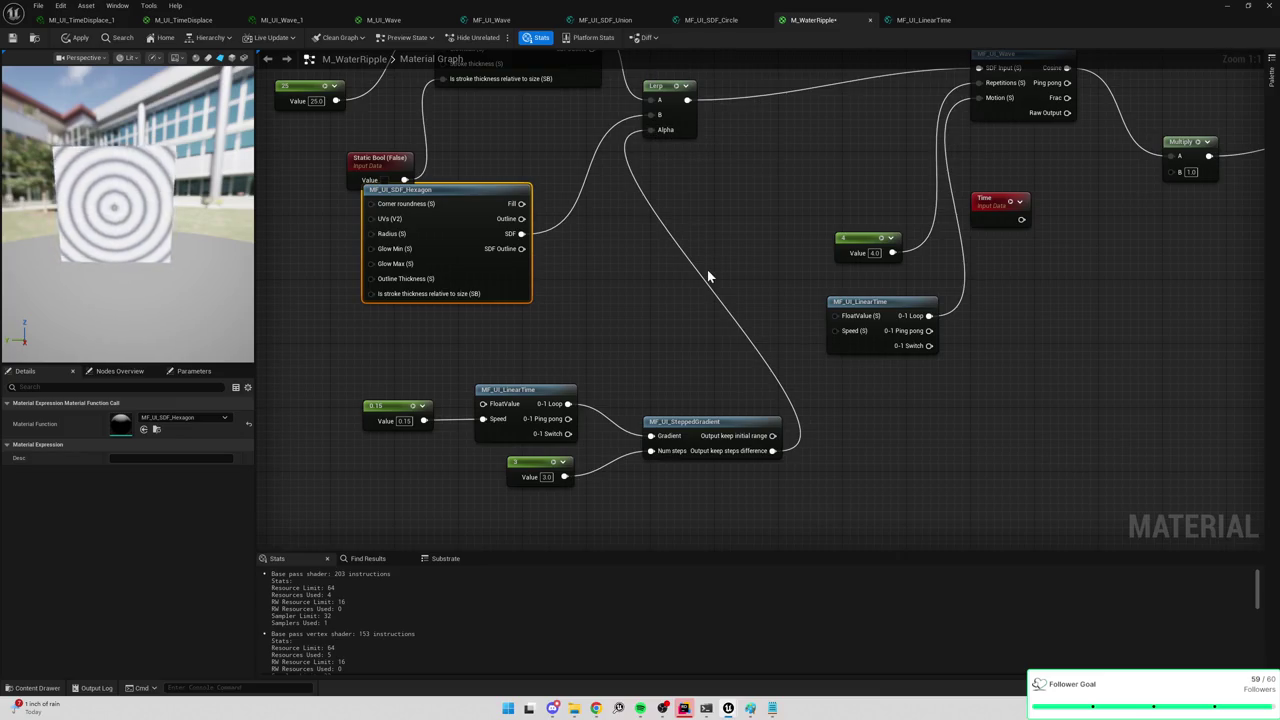
drag(772, 436, 647, 129)
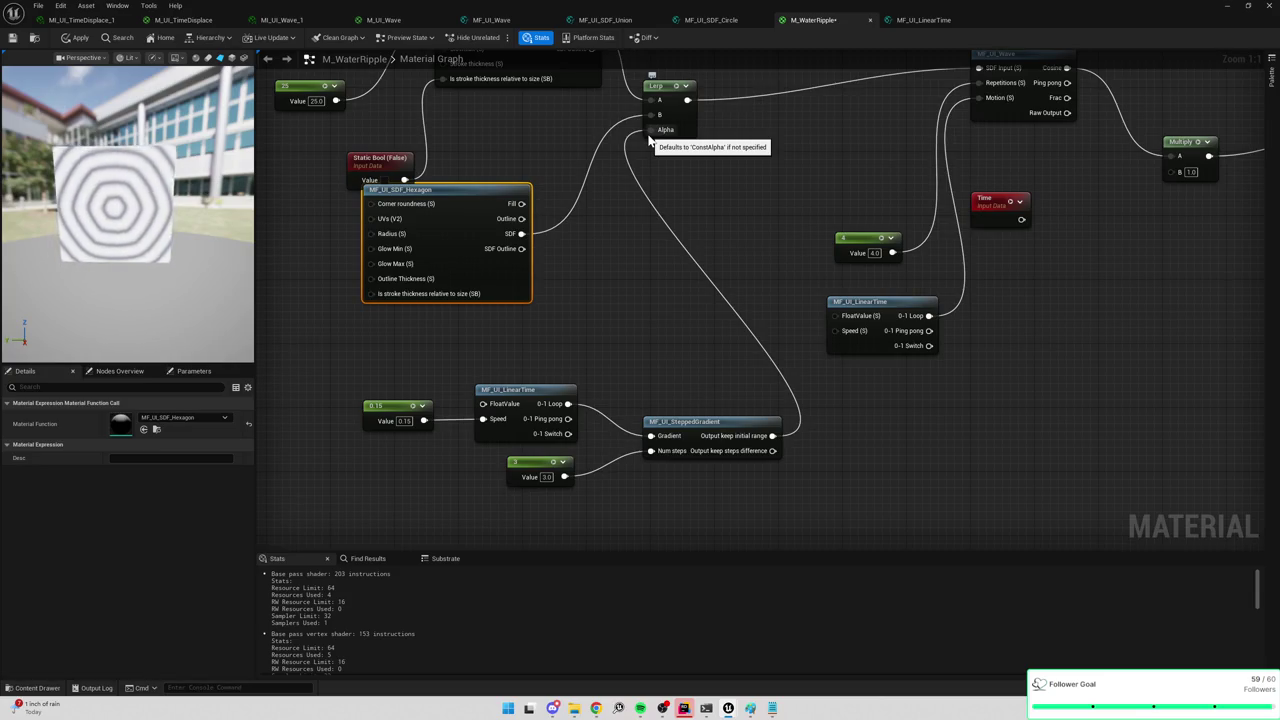
right_click(661, 327)
Delete the stepped gradient and constant 3 nodes and wire LinearTime's 0-1 Loop into Lerp Alpha.
text(gradie)
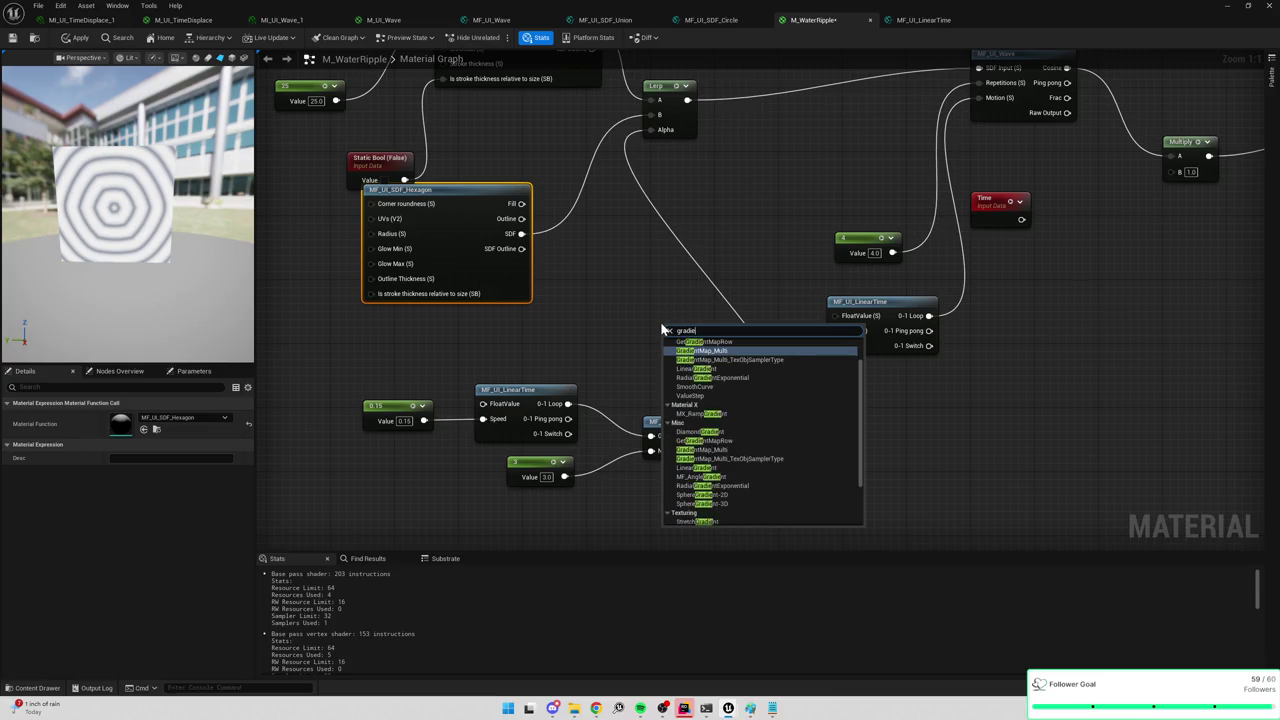
text(nt)
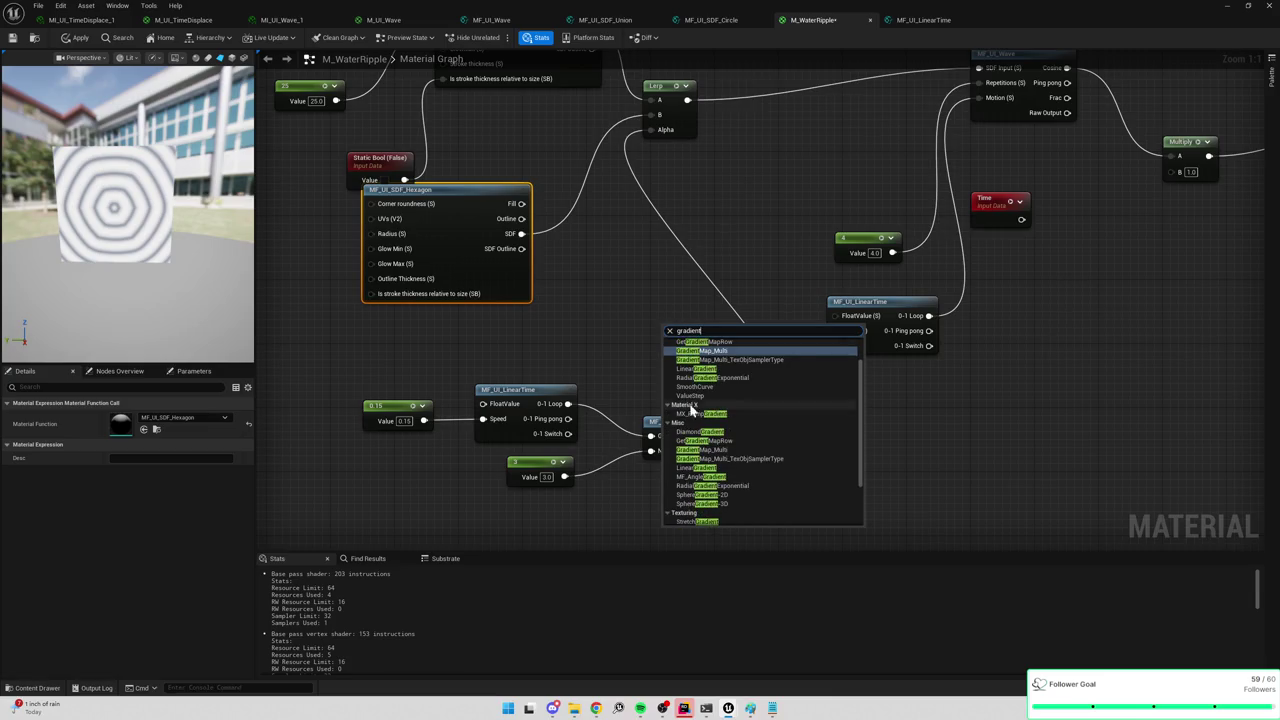
scroll(692, 405, up, 2)
scroll(695, 410, down, 3)
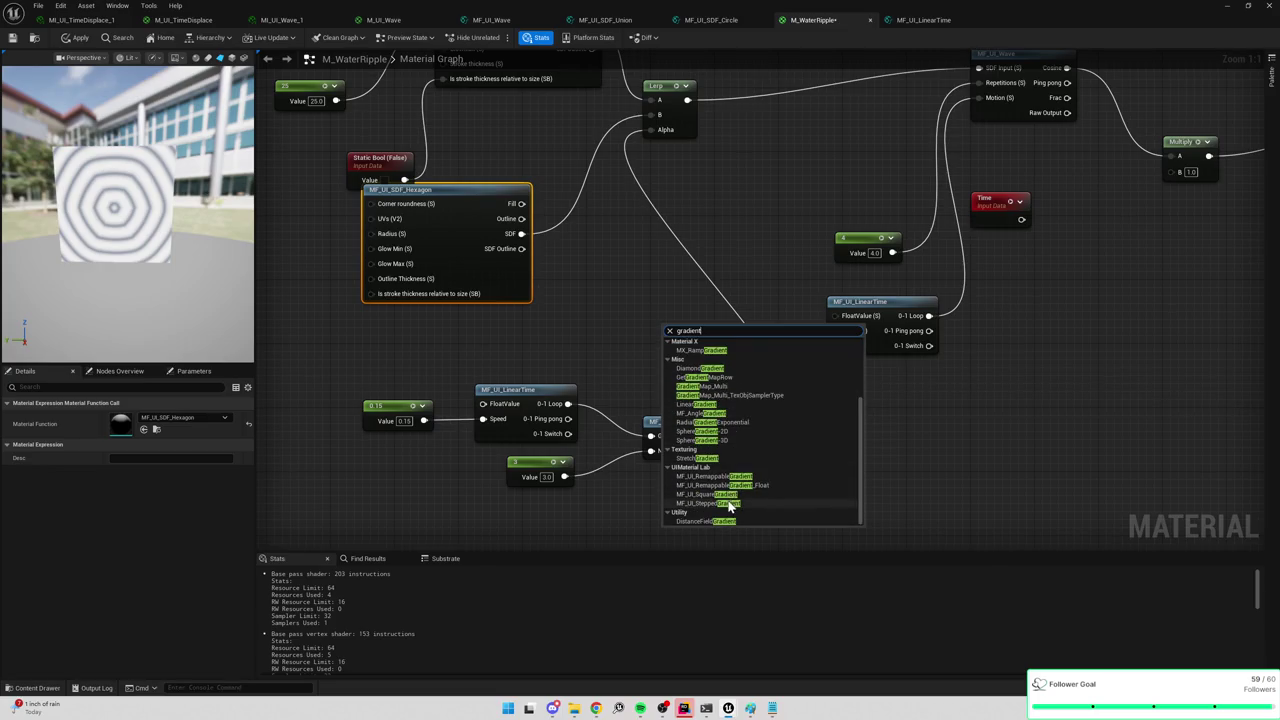
click(611, 359)
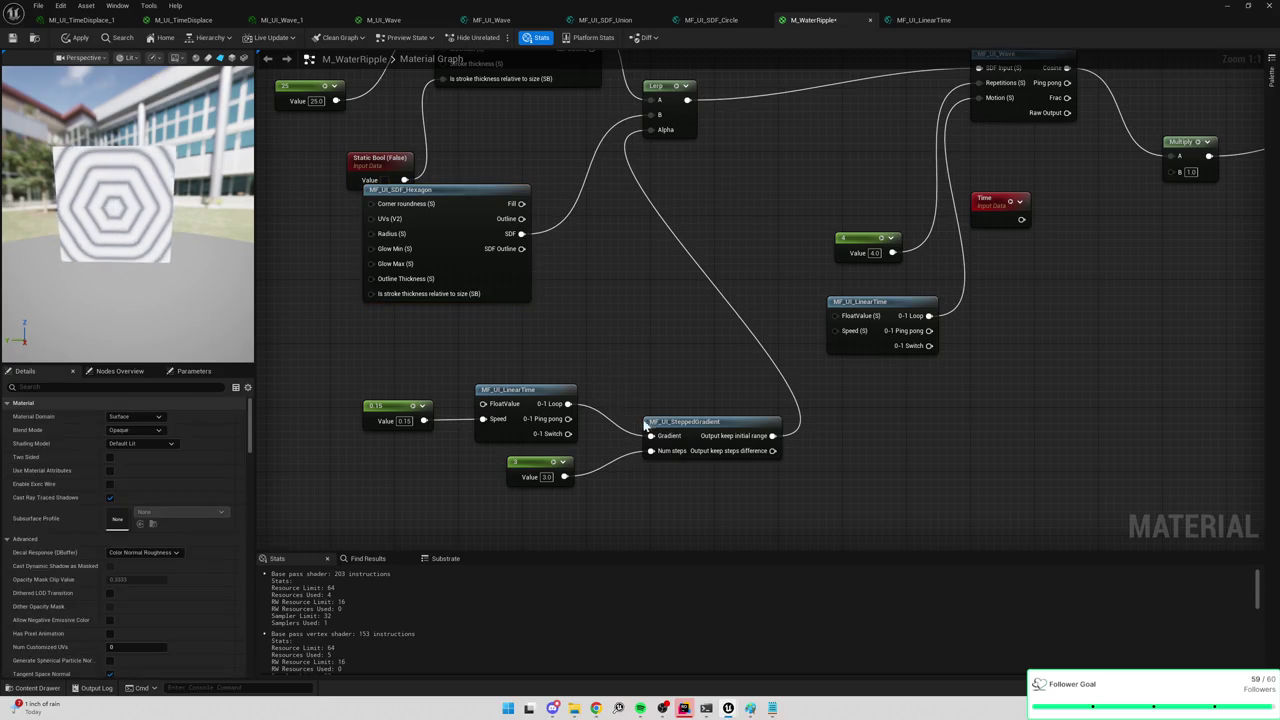
click(646, 422)
key(Delete)
click(530, 462)
key(Delete)
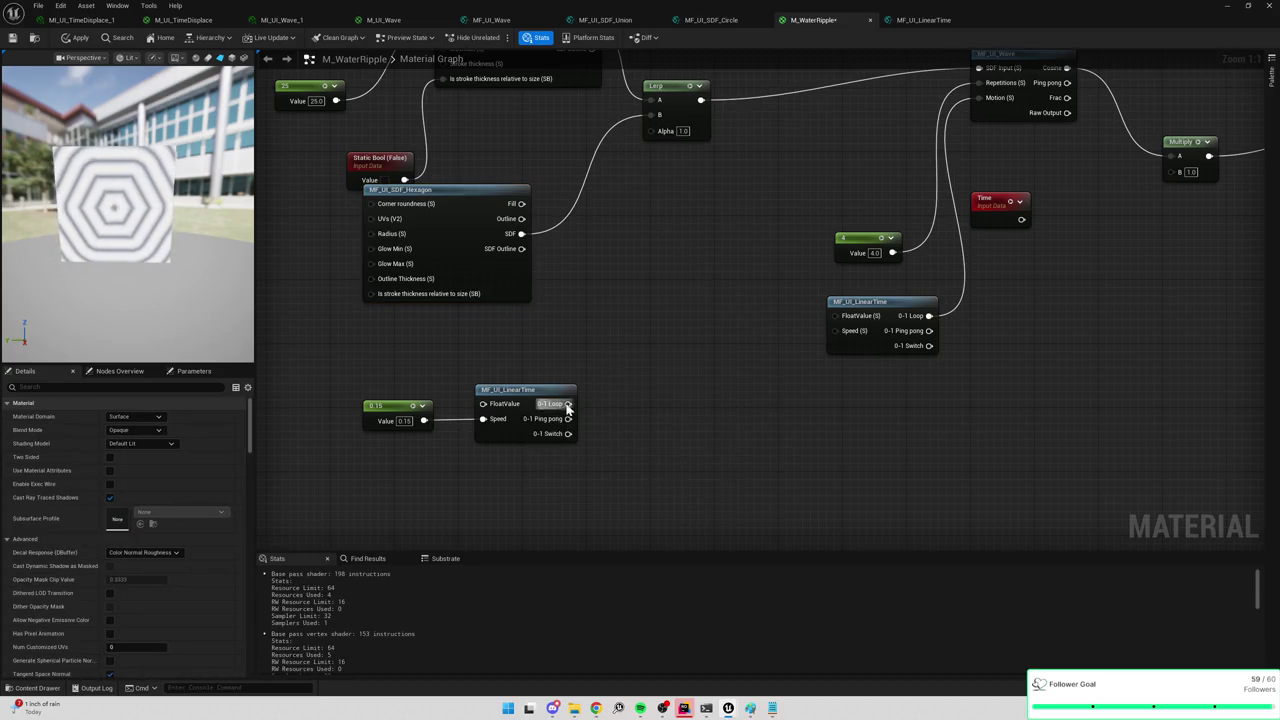
drag(568, 403, 625, 374)
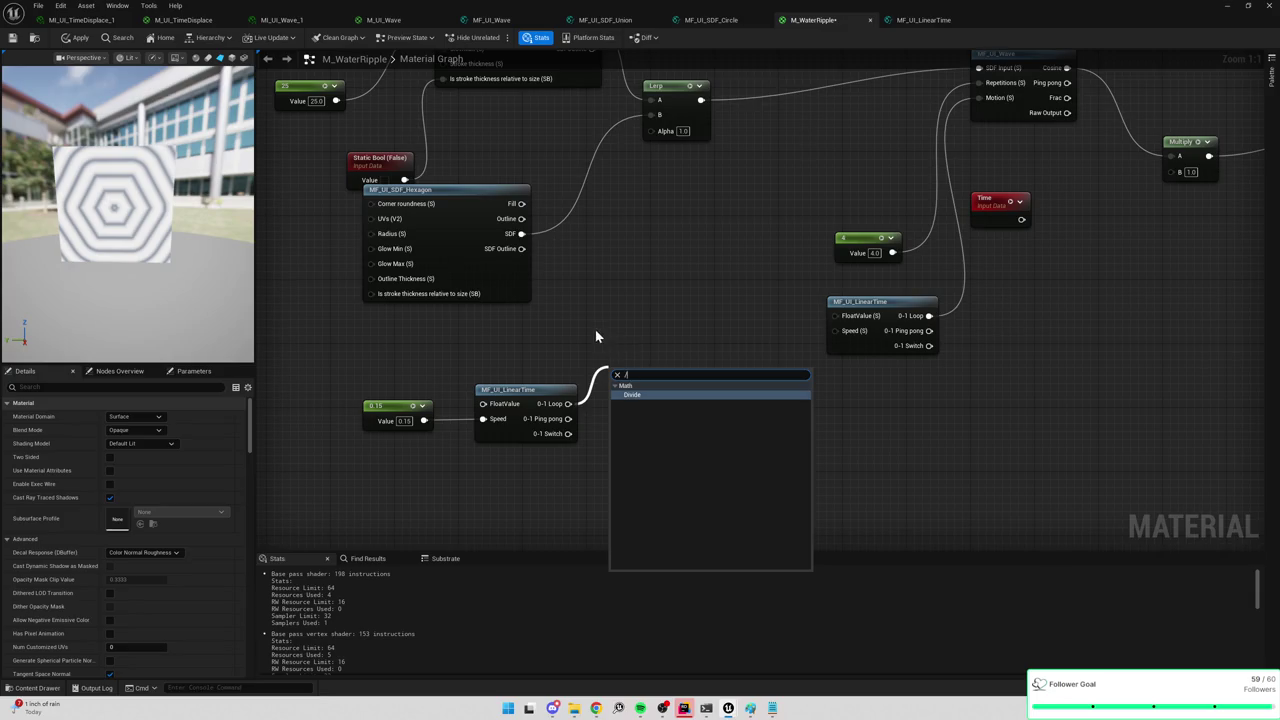
key(Escape)
mouse_move(568, 403)
mouse_down()
mouse_move(670, 150)
mouse_move(655, 130)
mouse_up()
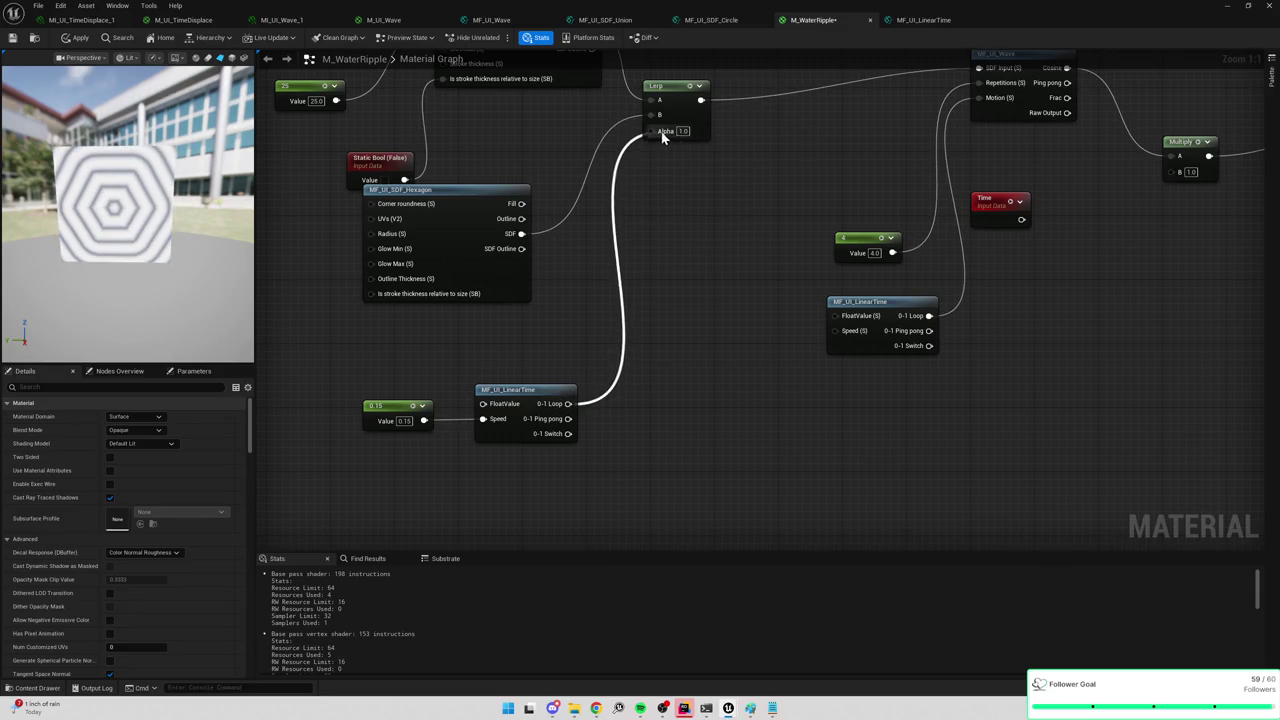
Lower the LinearTime speed constant from 0.15 to 0.02.
click(404, 420)
text(0.01)
key(Return)
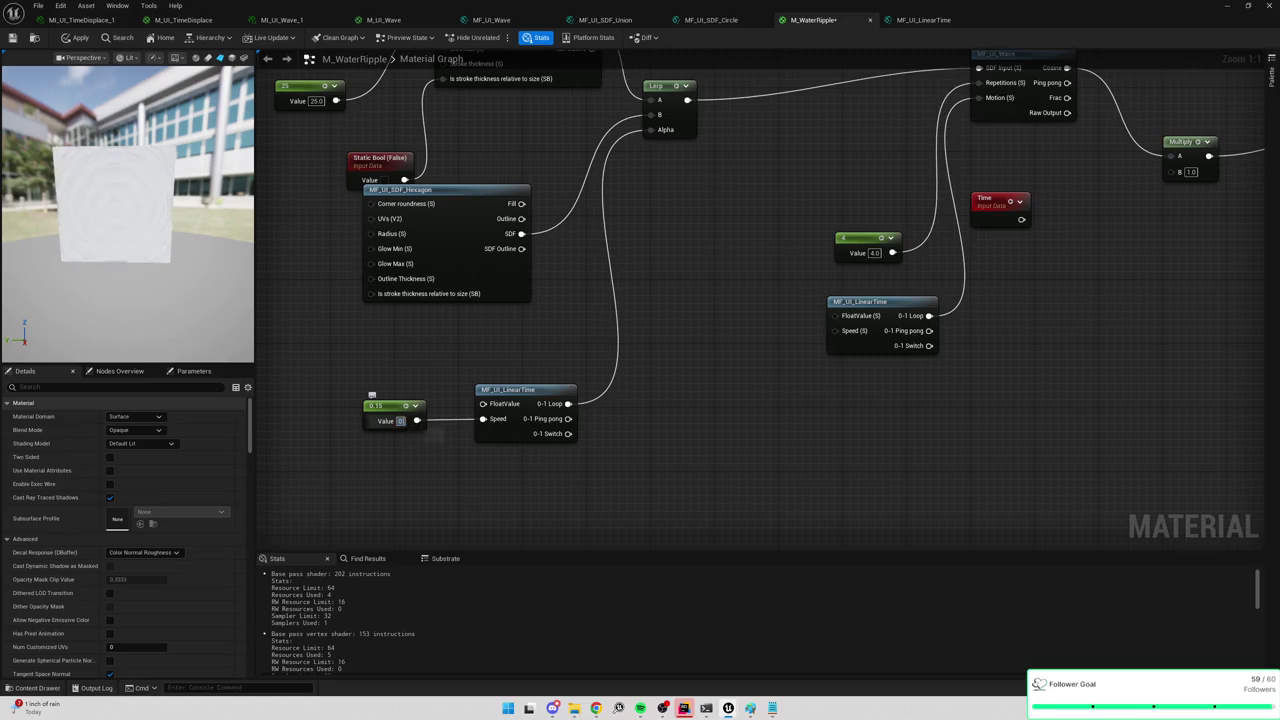
click(404, 420)
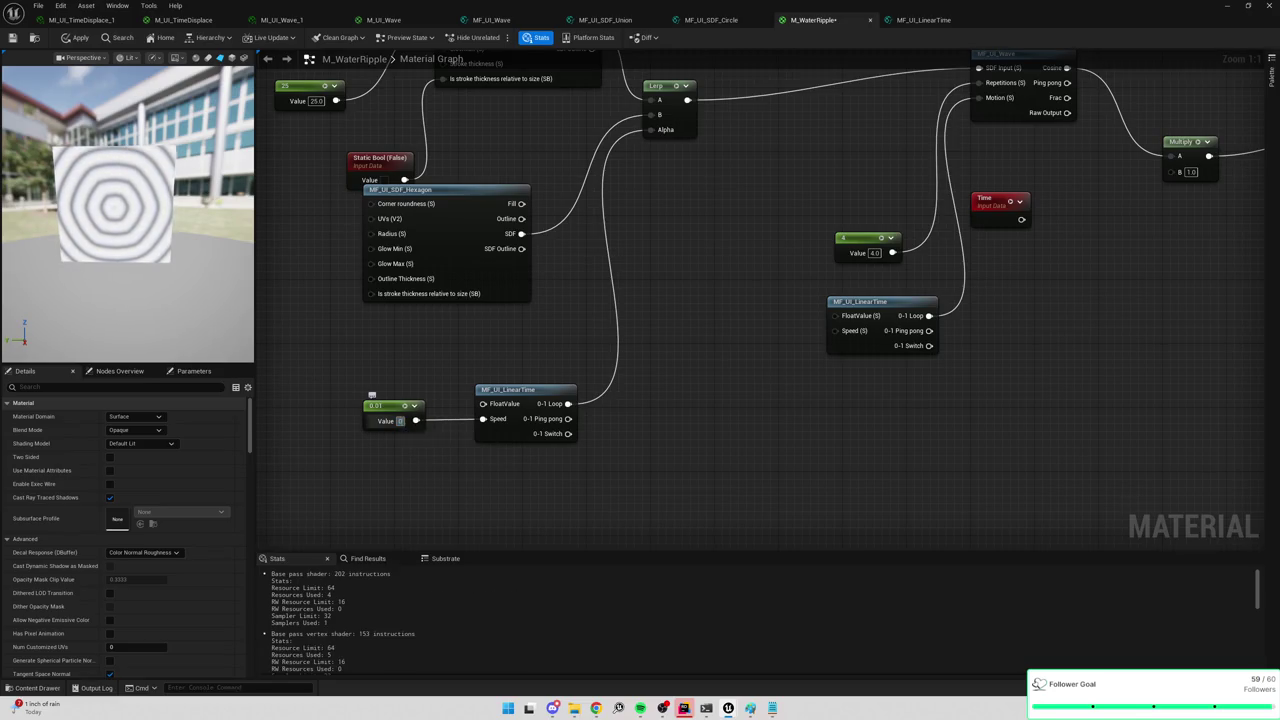
text(0.05)
key(Return)
text(0.02)
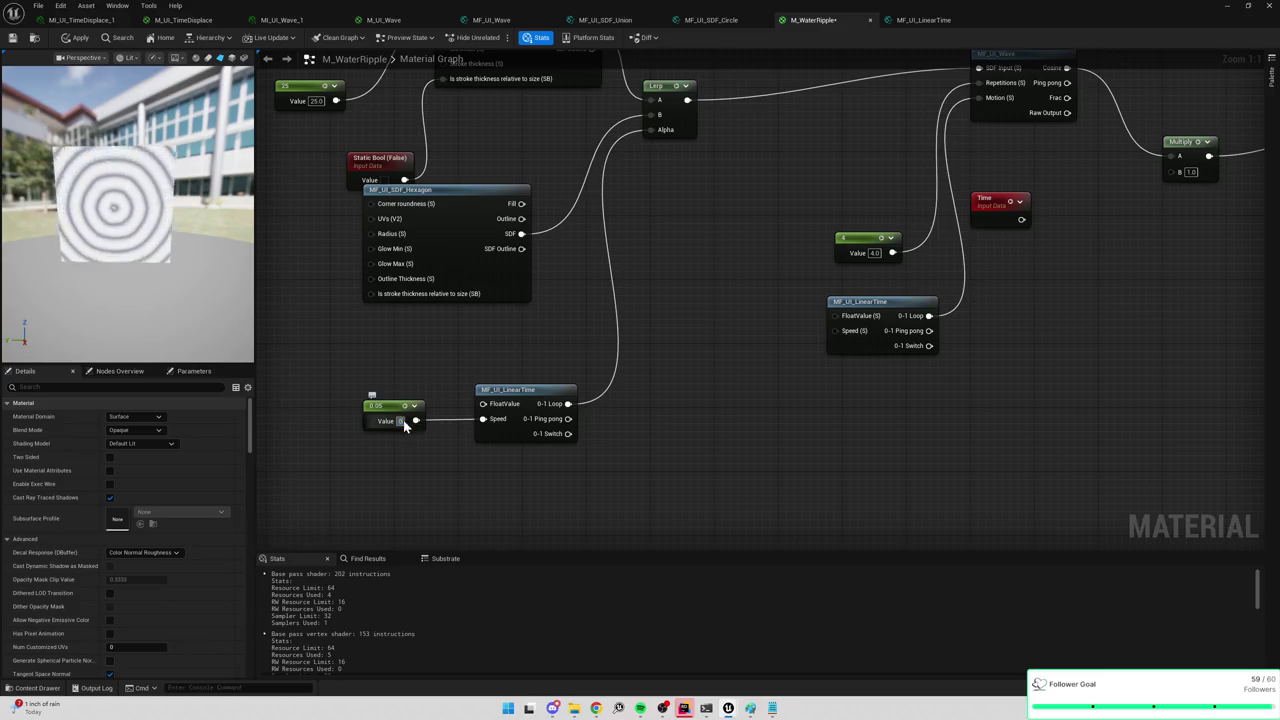
key(Return)
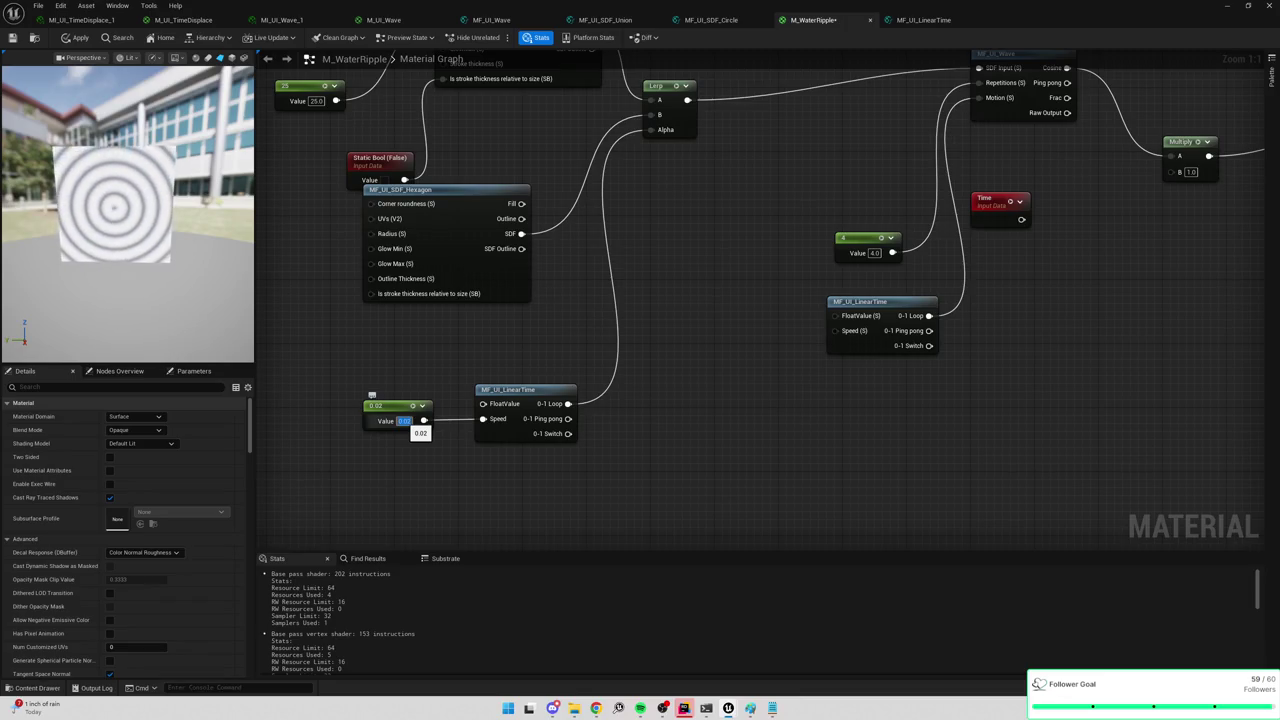
Zoom out and drag the MF_UI_SDF_Hexagon node down below the Static Bool node.
mouse_move(805, 184)
mouse_down()
mouse_move(854, 193)
mouse_move(939, 307)
mouse_move(534, 269)
mouse_move(817, 291)
mouse_move(836, 279)
mouse_up()
scroll(534, 269, down, 1)
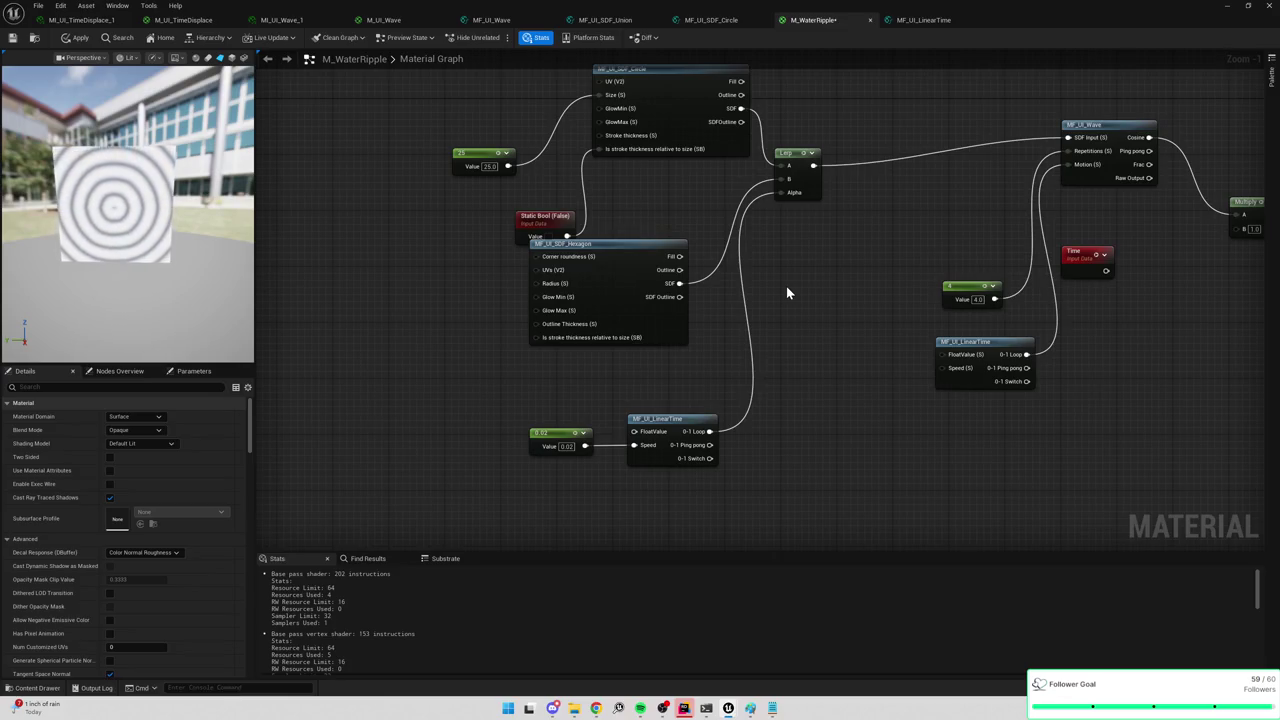
mouse_move(653, 440)
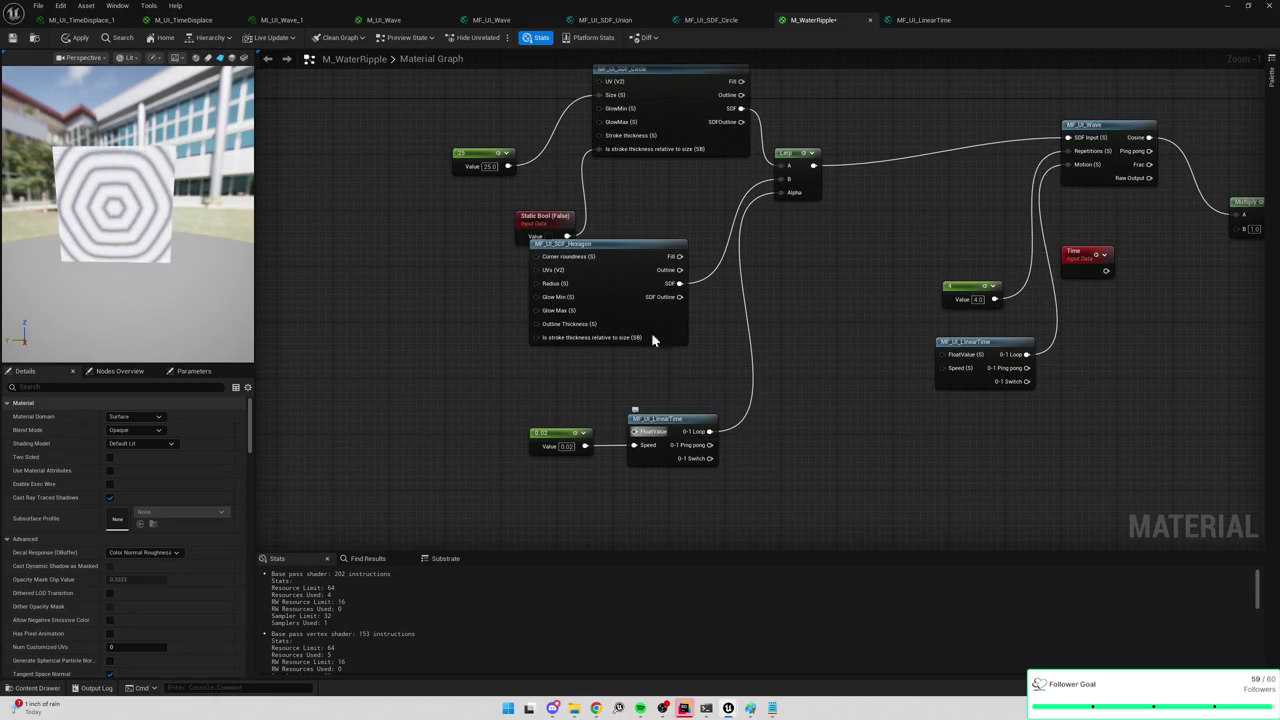
drag(626, 271, 611, 297)
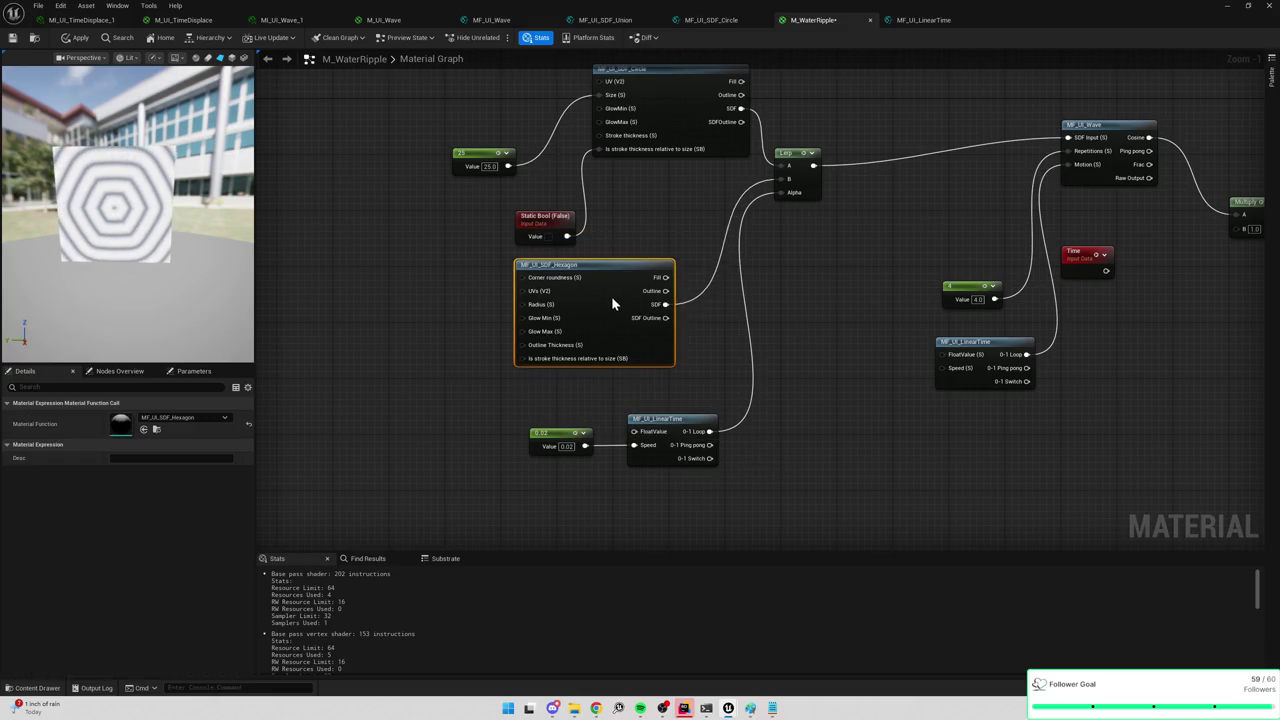
Disconnect and then reconnect the 0-1 Loop wire on the Lerp Alpha pin.
right_click(681, 426)
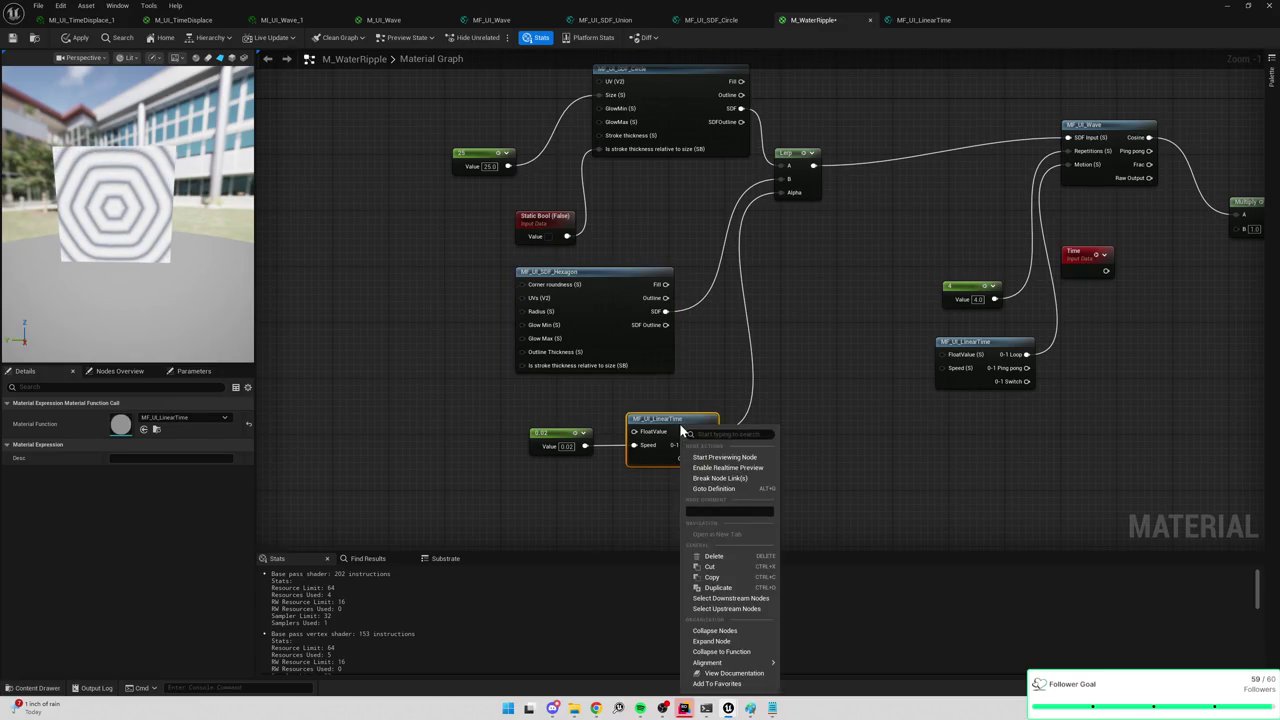
click(697, 377)
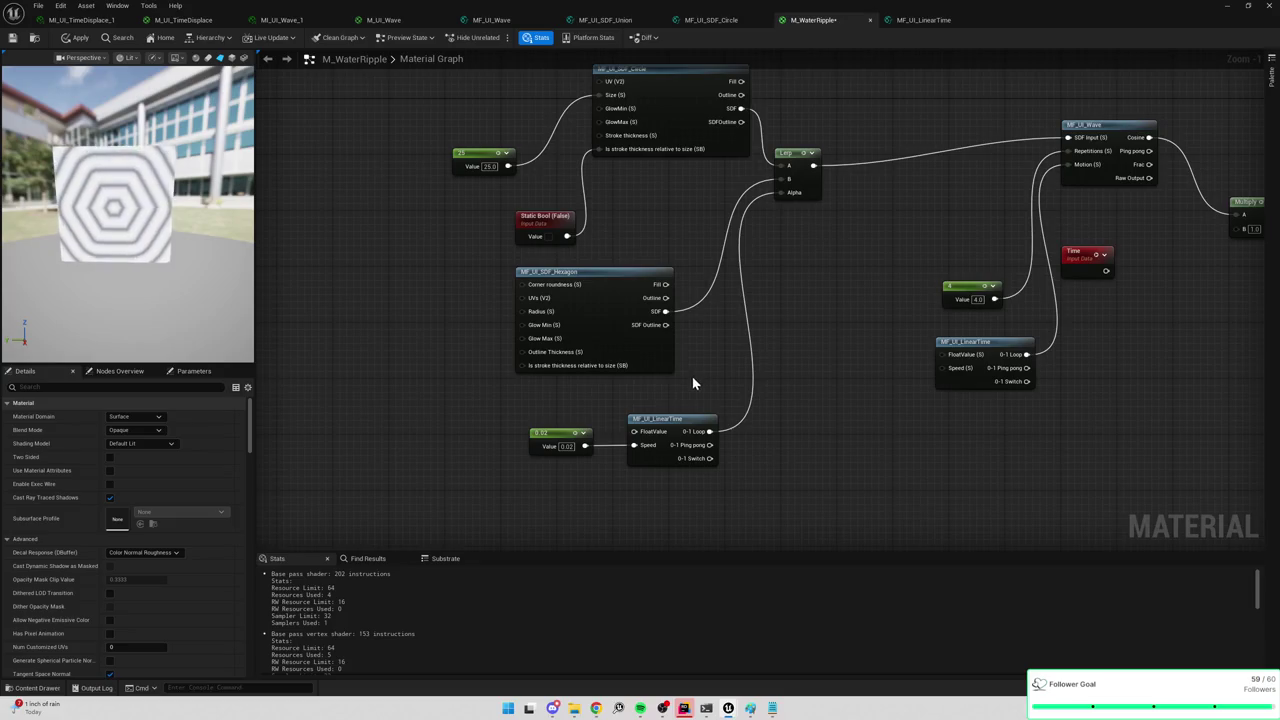
alt+click(785, 193)
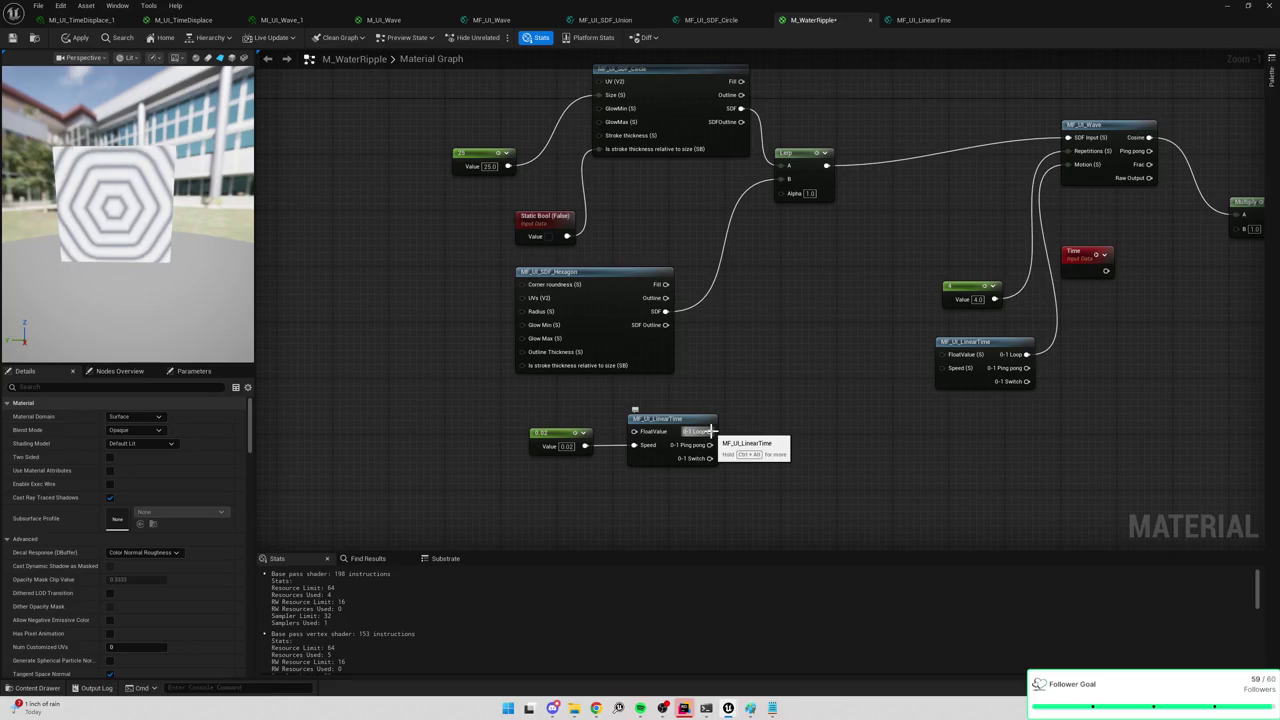
drag(709, 431, 783, 193)
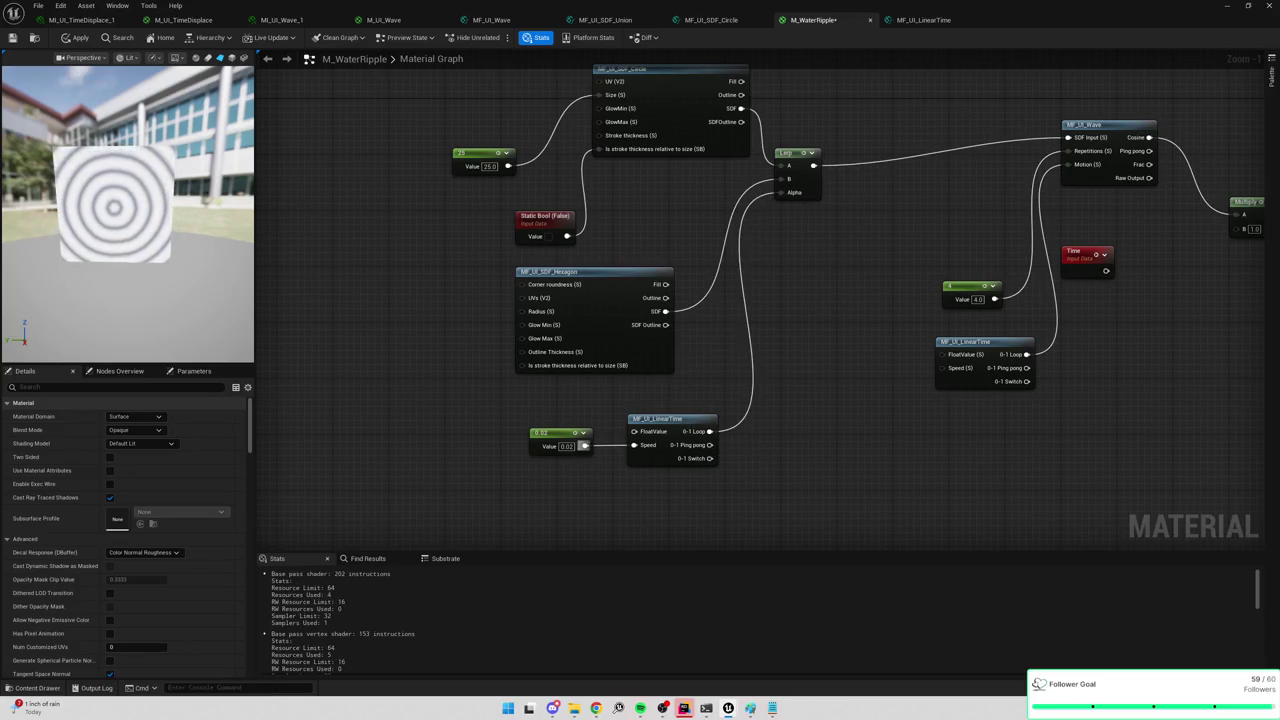
Set the LinearTime speed constant to 5 and break the Lerp Alpha link, leaving alpha at 1.0.
click(567, 446)
text(1.2)
key(Return)
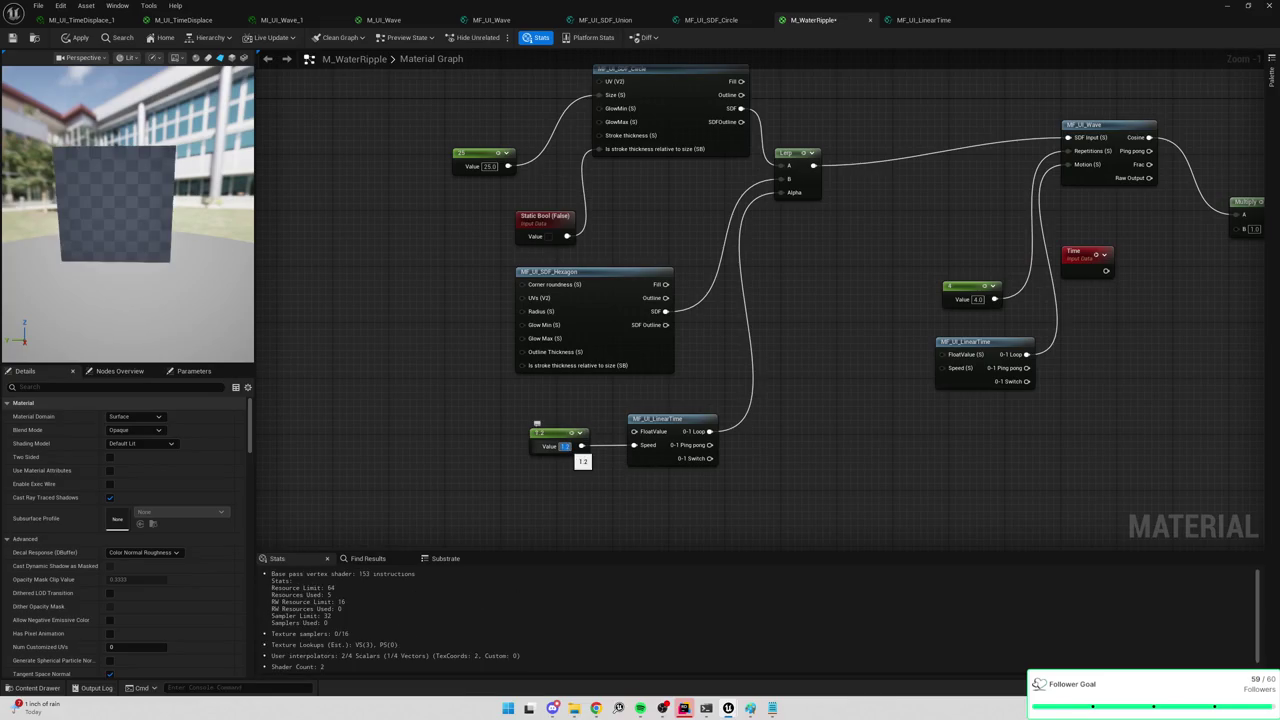
text(5)
key(Return)
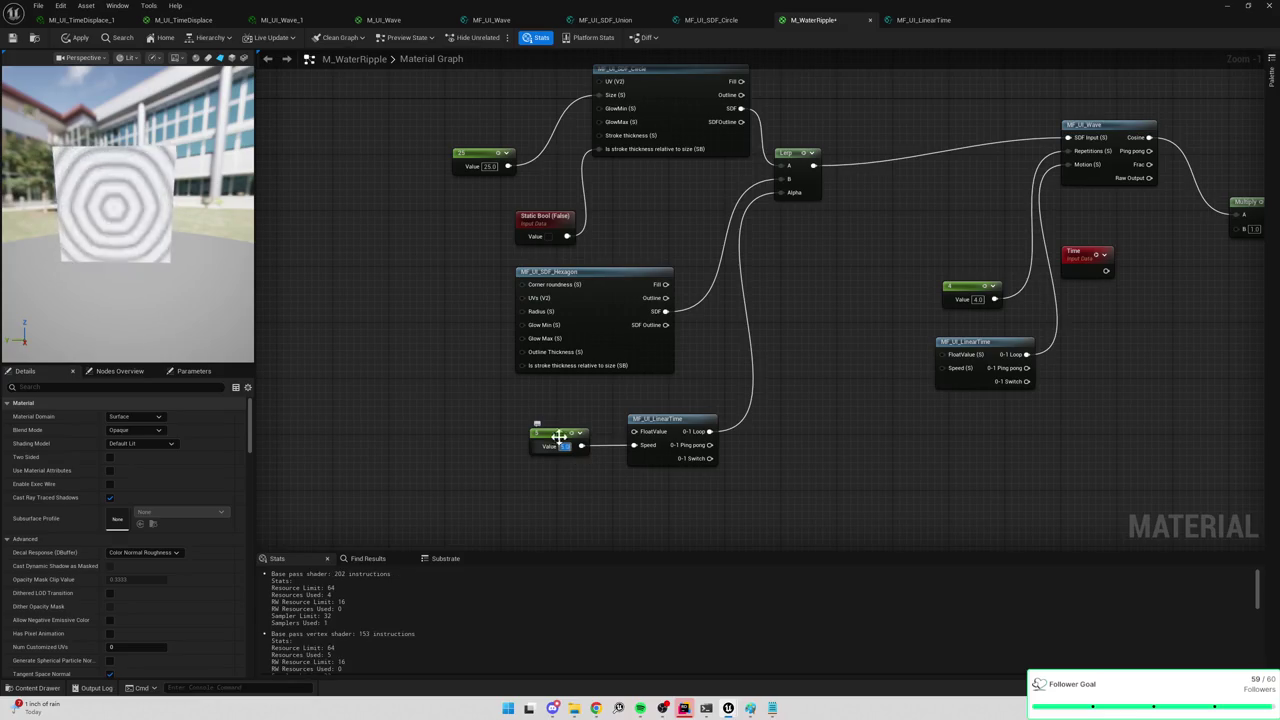
alt+click(710, 431)
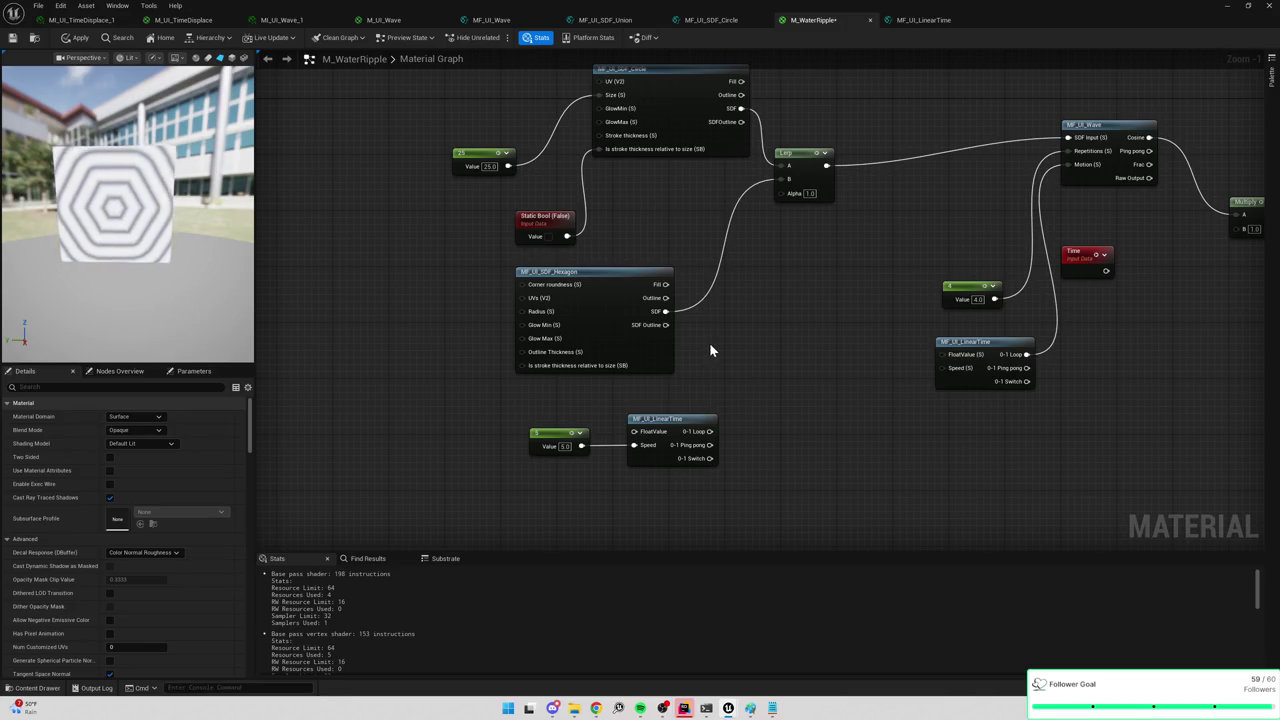
Reframe the graph and save M_WaterRipple with its circle-to-hexagon ripple blend.
drag(710, 346, 674, 377)
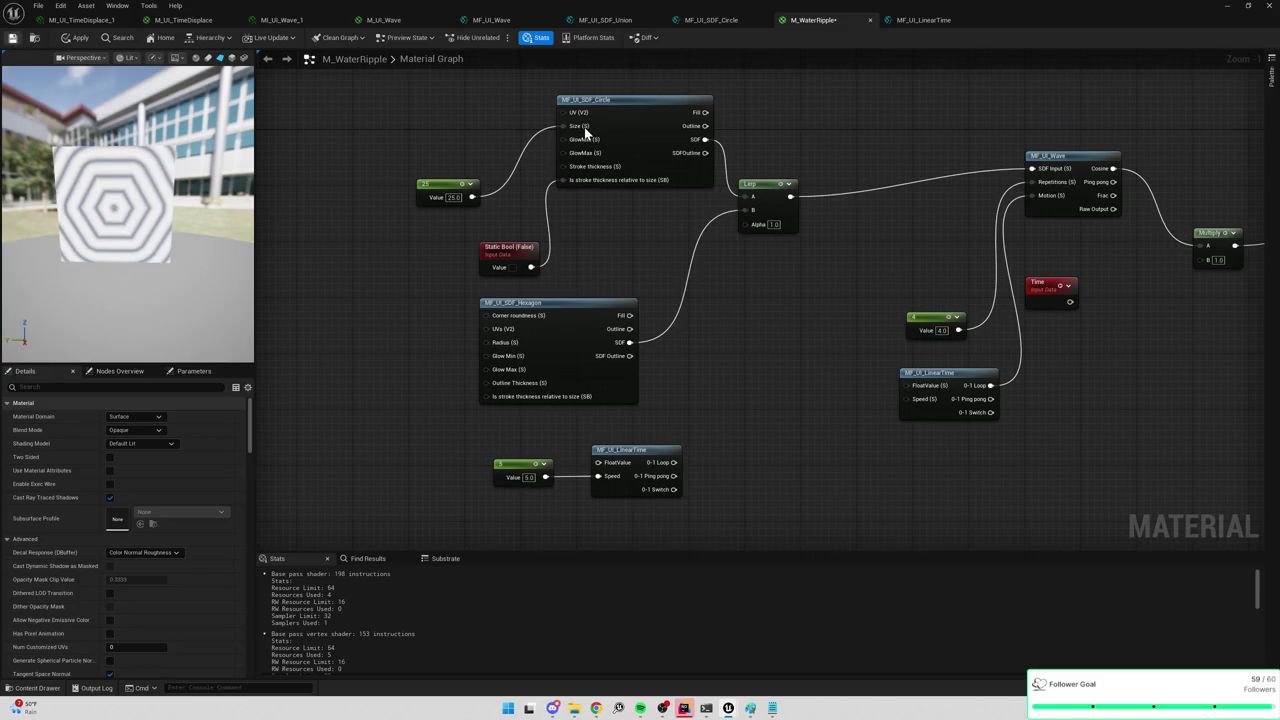
key(ctrl+s)
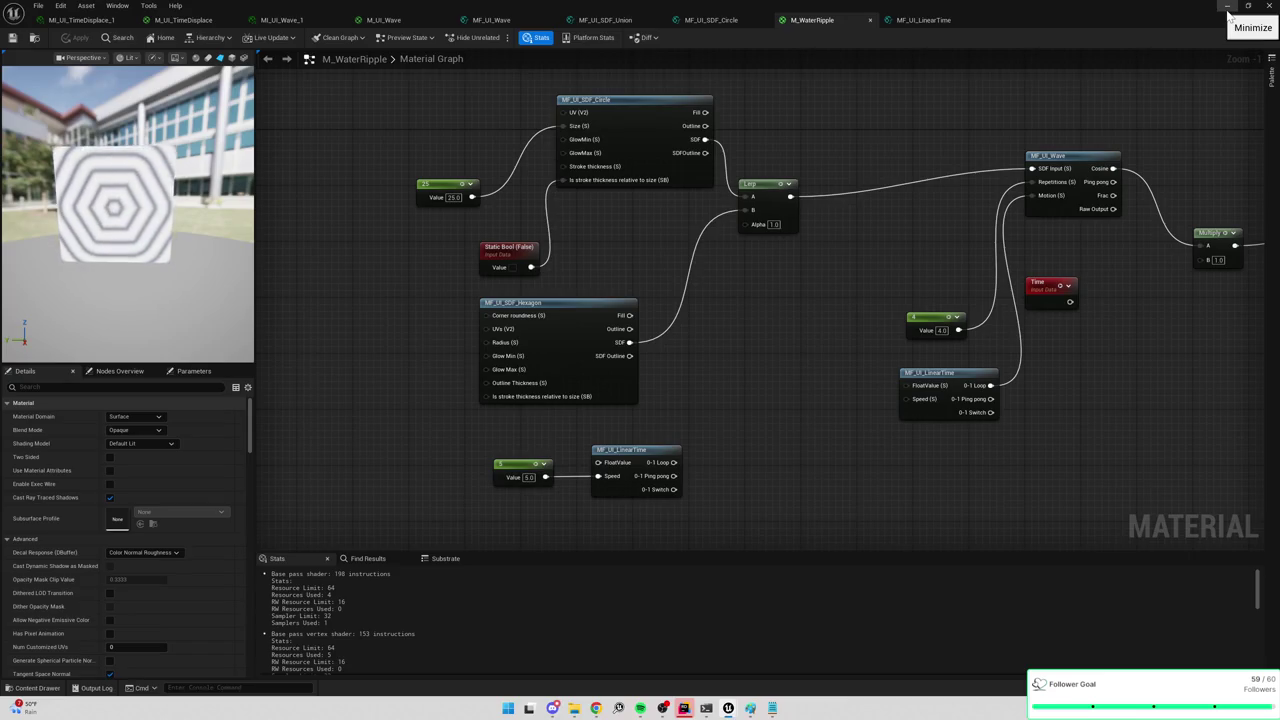
Close the material editor, stop the play session, and search the Content folder for 'MAP_Em'.
click(1269, 5)
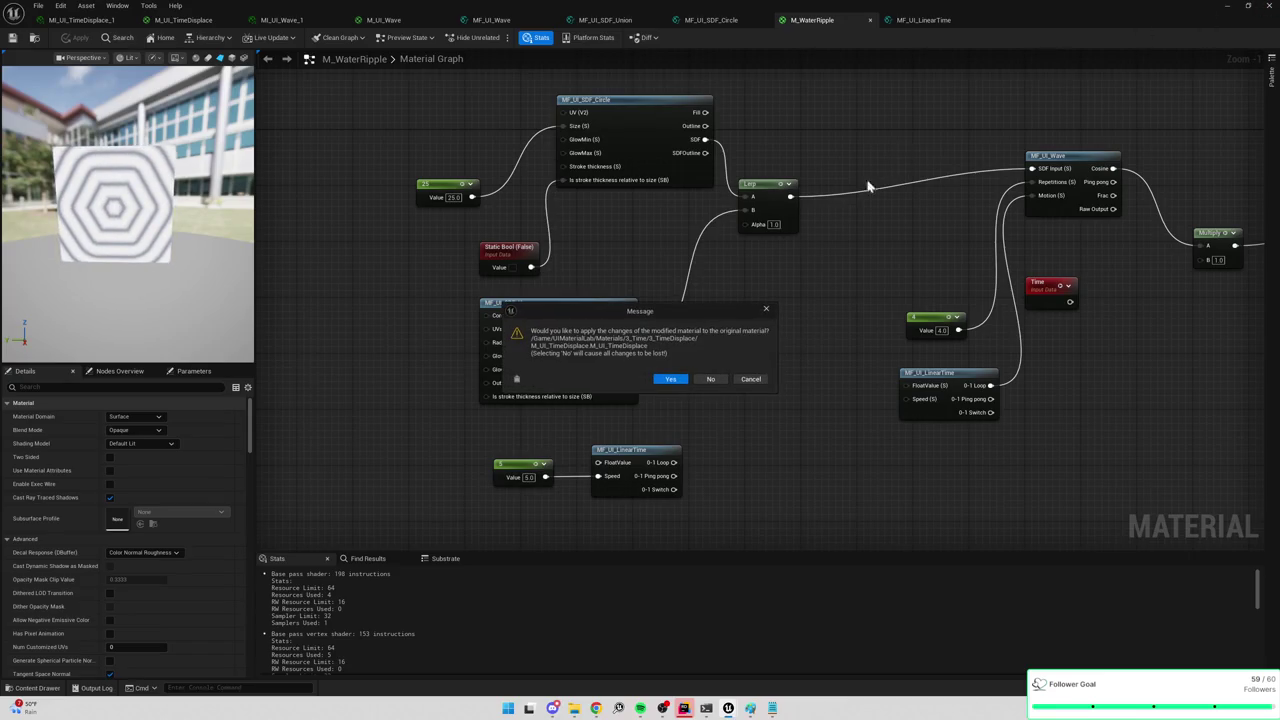
click(766, 312)
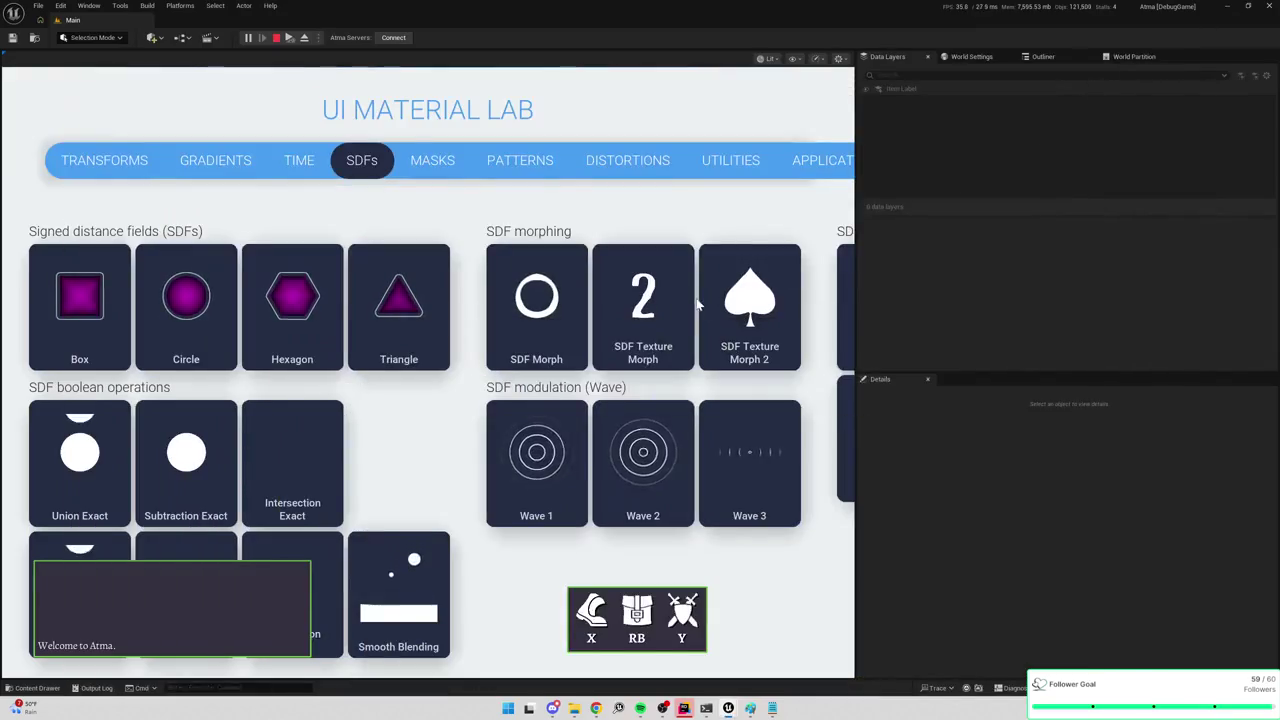
key(Escape)
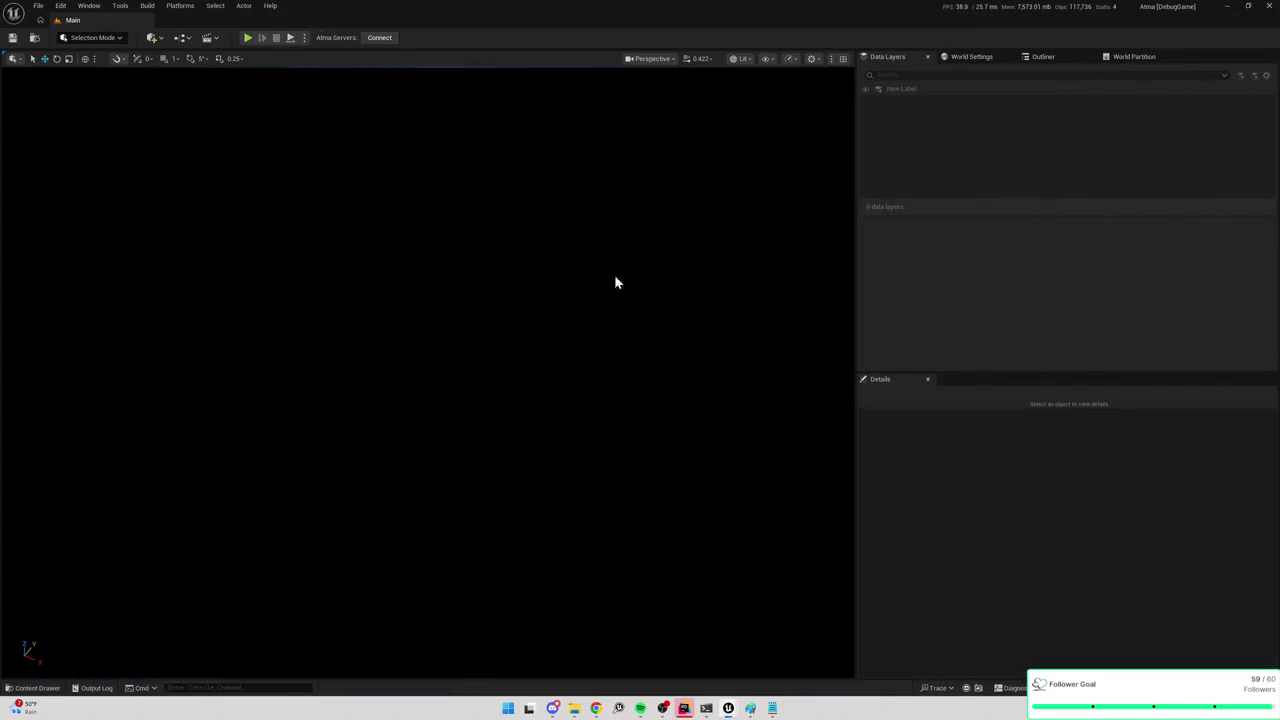
key(ctrl+space)
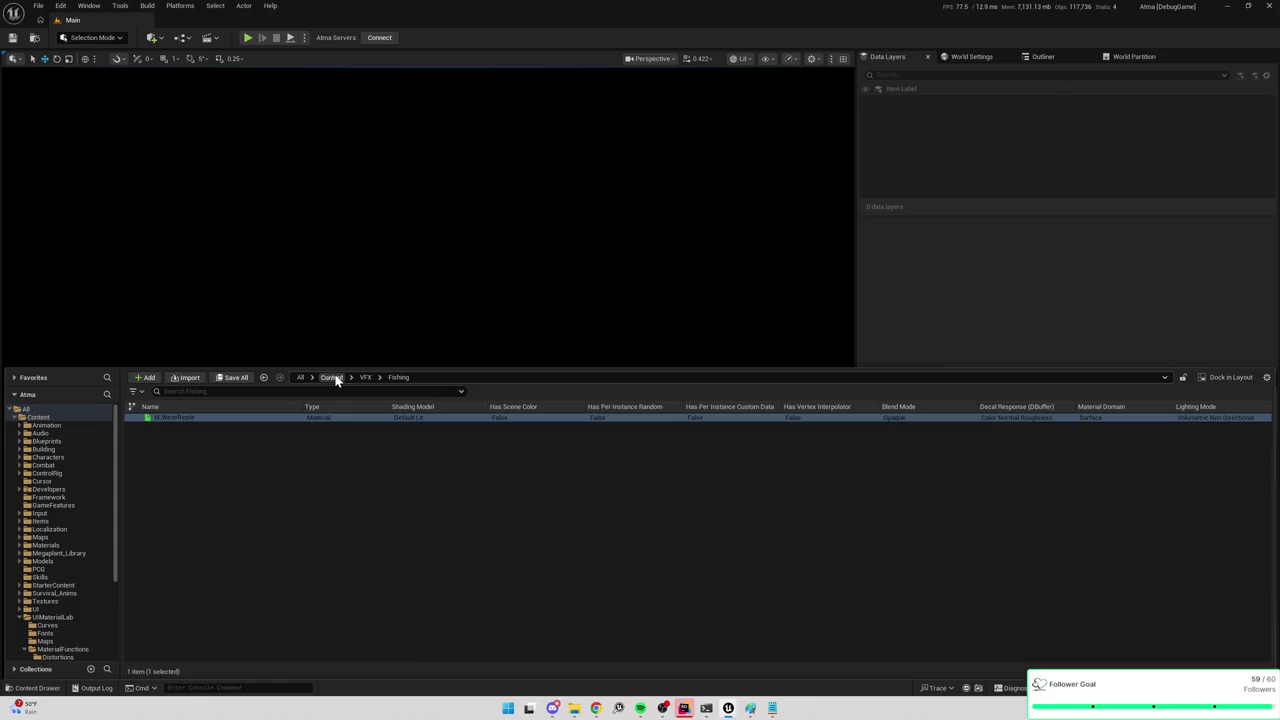
click(332, 377)
text(MAP)
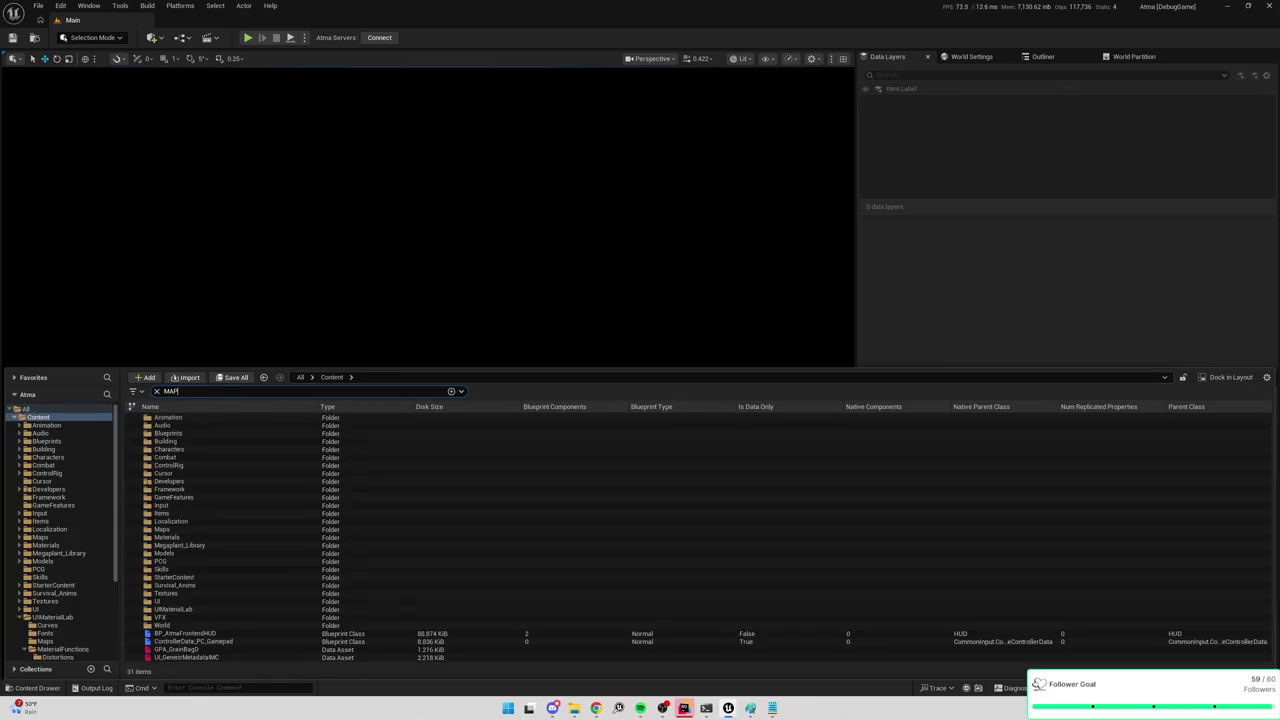
text(_Em)
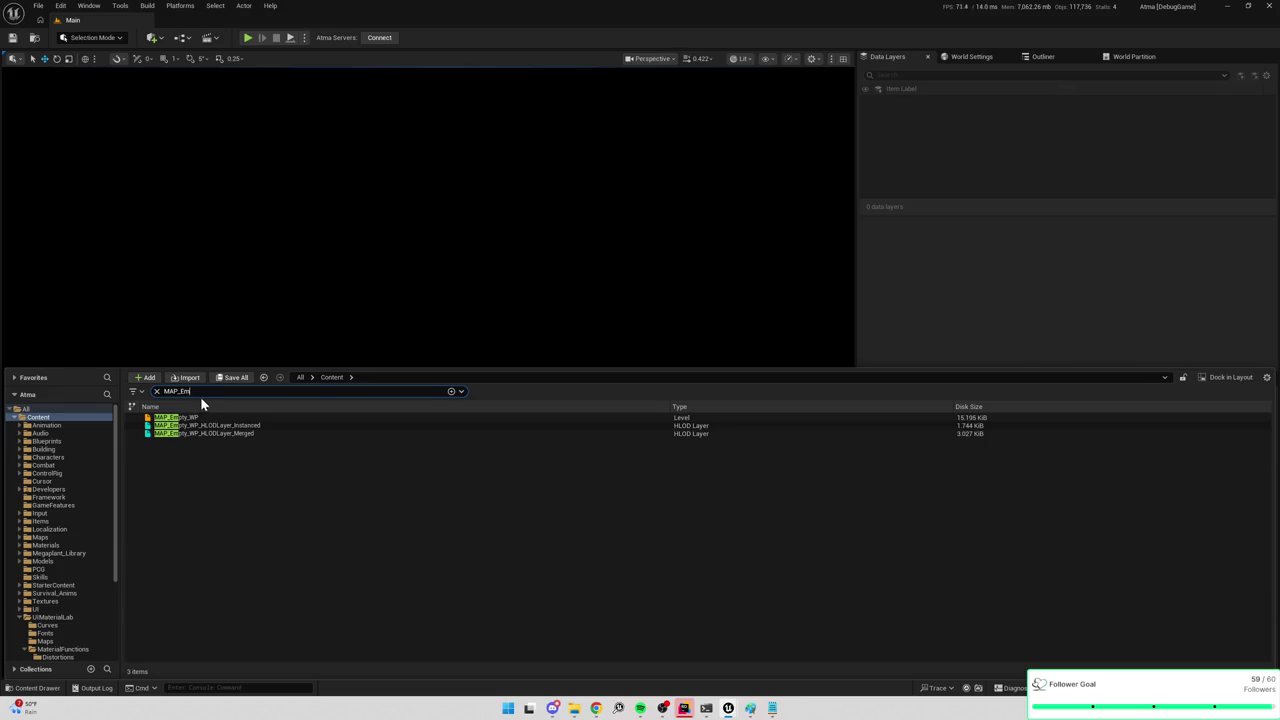
Open the MAP_Empty_WP level, then bring the Content Drawer back up.
key(ctrl+a)
double_click(188, 418)
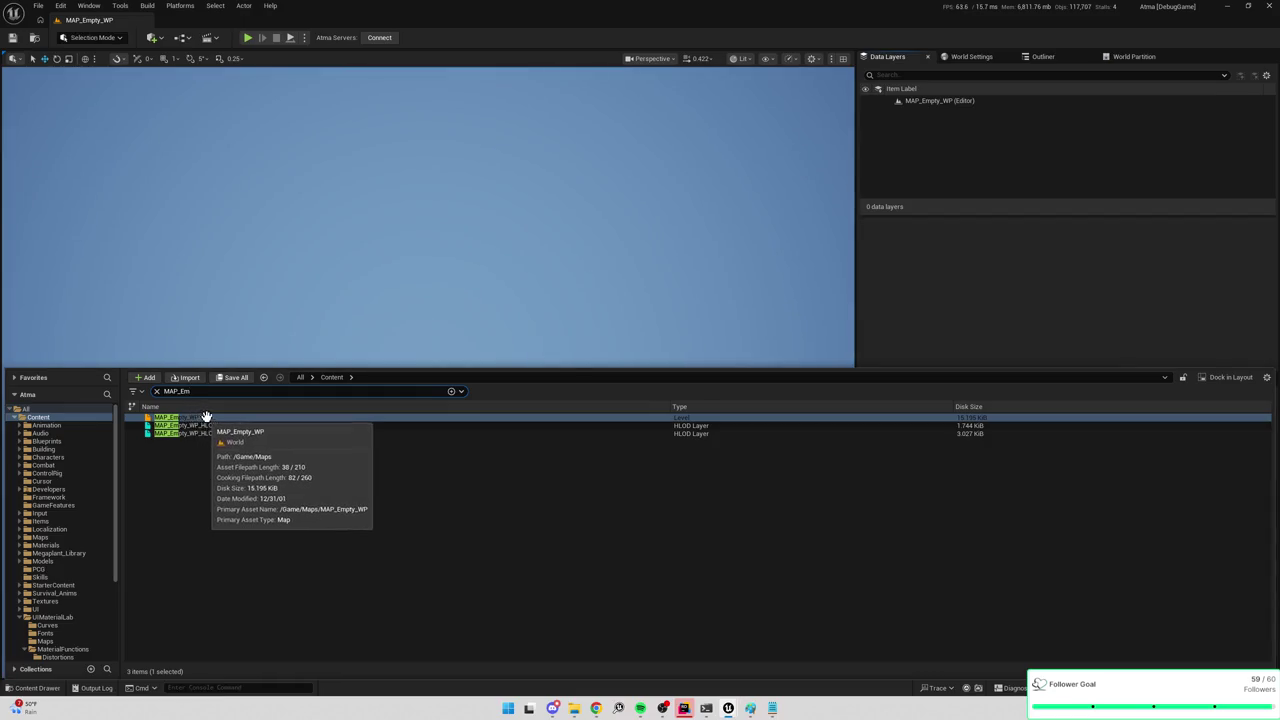
click(297, 231)
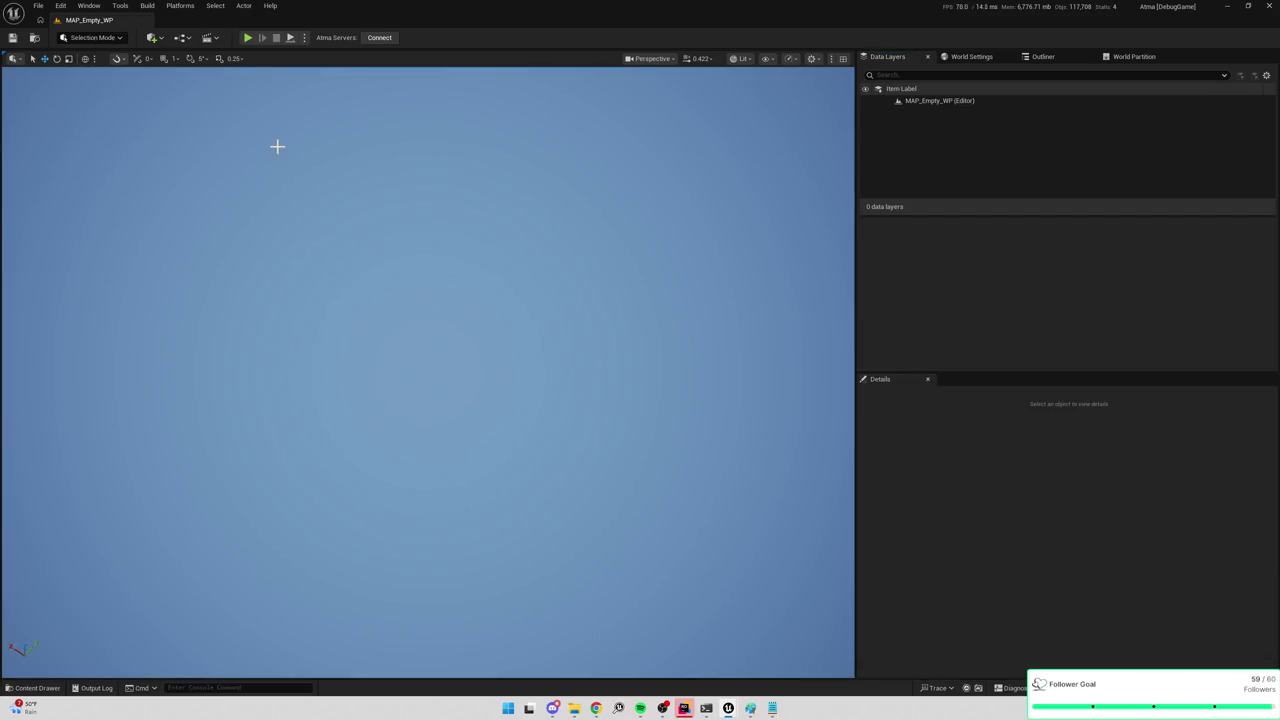
key(ctrl+space)
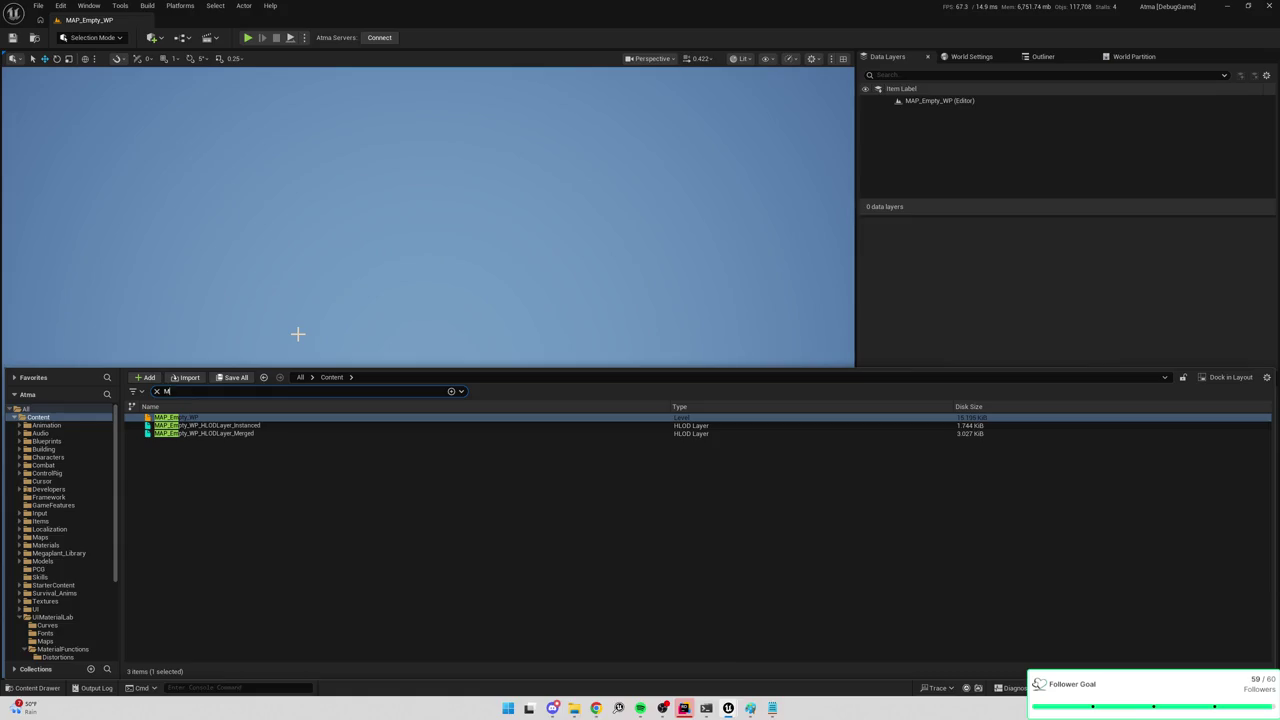
Open the MAP_Modeling level and fly the camera toward the floating platforms.
text(AP_Mode)
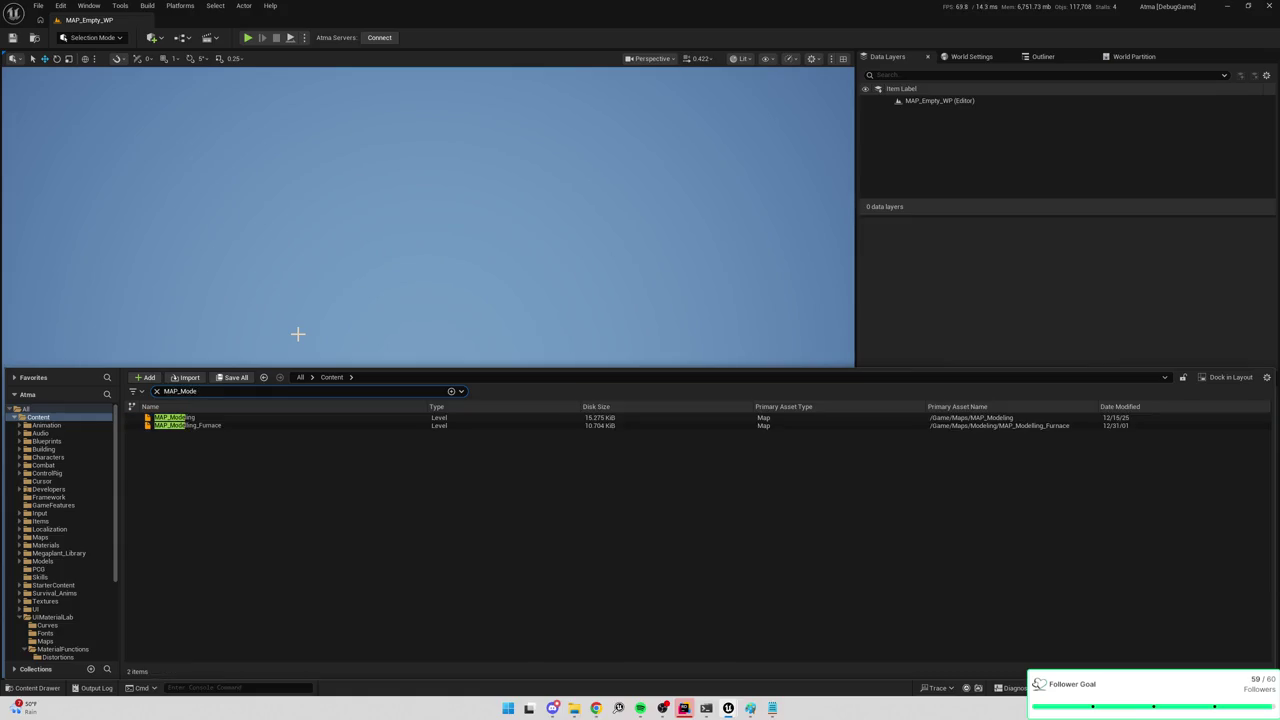
double_click(190, 416)
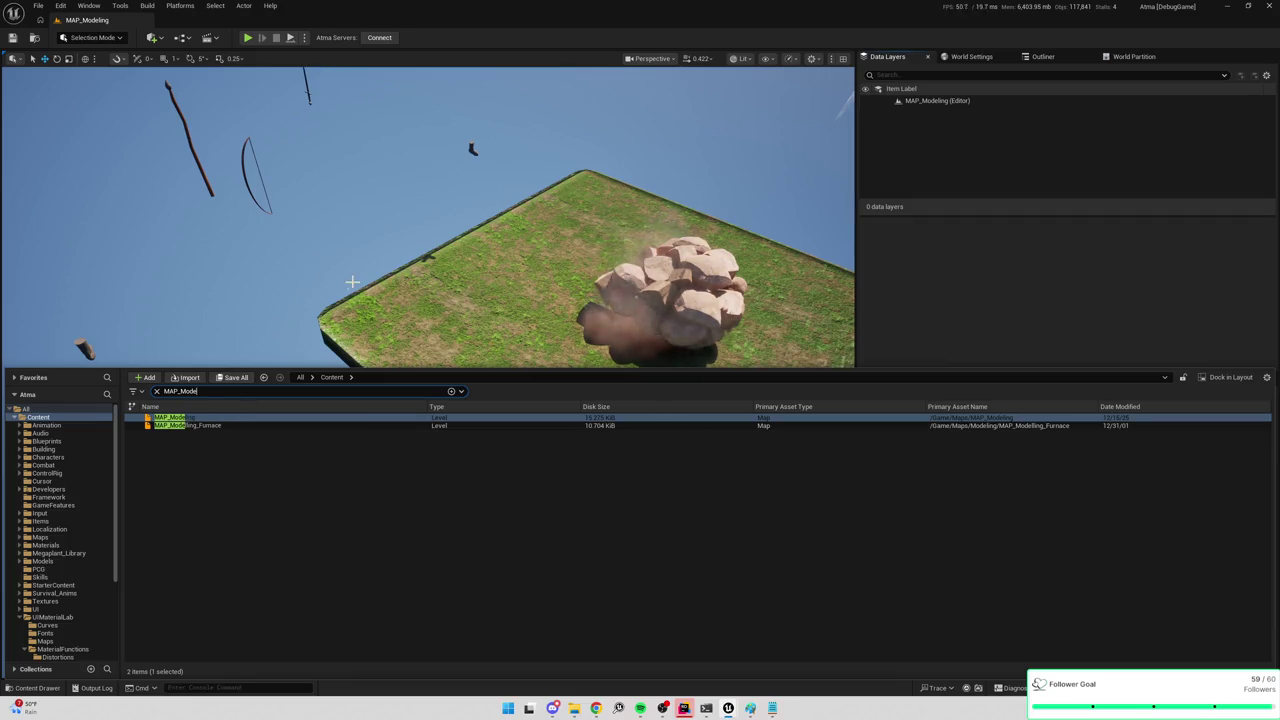
drag(297, 280, 325, 505)
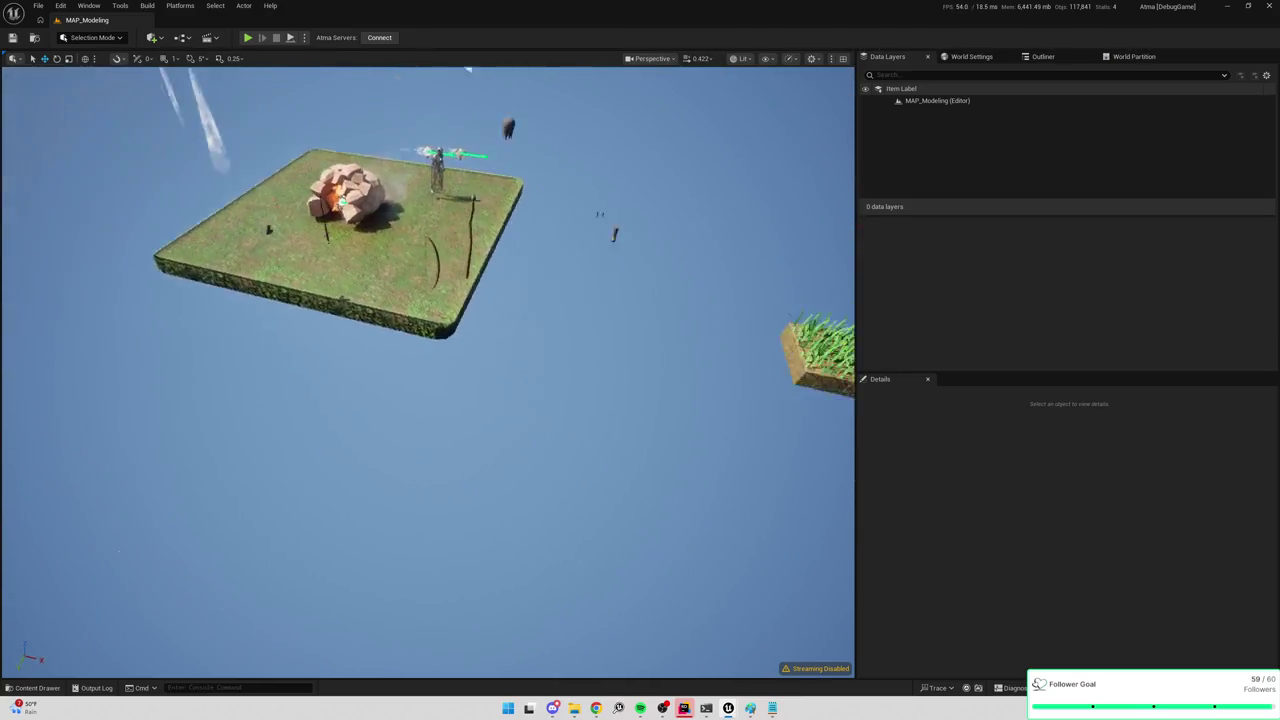
Switch the editor to Modeling Mode and swing the camera toward the grass platforms.
key(ctrl+space)
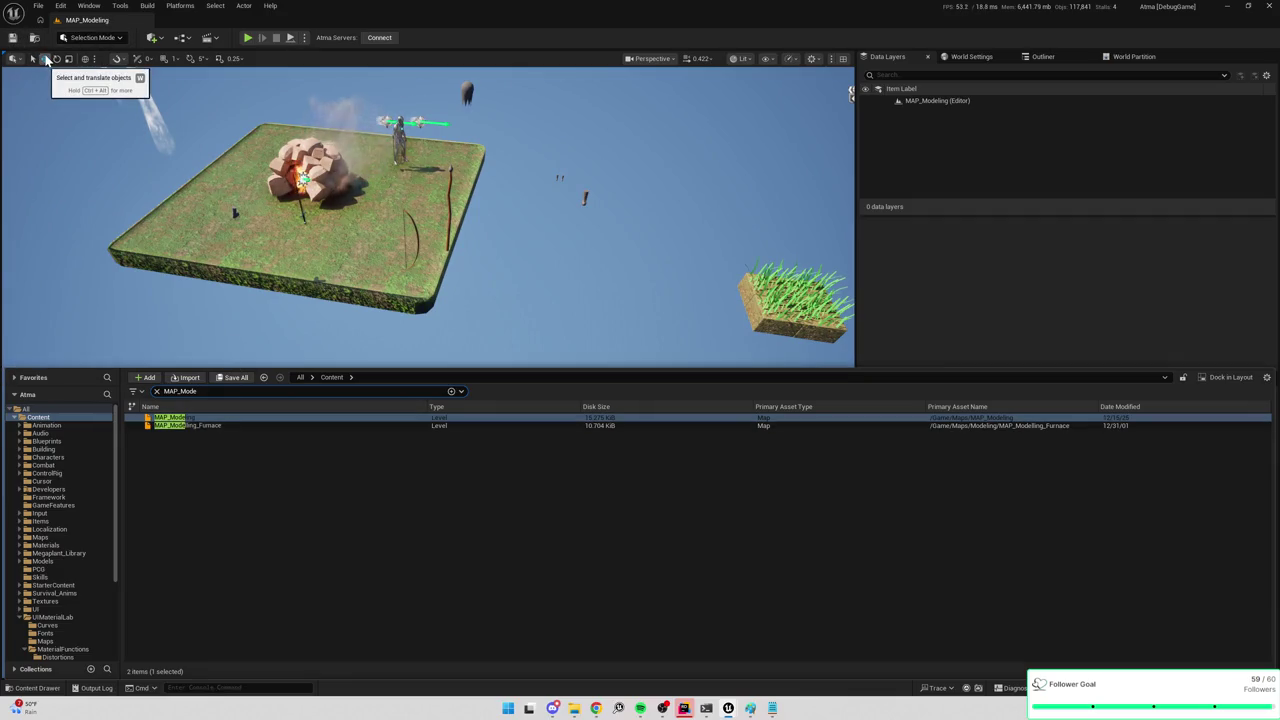
click(77, 41)
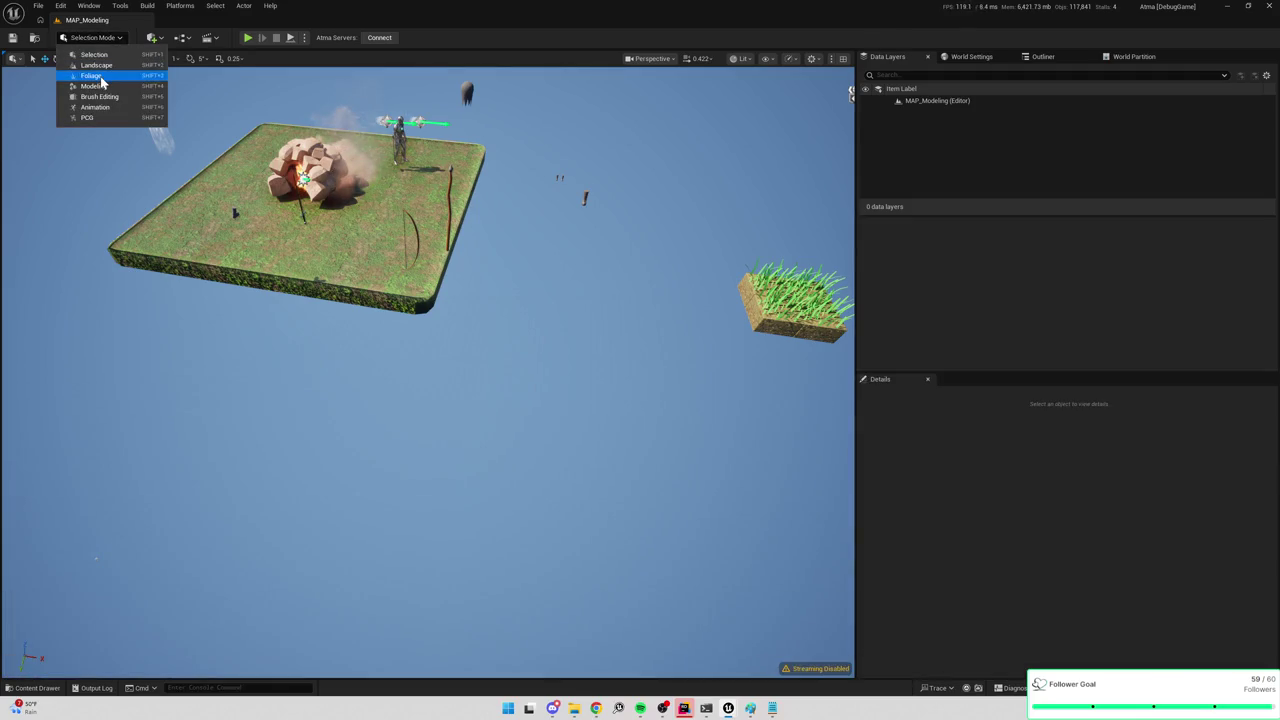
click(93, 86)
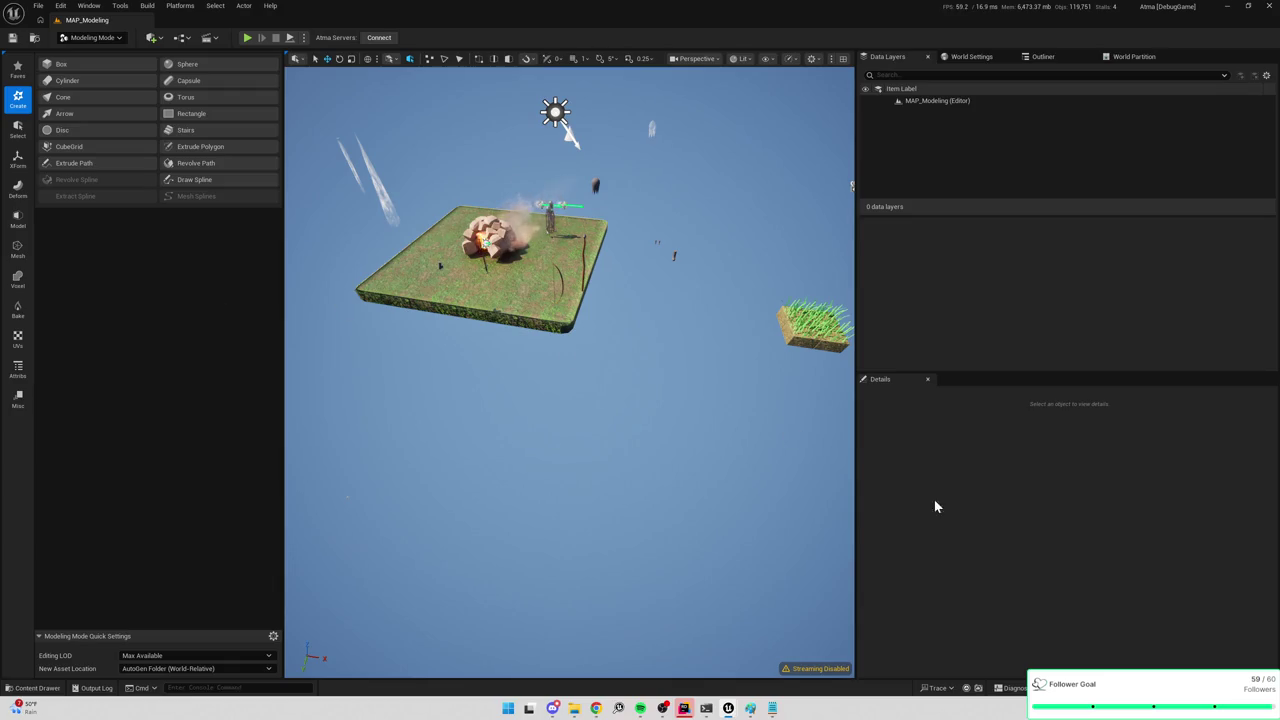
drag(737, 431, 700, 420)
key(ctrl+space)
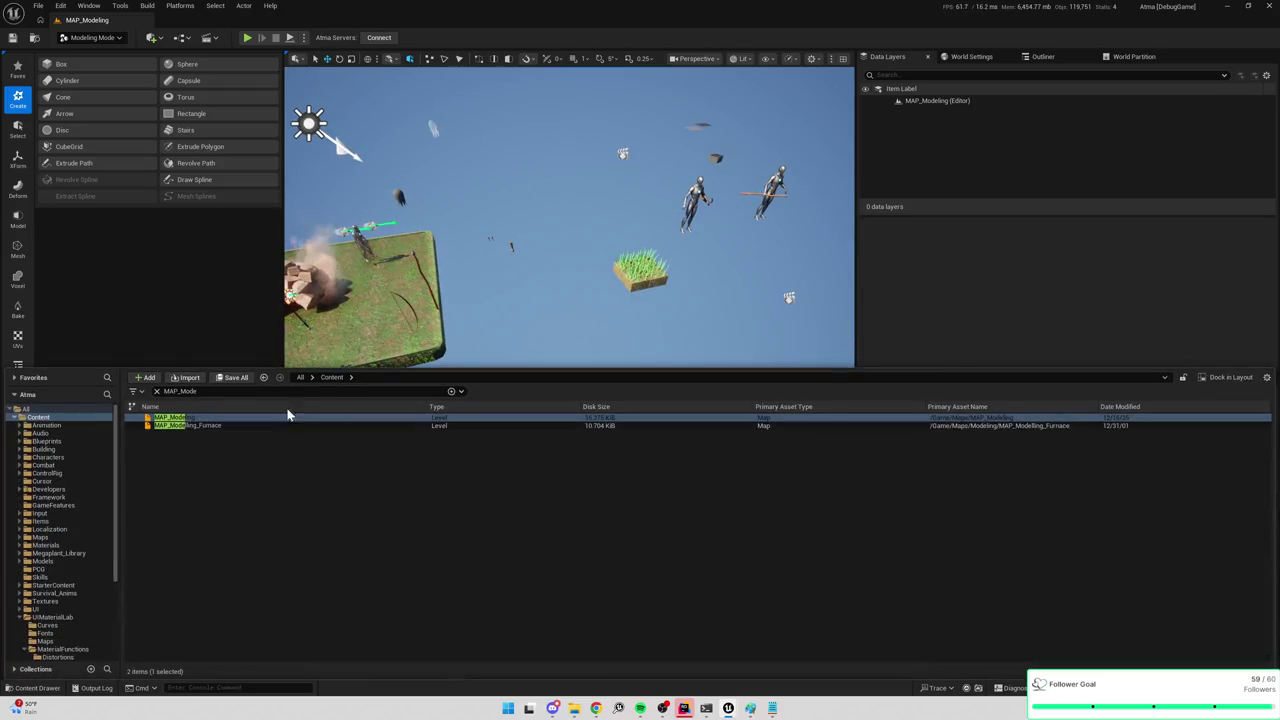
Search the Content Drawer for fish and open the SM_Fish_A mesh.
click(156, 391)
text(fl)
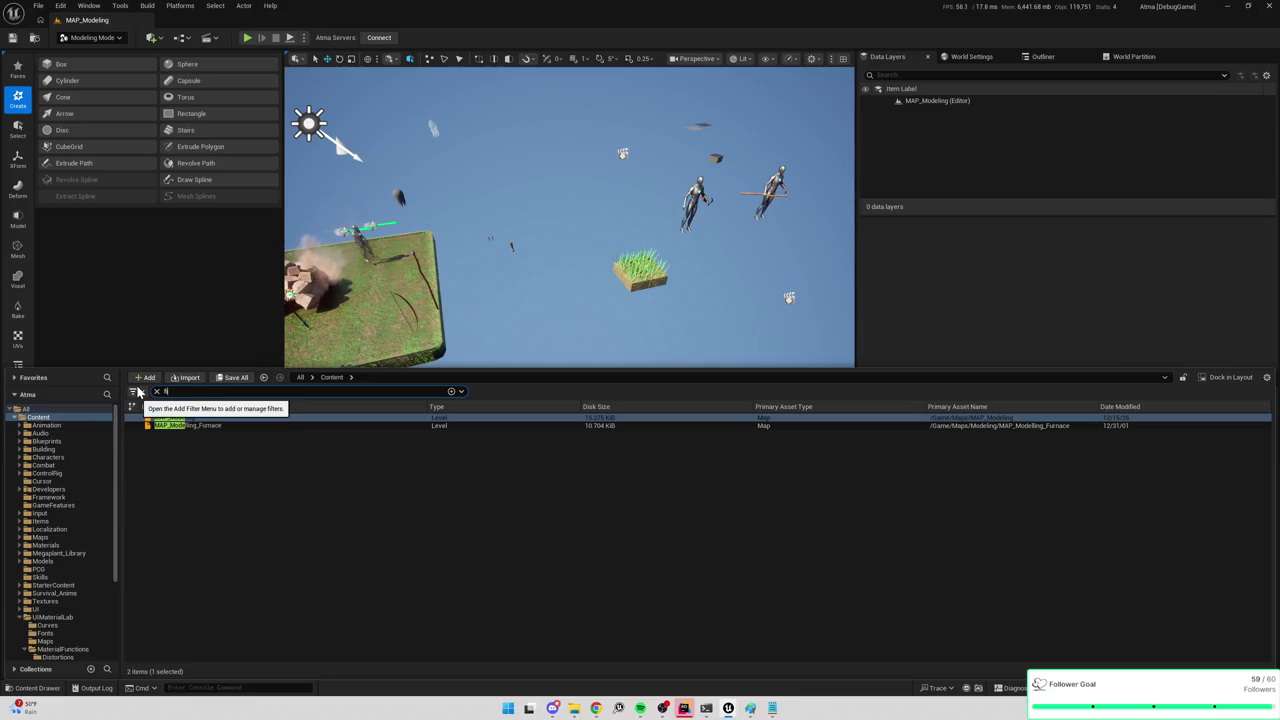
text(sh)
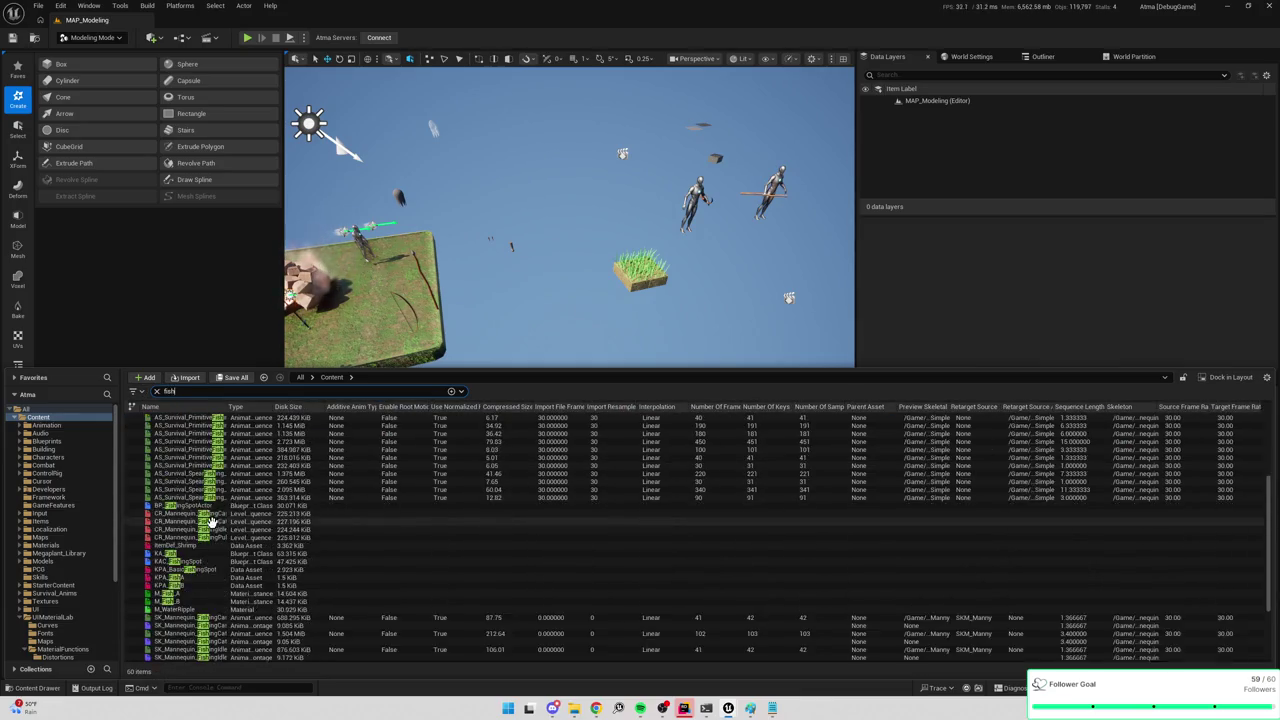
double_click(184, 587)
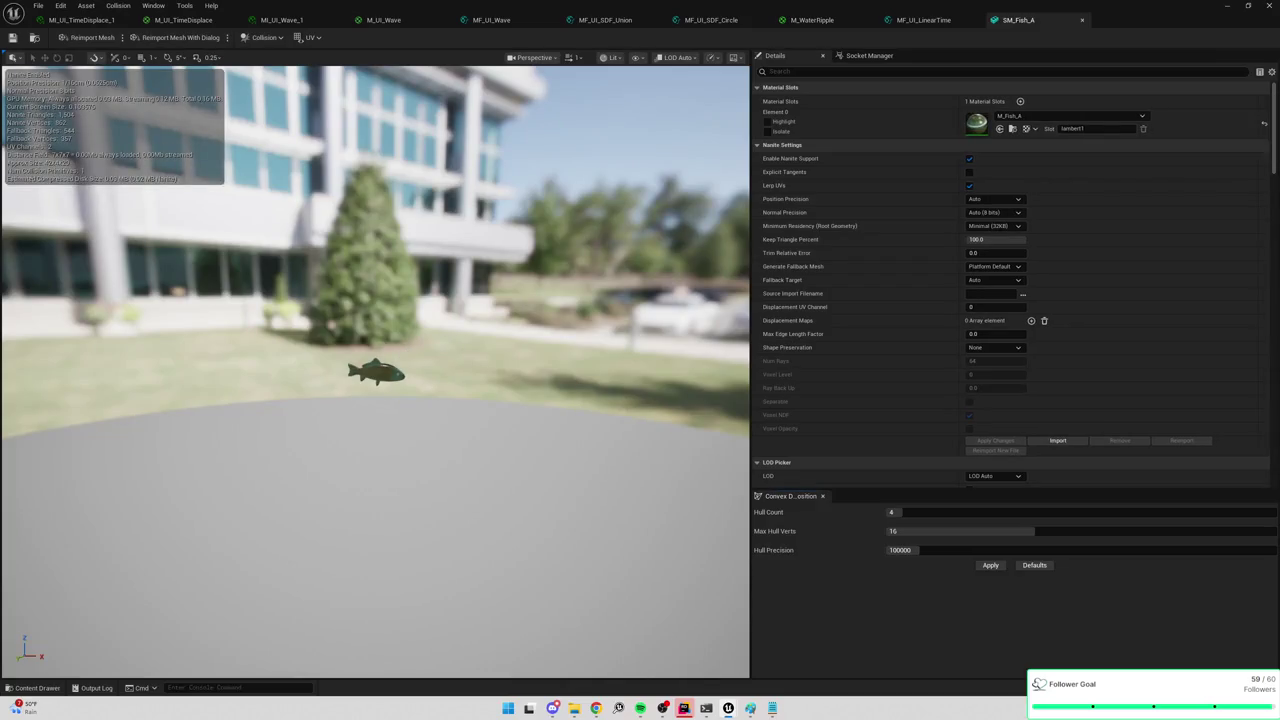
scroll(391, 335, up, 5)
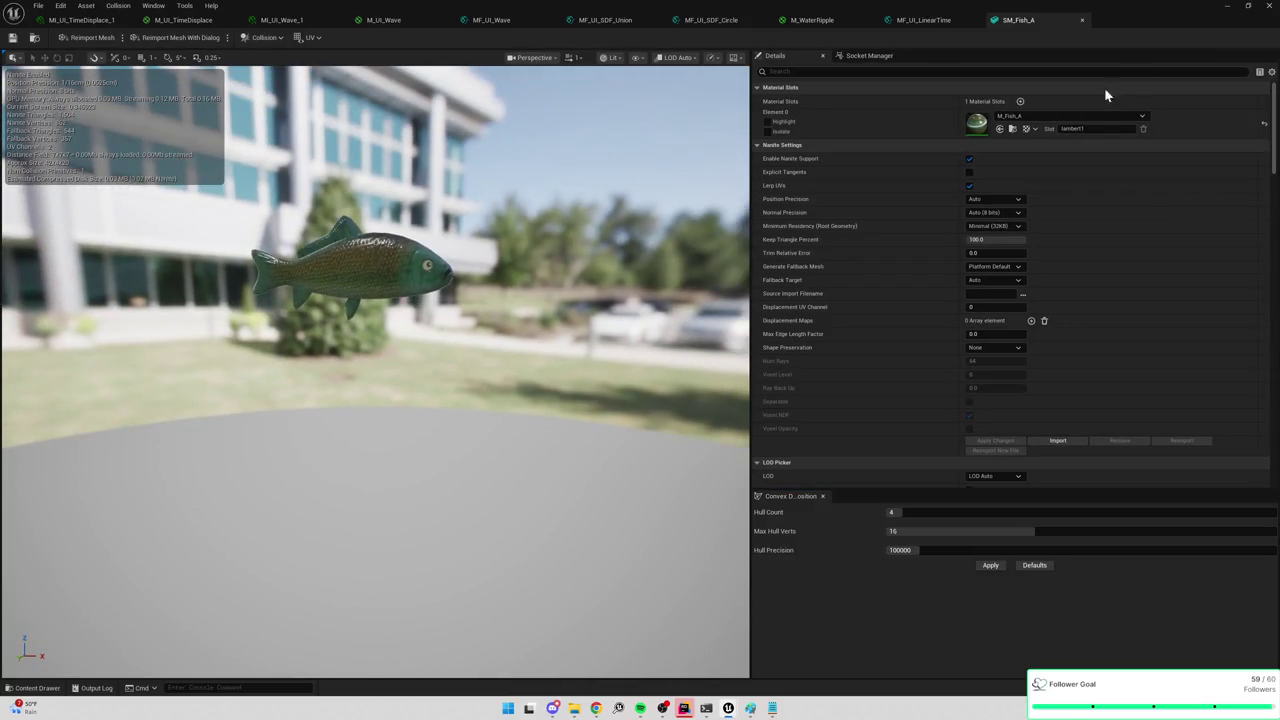
Open SM_Fish_B, look over the black fish, then minimize the mesh editor.
key(ctrl+space)
scroll(192, 612, down, 2)
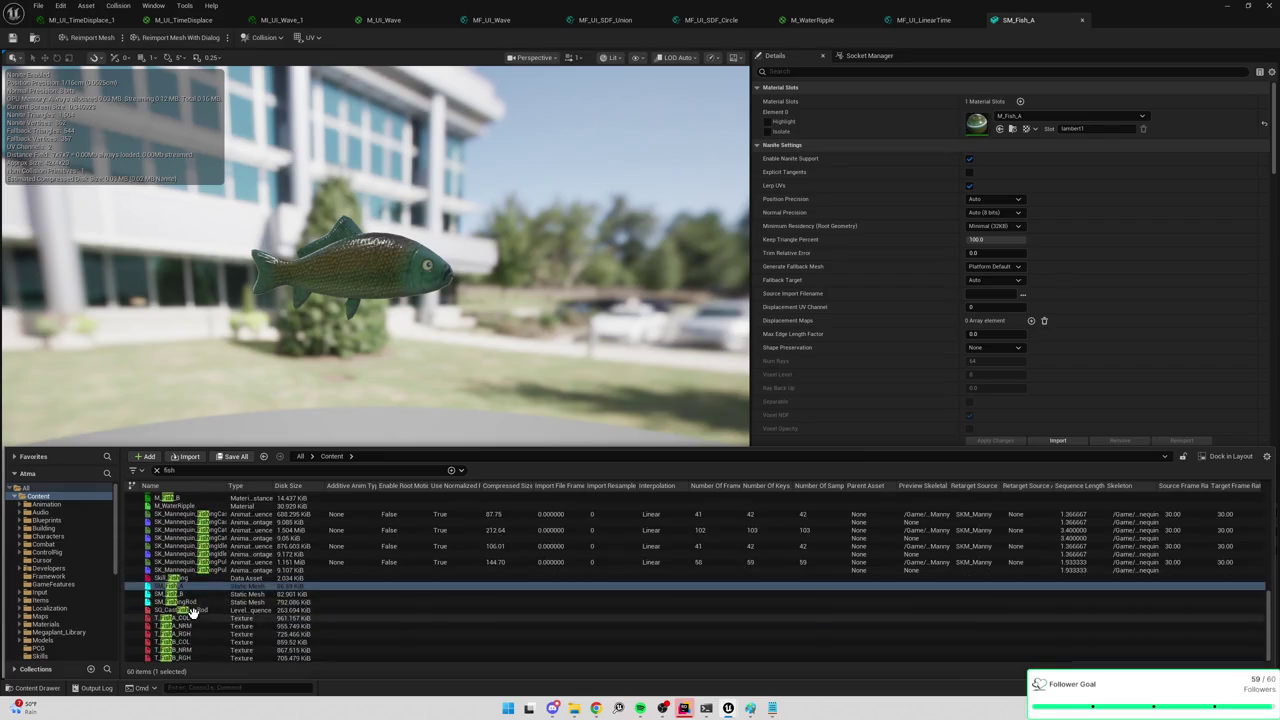
double_click(194, 596)
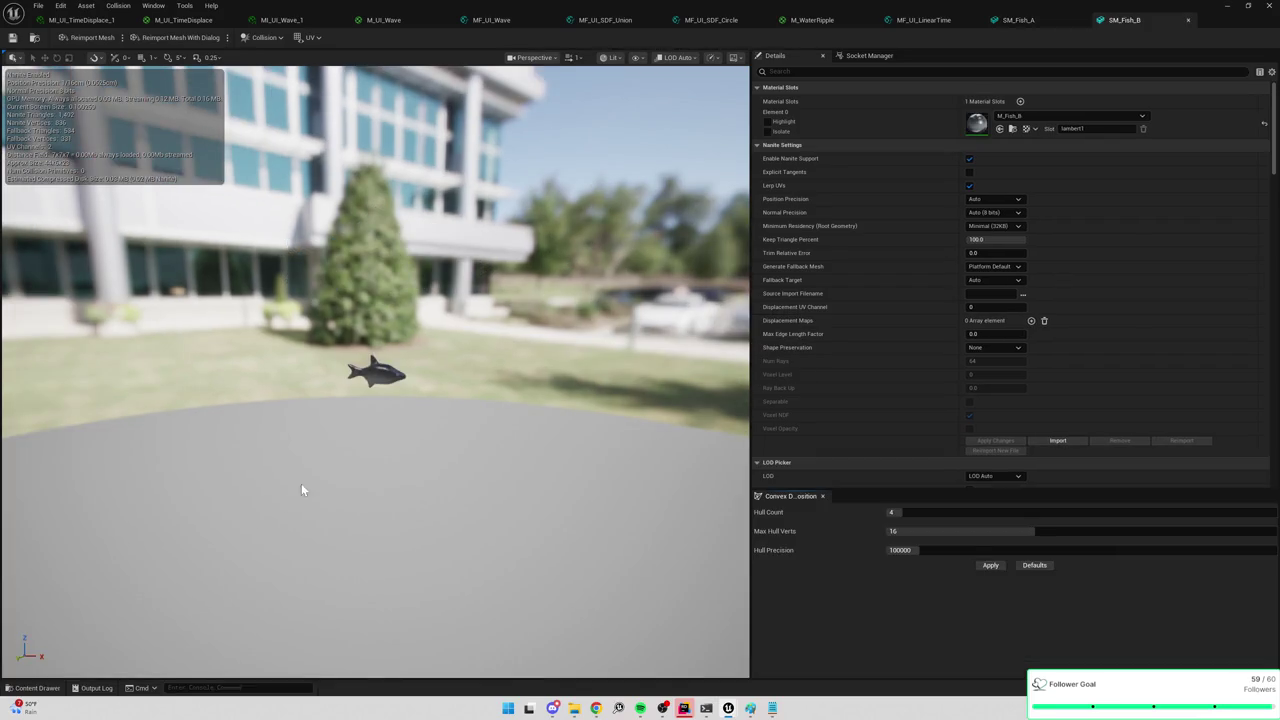
mouse_move(301, 483)
mouse_down()
mouse_move(310, 430)
mouse_move(280, 465)
mouse_move(330, 485)
mouse_up()
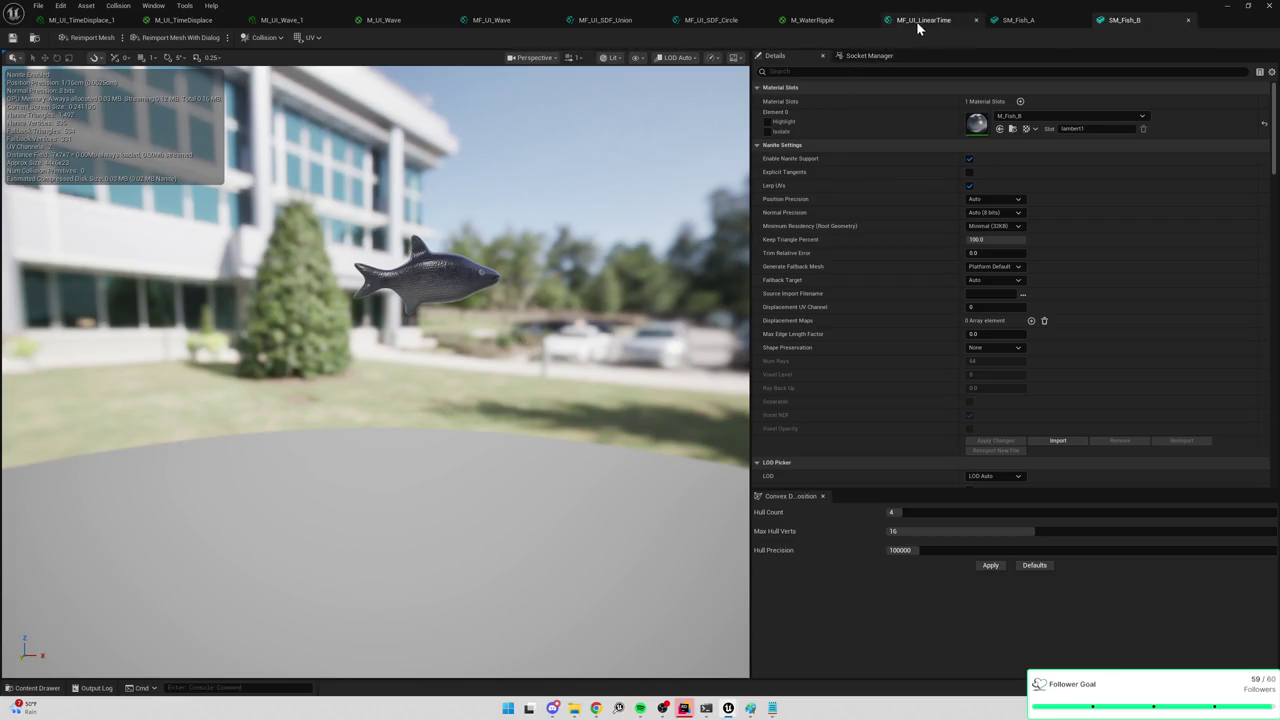
click(1227, 7)
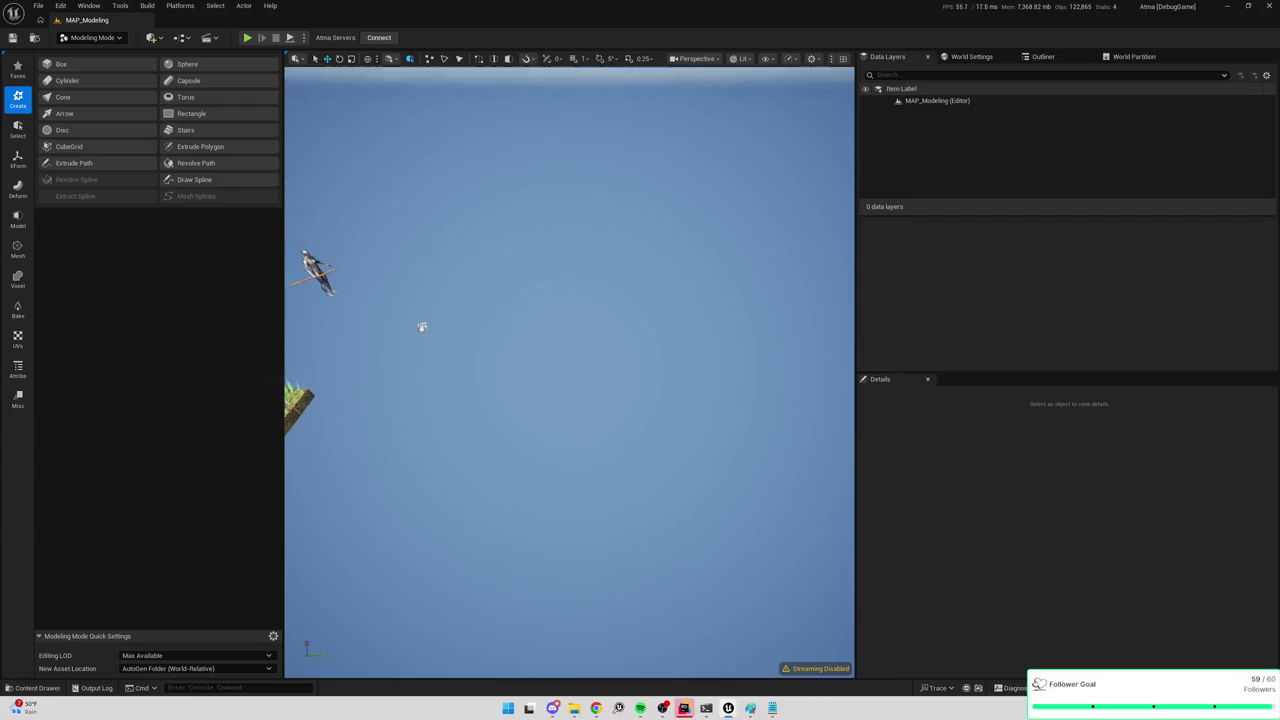
Open the content drawer, go to the VFX > Fishing folder and clear the fish search filter.
key(ctrl+space)
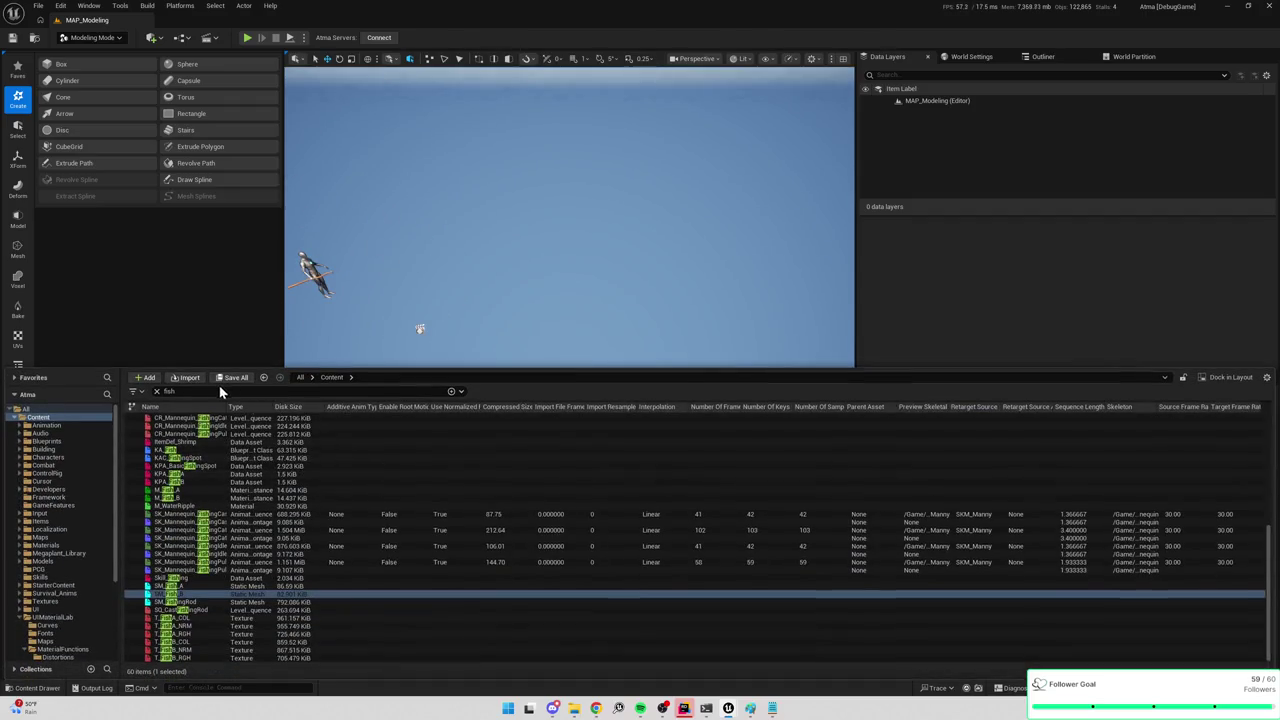
click(37, 615)
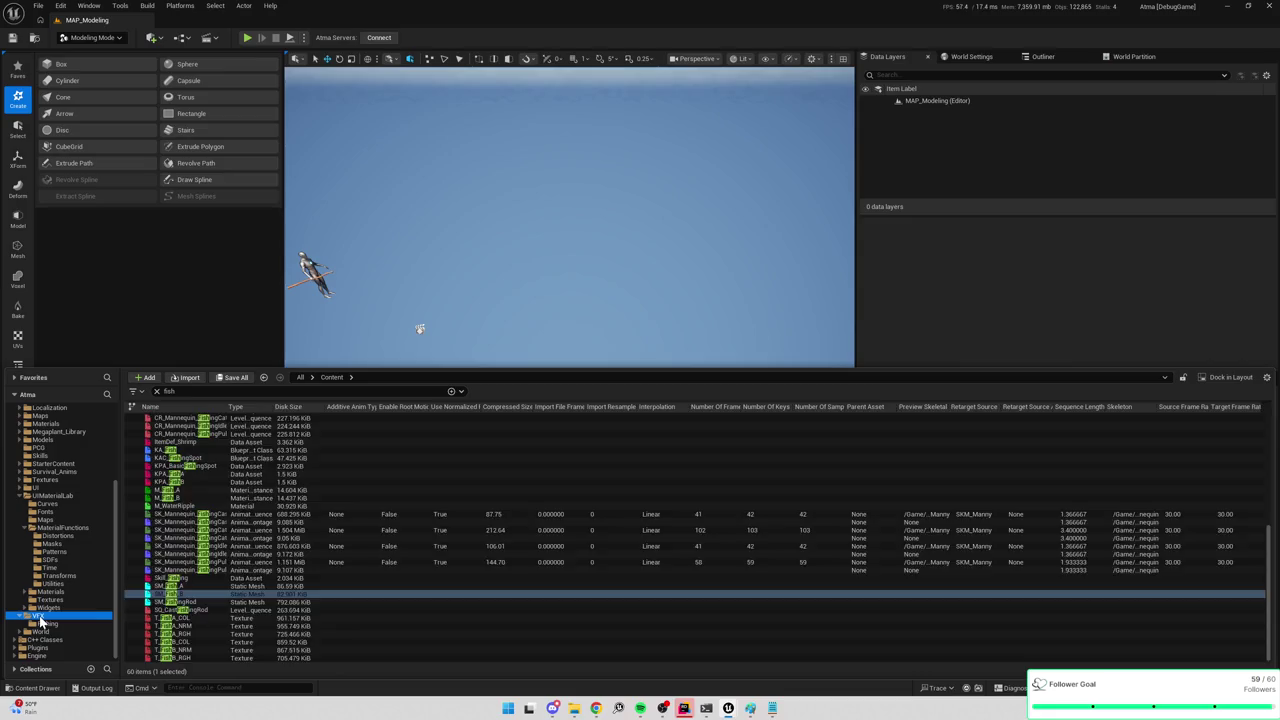
right_click(220, 467)
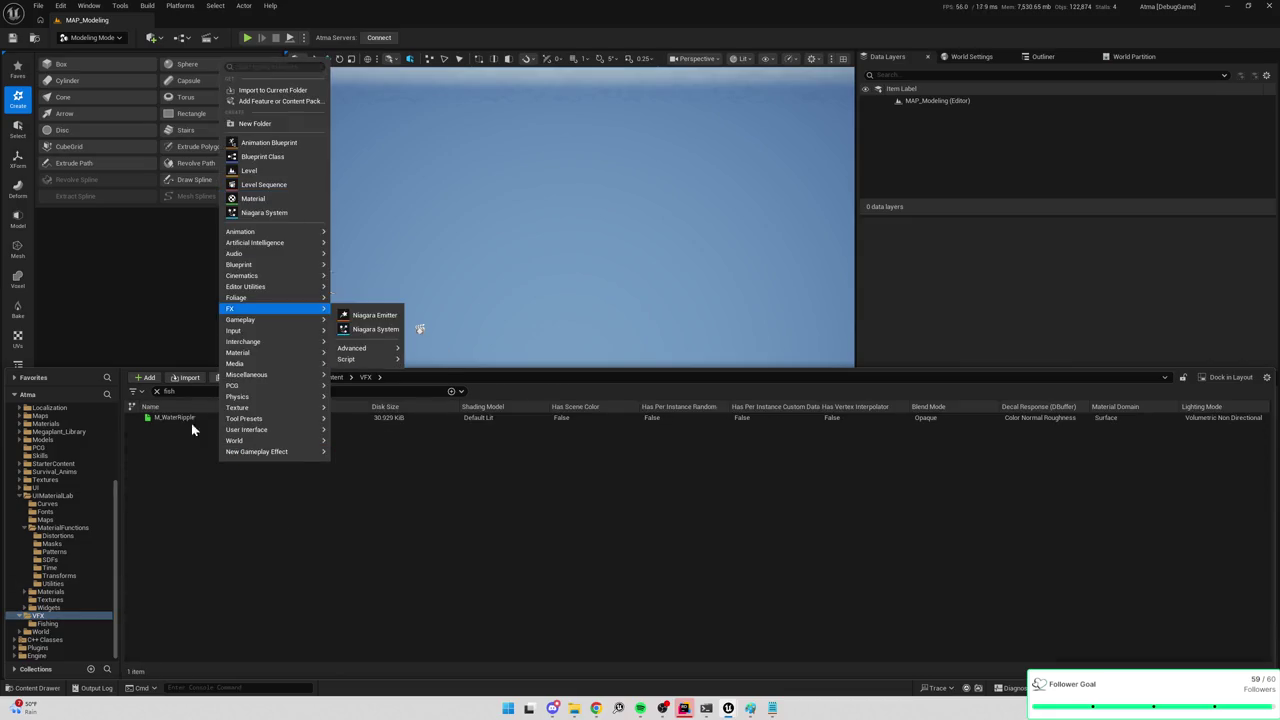
click(134, 577)
click(20, 495)
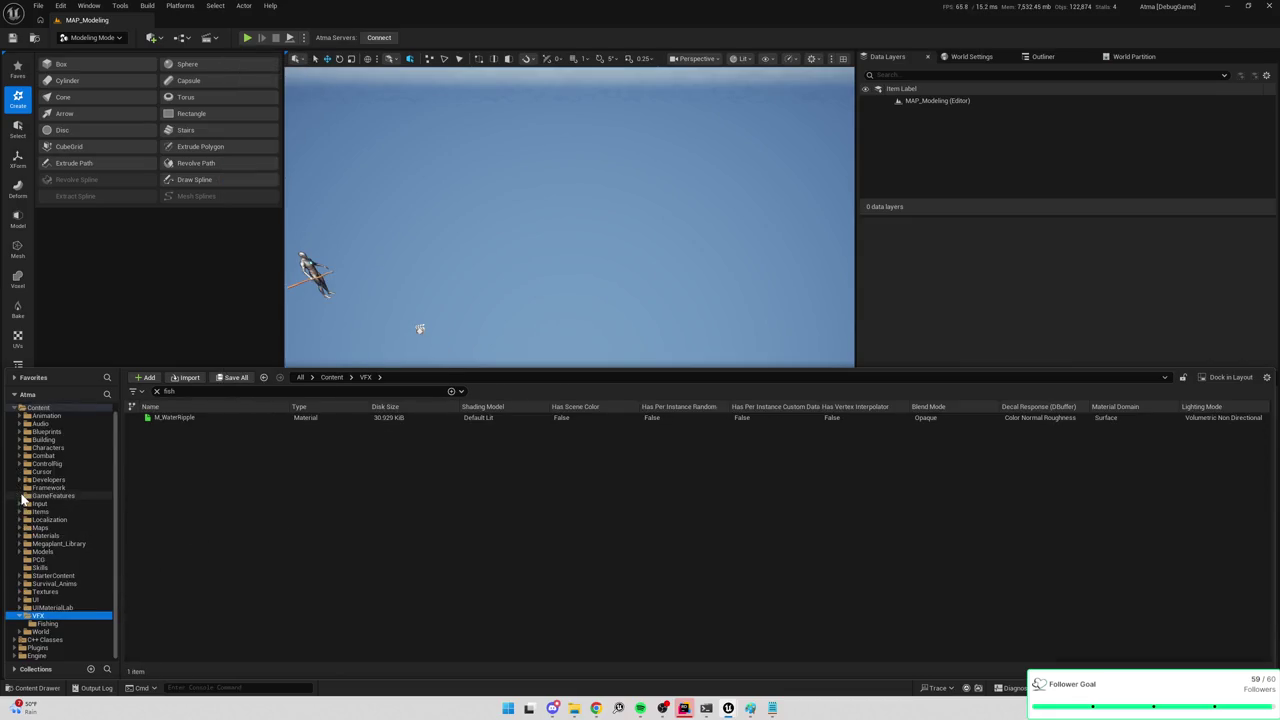
click(45, 623)
click(156, 391)
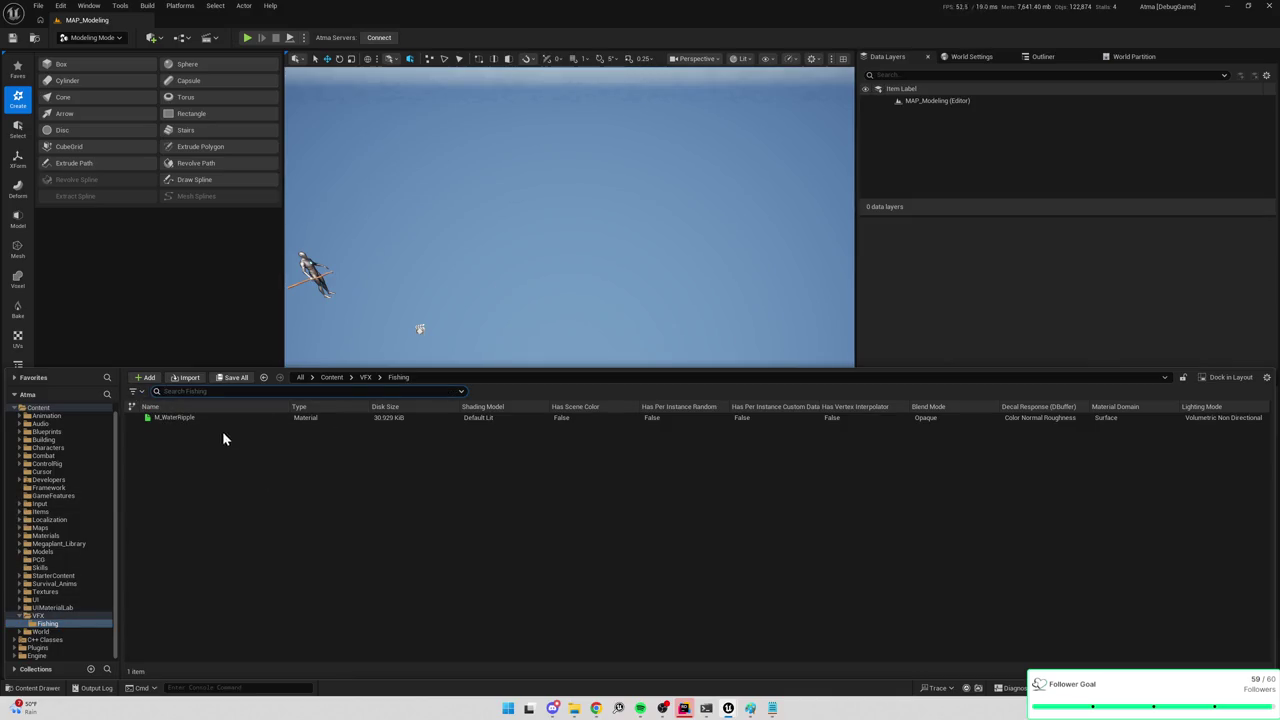
Create a Niagara System from the InfiniteParticleLifetime template and name it NS_RevolvingFish.
right_click(241, 462)
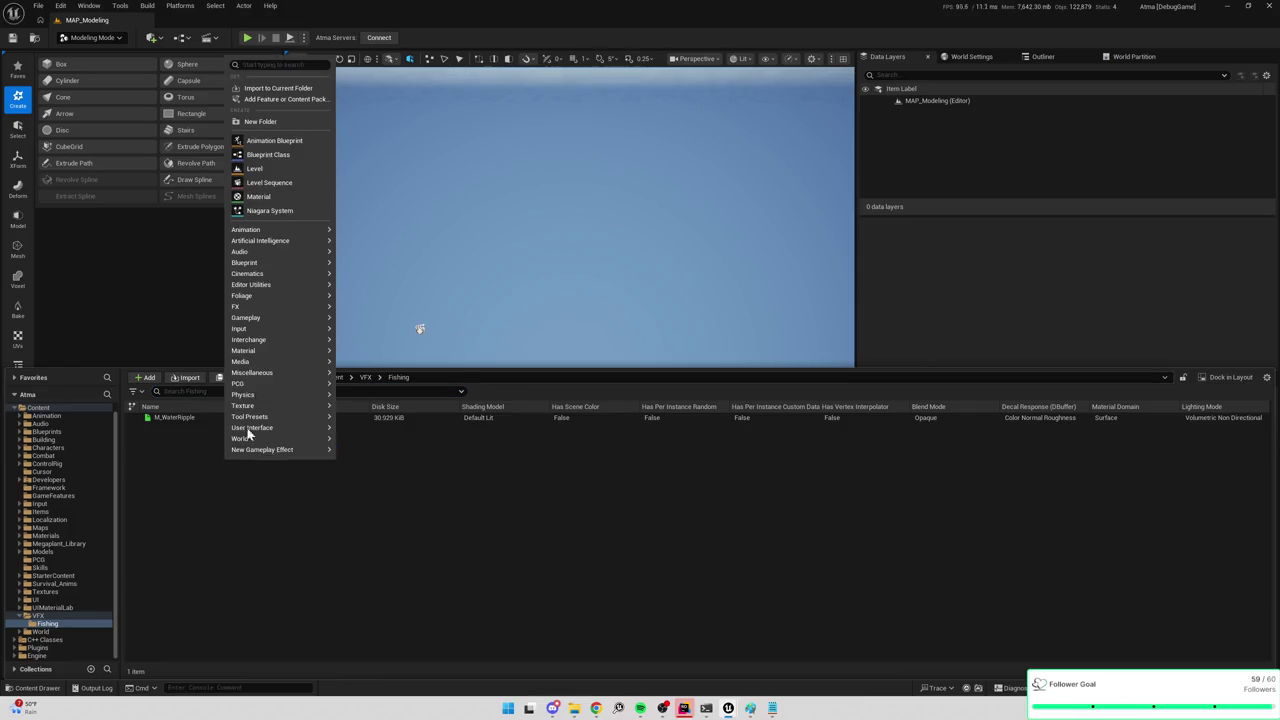
click(266, 212)
text(NSFi)
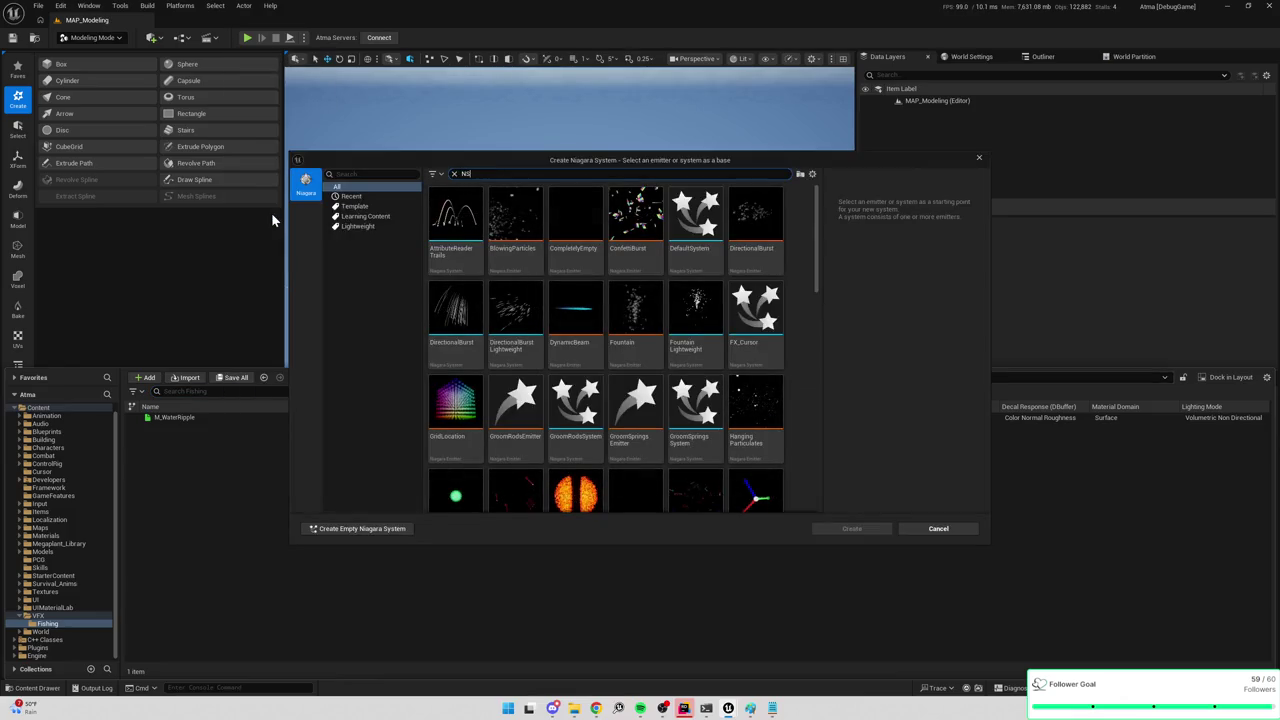
key(BackSpace)
key(BackSpace)
key(BackSpace)
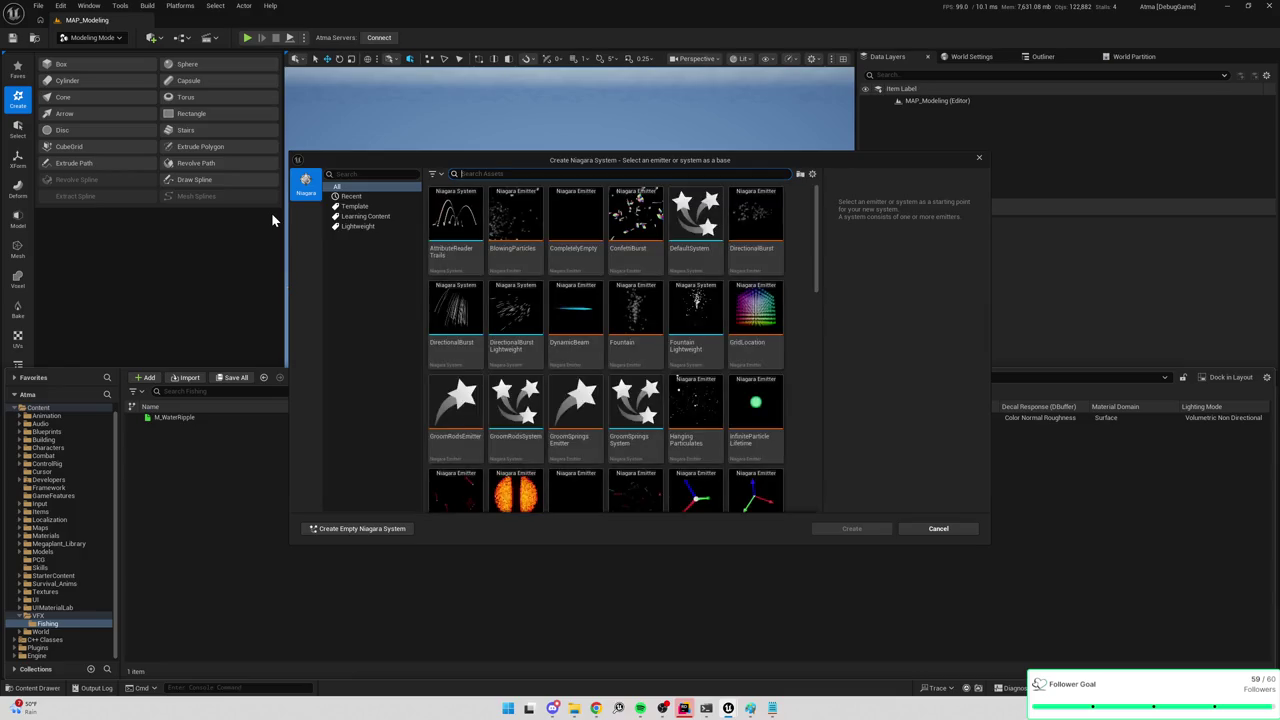
scroll(634, 243, down, 1)
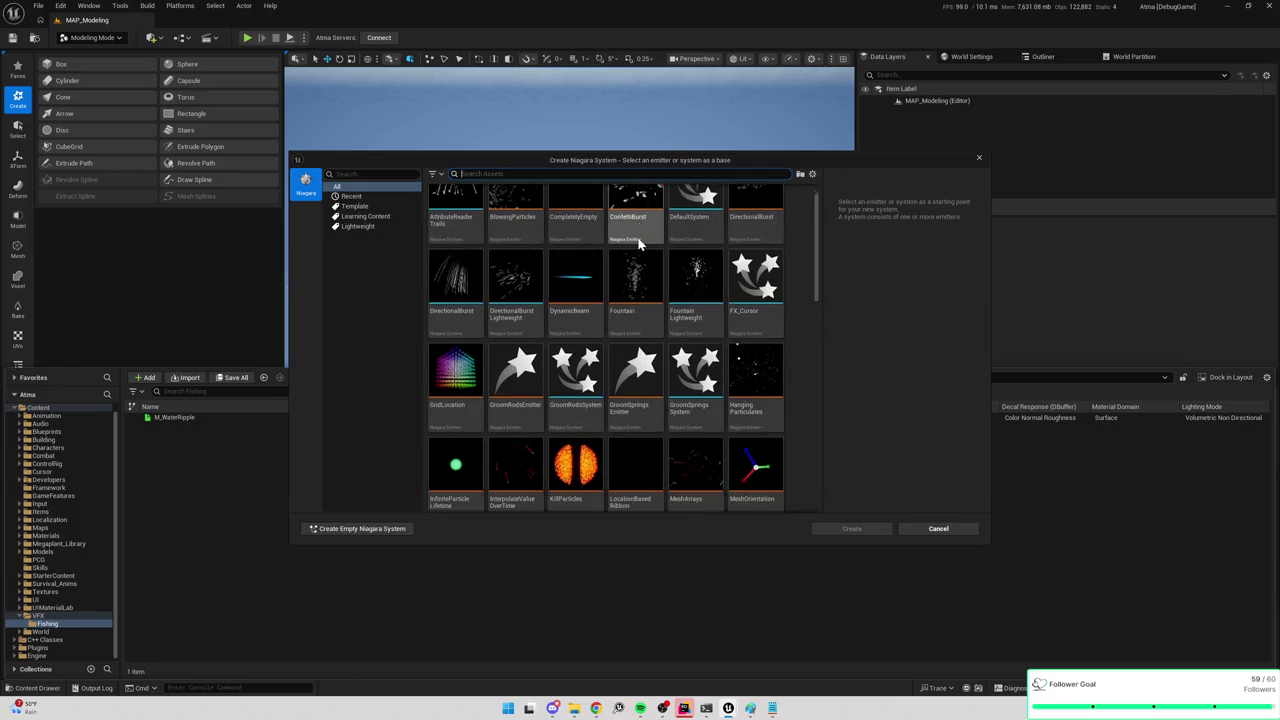
scroll(645, 380, down, 1)
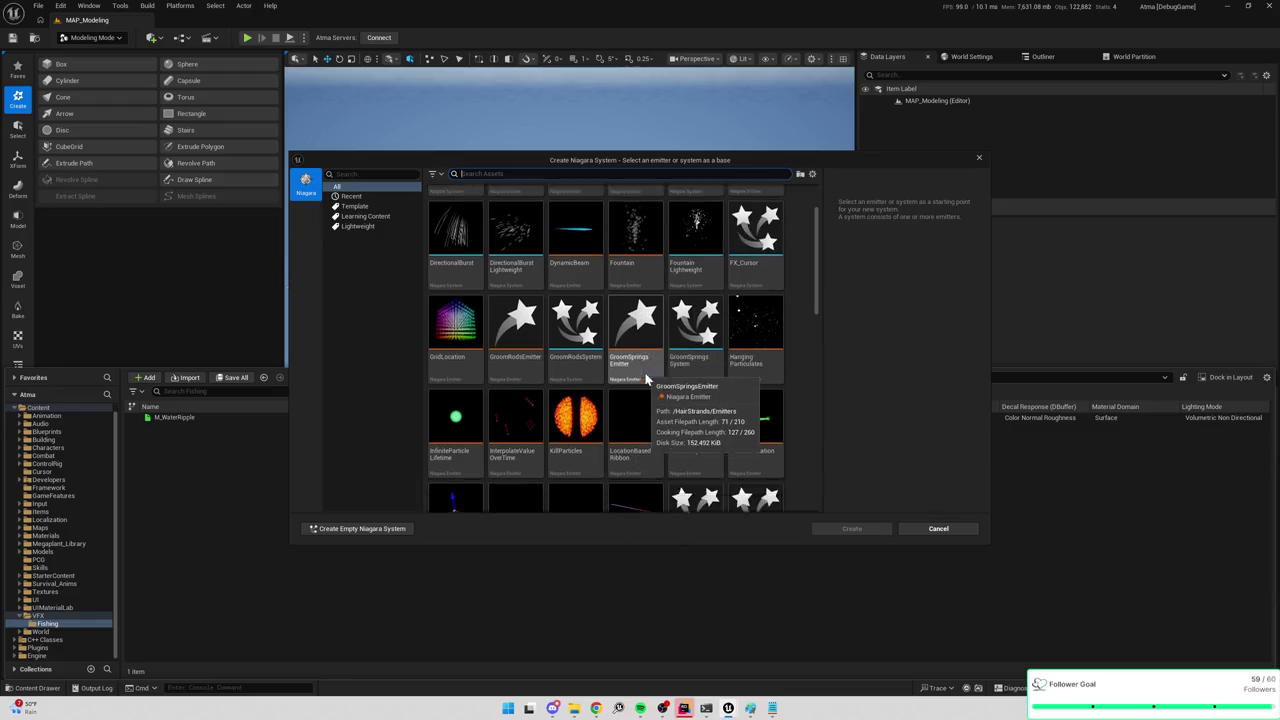
click(468, 420)
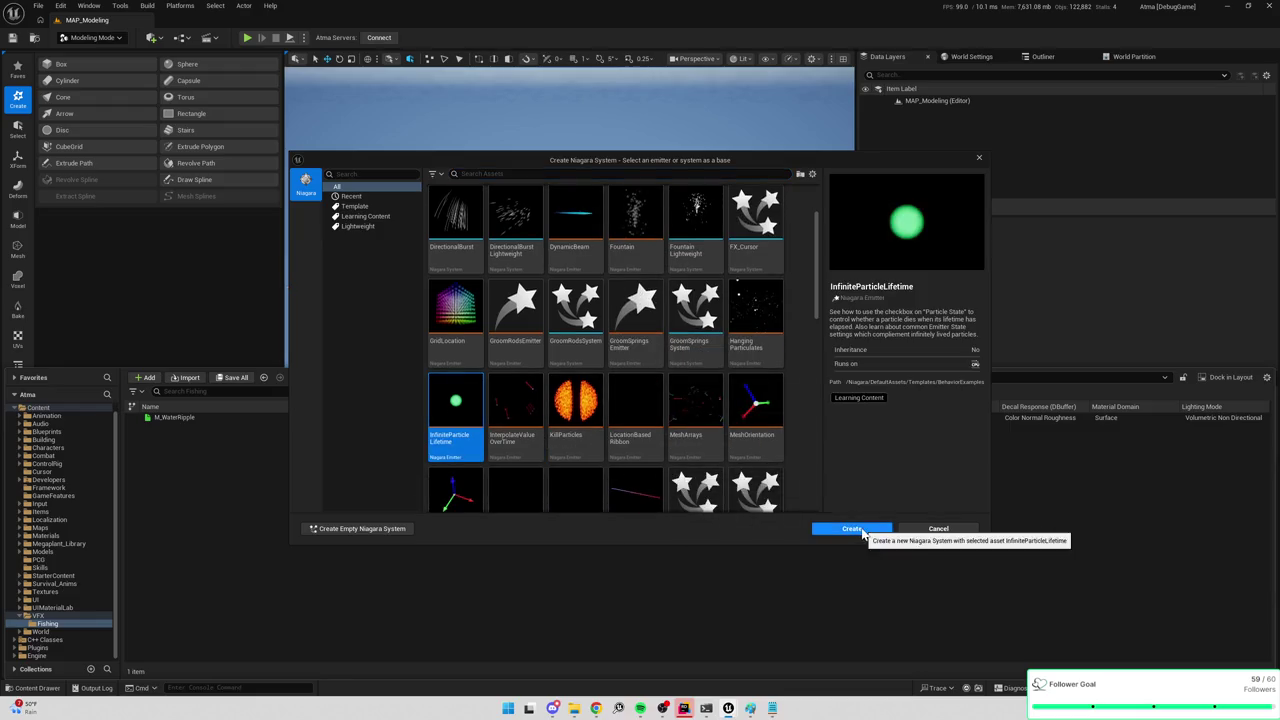
click(863, 532)
text(NS_RevolvingFish)
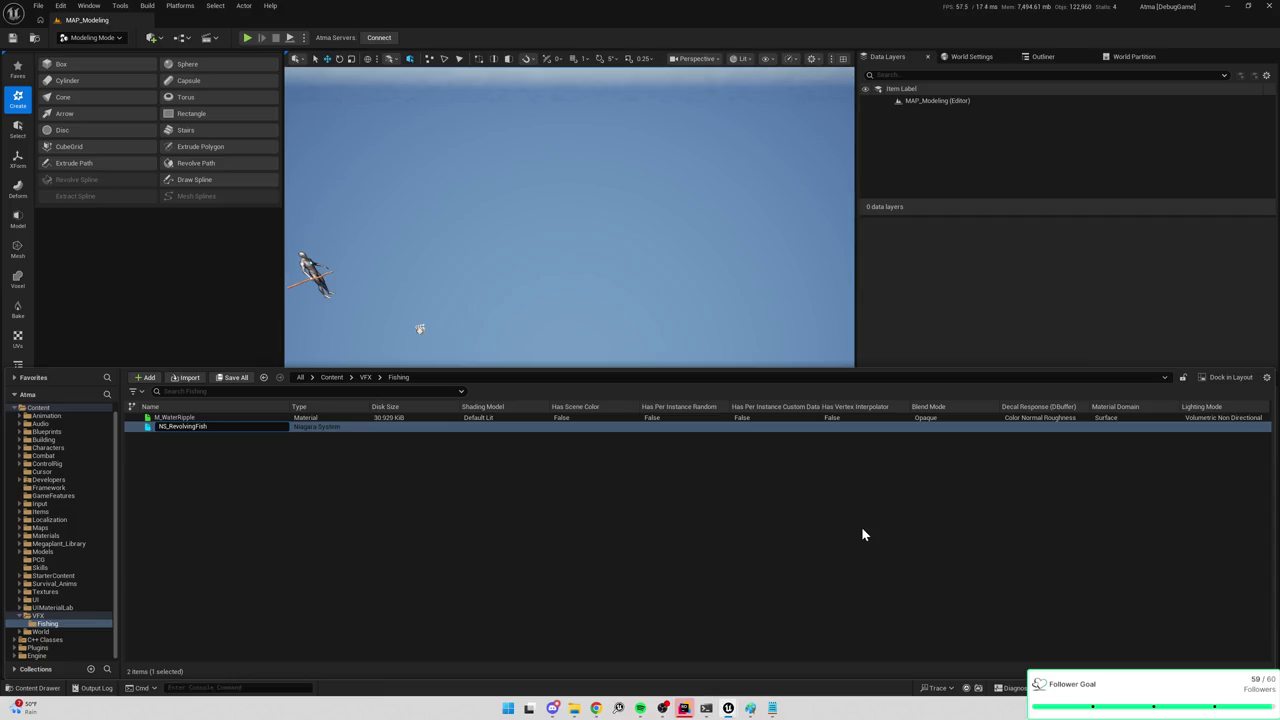
key(Return)
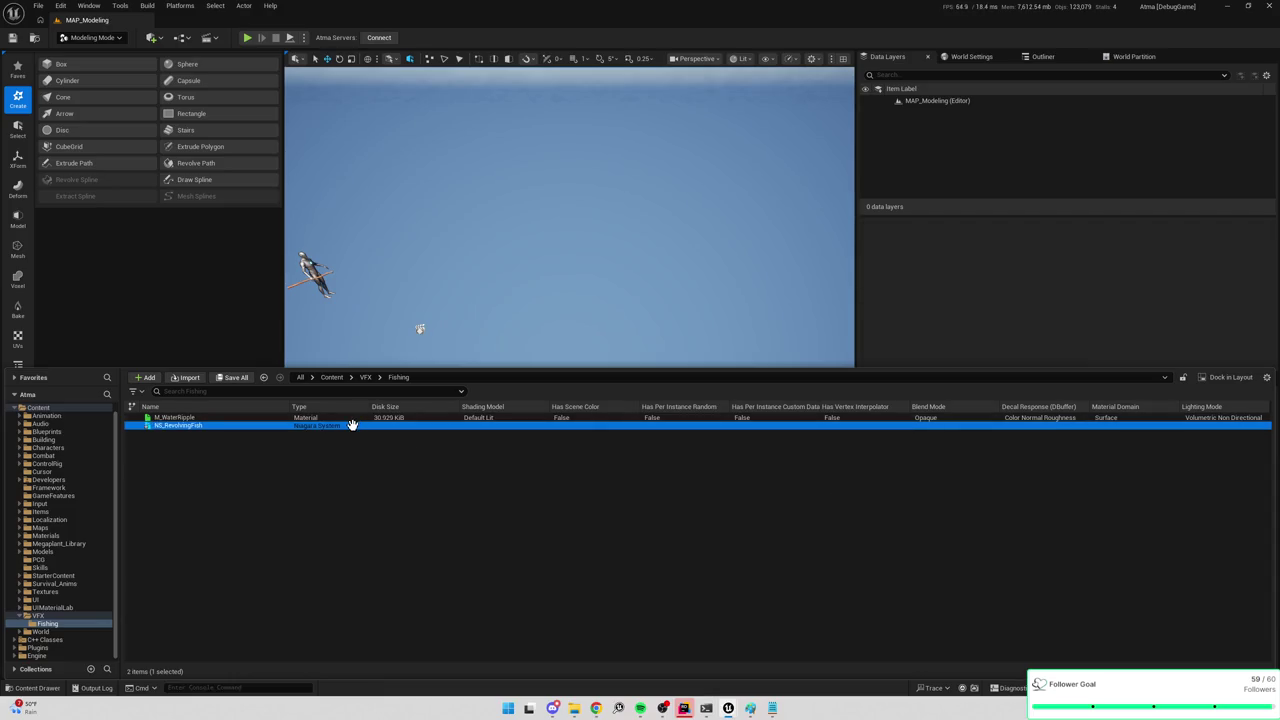
Open NS_RevolvingFish and replace the emitter's Sprite Renderer with a Mesh Renderer.
double_click(351, 425)
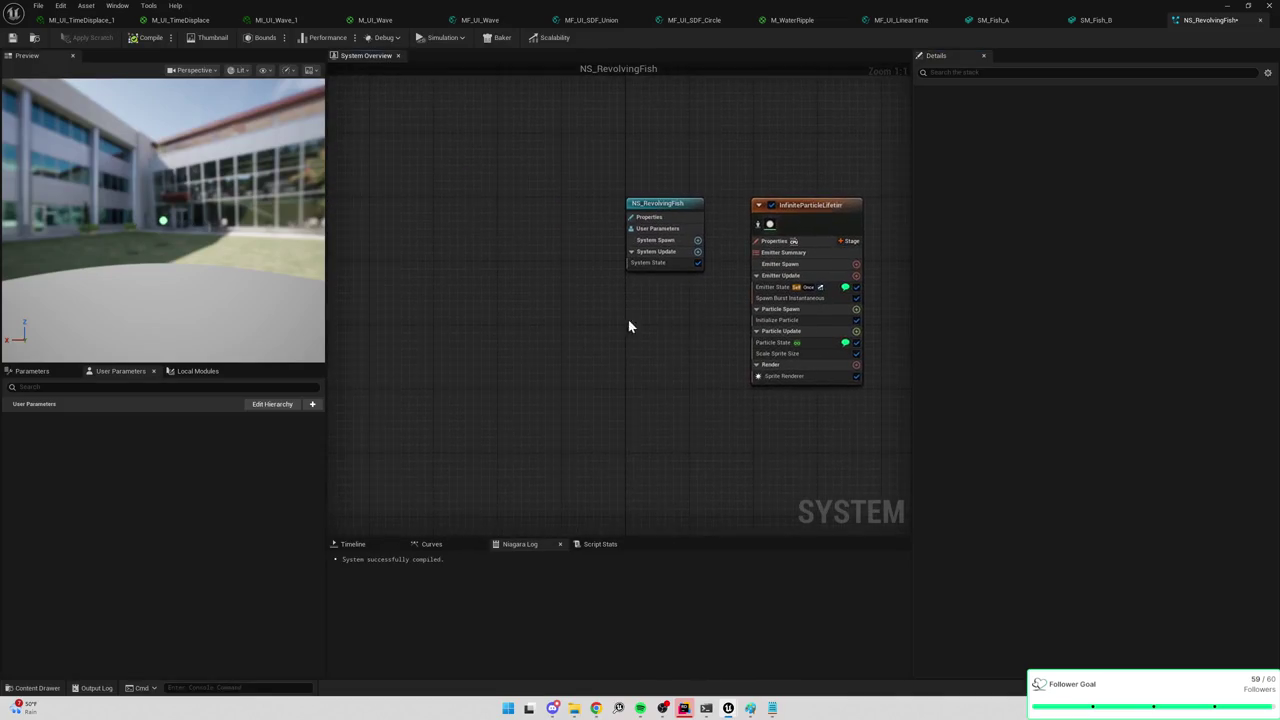
click(655, 366)
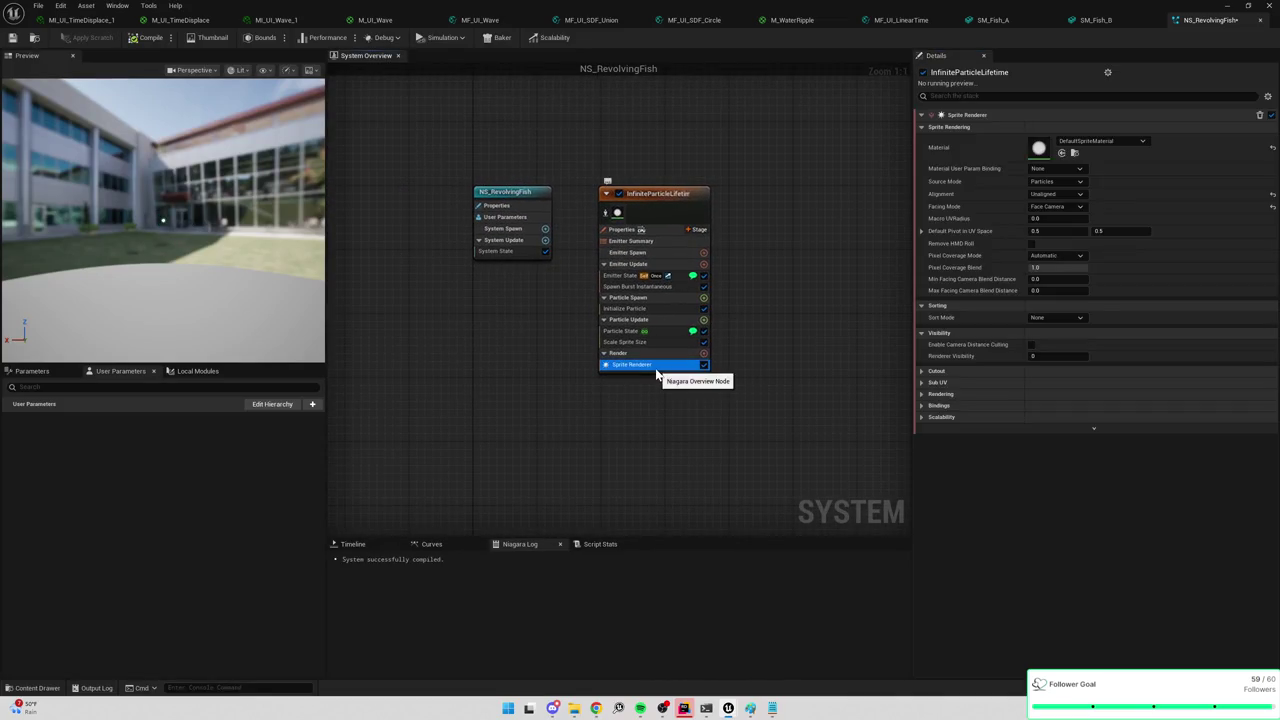
key(Delete)
click(704, 343)
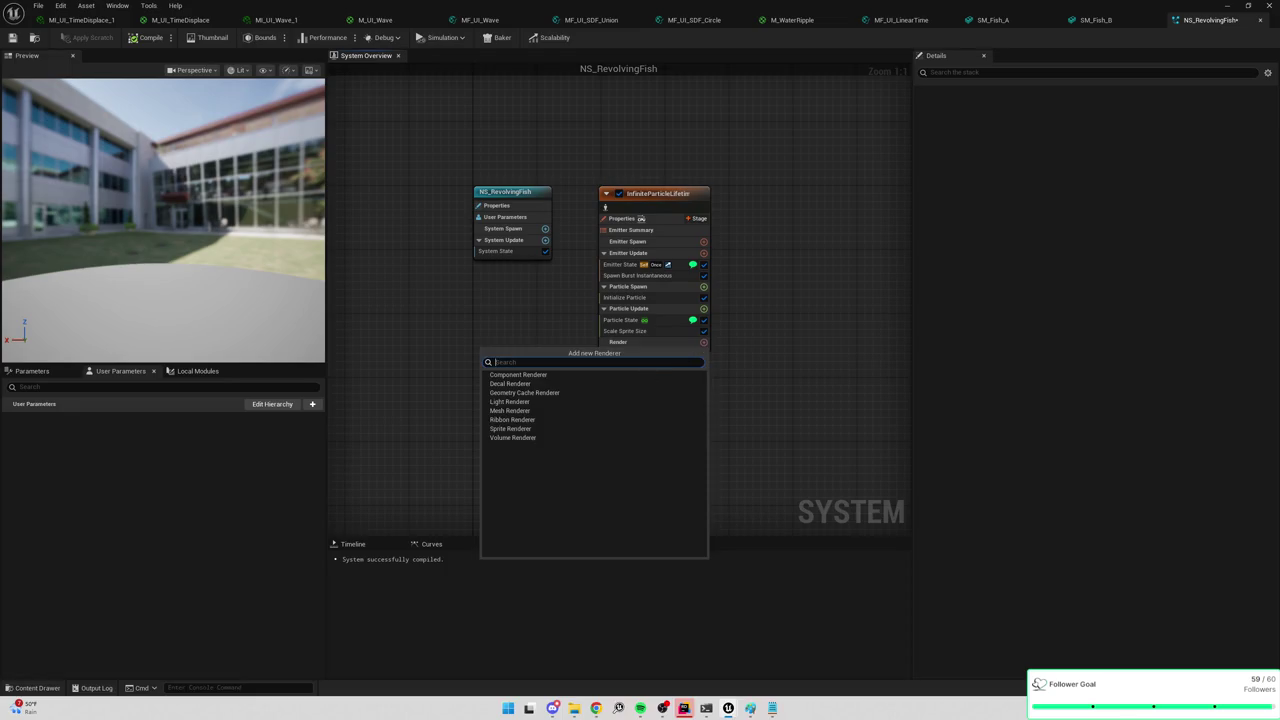
text(mesh)
click(646, 376)
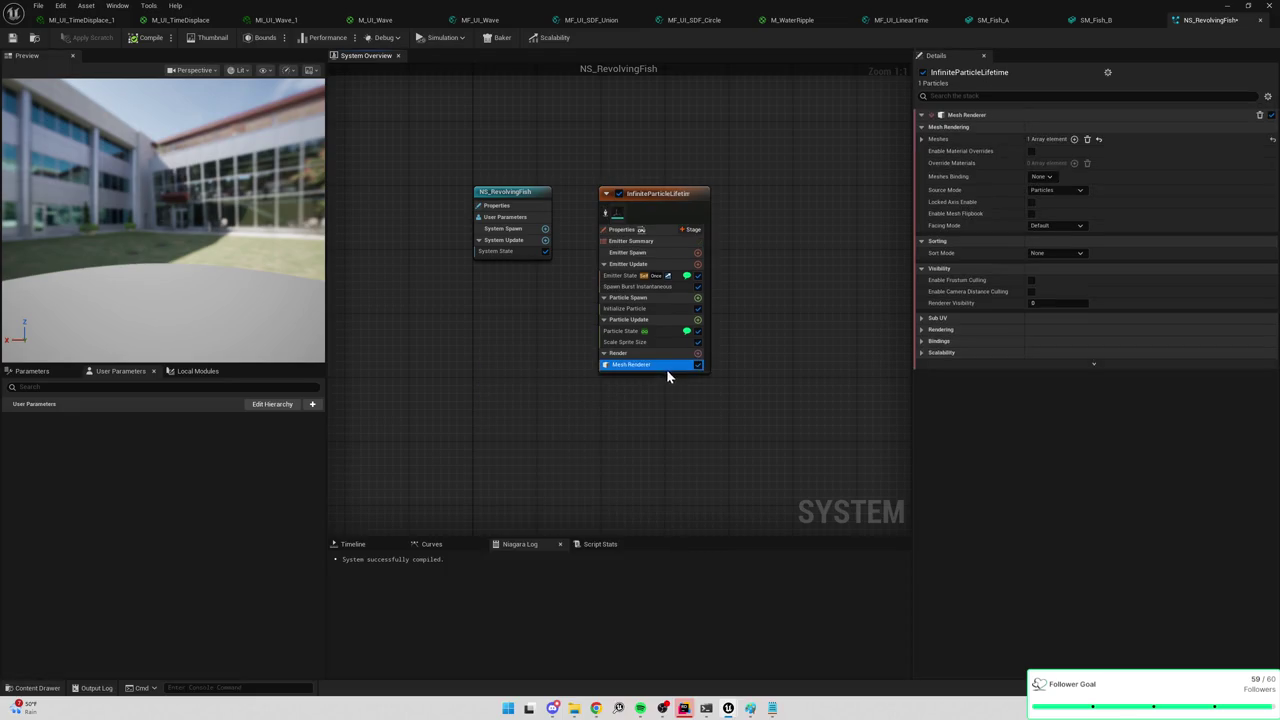
Assign SM_Fish_A as the Mesh Renderer's first mesh.
click(922, 127)
click(922, 127)
click(922, 139)
click(1074, 154)
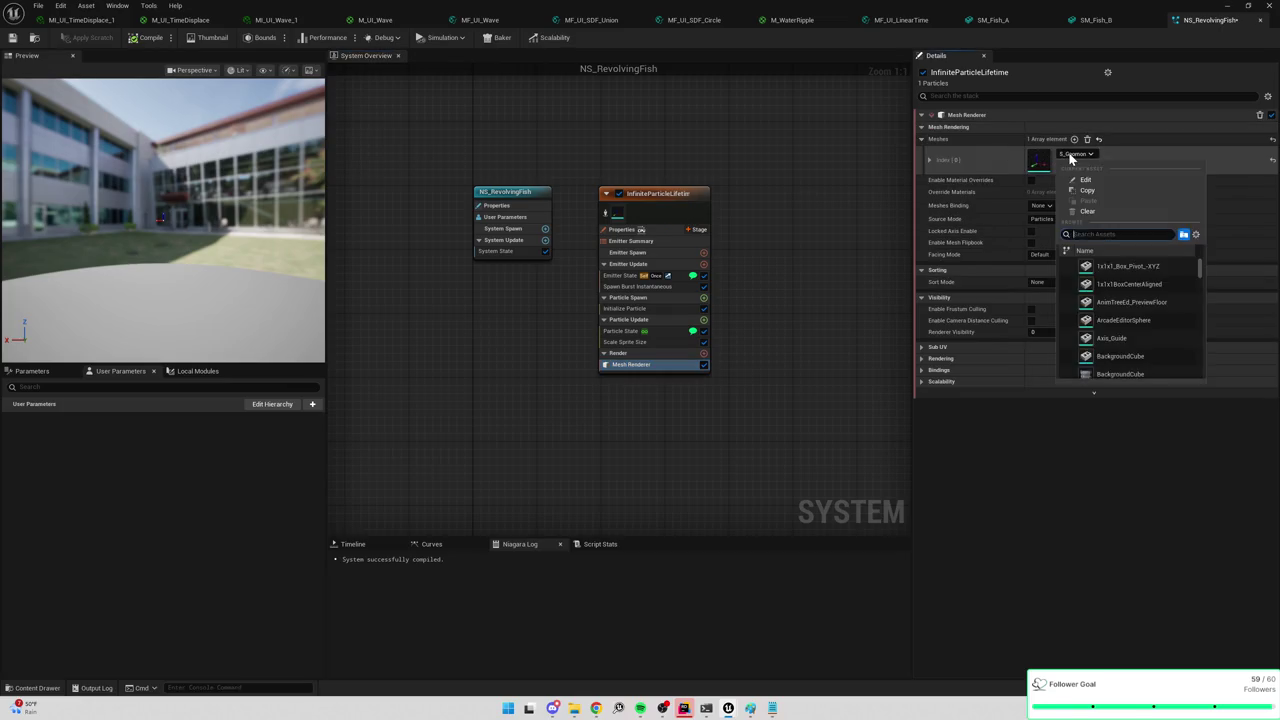
text(fish)
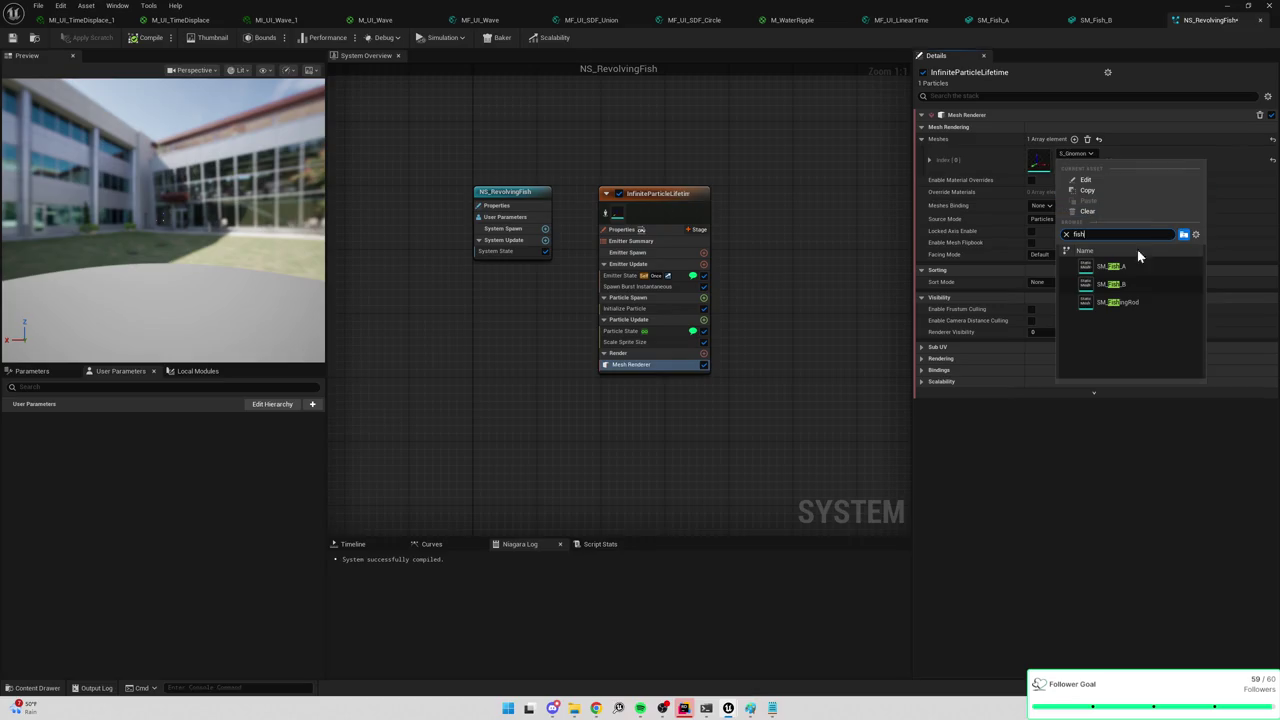
click(1112, 266)
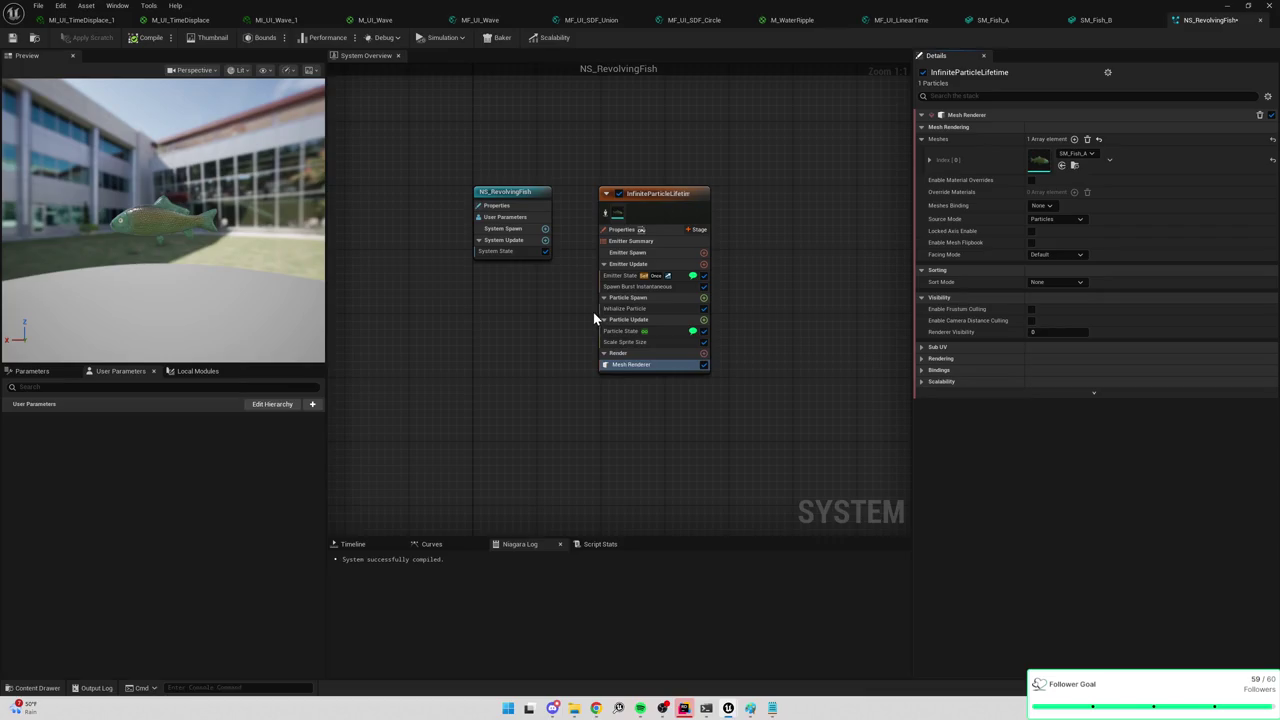
Set the emitter's Life Cycle Mode to System in Emitter State.
click(617, 280)
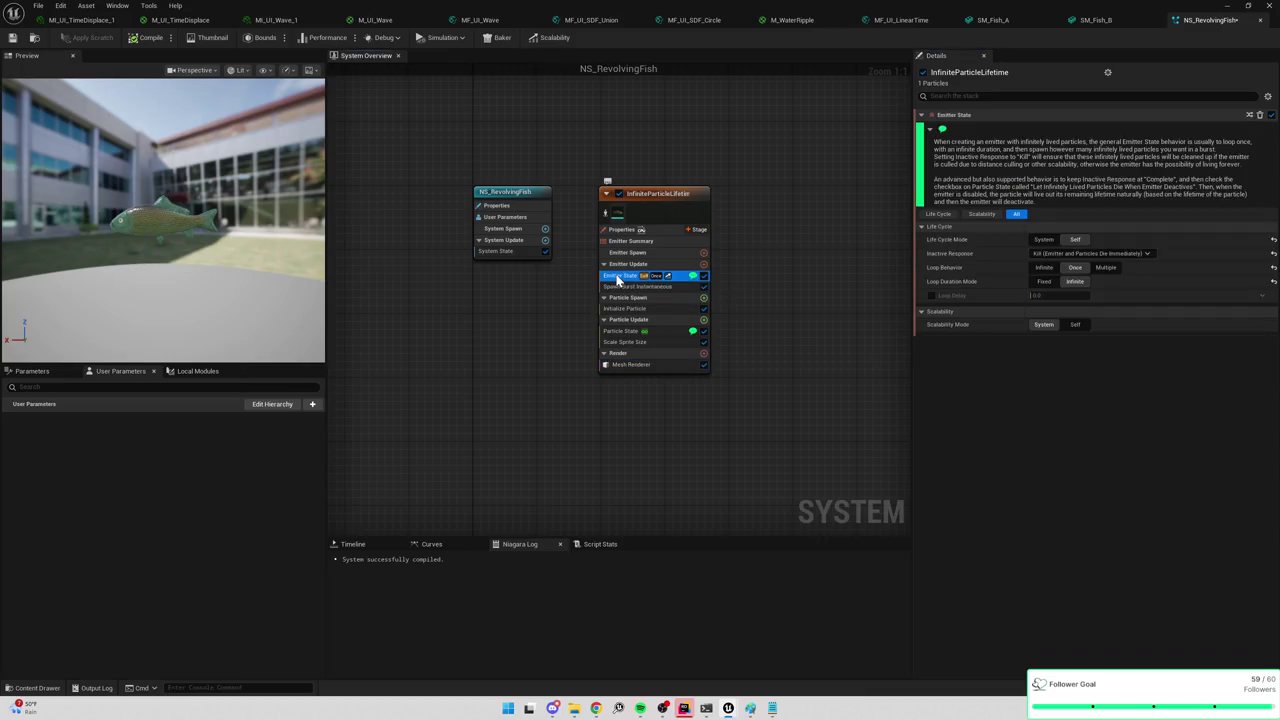
drag(211, 216, 211, 255)
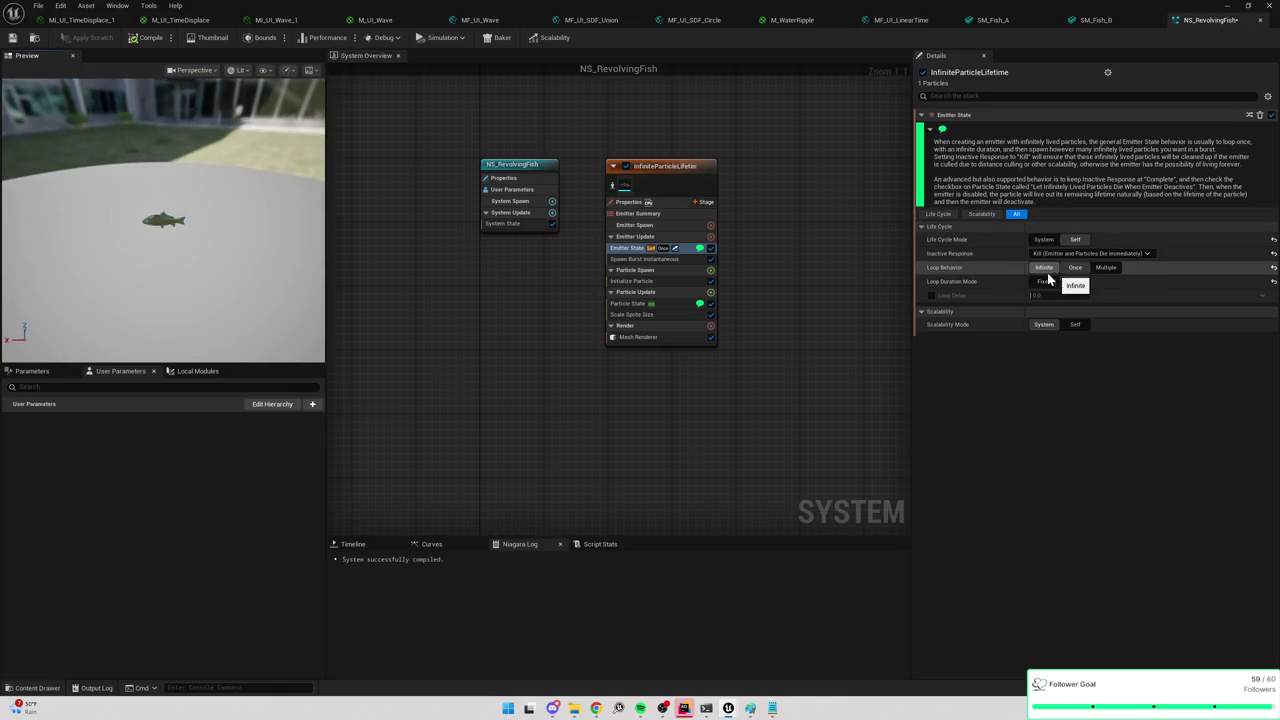
click(1045, 240)
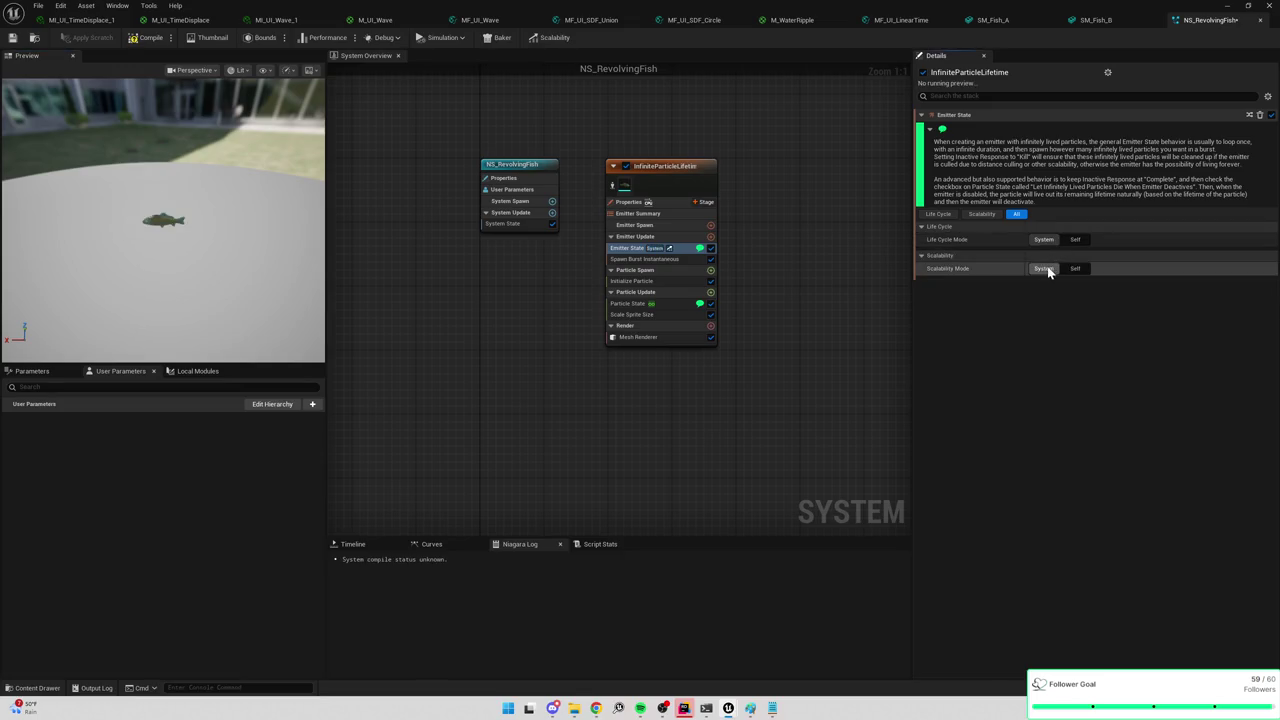
Set Life Cycle Mode back to Self and Loop Behavior to Once.
click(1069, 240)
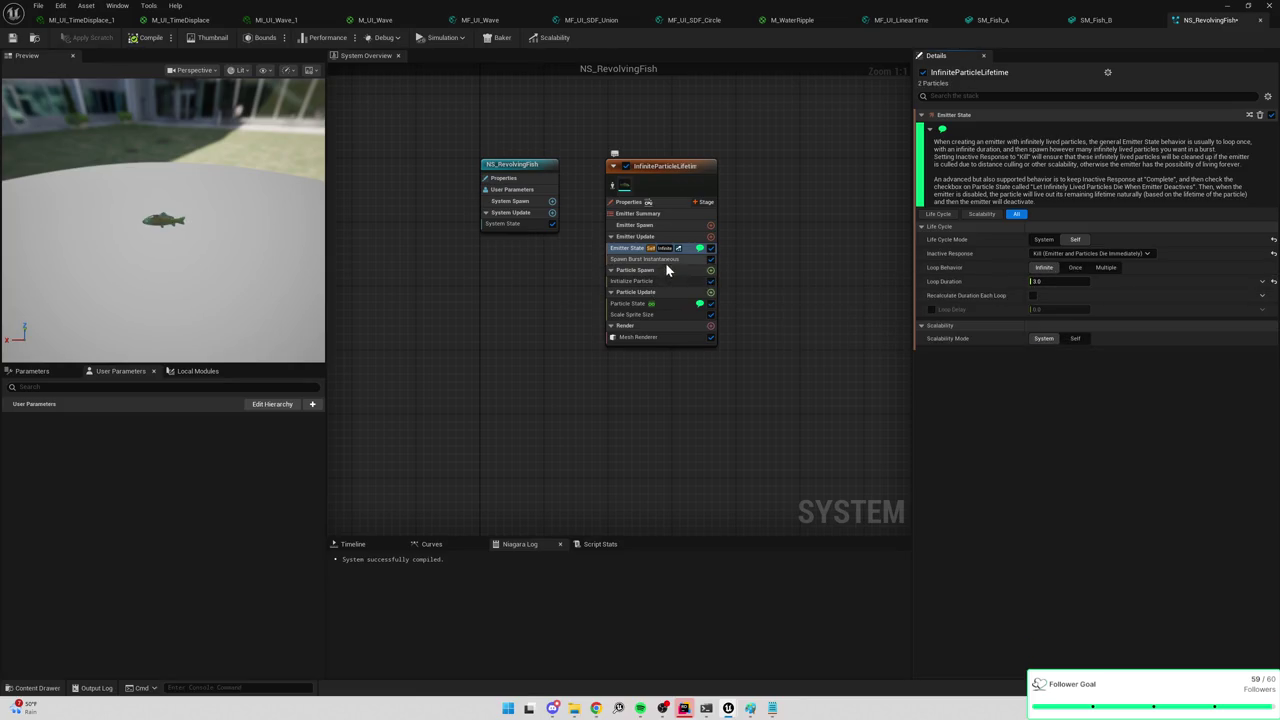
click(651, 285)
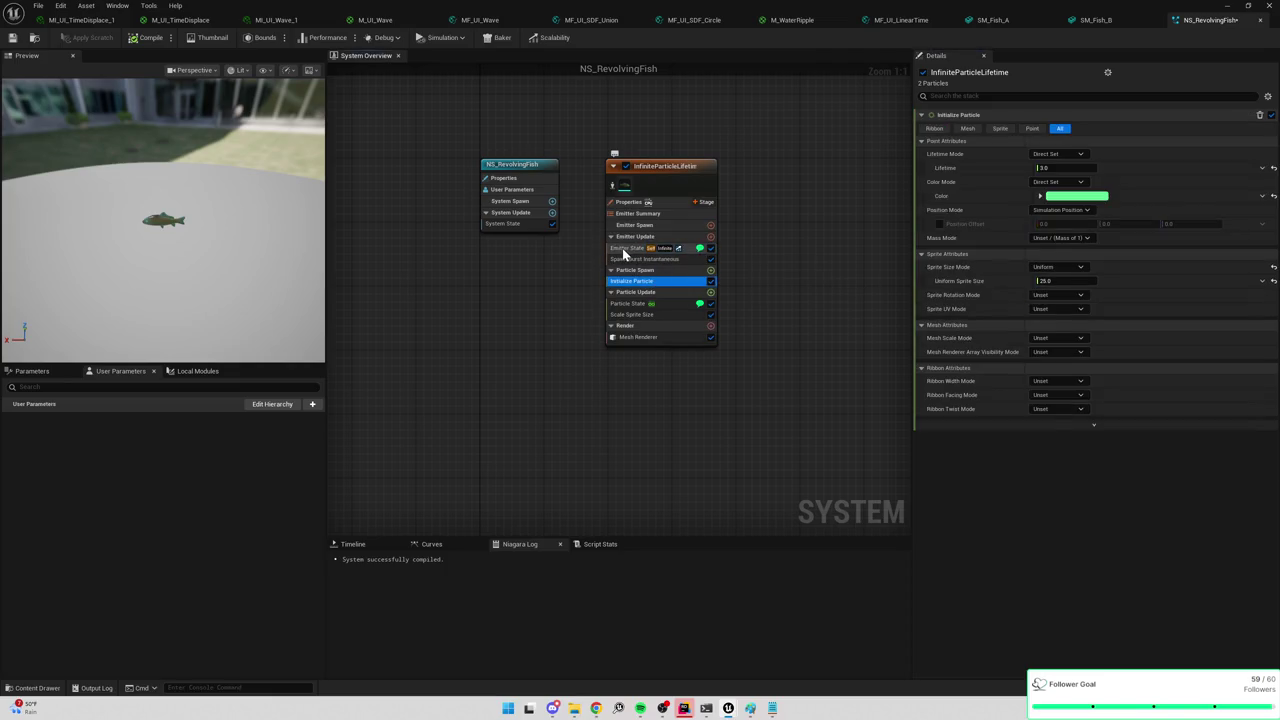
click(626, 249)
click(1078, 268)
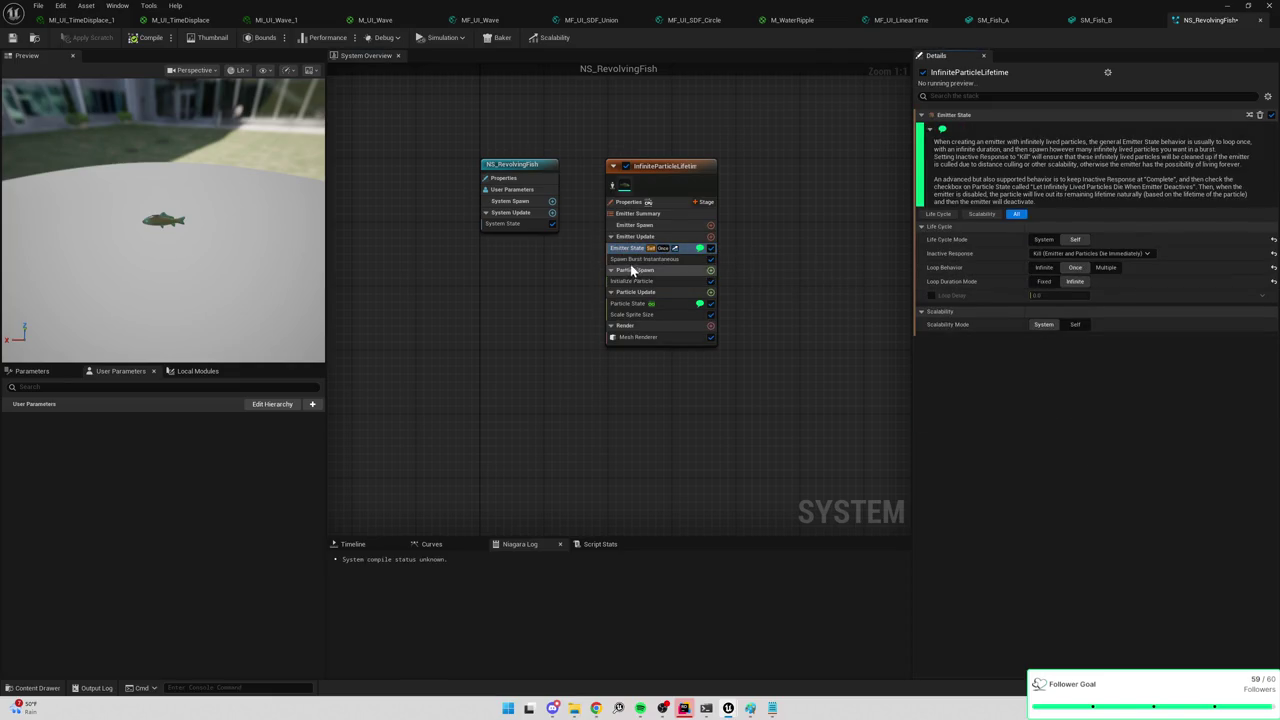
Set the Spawn Burst Instantaneous spawn count to 3.
click(640, 262)
click(640, 281)
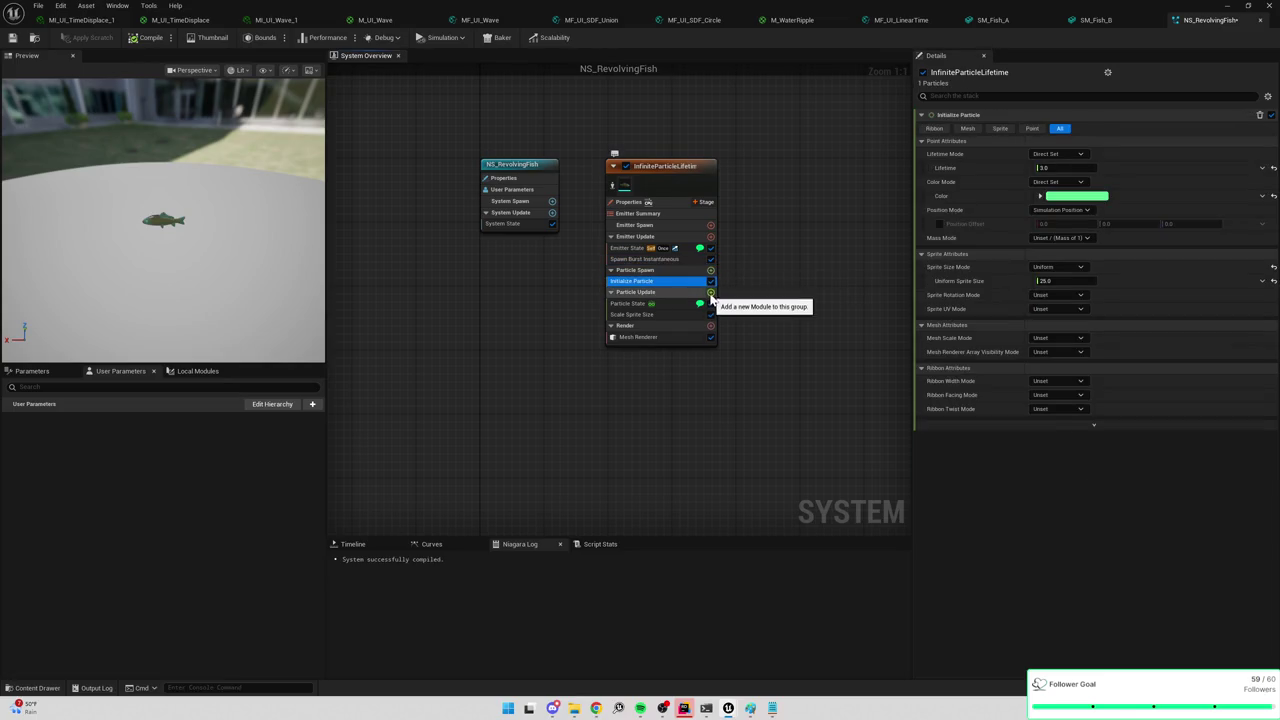
click(648, 261)
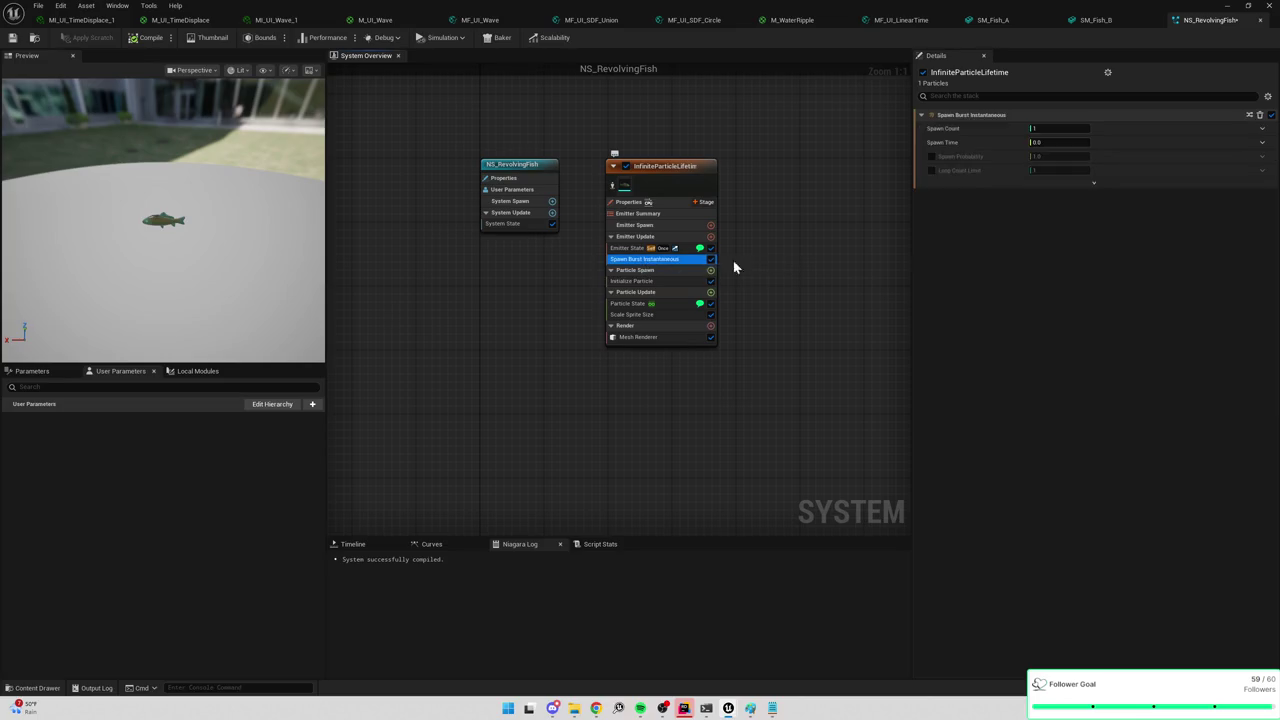
click(1040, 128)
text(3)
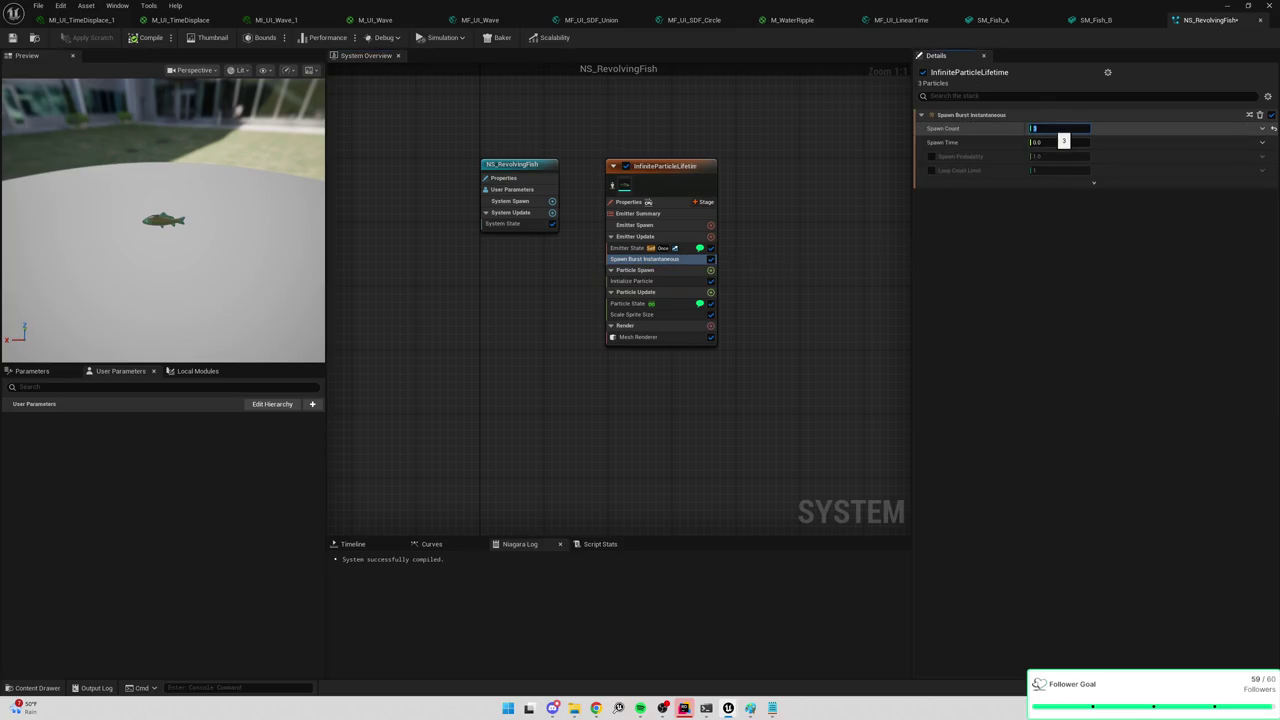
click(711, 271)
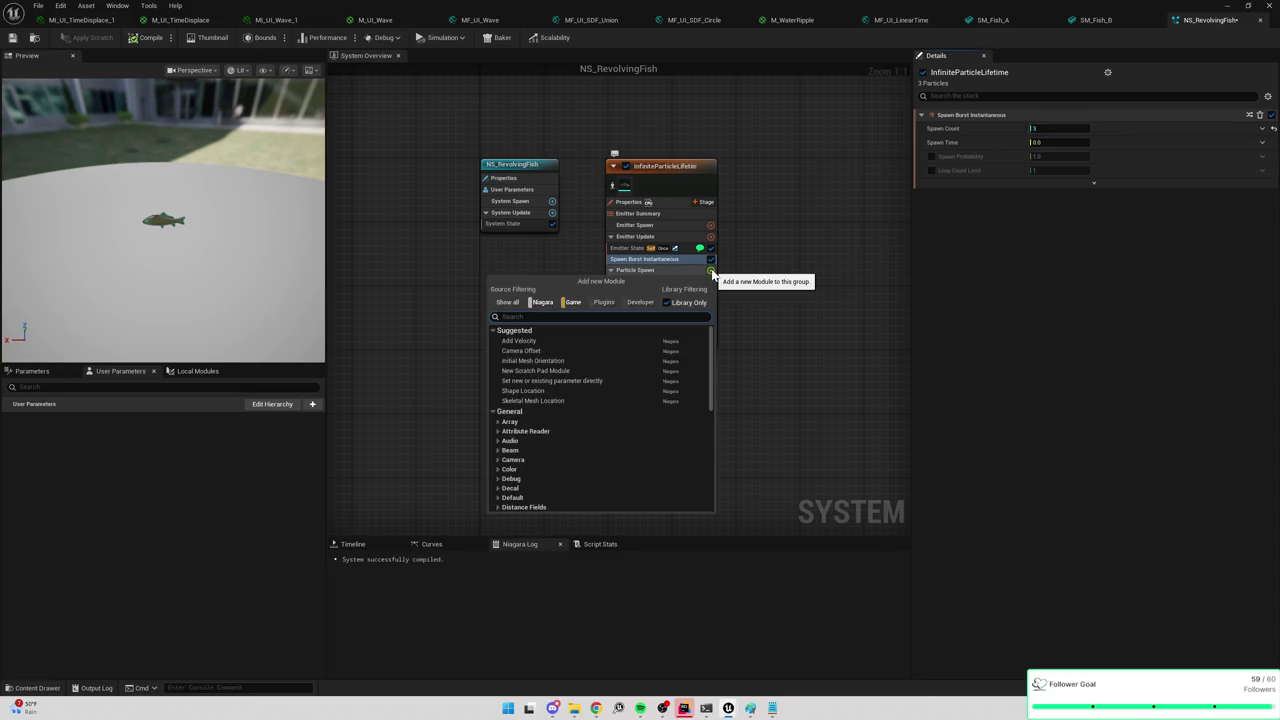
Add an Initial Mesh Orientation module to Particle Spawn with mode Orient to Vector.
text(initi)
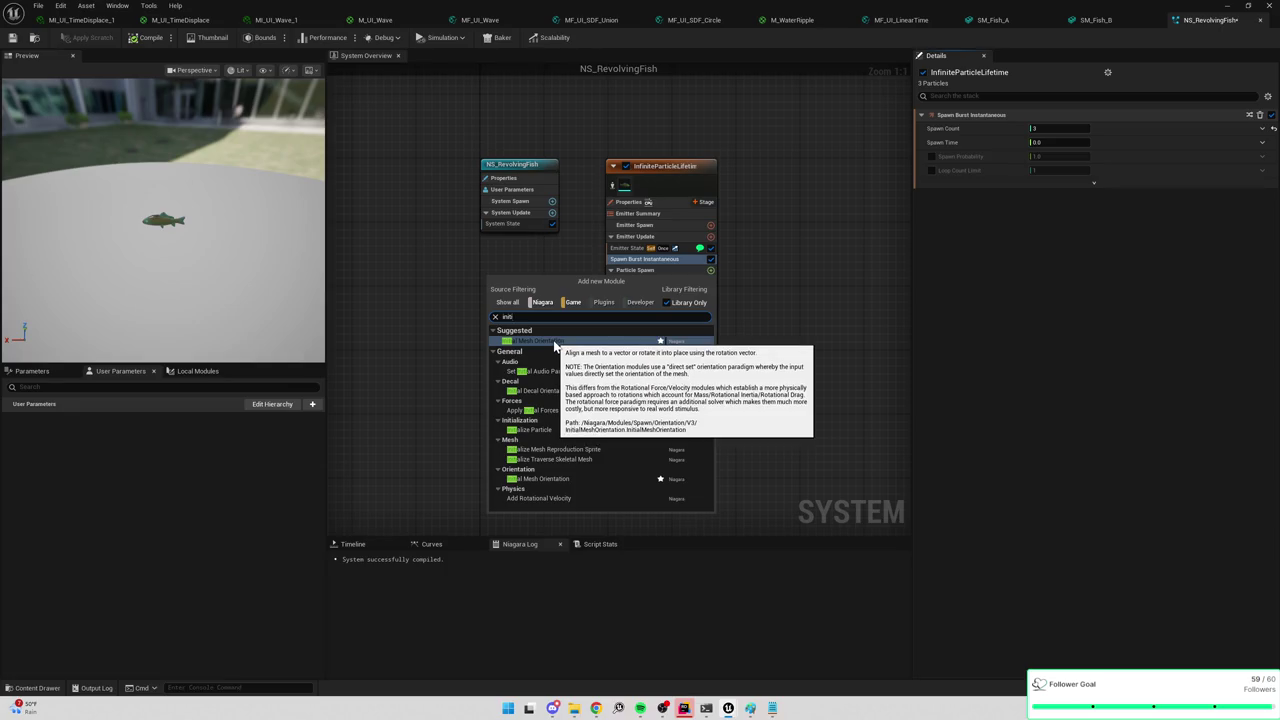
click(540, 341)
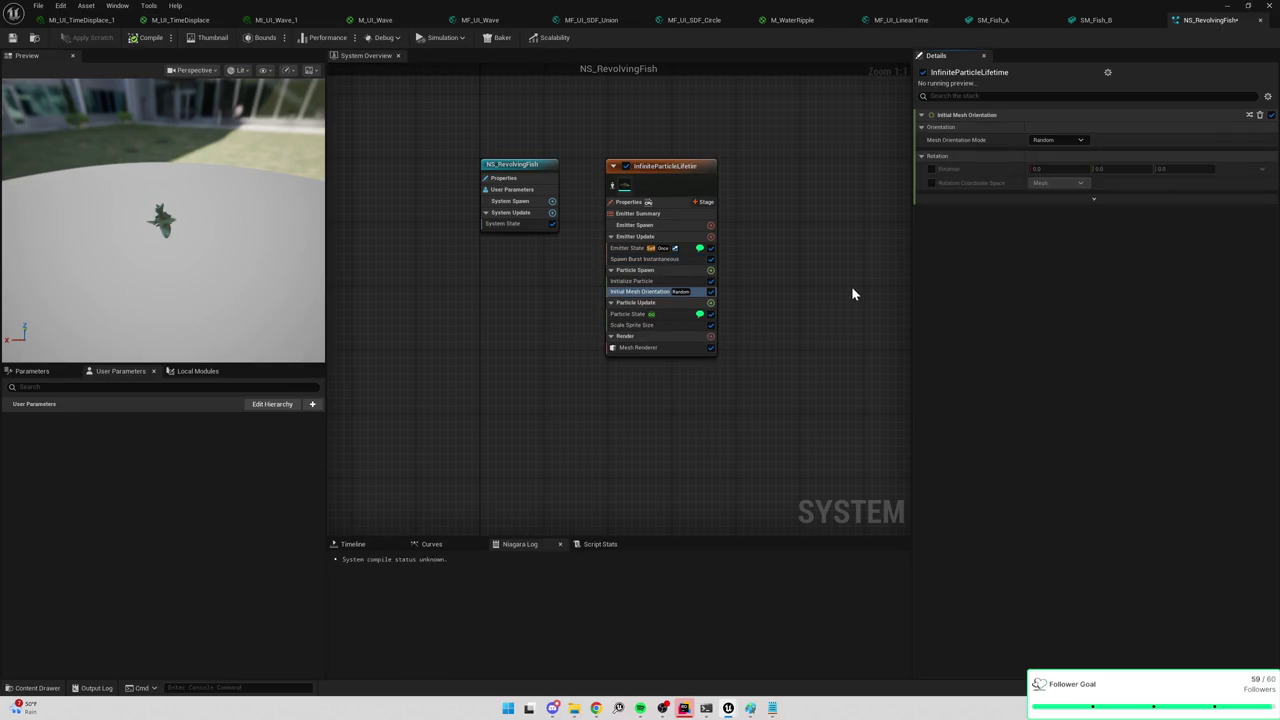
click(1078, 142)
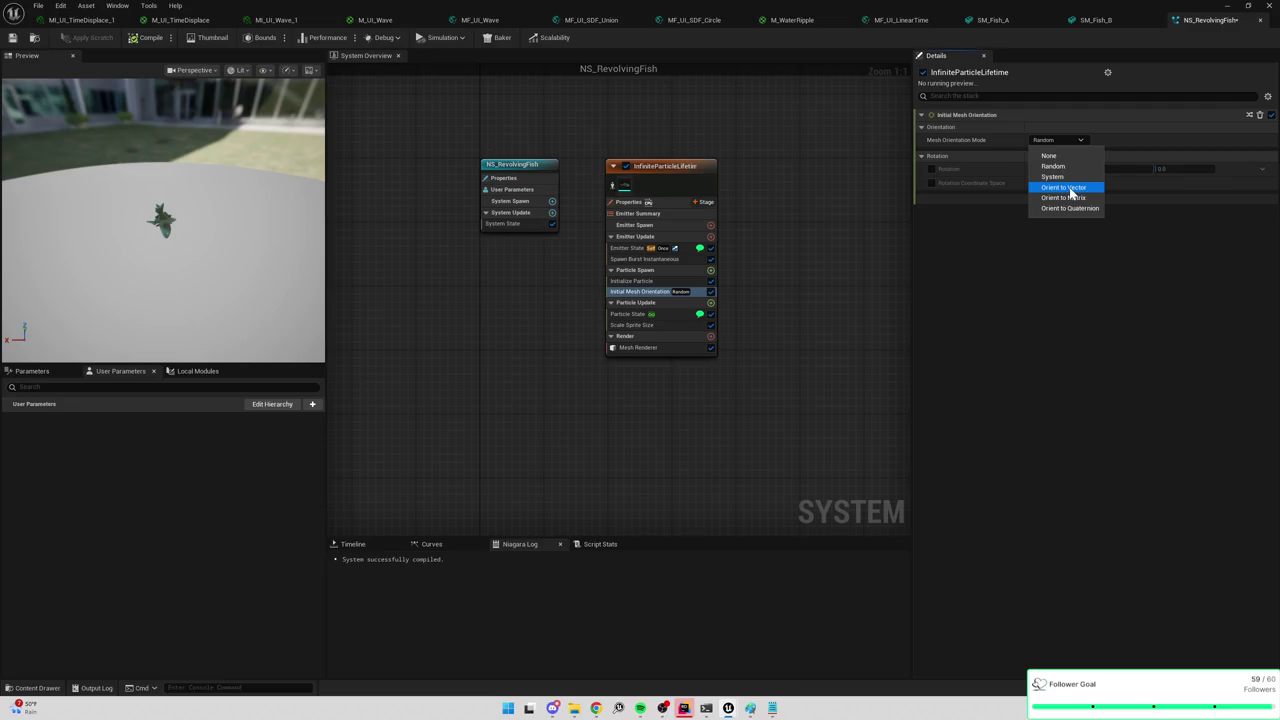
click(1069, 188)
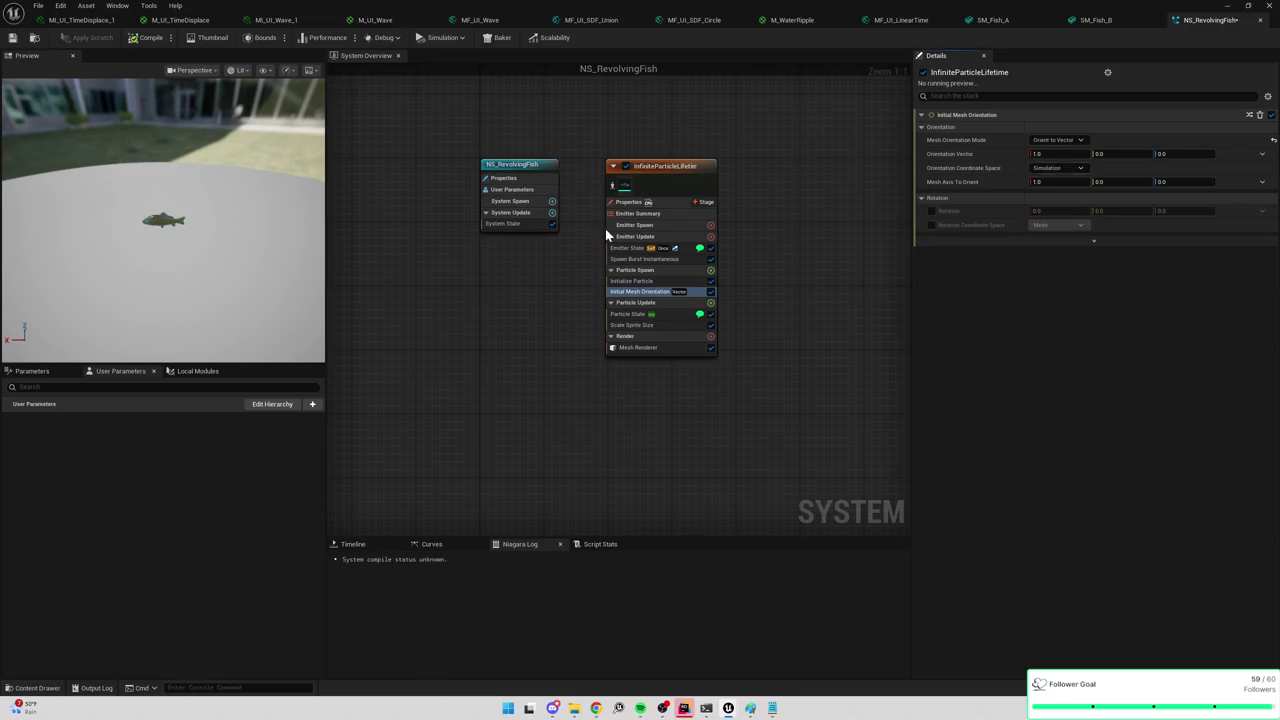
click(1060, 168)
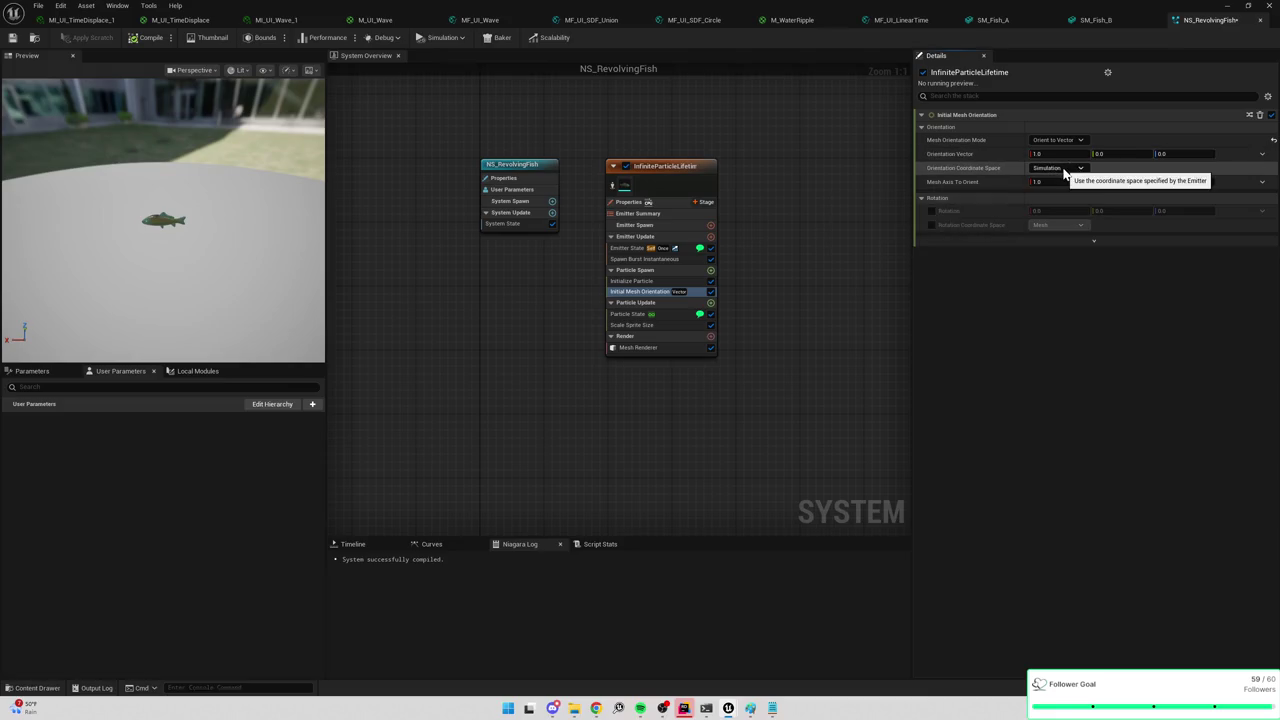
Create a New Scratch Dynamic Input for the Orientation Vector.
click(1262, 153)
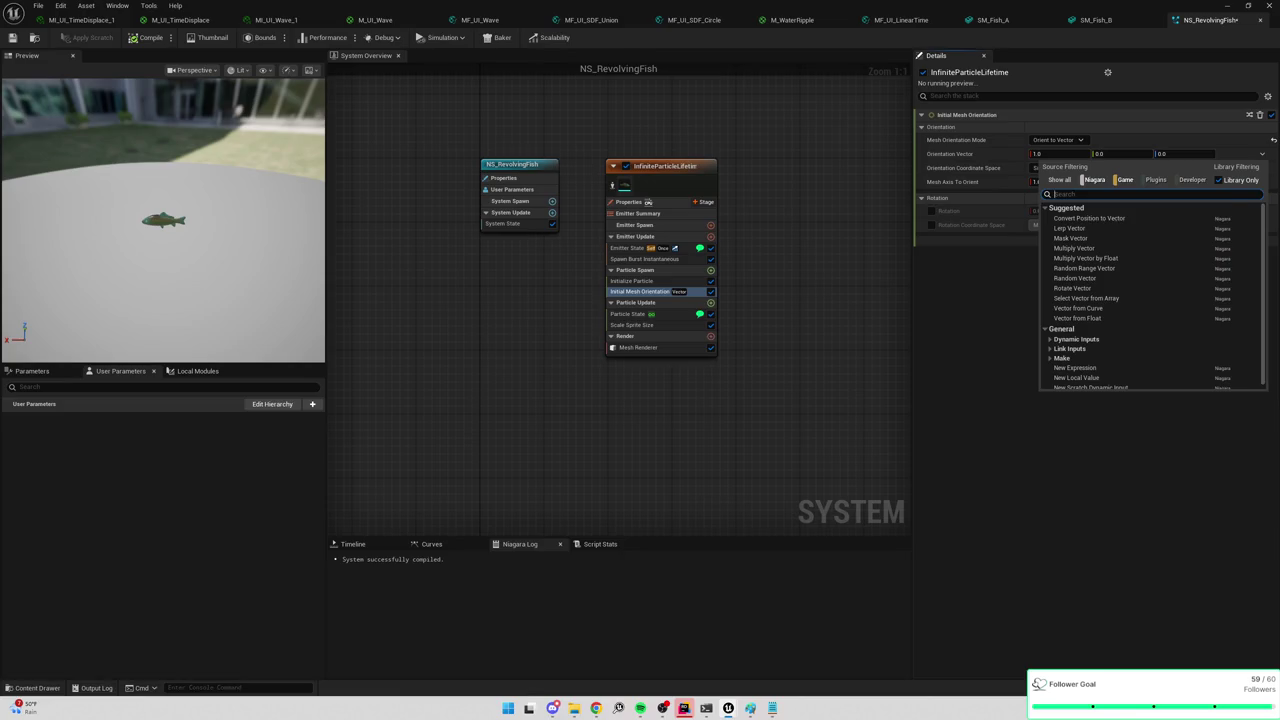
text(dynamic)
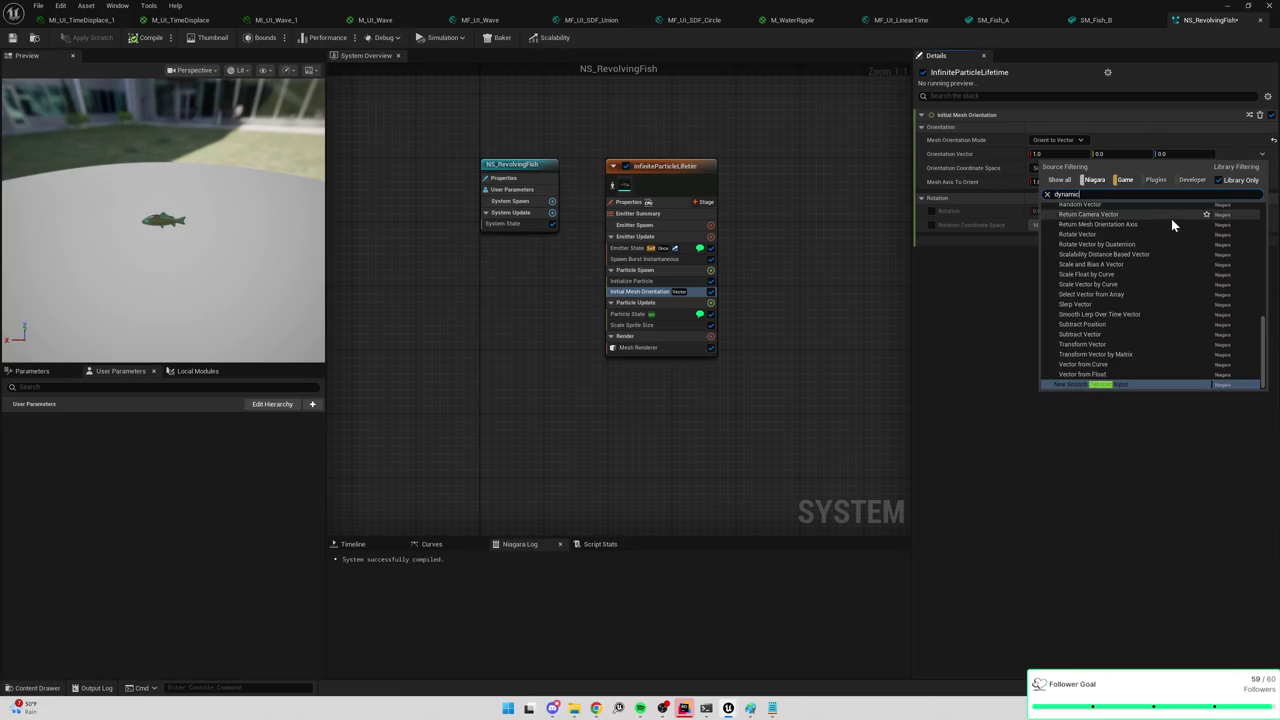
click(1104, 384)
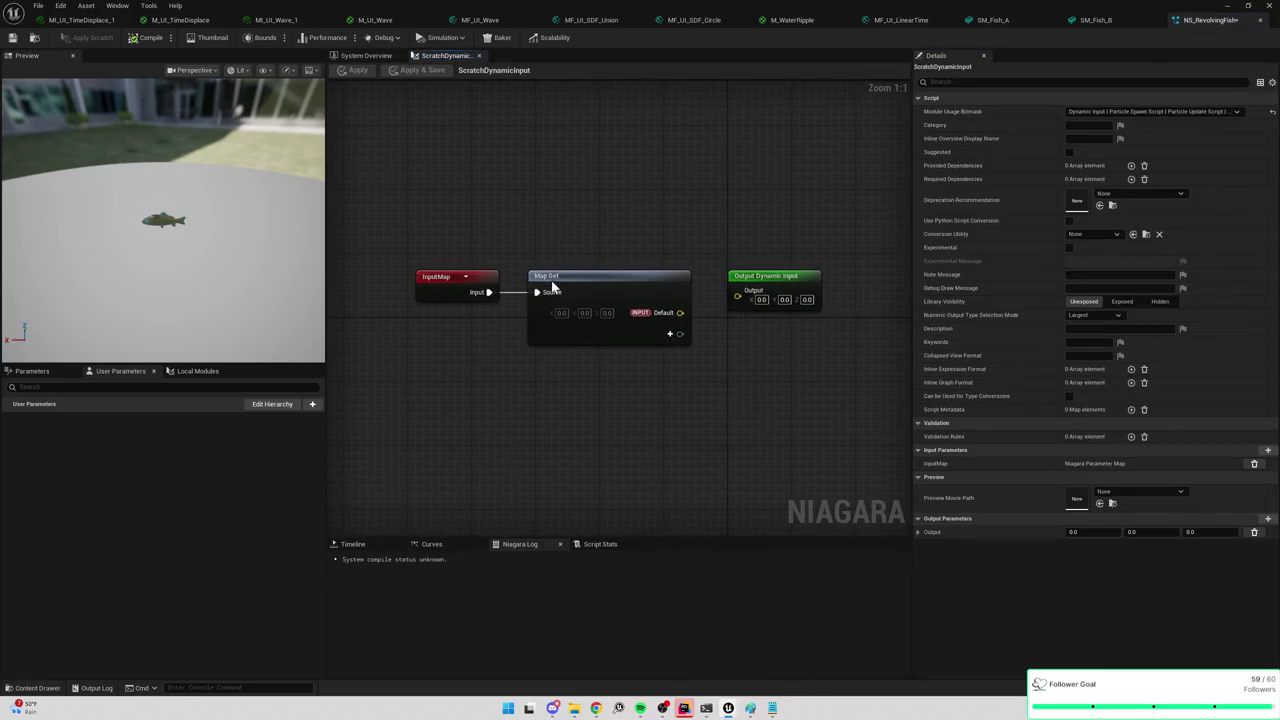
Move the InputMap and Map Get nodes left in the scratch input graph.
drag(482, 194, 709, 331)
drag(696, 304, 592, 287)
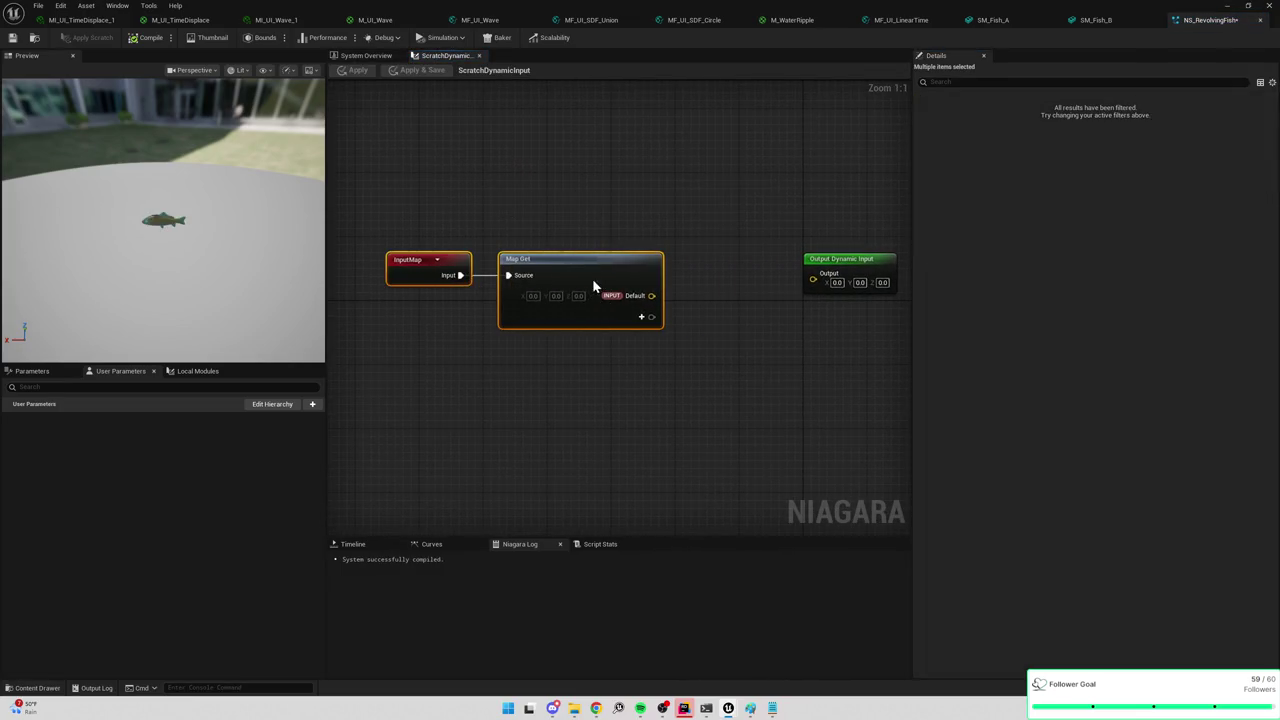
click(508, 363)
right_click(498, 360)
key(Escape)
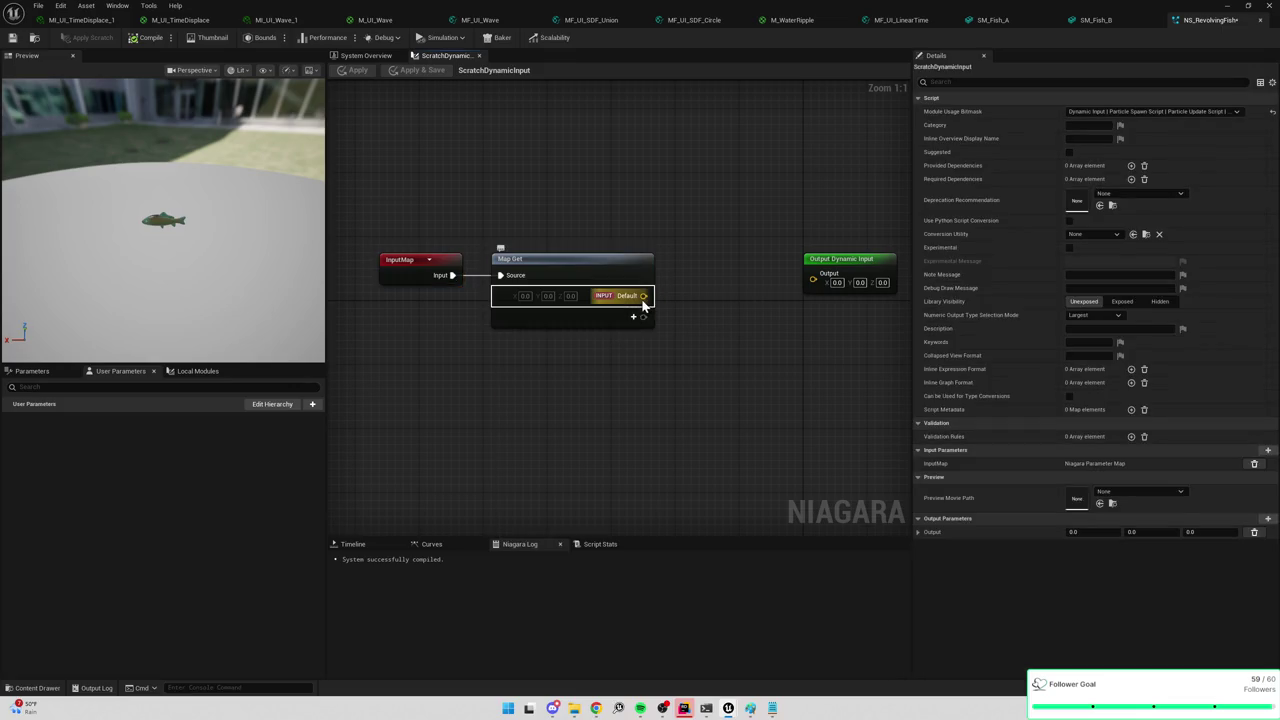
right_click(643, 300)
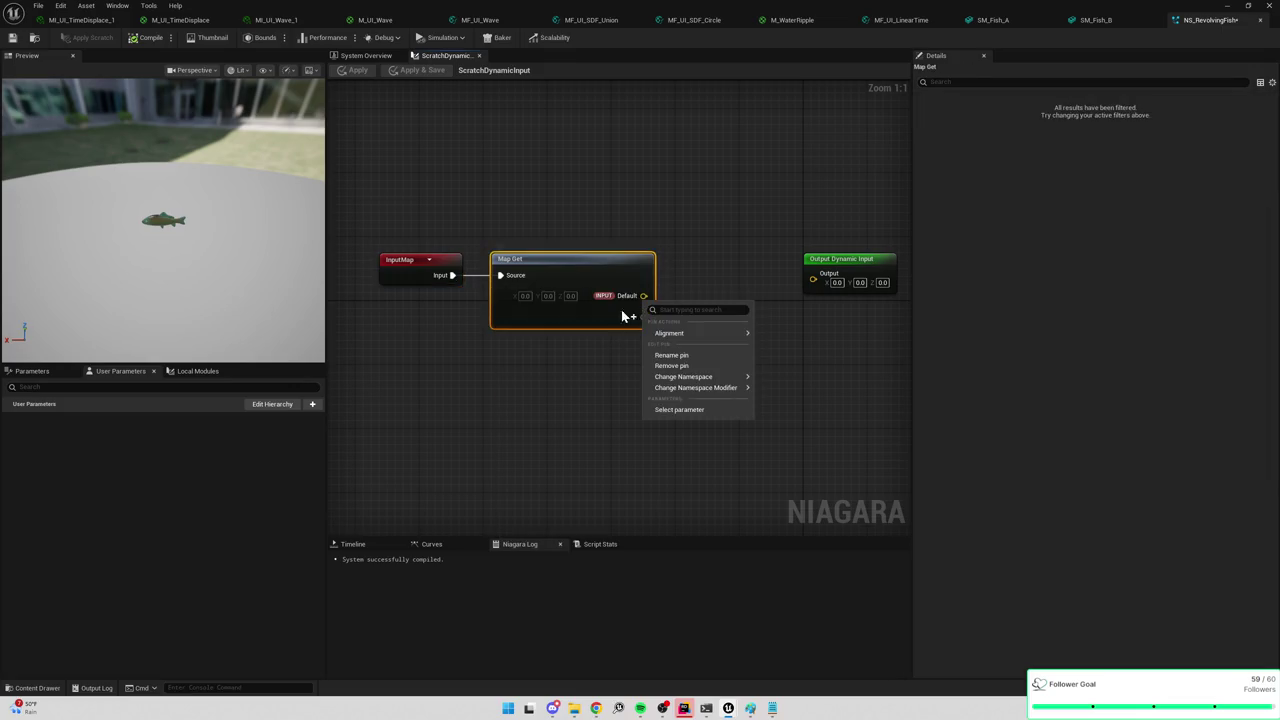
key(Escape)
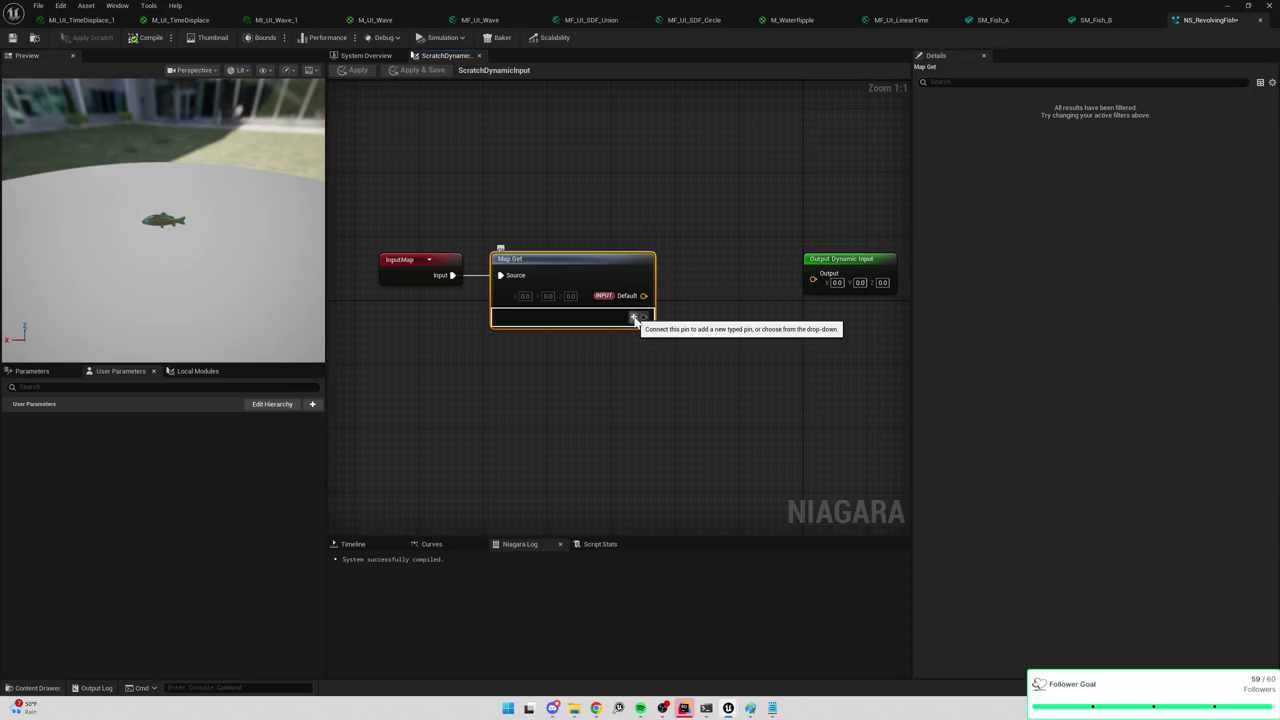
click(634, 318)
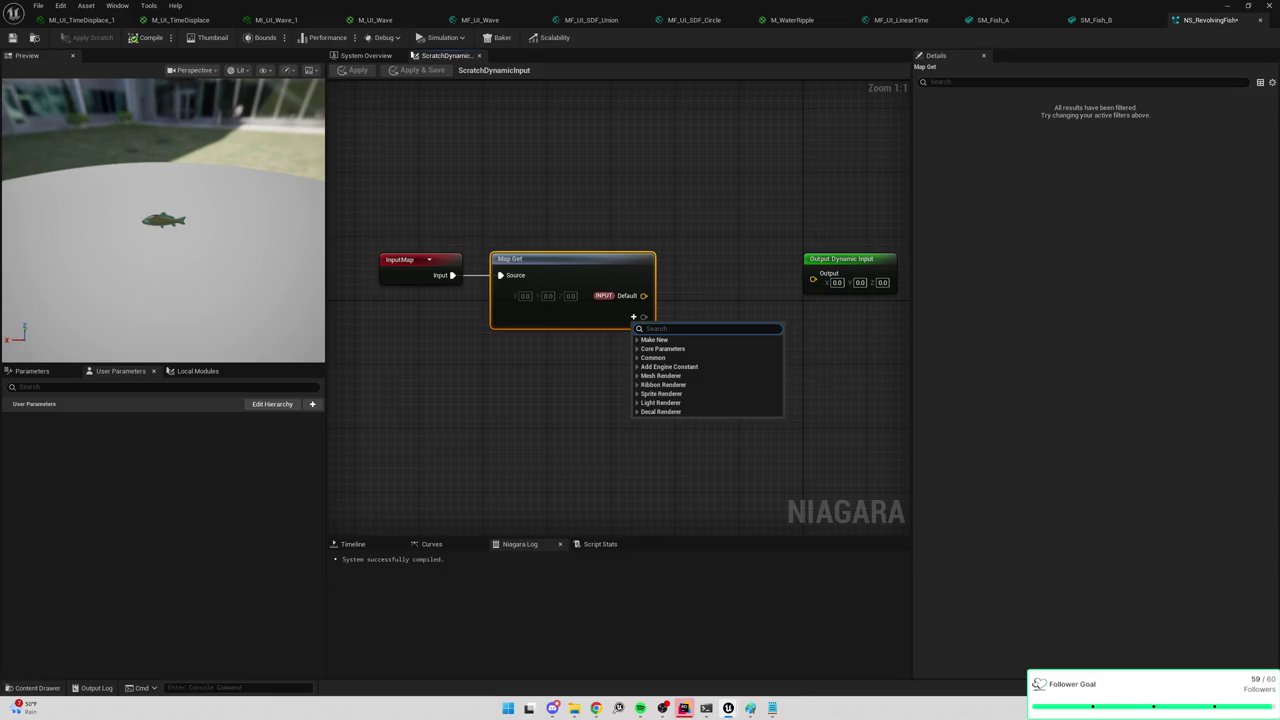
click(546, 352)
right_click(546, 352)
text(particl)
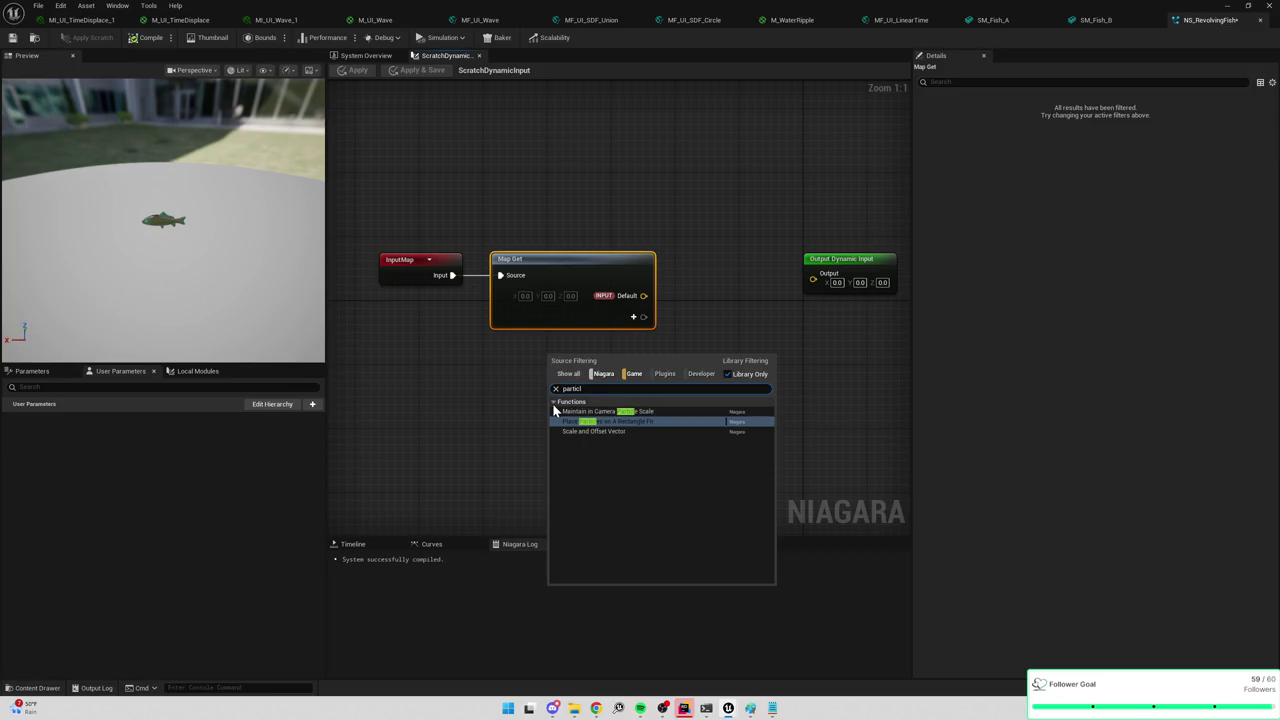
Add a Particles ID output pin to the Map Get node.
click(633, 317)
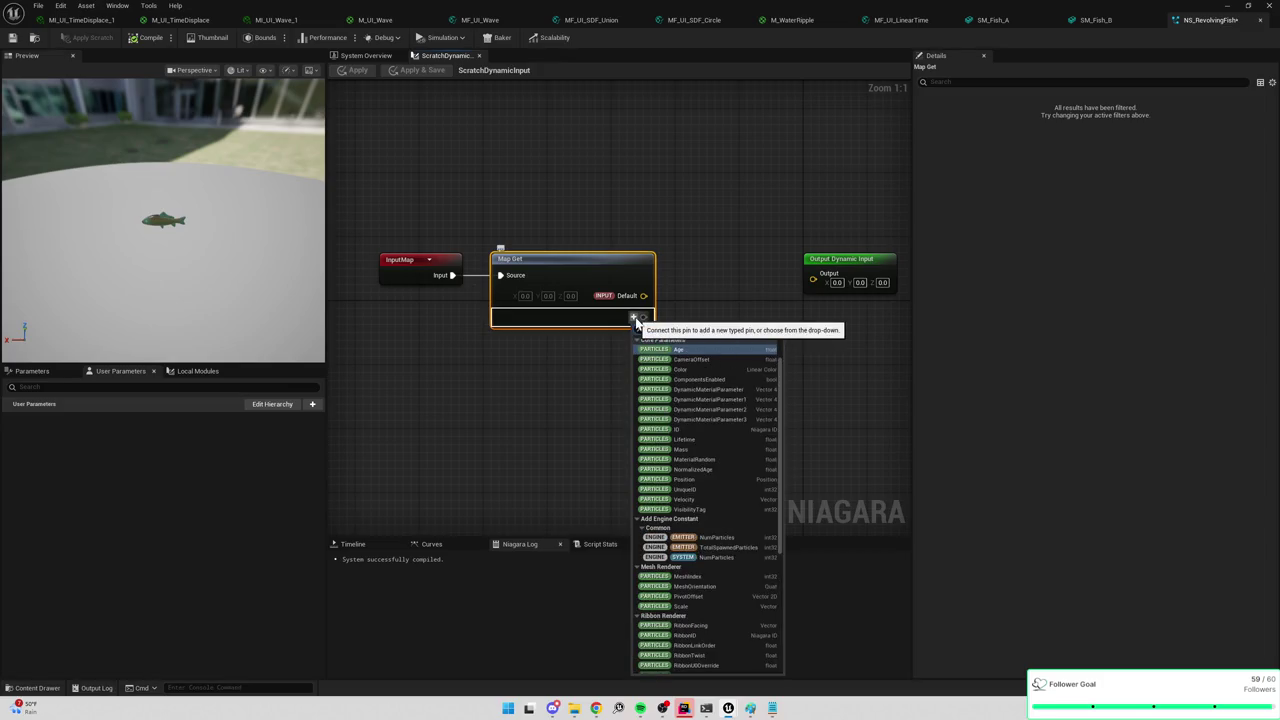
text(id)
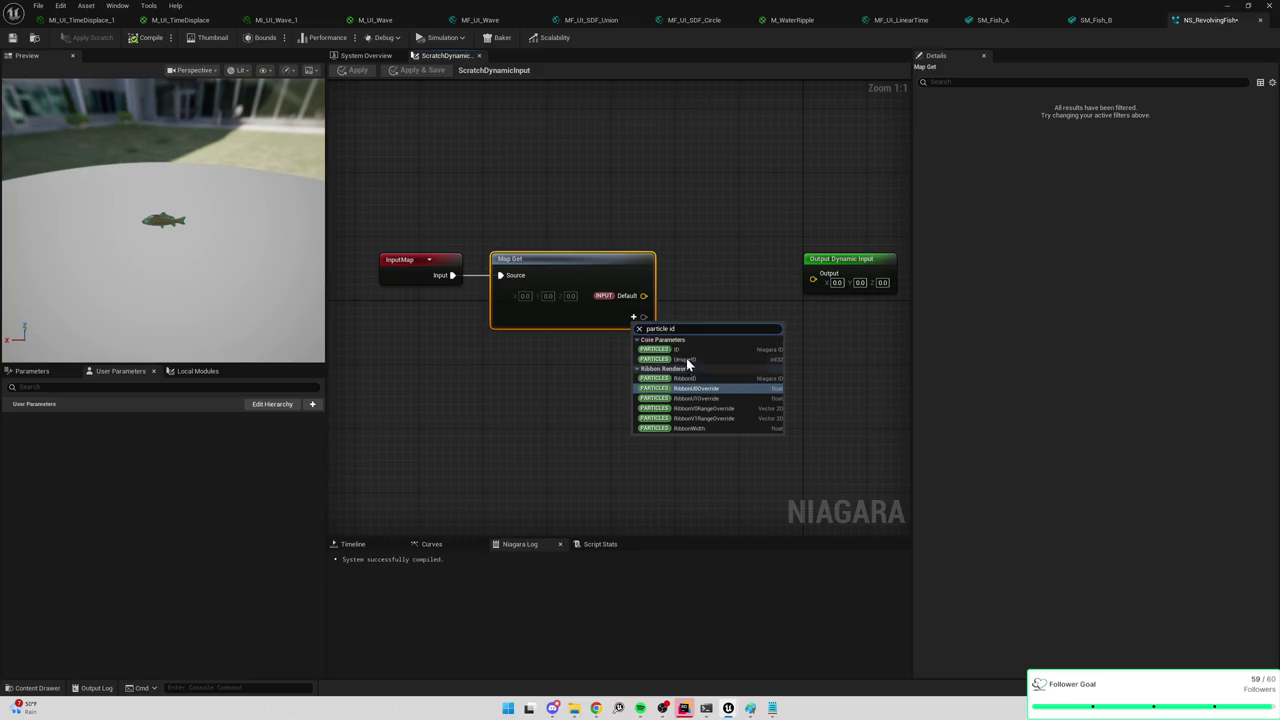
click(687, 350)
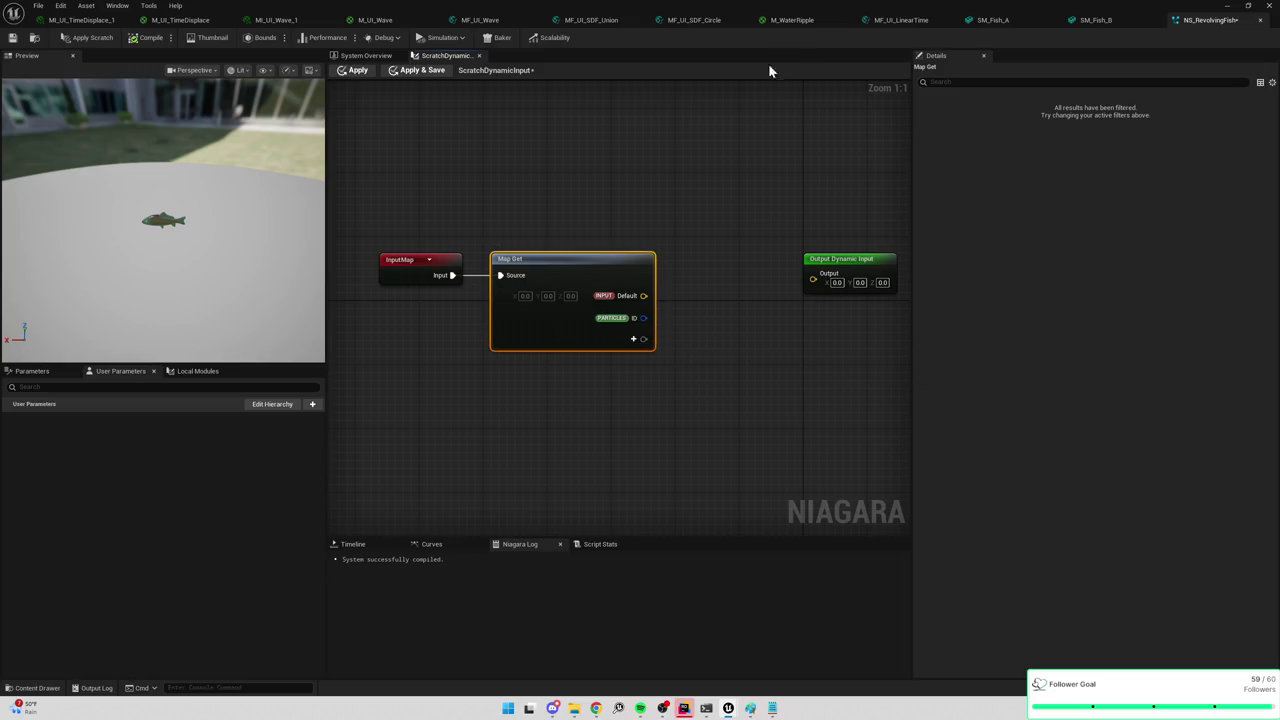
click(730, 201)
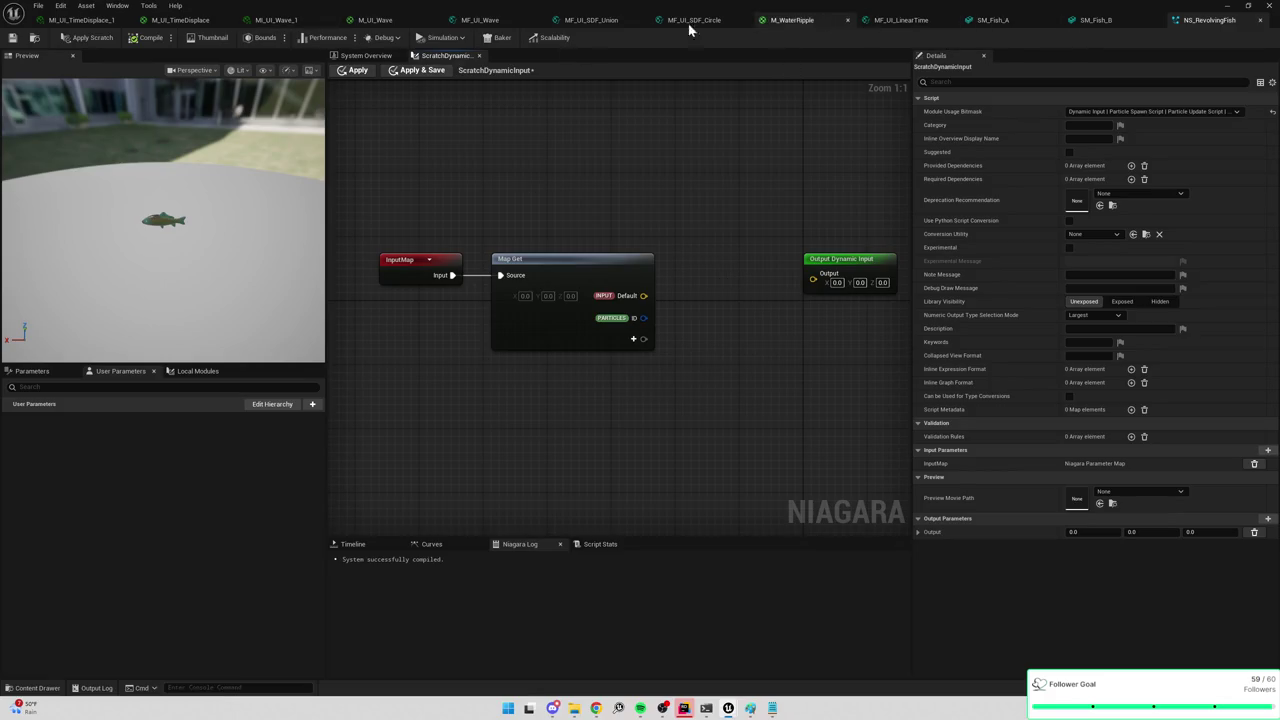
Apply and save the scratch dynamic input, then close the SM_Fish_A and SM_Fish_B editors.
click(417, 72)
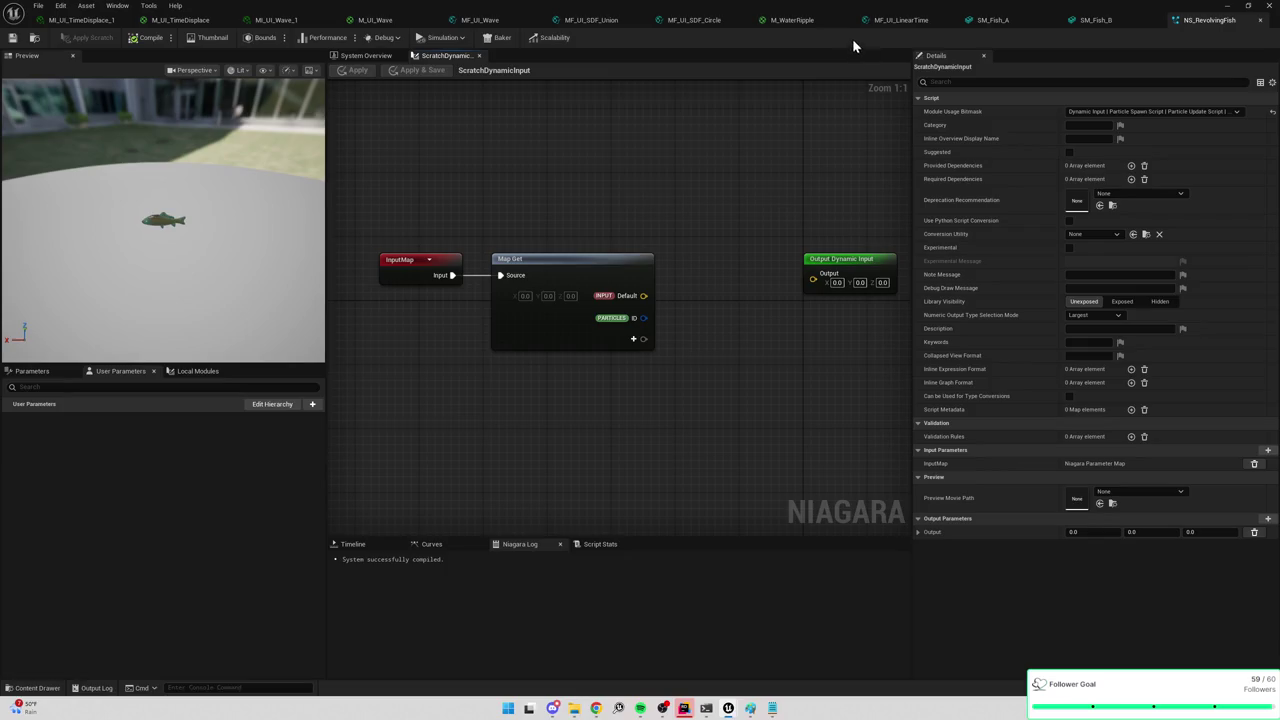
click(1052, 22)
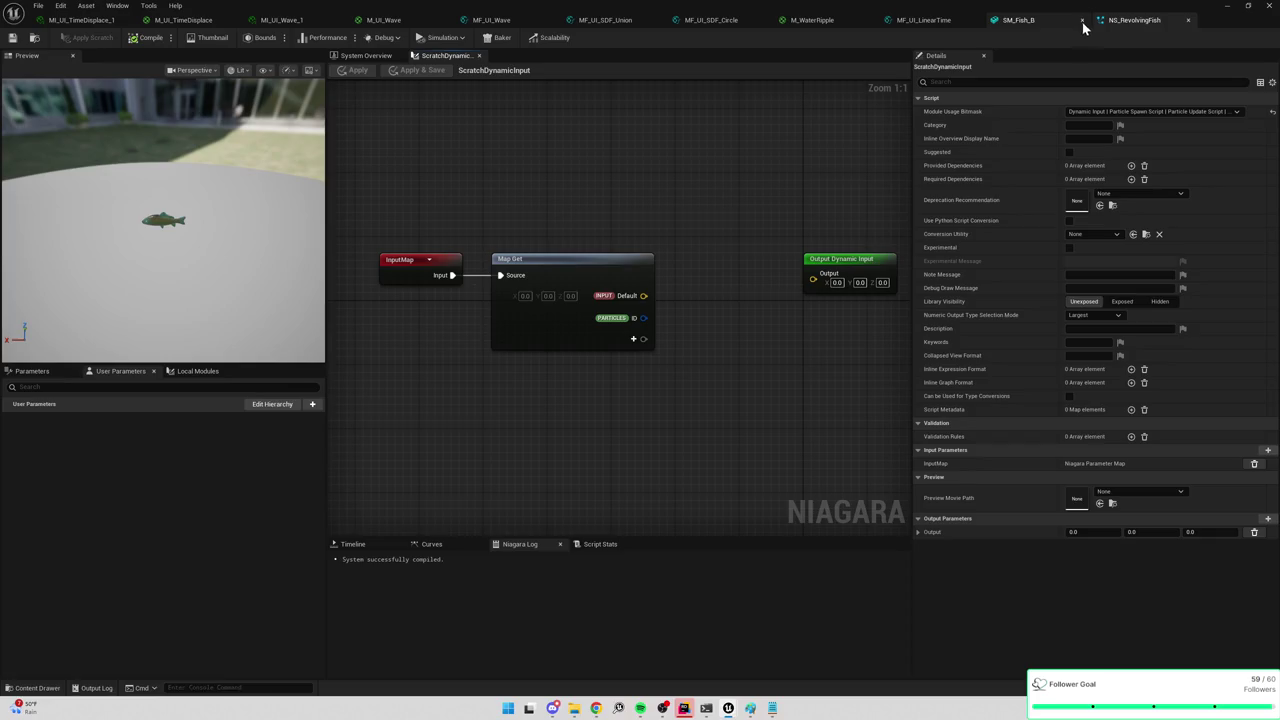
click(1082, 21)
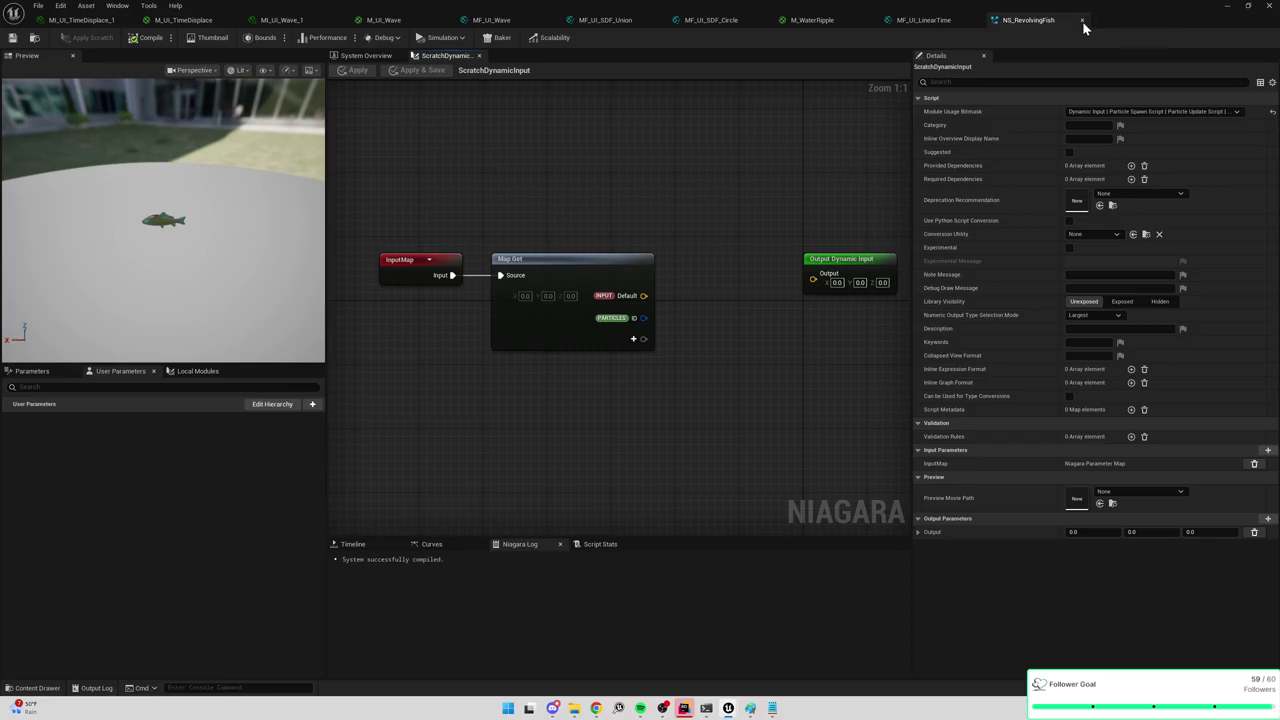
Close the M_WaterRipple and four MF_UI function editor tabs, leaving the scratch graph in view.
click(977, 21)
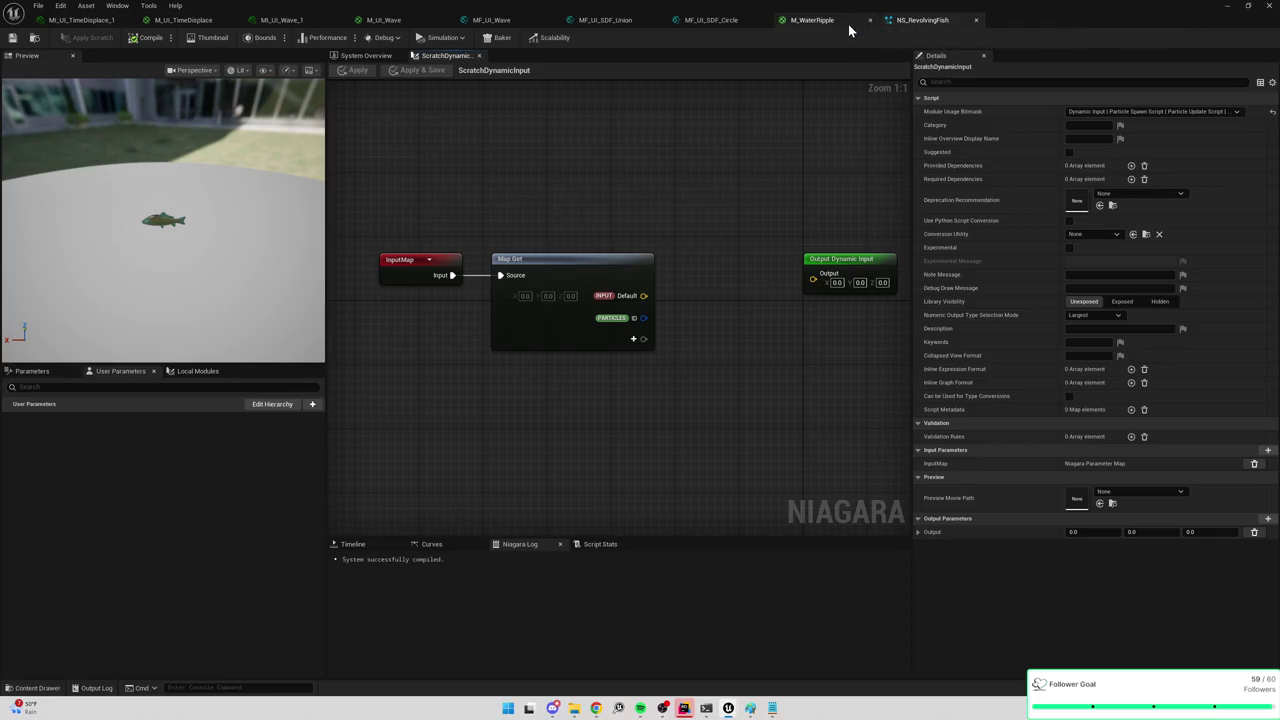
click(870, 21)
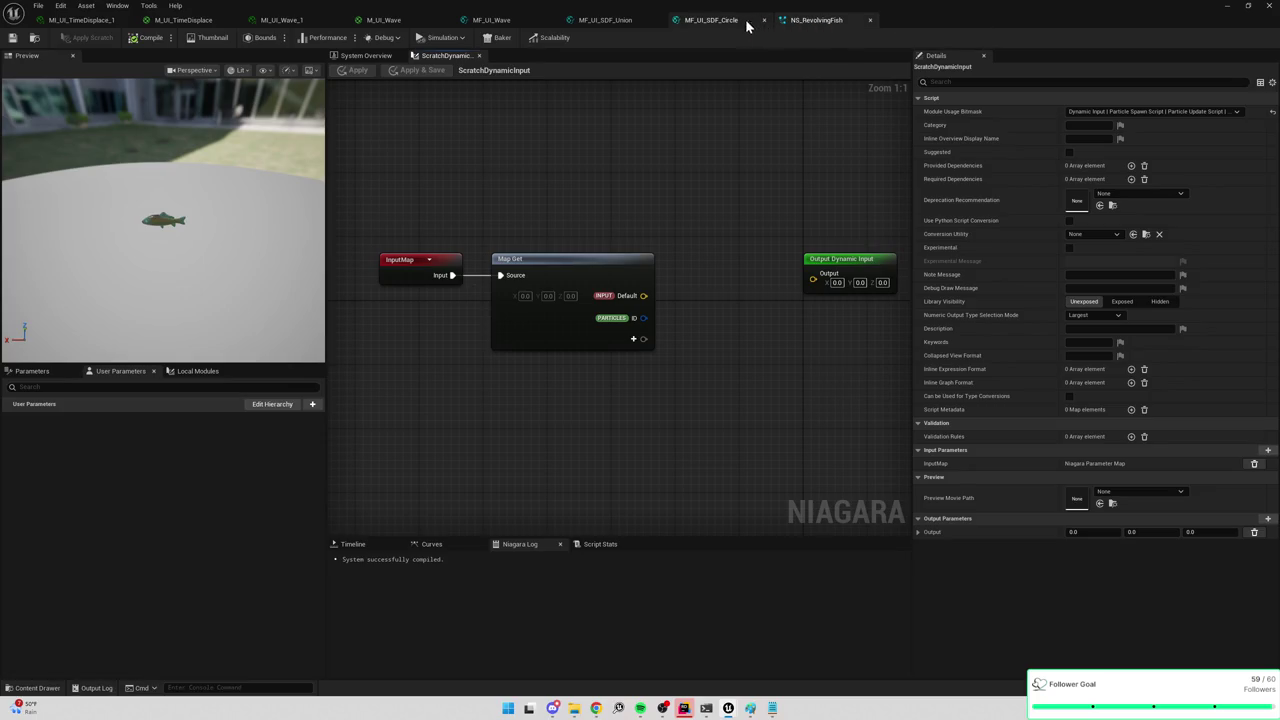
click(764, 21)
click(658, 21)
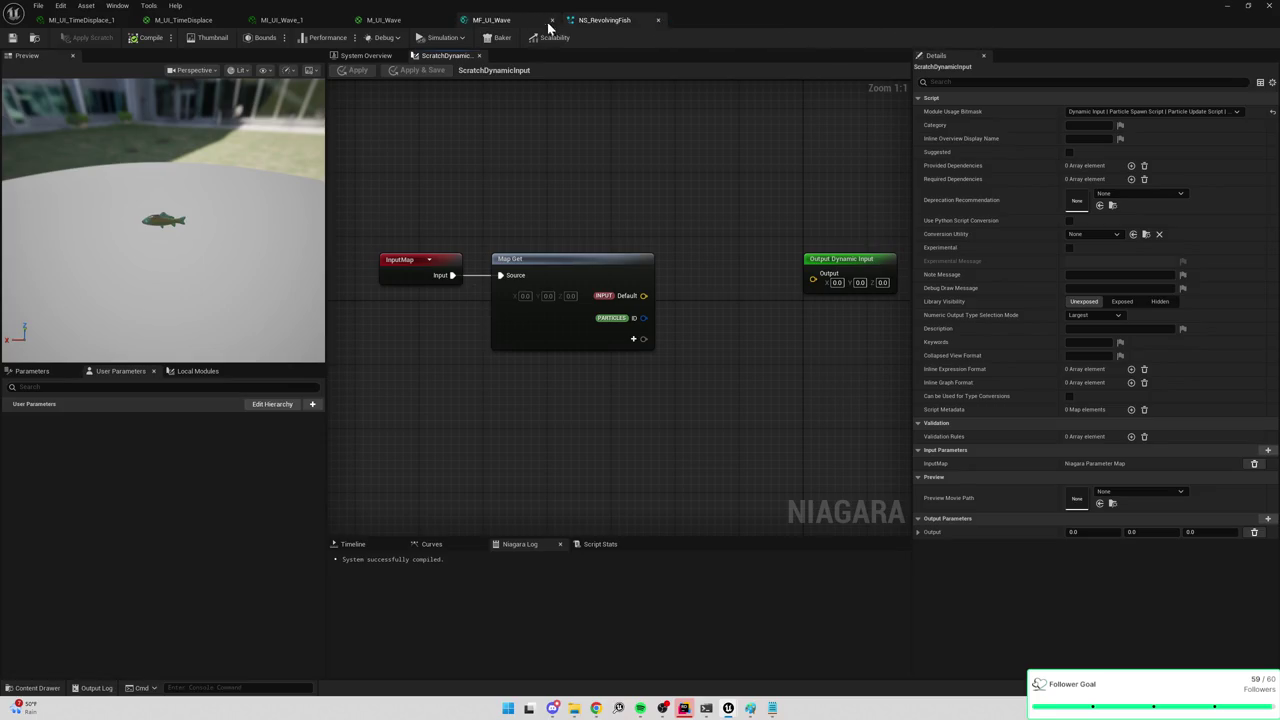
click(551, 21)
click(366, 55)
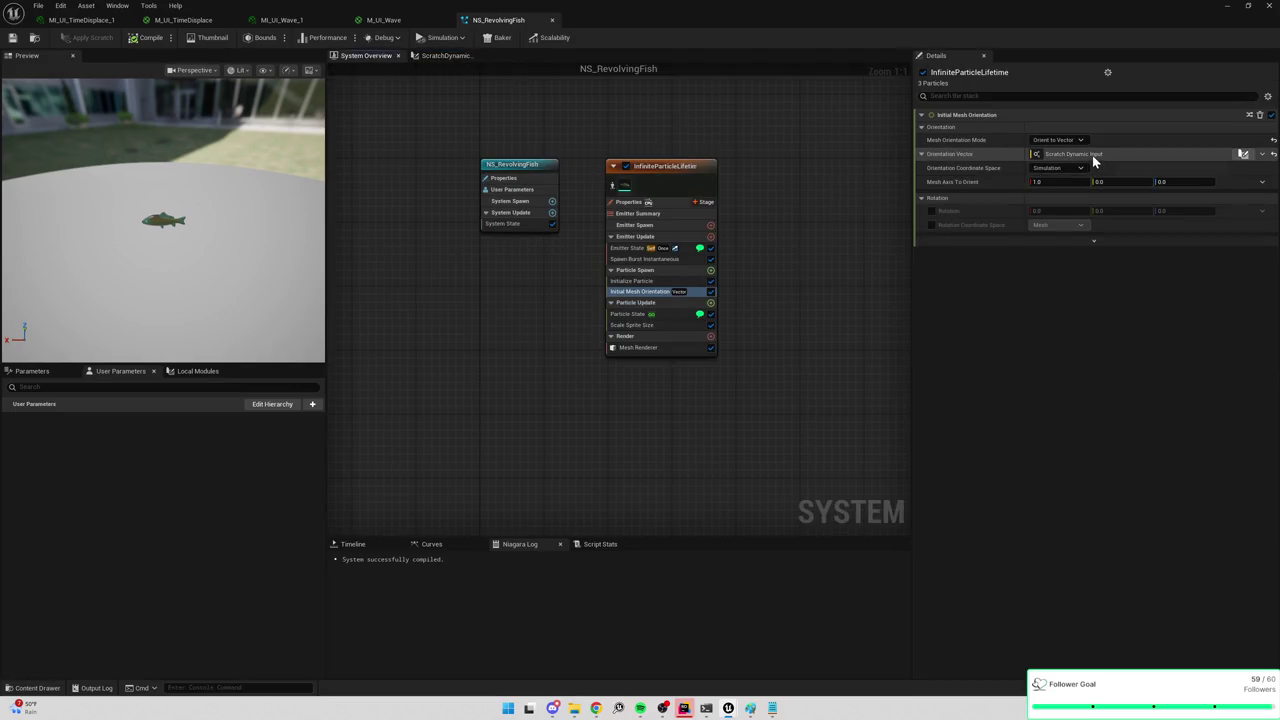
click(448, 55)
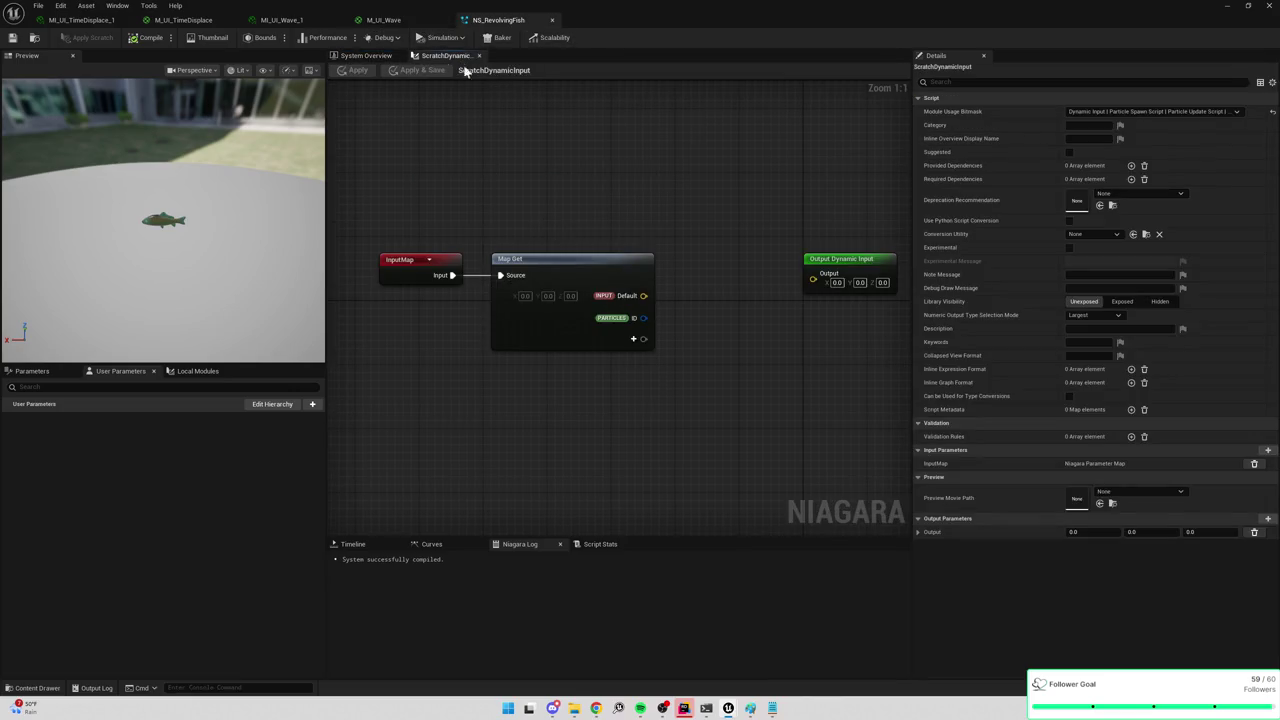
From the Map Get's Particles ID output, start a node search for 'cosi'.
drag(641, 318, 707, 344)
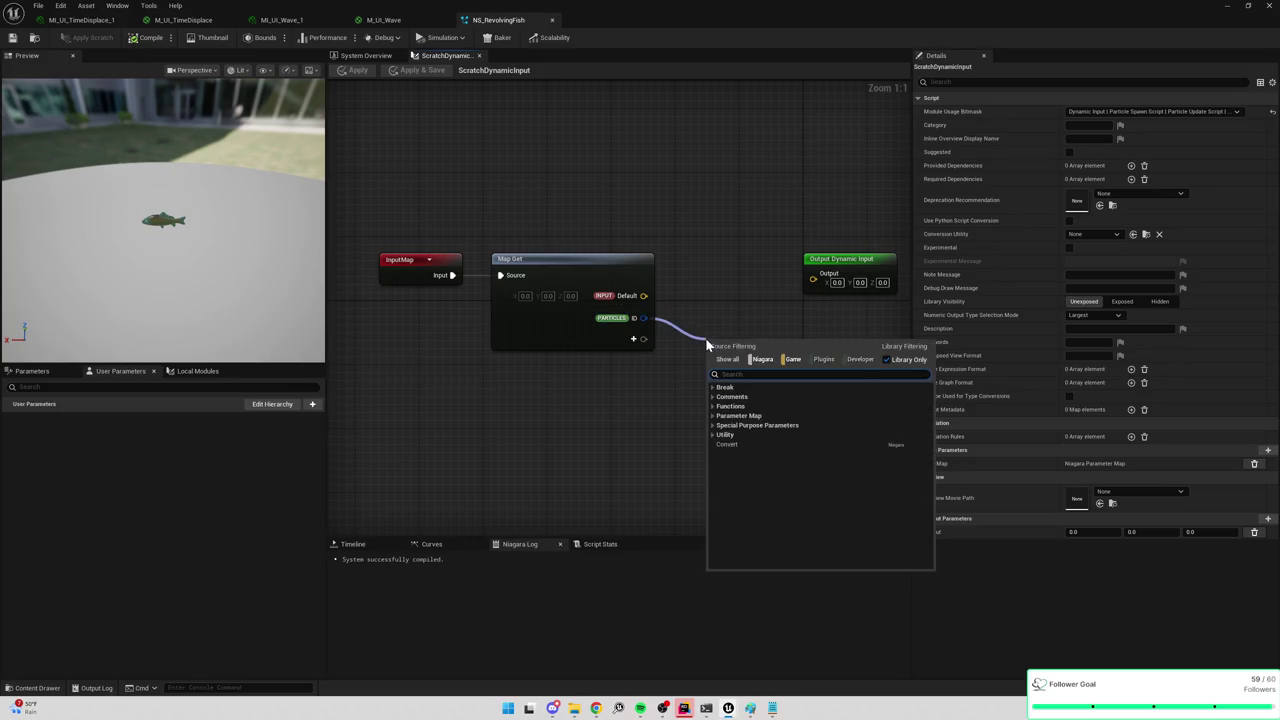
text(+)
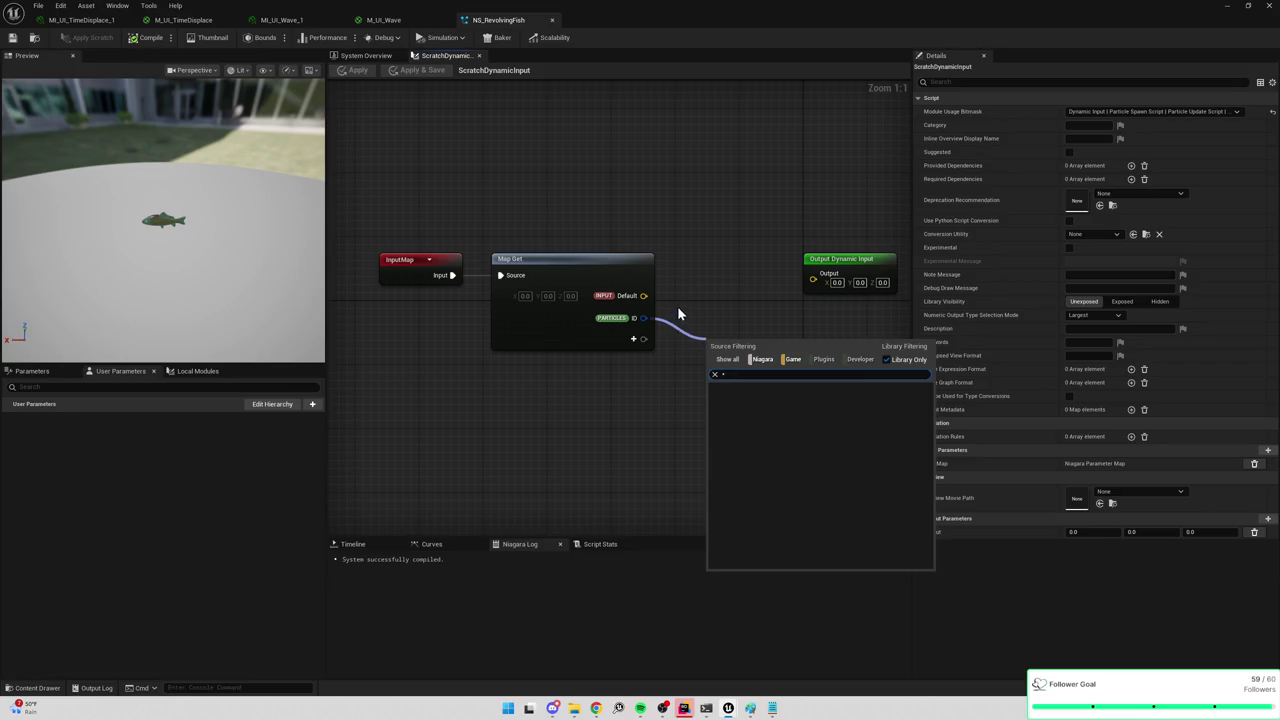
key(Escape)
drag(641, 318, 700, 333)
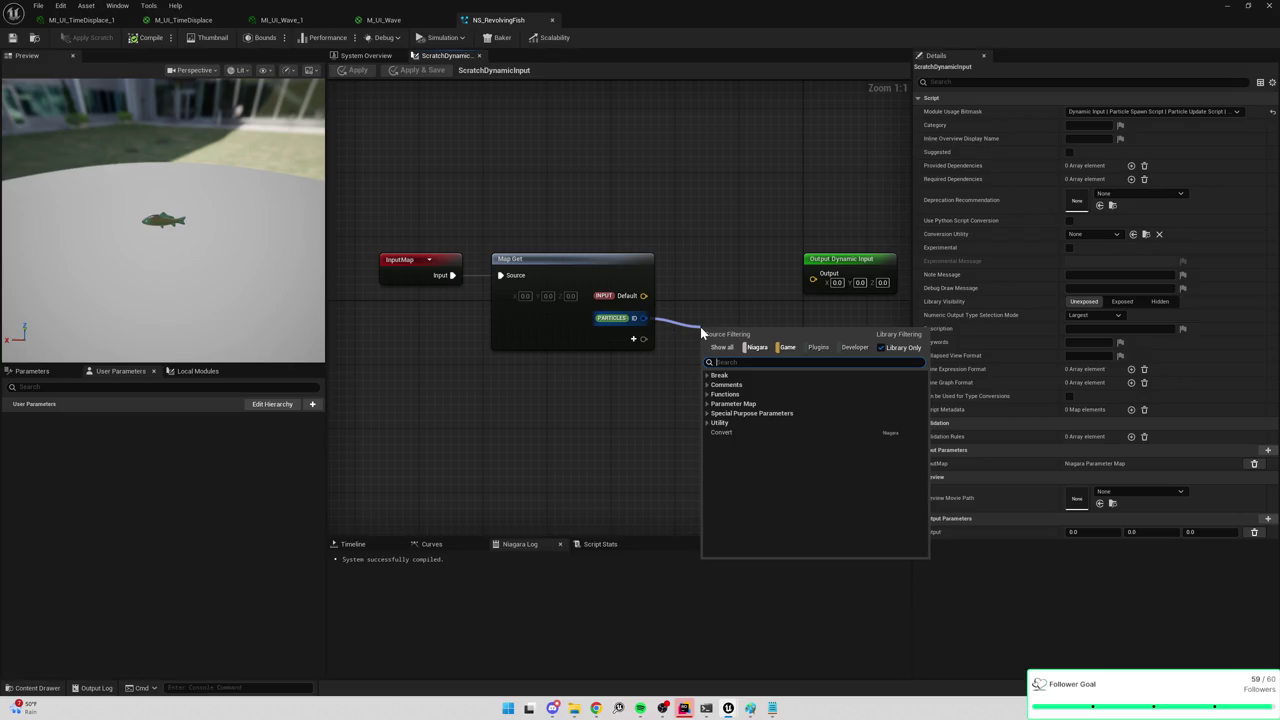
text(cosi)
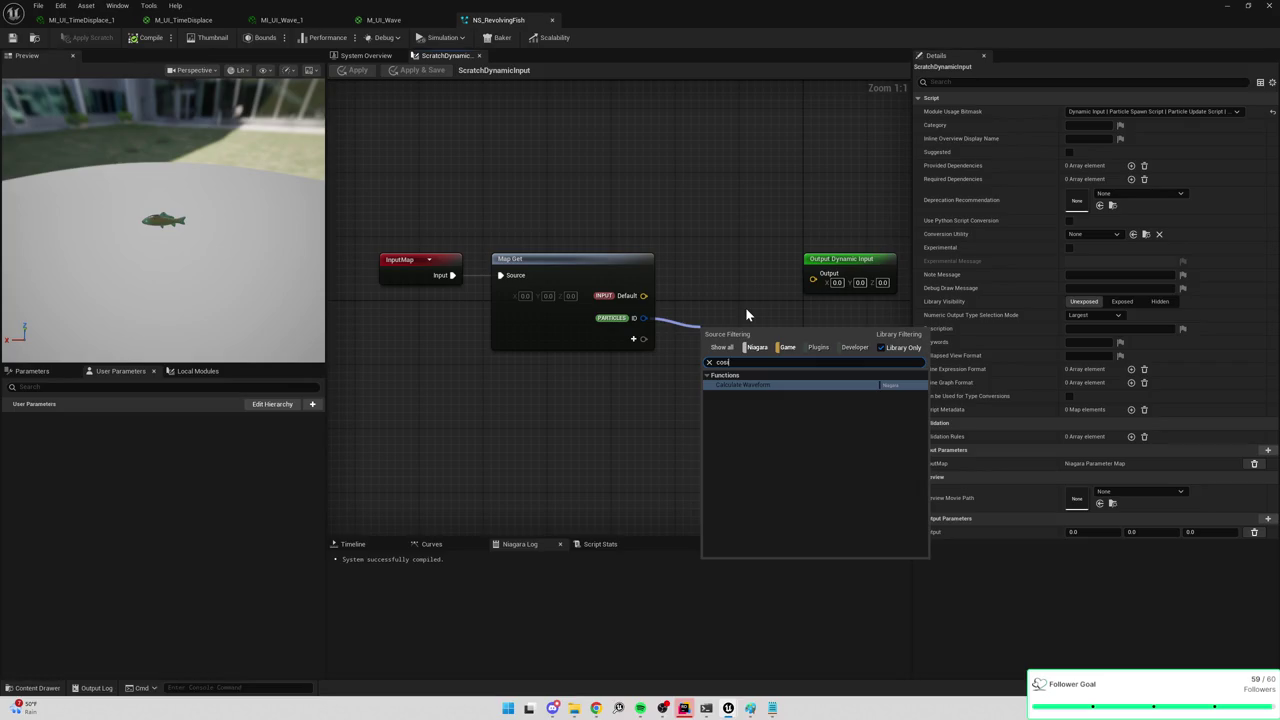
Add a Particles.UniqueID output to the Map Get node and remove its old ID pin.
click(636, 340)
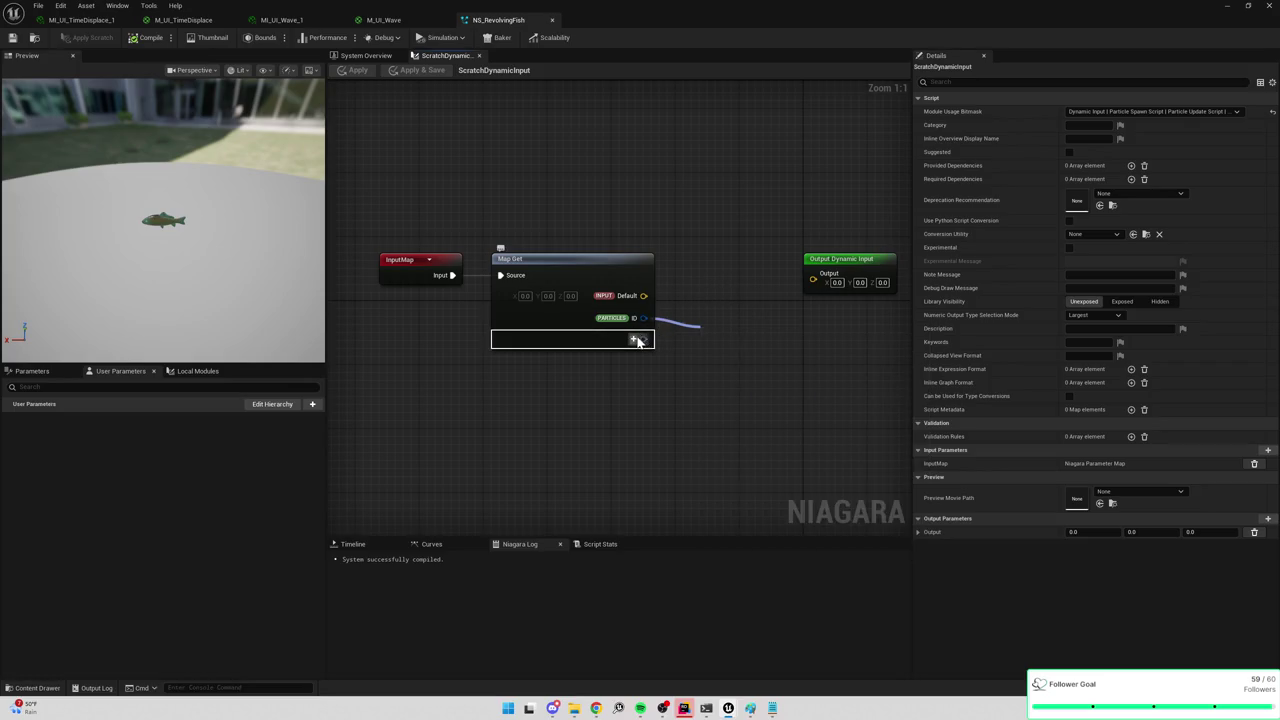
click(637, 341)
text(particle)
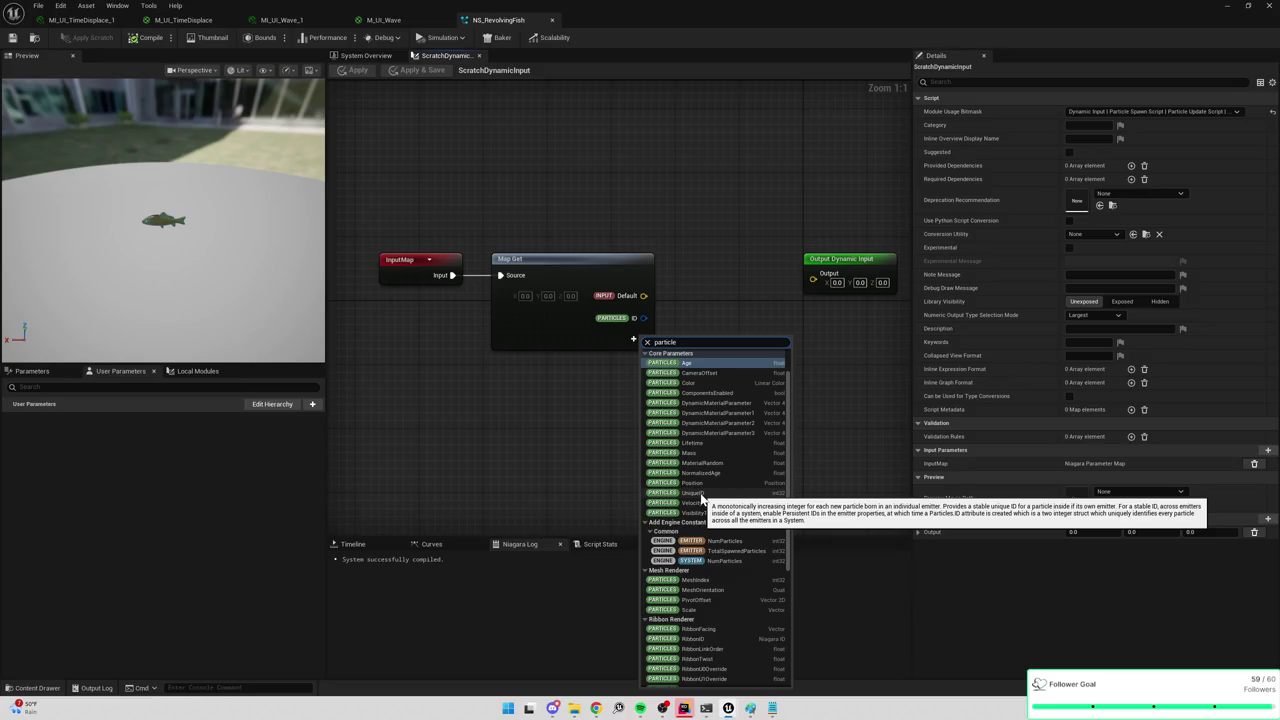
click(702, 497)
right_click(636, 322)
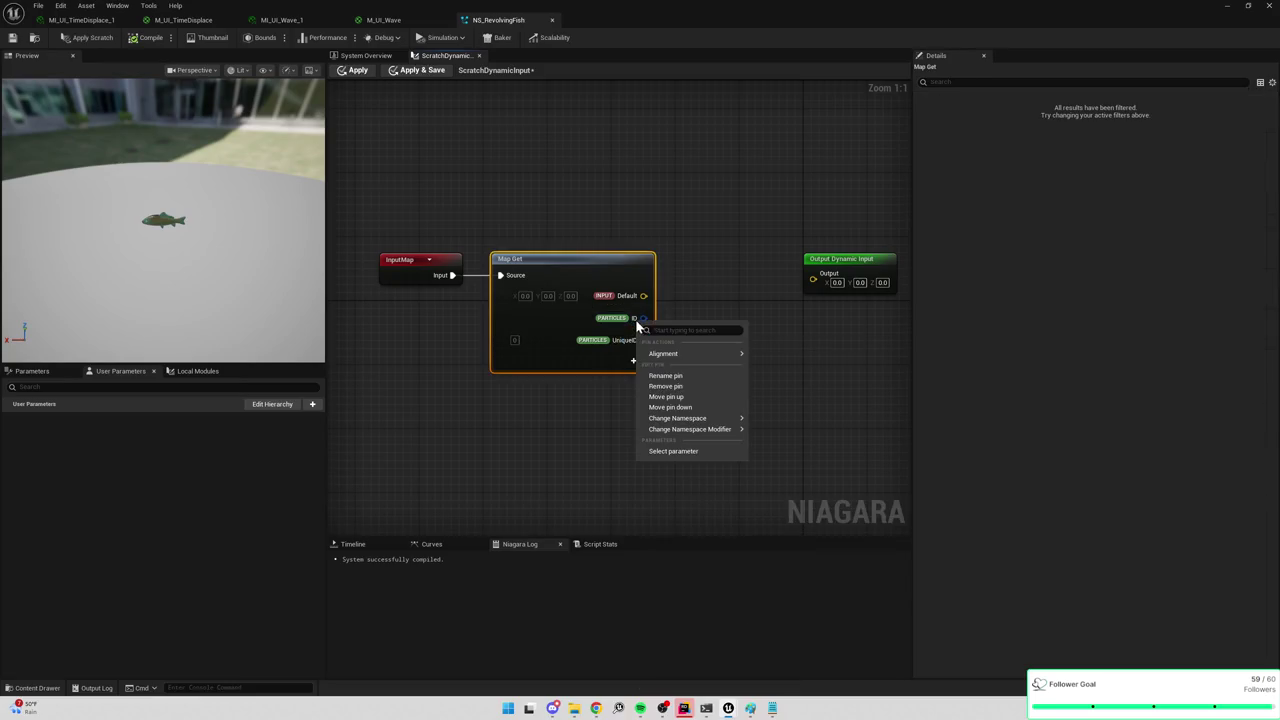
click(643, 317)
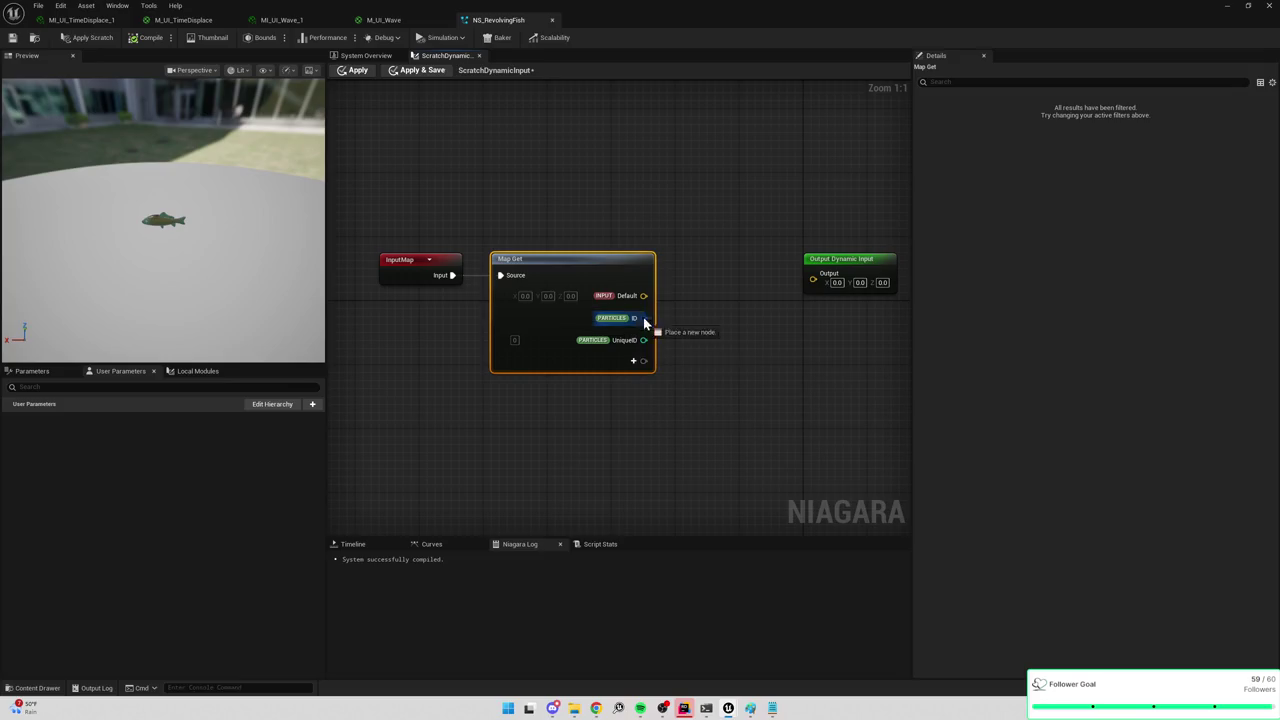
right_click(643, 317)
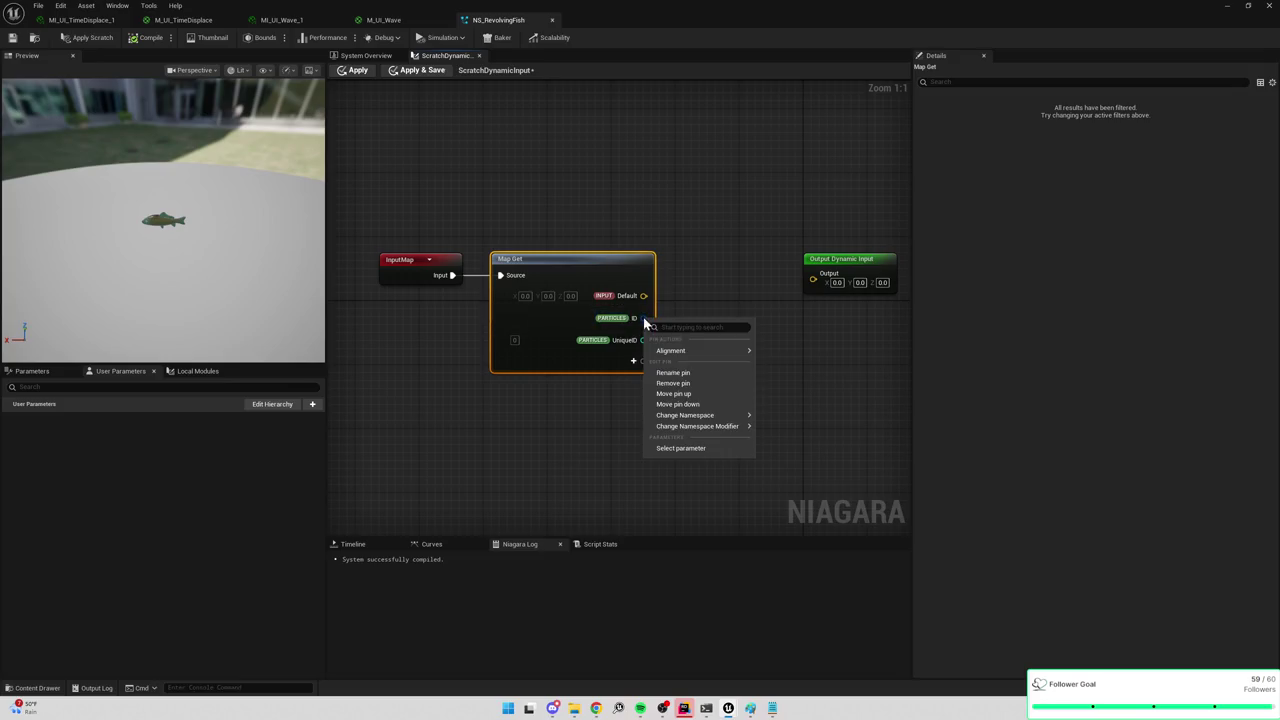
click(680, 384)
drag(643, 317, 716, 352)
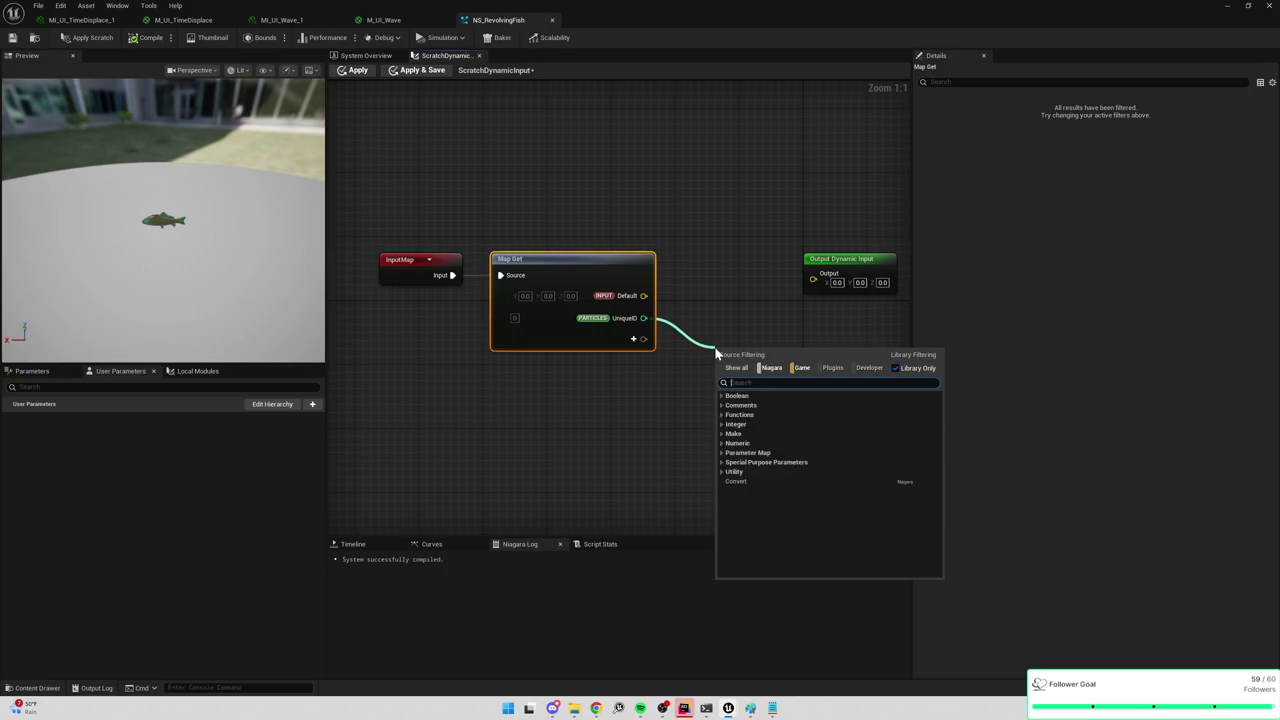
text(/)
key(Return)
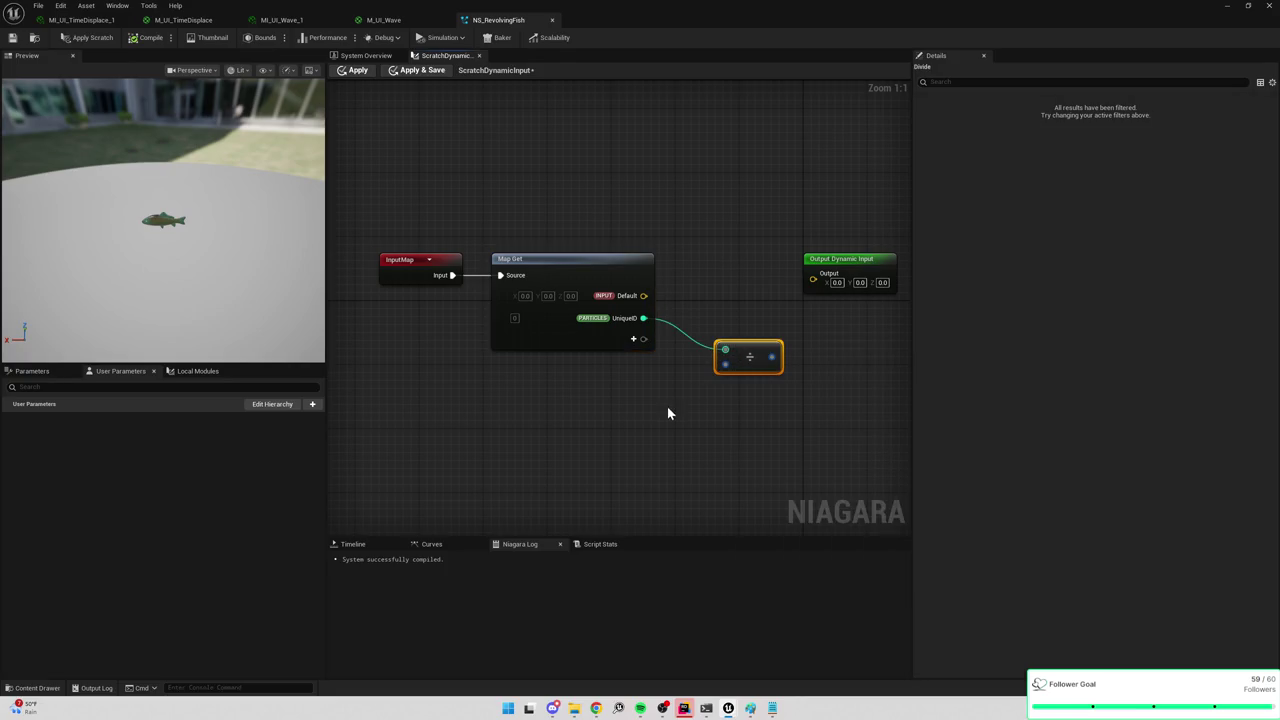
click(696, 375)
right_click(699, 387)
text(/)
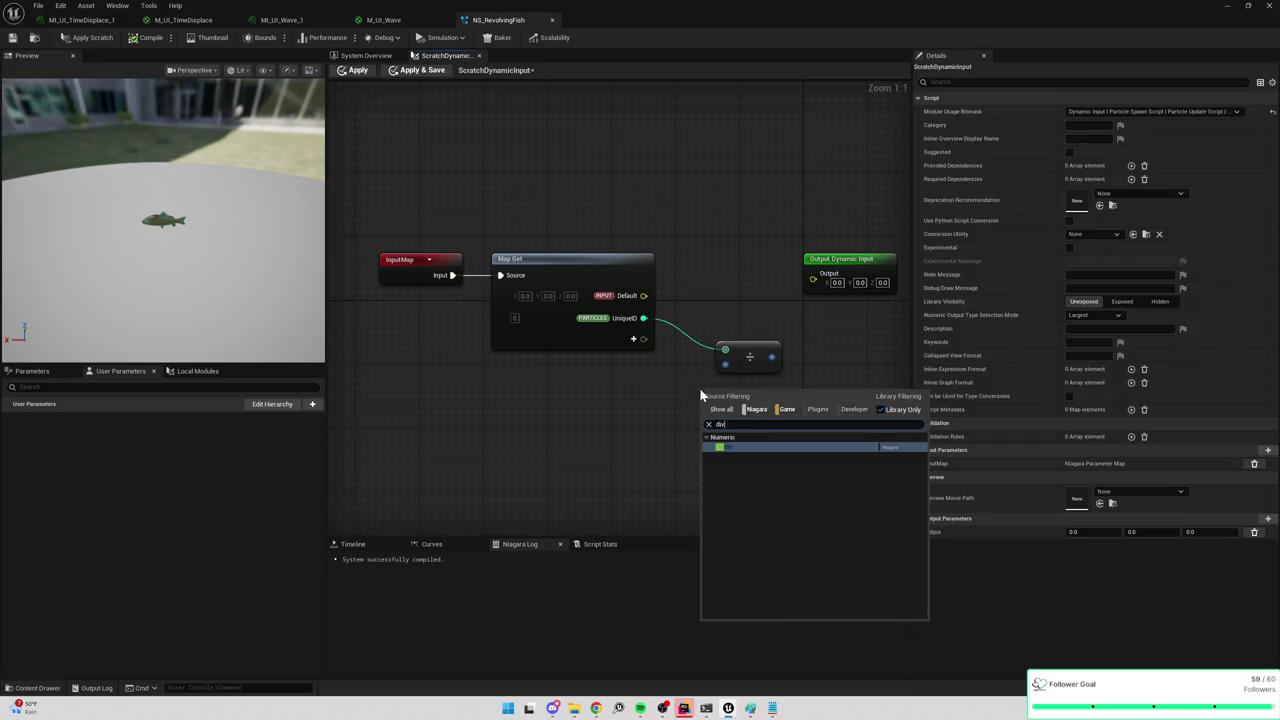
key(Return)
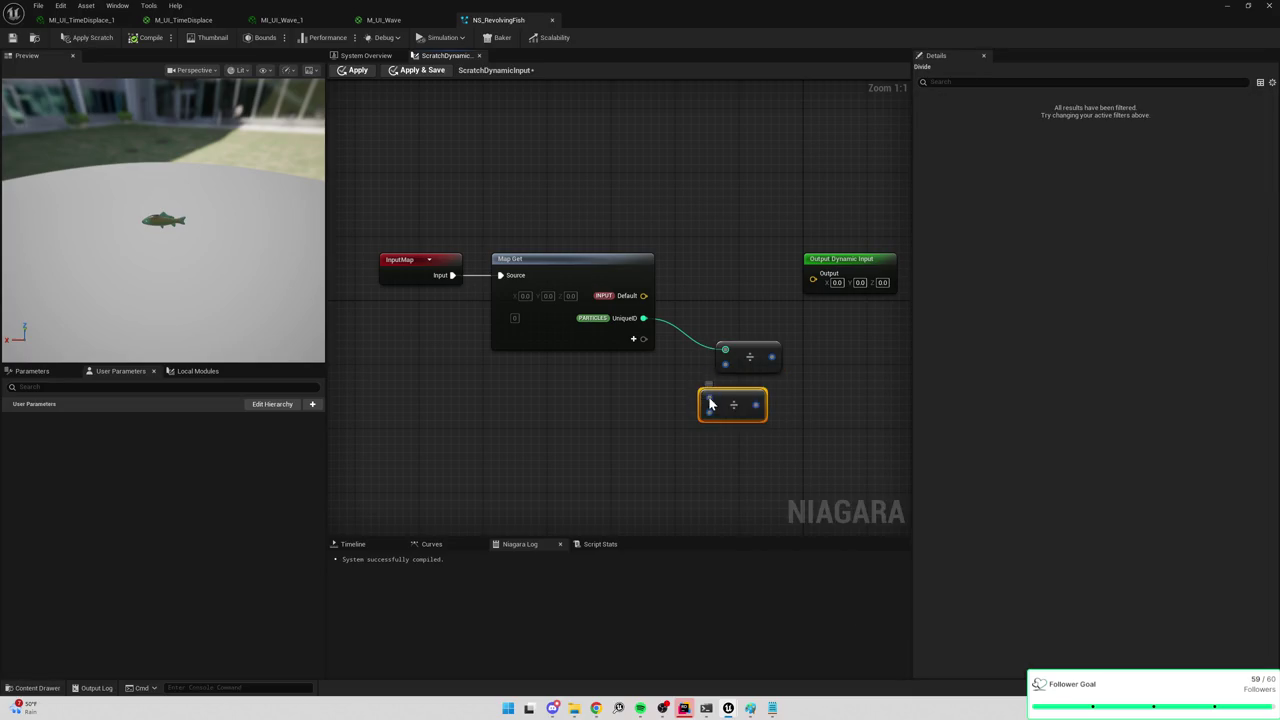
right_click(709, 404)
mouse_move(770, 435)
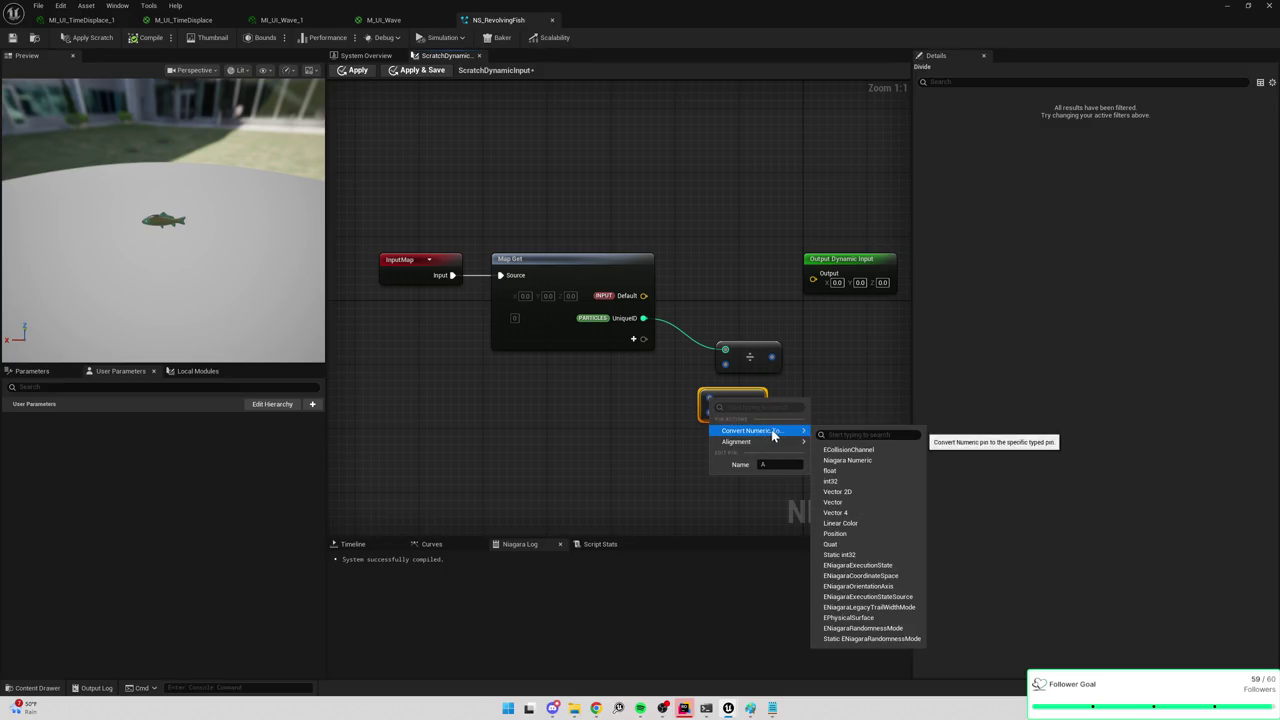
click(857, 482)
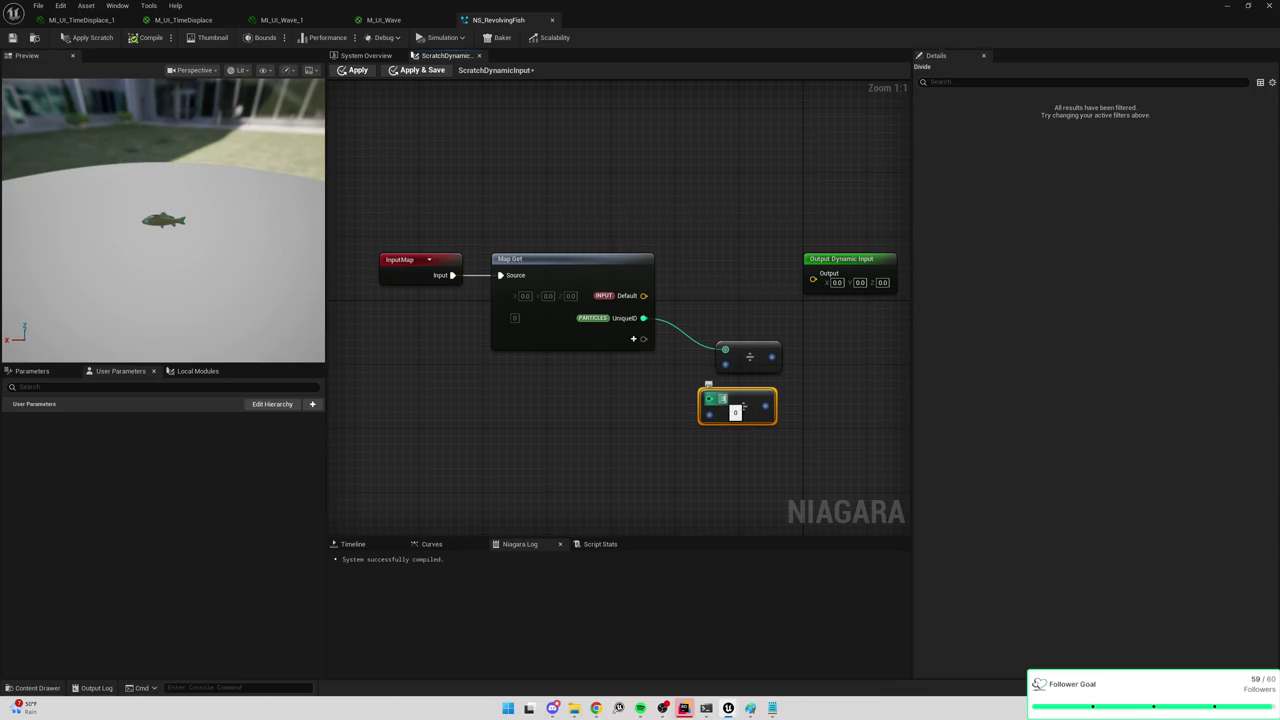
text(360)
key(Return)
drag(716, 301, 751, 361)
key(Delete)
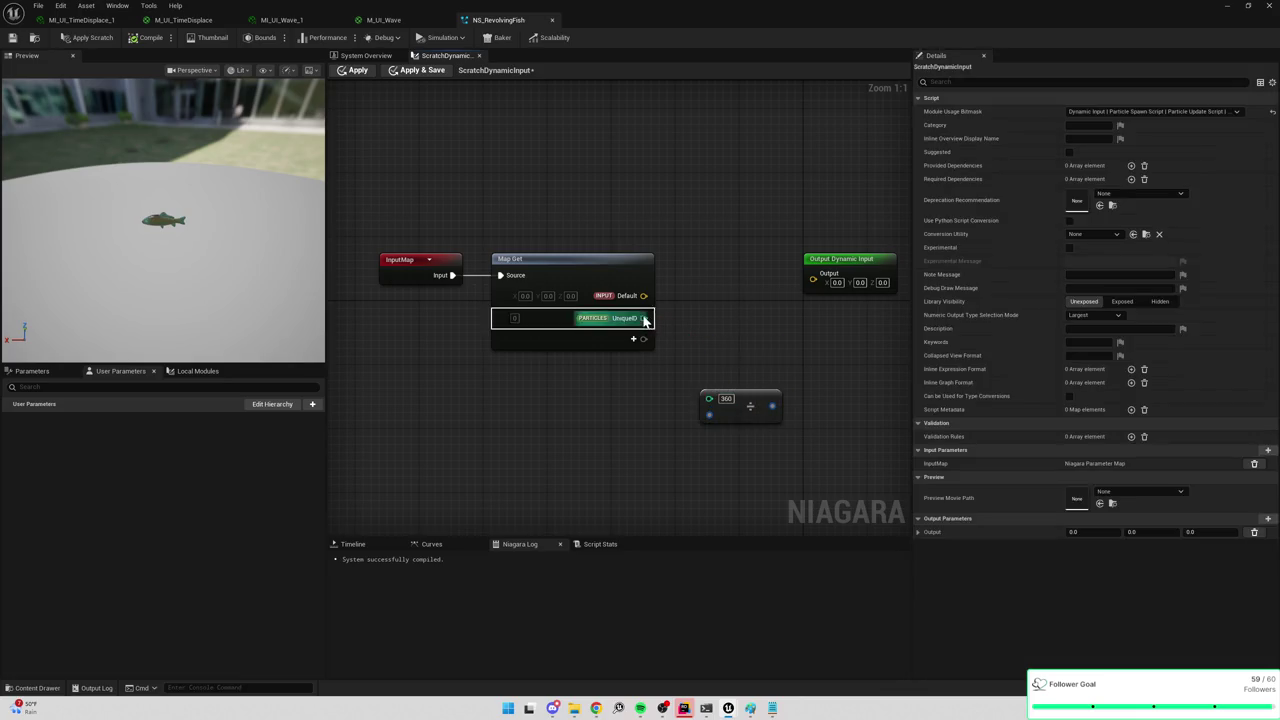
mouse_move(643, 318)
mouse_down()
mouse_move(716, 430)
mouse_move(711, 417)
mouse_move(746, 385)
mouse_up()
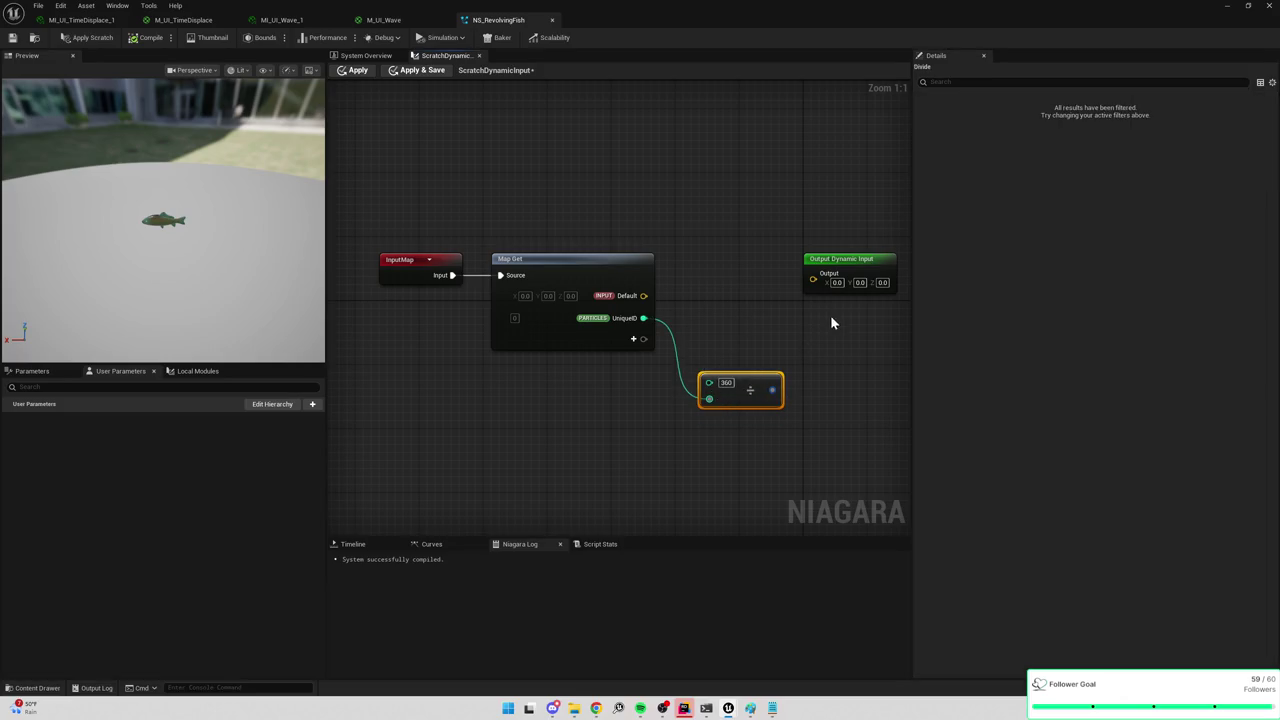
drag(831, 320, 763, 309)
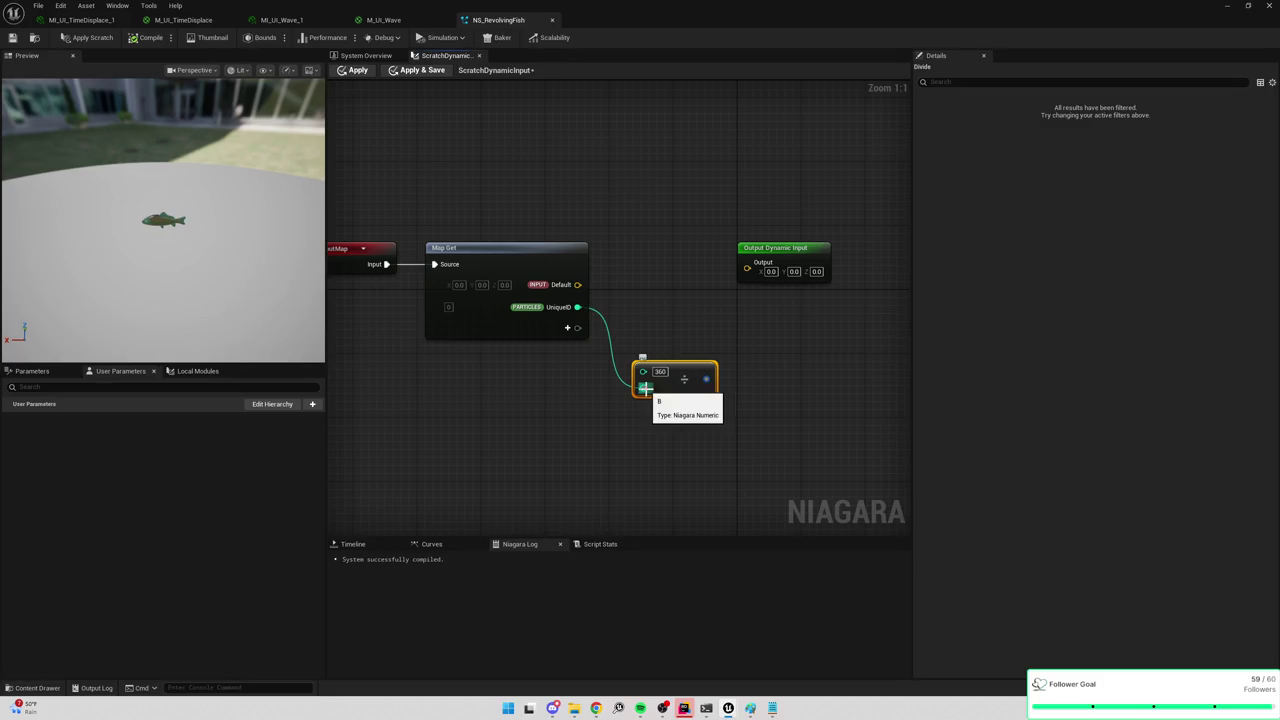
drag(645, 389, 646, 390)
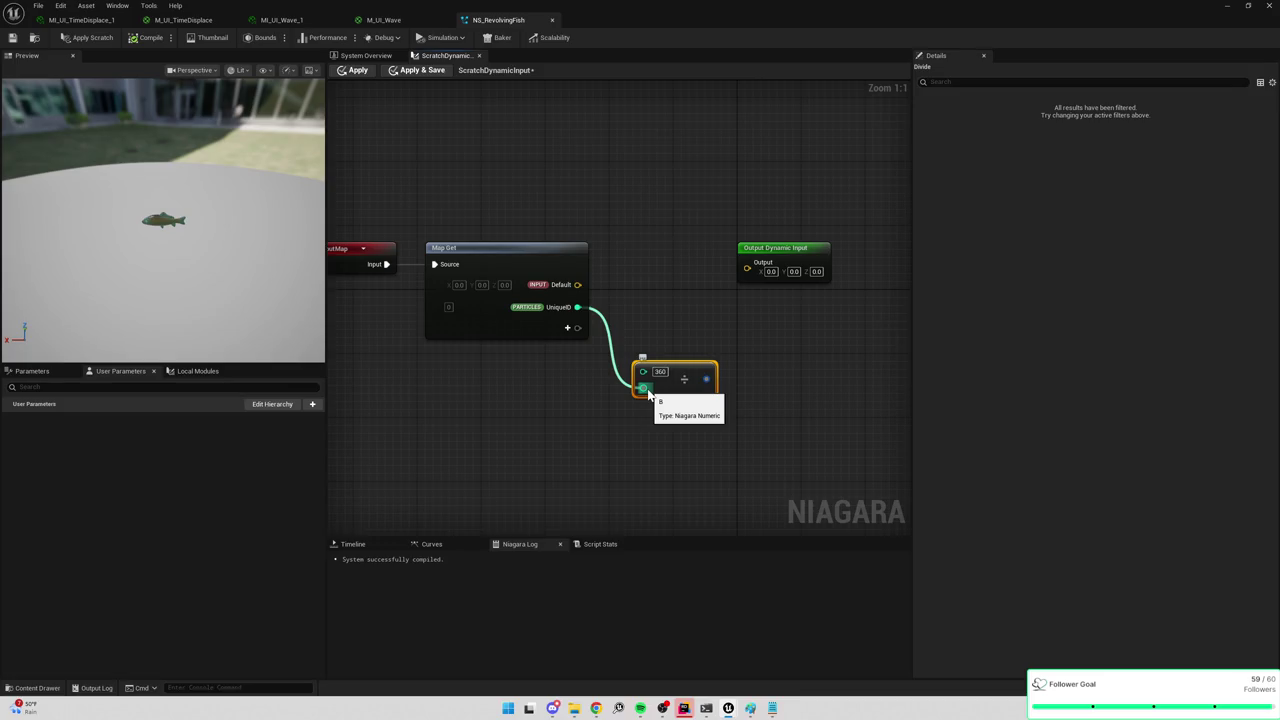
key(Delete)
right_click(645, 348)
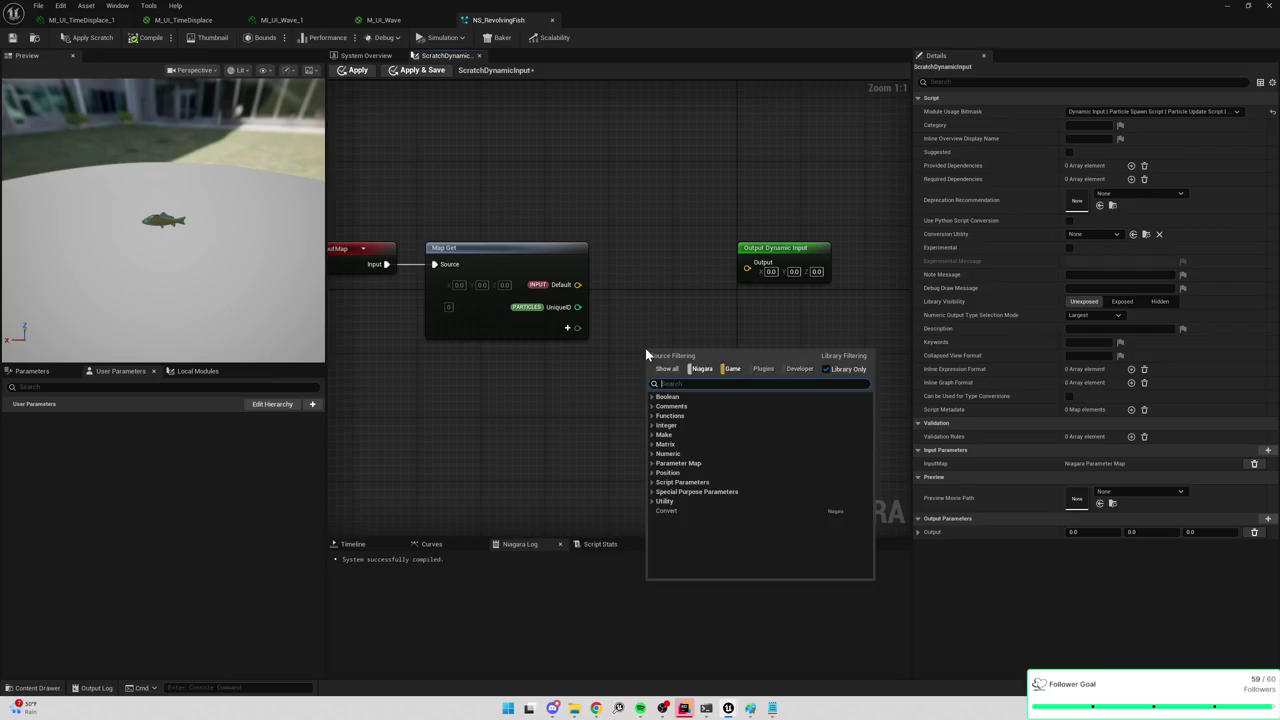
Add a Multiply node with pin A as float 120 and UniqueID wired into B.
text(multiply)
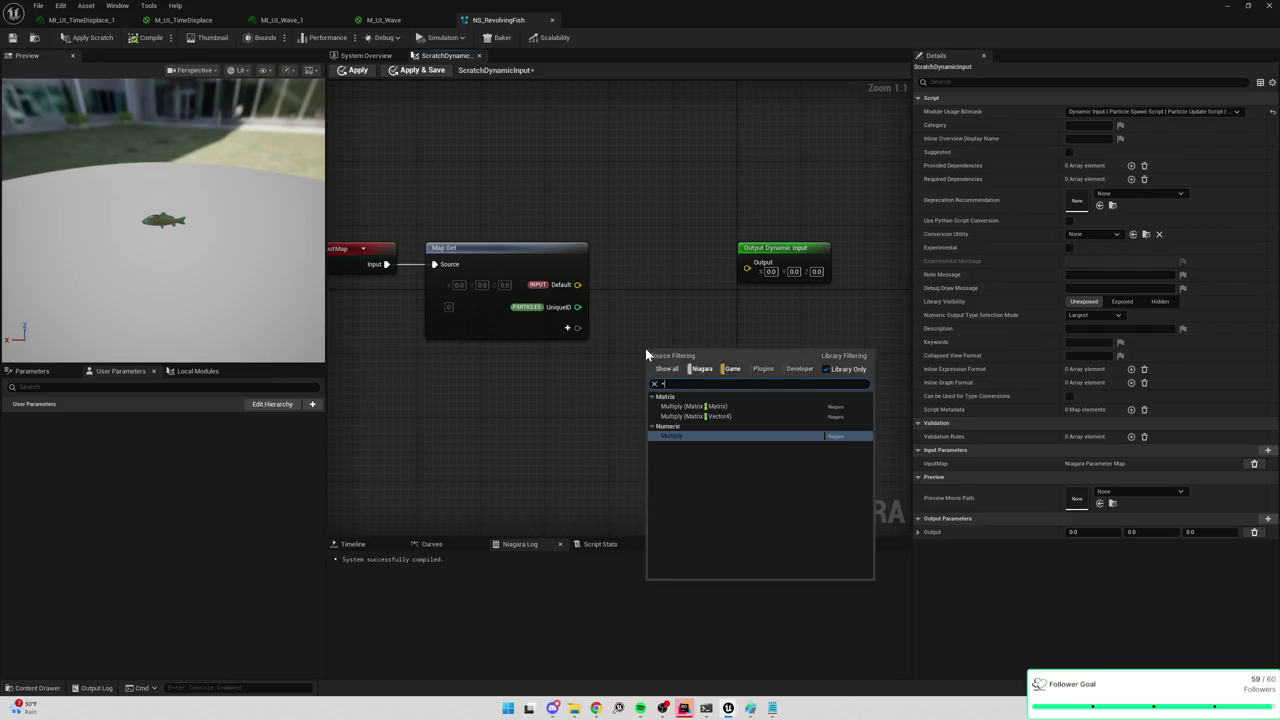
key(Return)
right_click(651, 358)
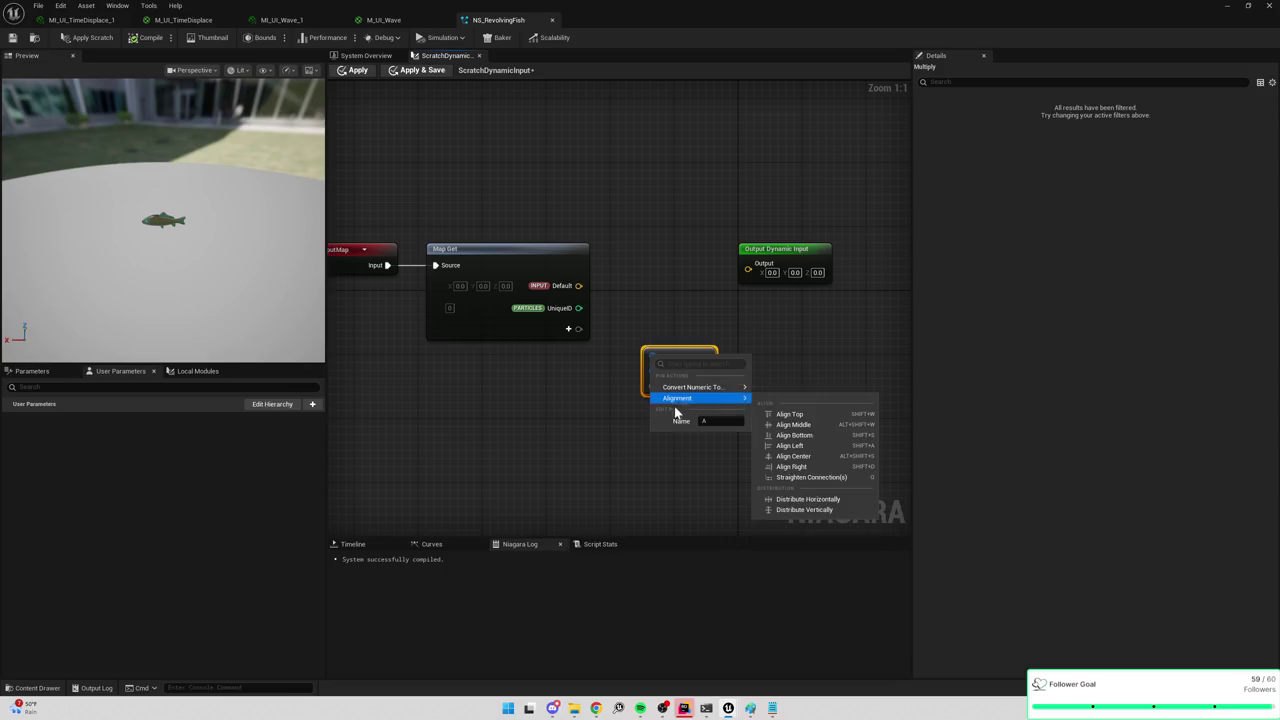
mouse_move(700, 387)
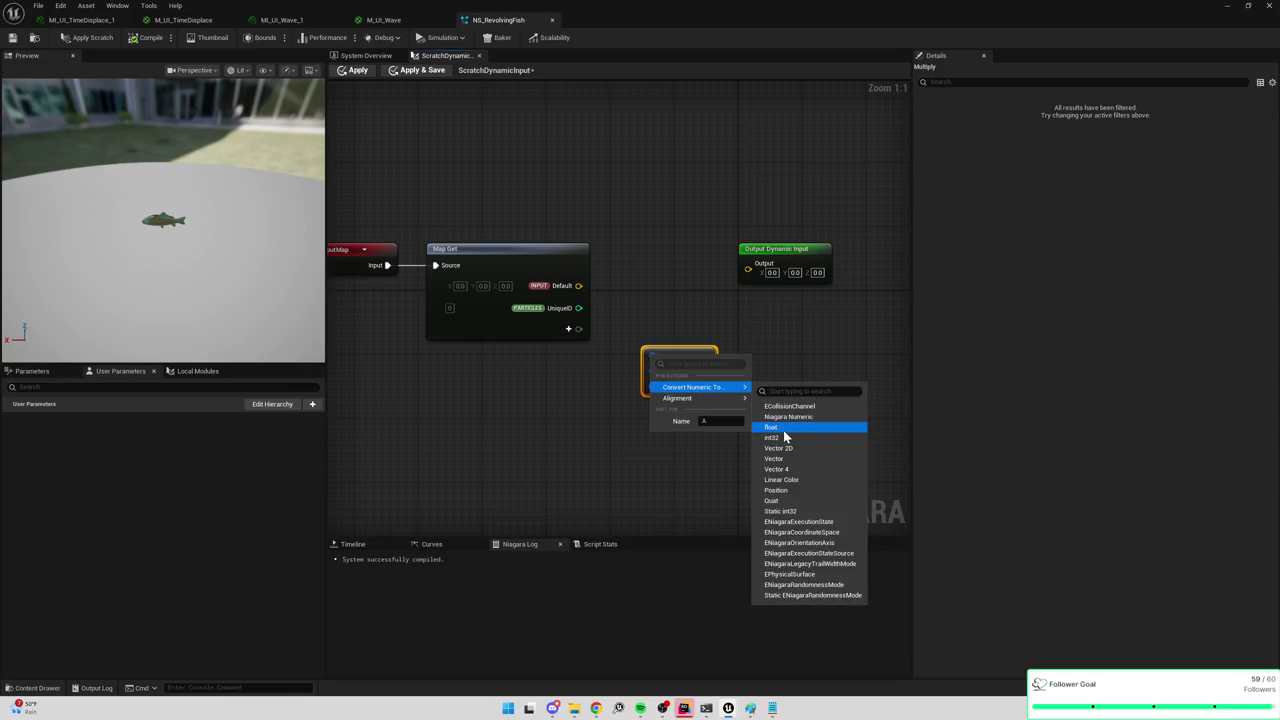
click(771, 427)
text(120)
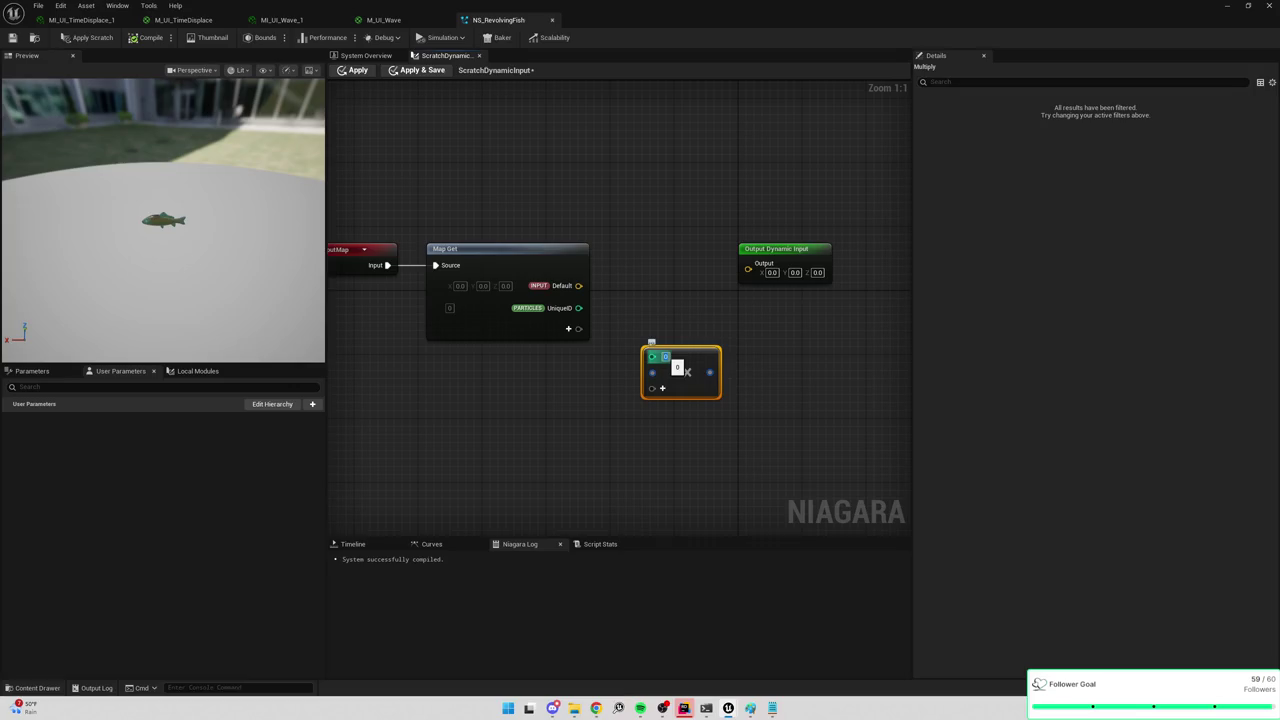
key(Return)
drag(578, 308, 652, 372)
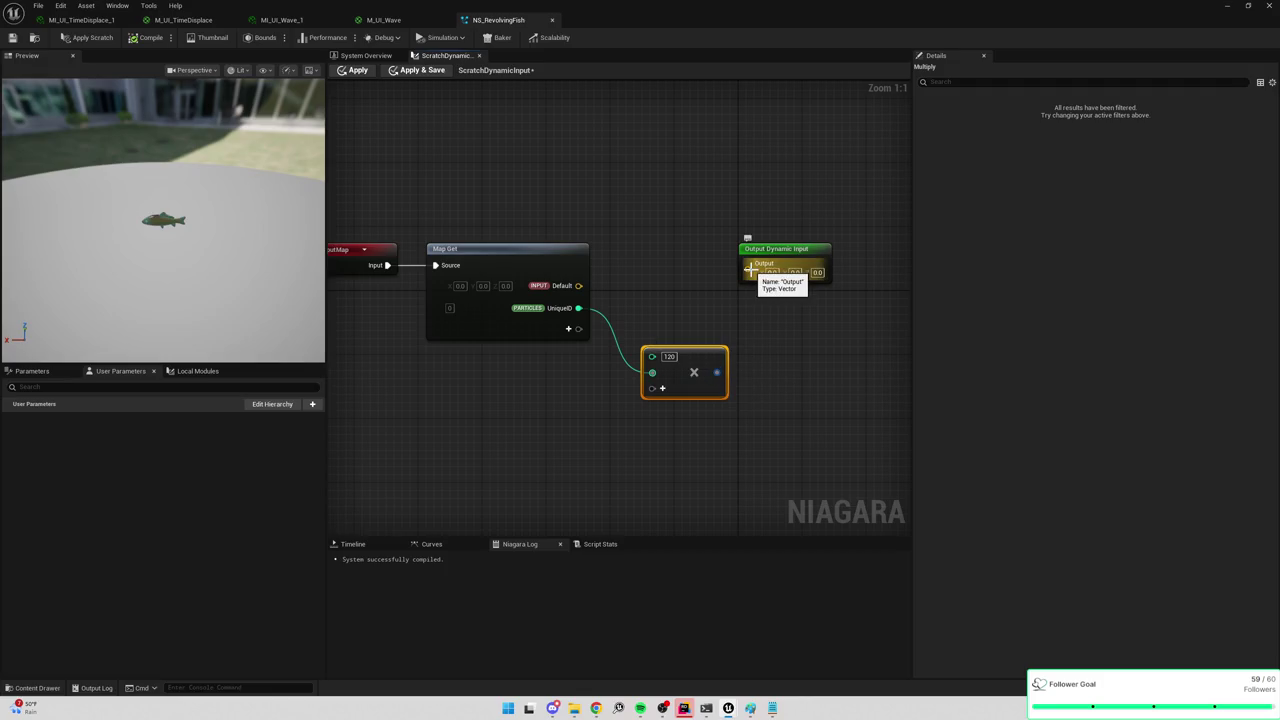
click(351, 58)
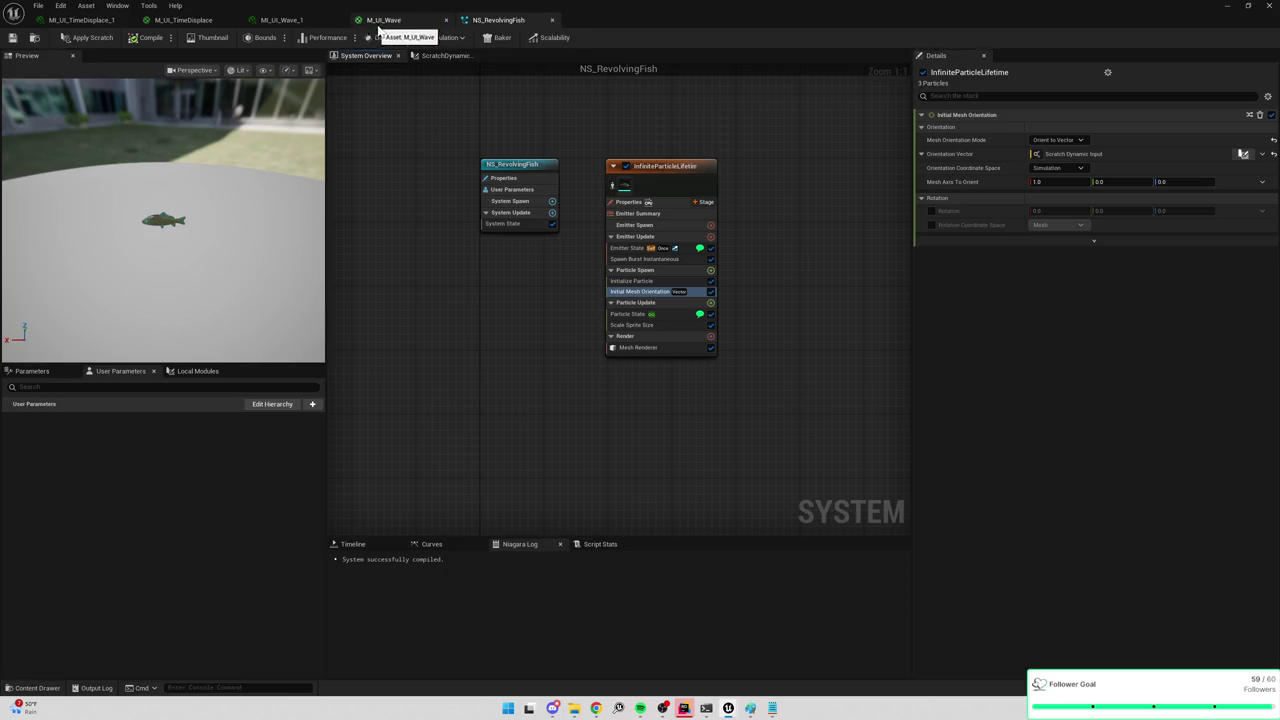
click(393, 20)
Return to the NS_RevolvingFish scratch dynamic input graph.
click(287, 20)
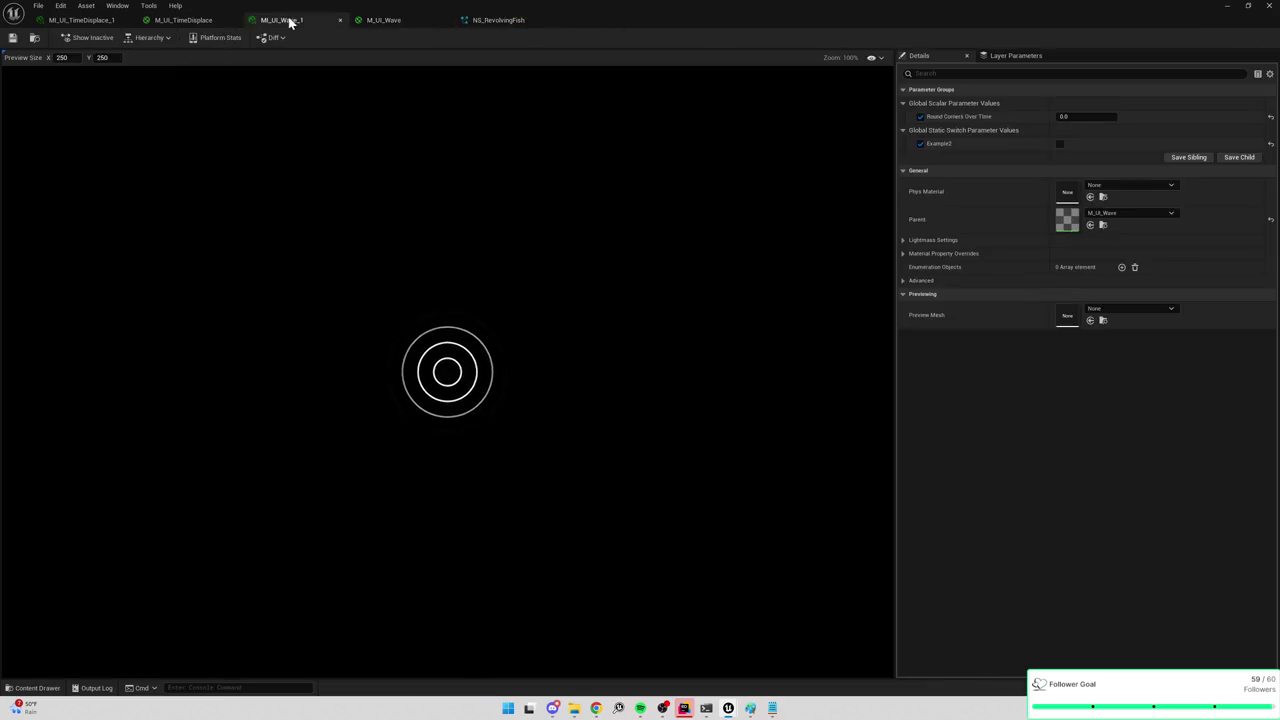
click(206, 20)
click(505, 20)
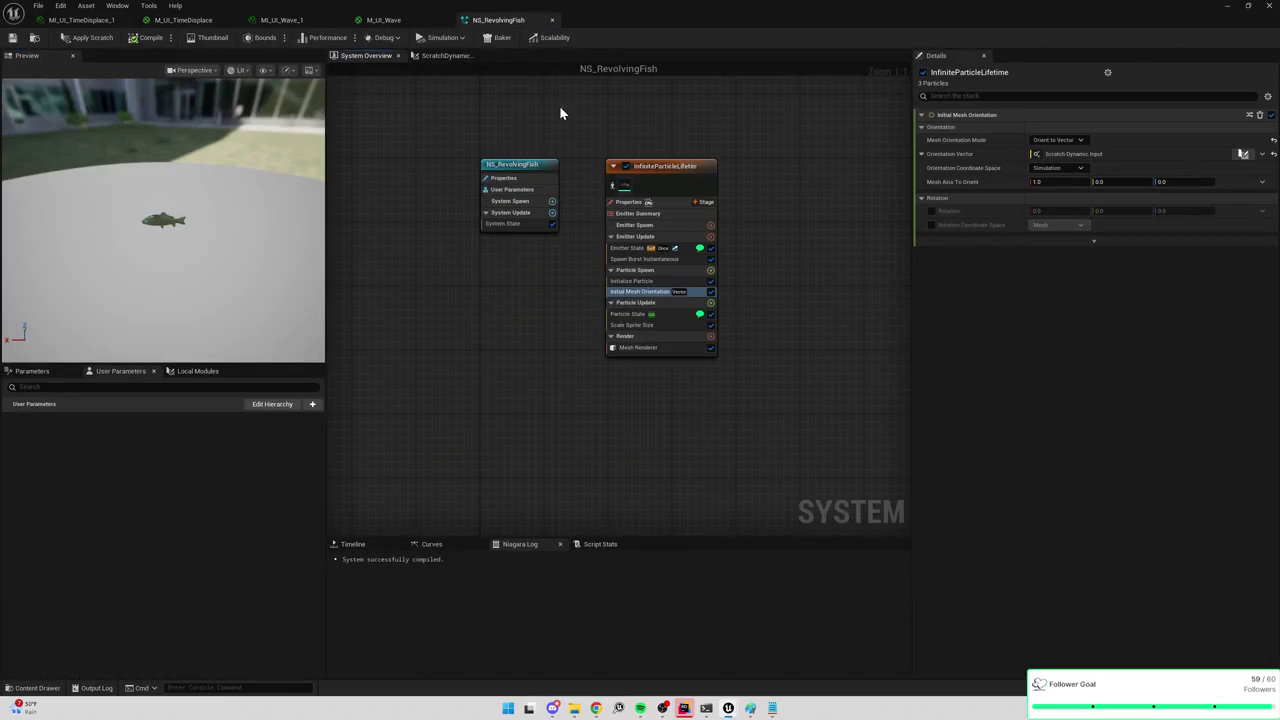
click(462, 56)
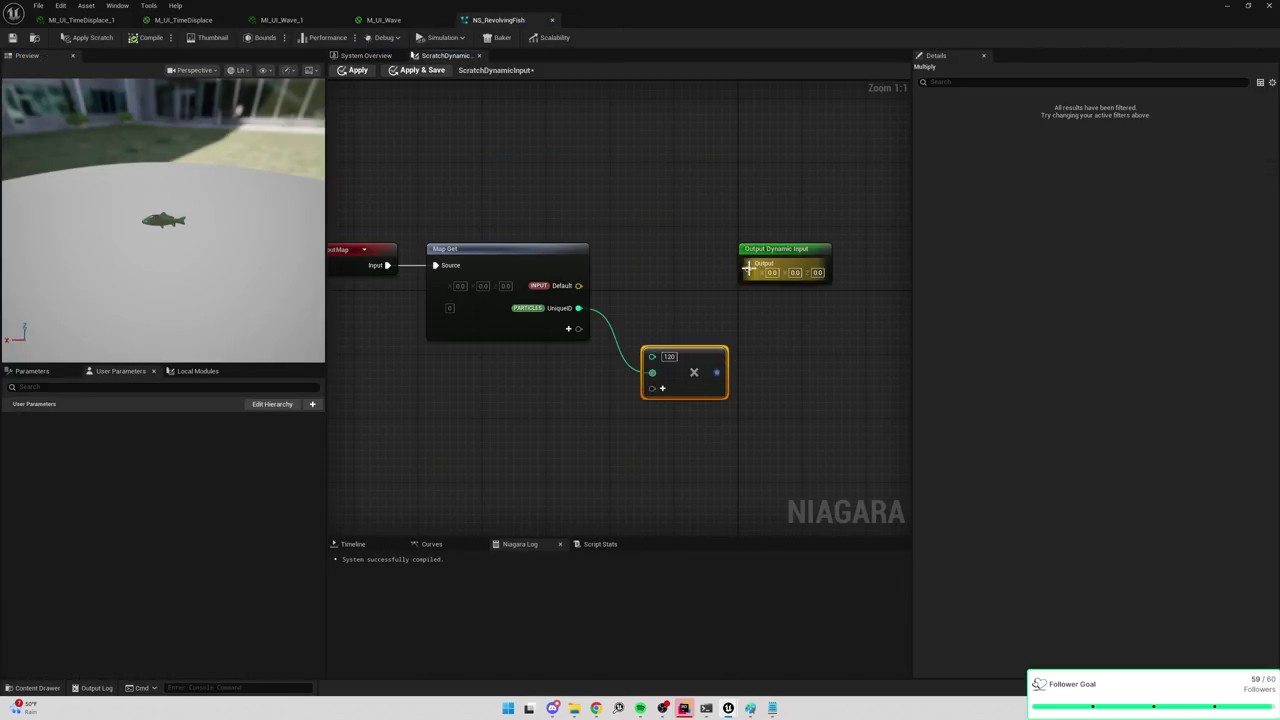
right_click(748, 268)
mouse_move(790, 300)
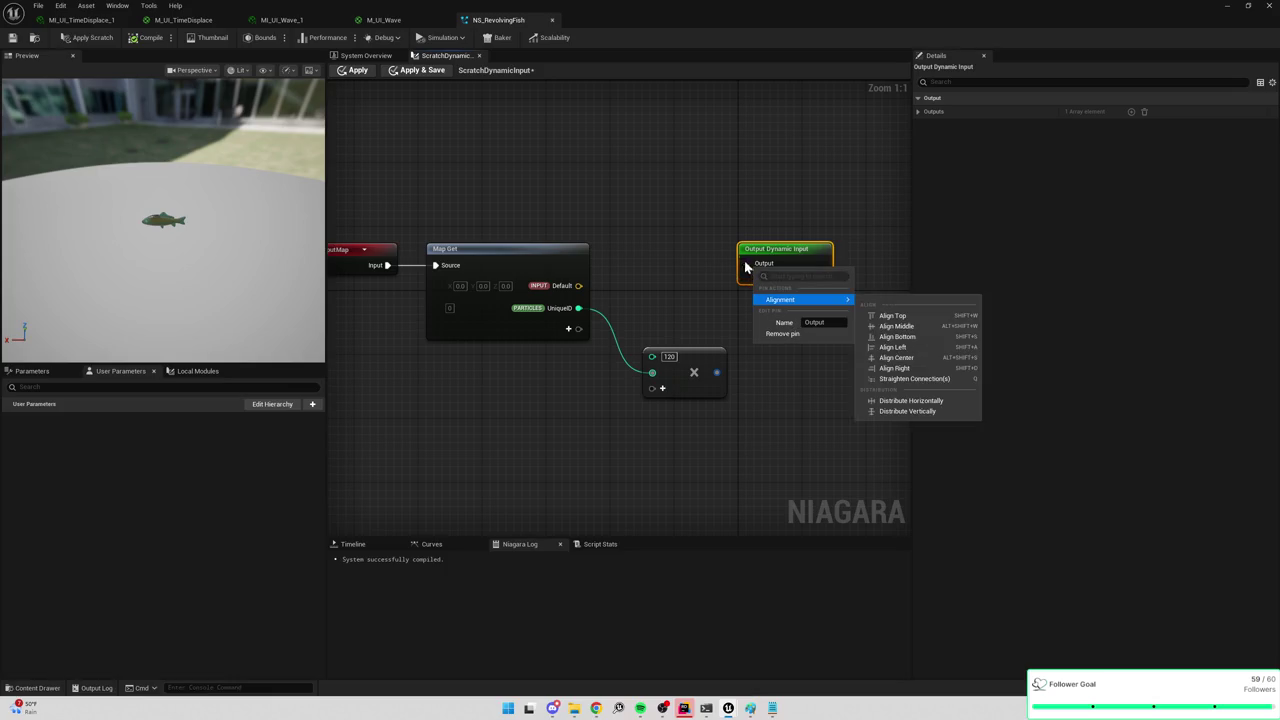
click(727, 373)
Feed the Multiply result into a new Make Vector's Z, route it to the output, and apply.
mouse_move(716, 372)
mouse_down()
mouse_move(757, 356)
mouse_move(750, 330)
mouse_up()
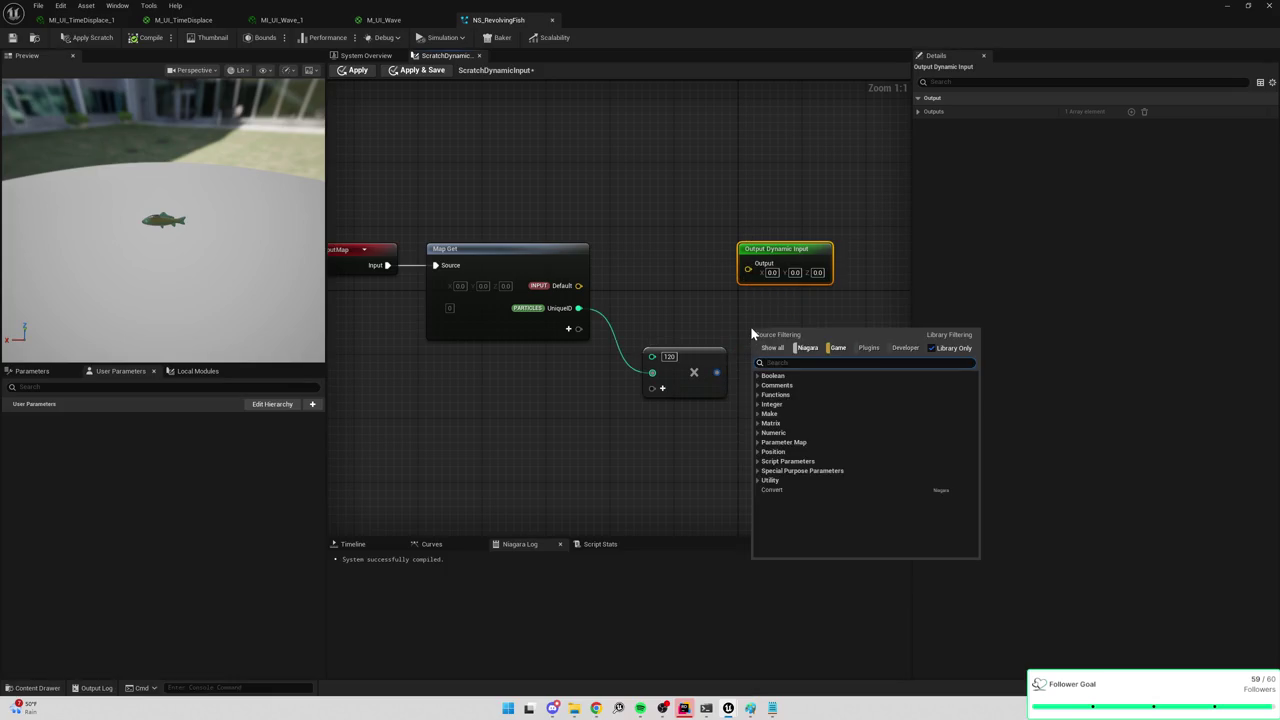
text(make vector)
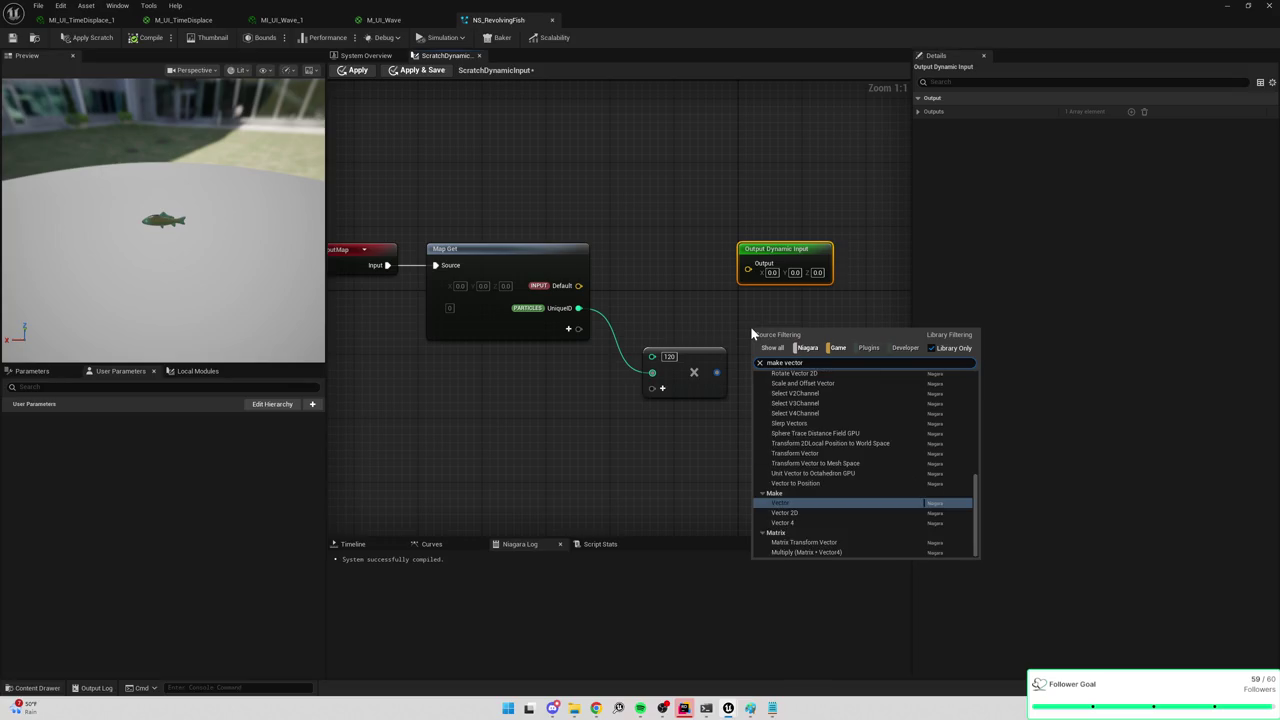
click(780, 503)
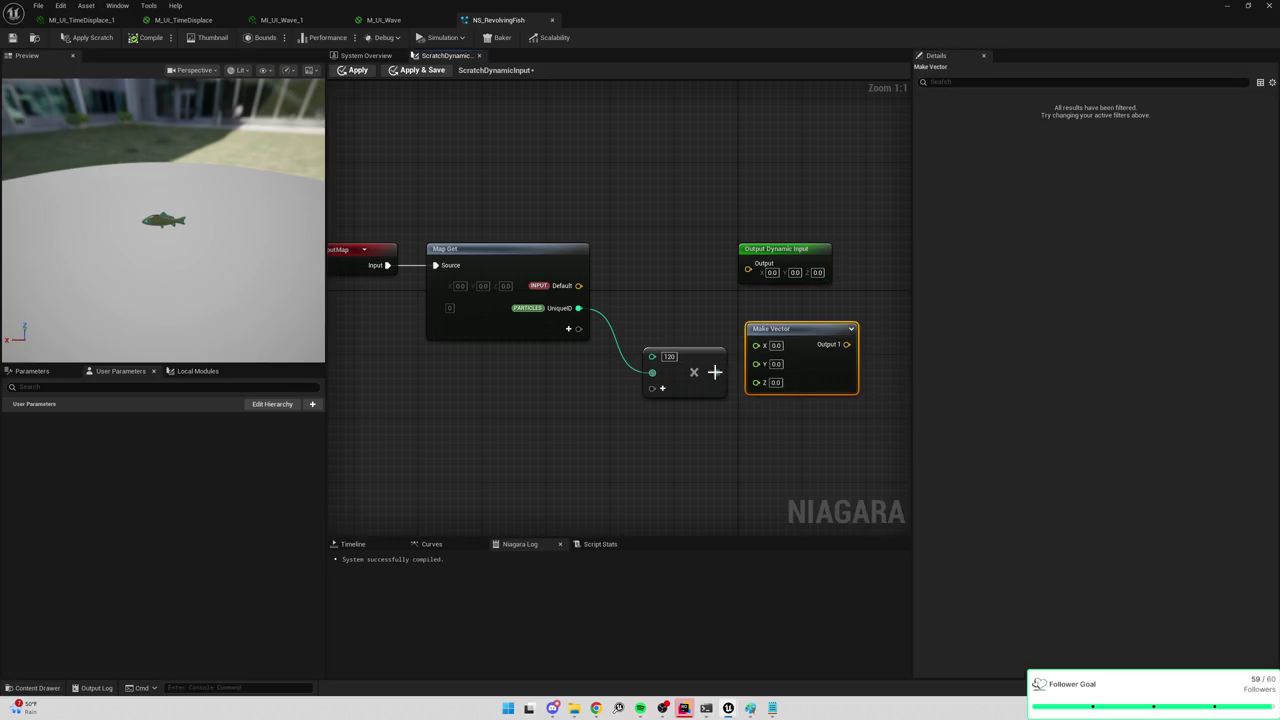
drag(714, 372, 757, 381)
mouse_move(846, 344)
mouse_down()
mouse_move(812, 288)
mouse_move(748, 263)
mouse_up()
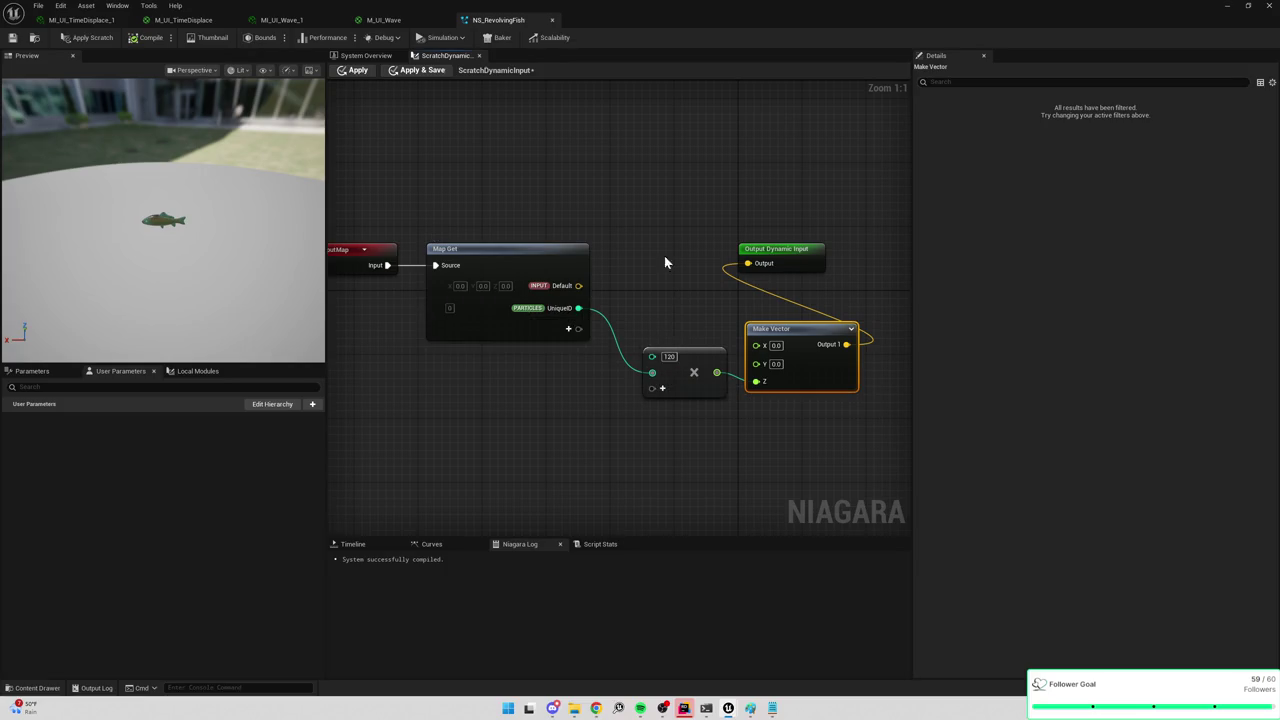
click(391, 73)
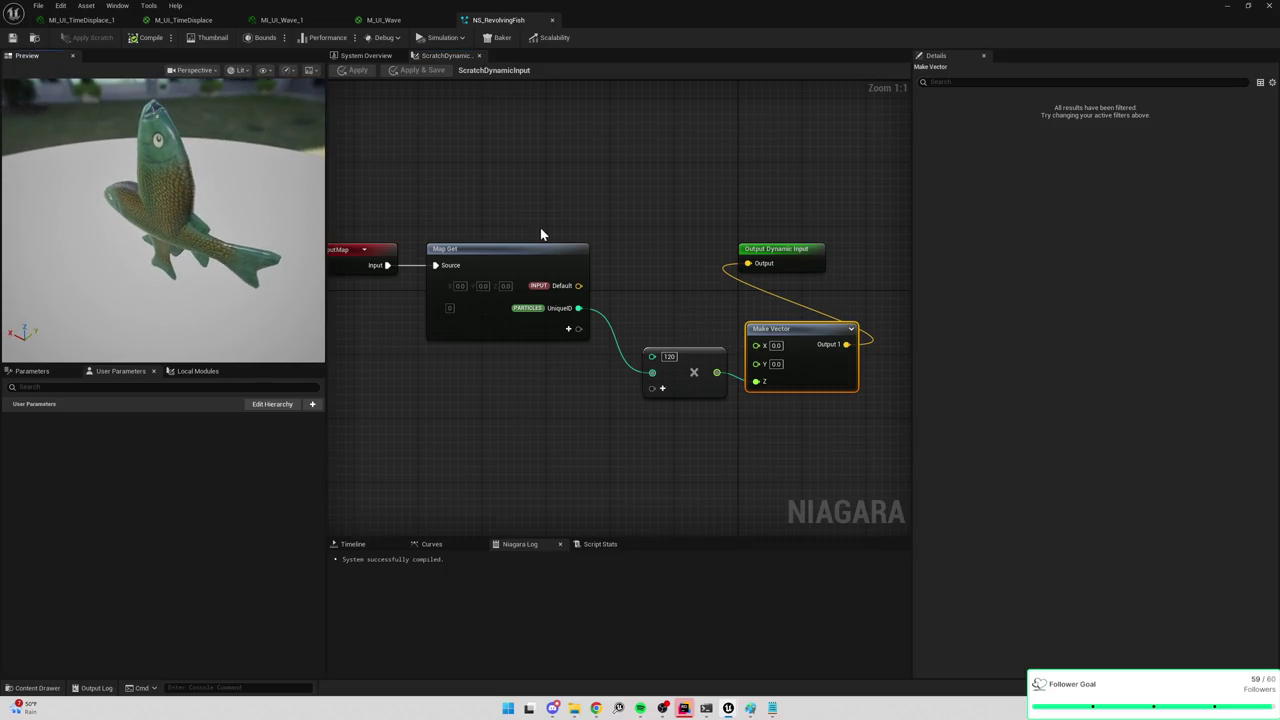
click(395, 20)
Move the Multiply result from Make Vector's Z to Y only and apply.
click(515, 20)
mouse_move(760, 382)
mouse_down()
mouse_move(735, 378)
mouse_move(758, 346)
mouse_up()
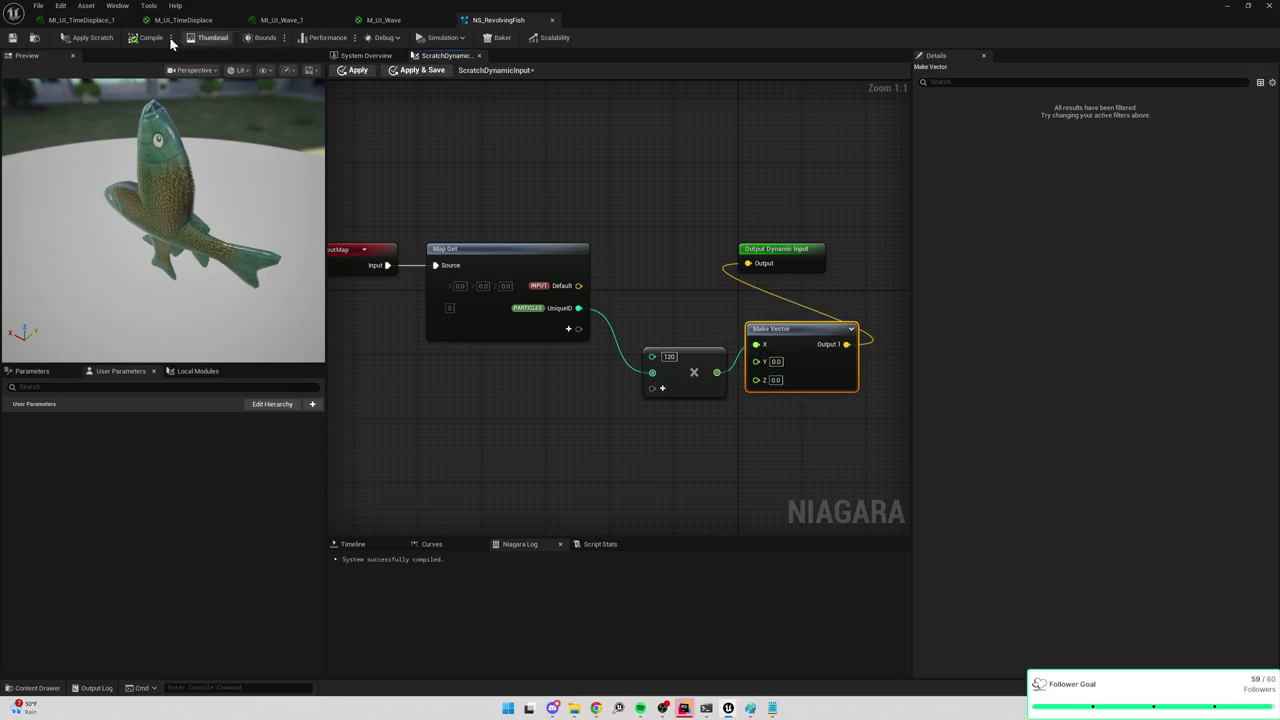
click(421, 71)
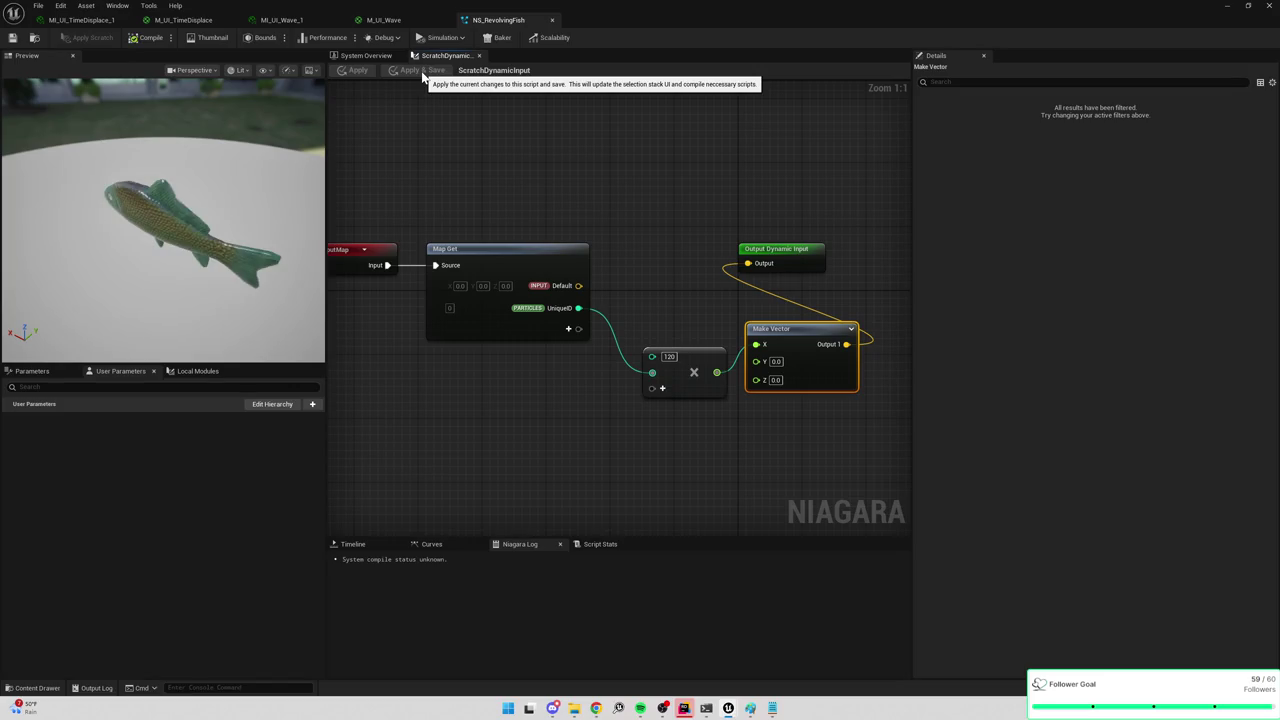
drag(716, 372, 757, 361)
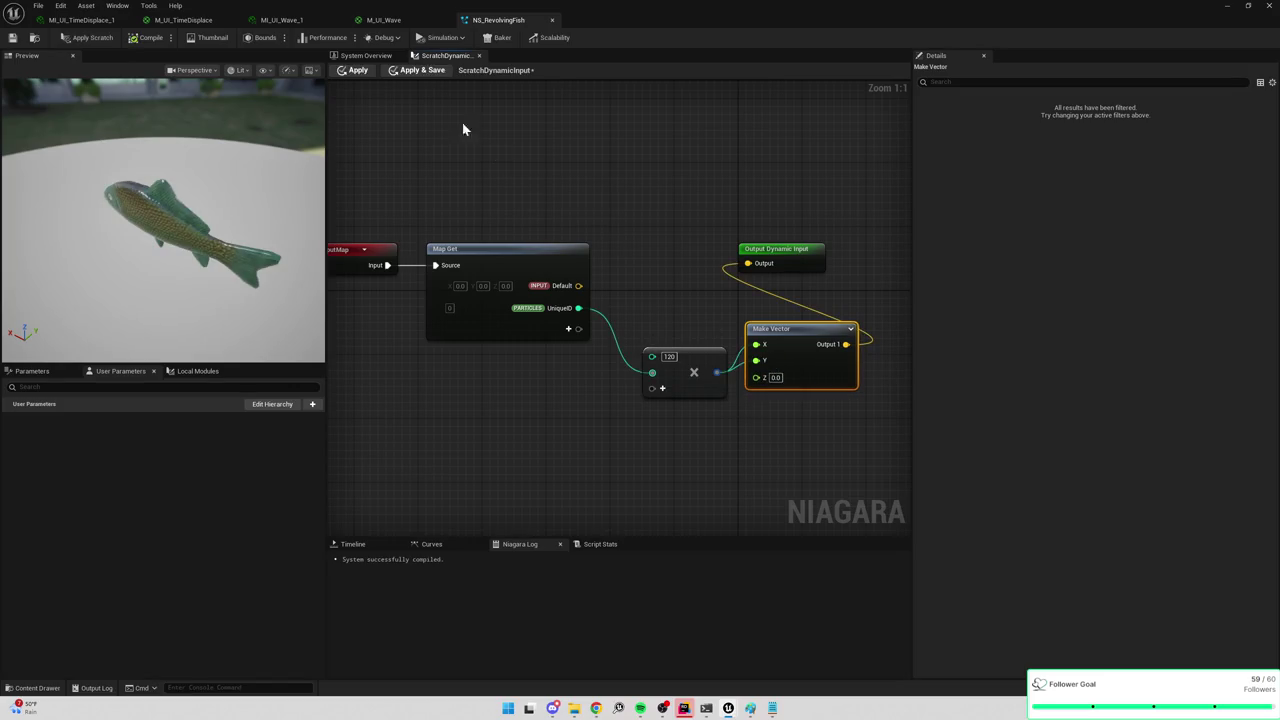
alt+click(756, 345)
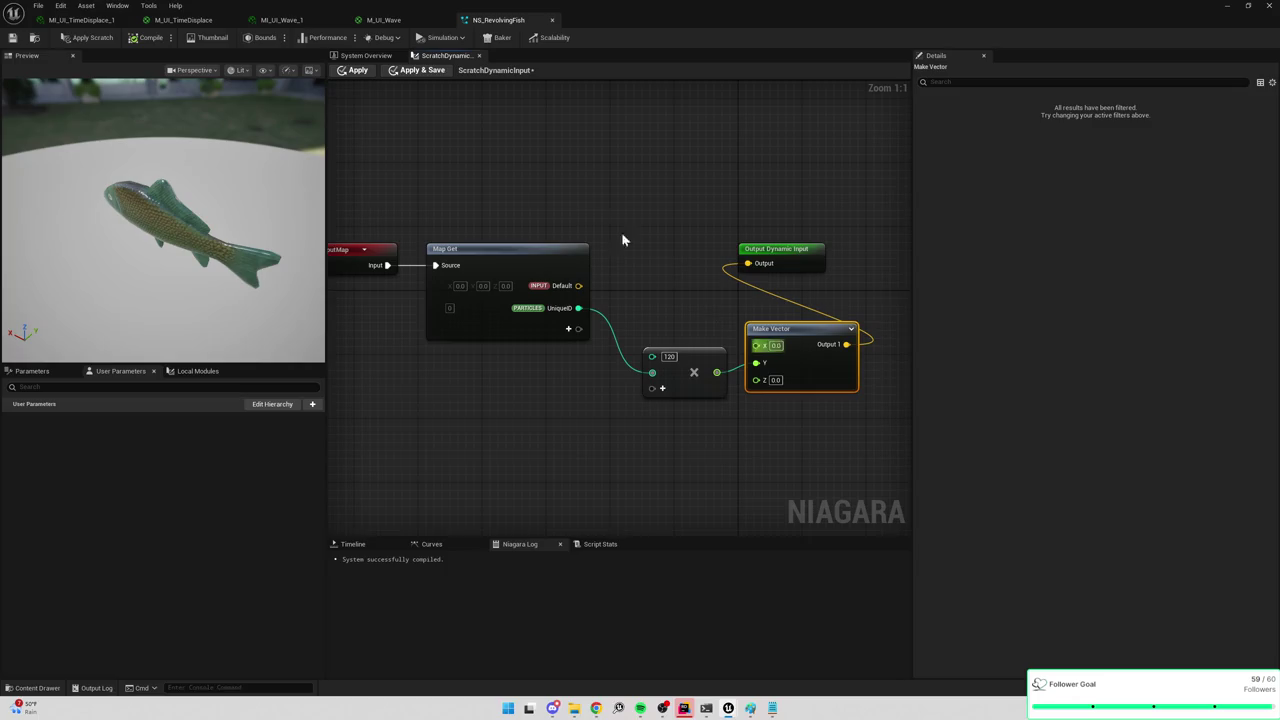
click(421, 71)
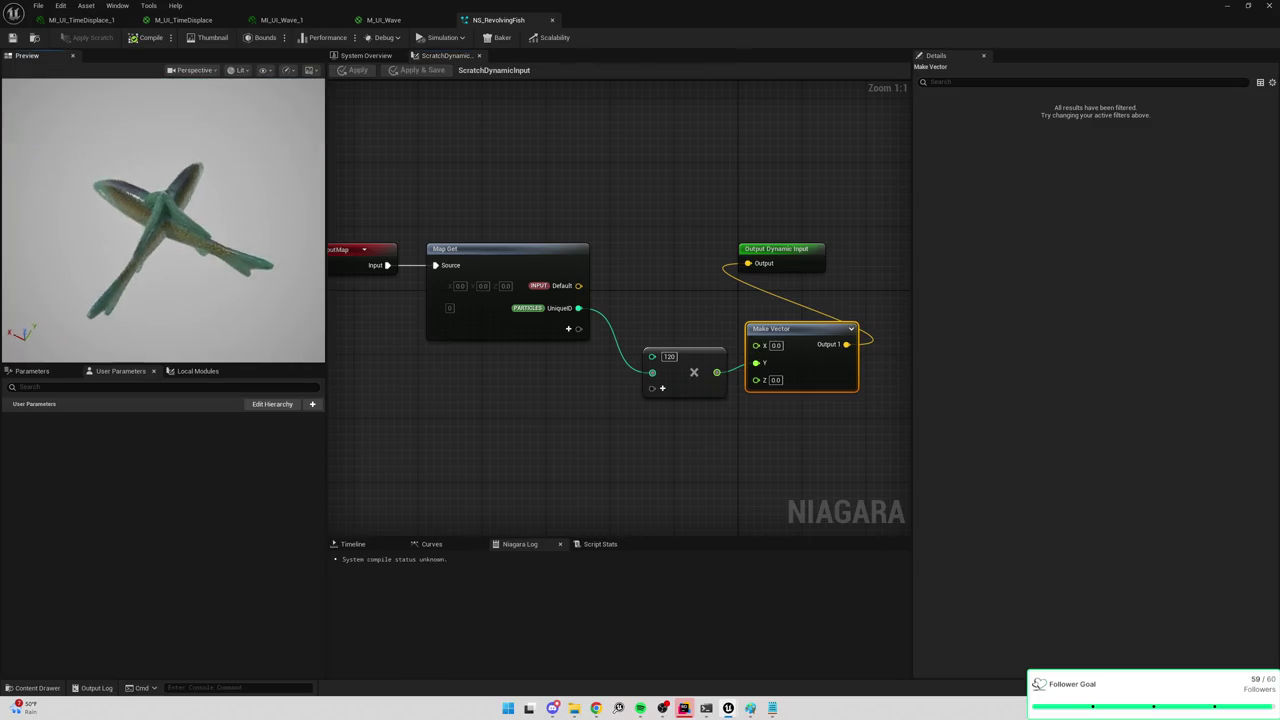
Check Emitter State and the Spawn Burst Instantaneous count, then return to the scratch graph.
click(374, 57)
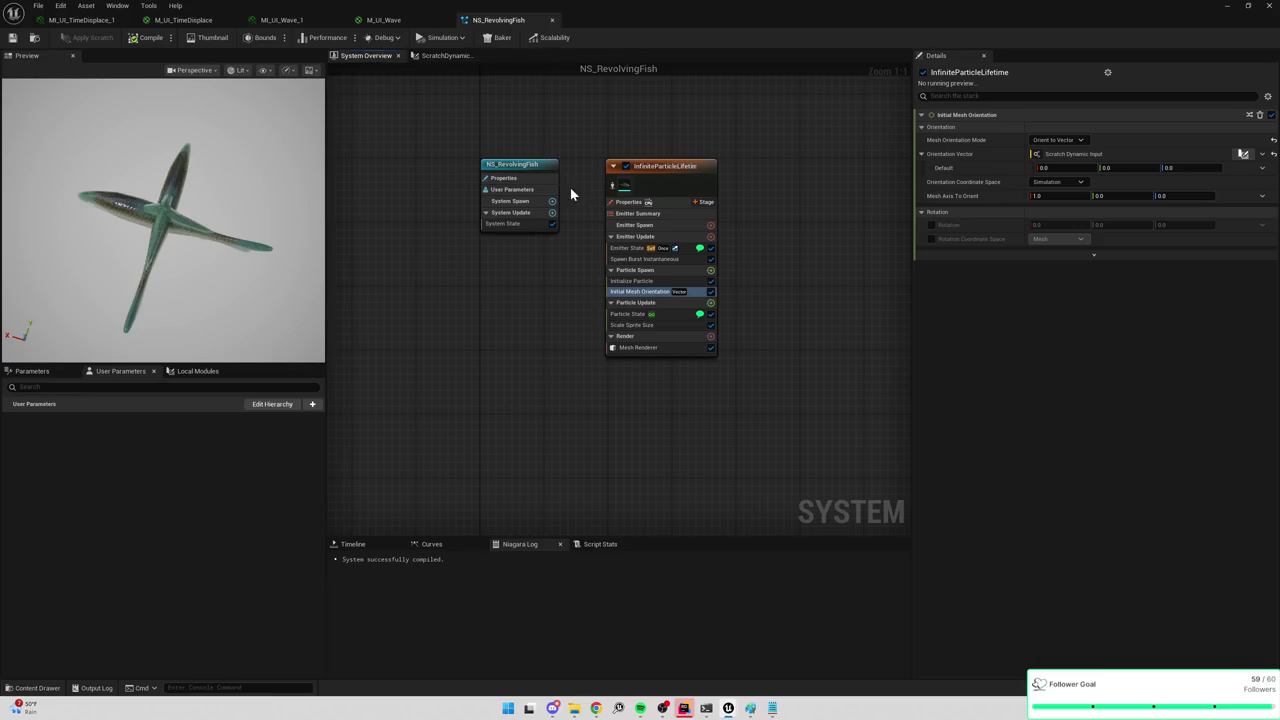
click(632, 249)
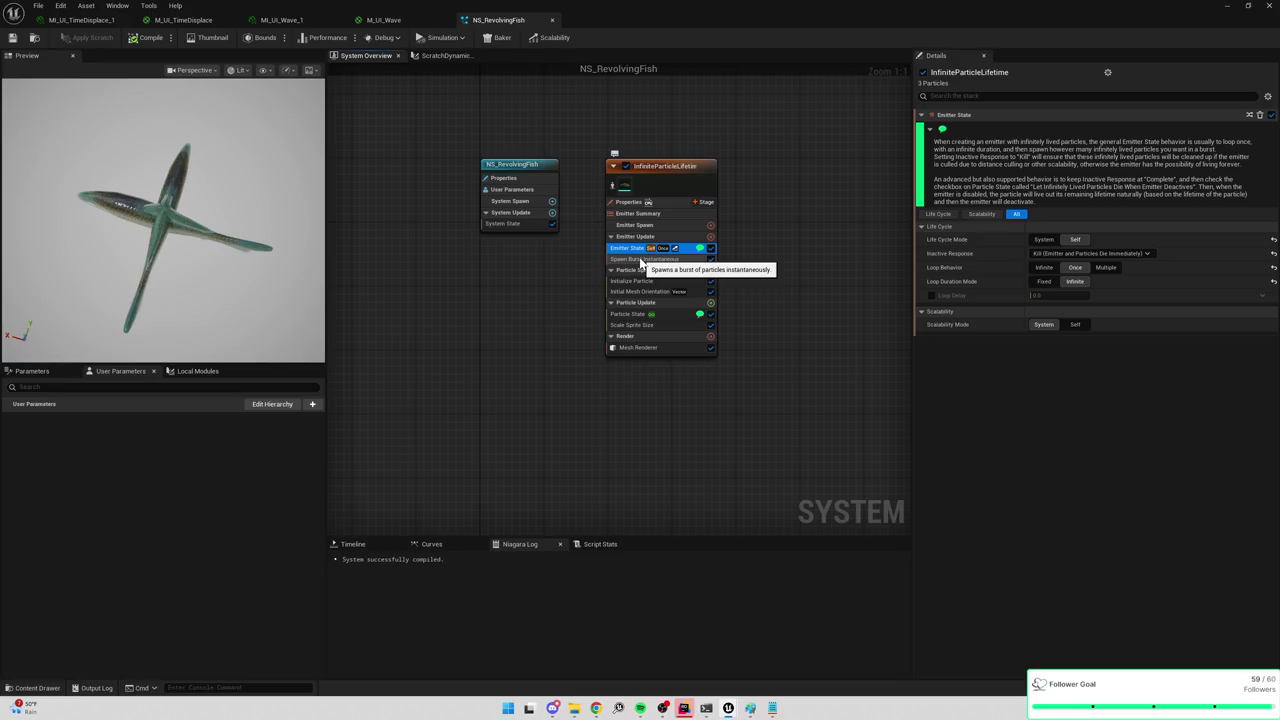
click(641, 260)
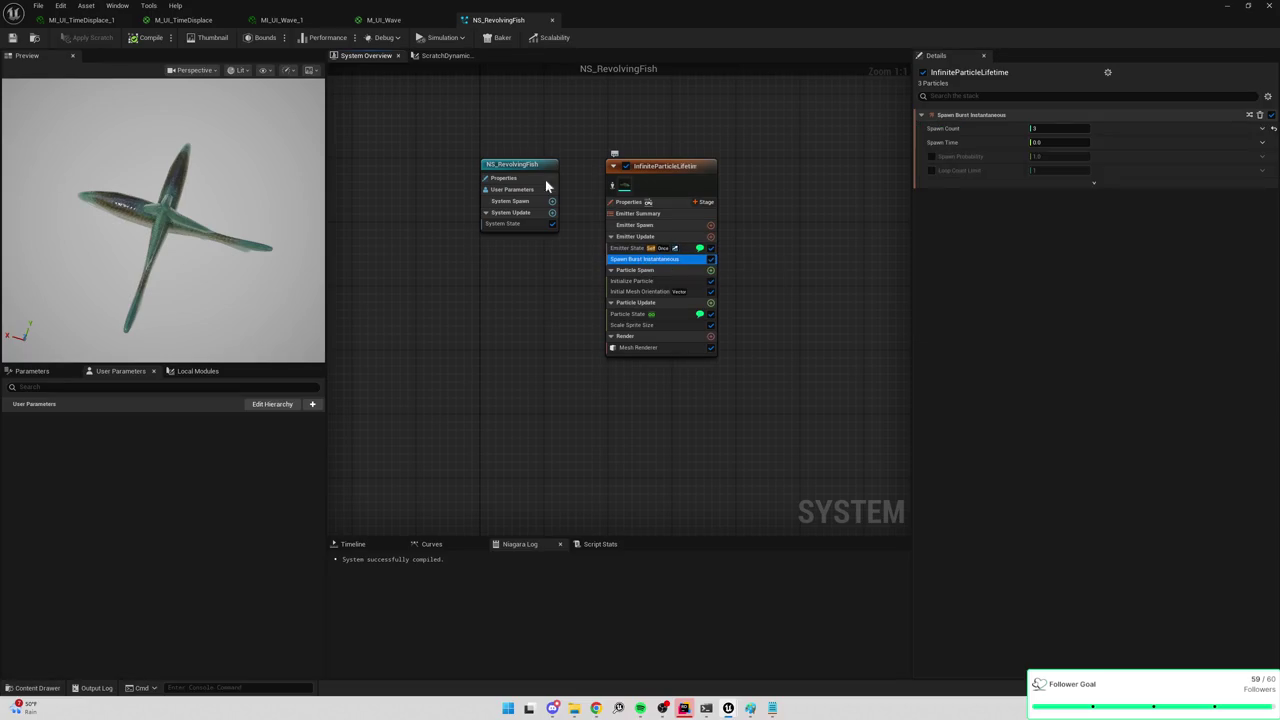
click(445, 55)
mouse_move(304, 123)
mouse_down()
mouse_move(300, 170)
mouse_move(224, 156)
mouse_up()
click(669, 357)
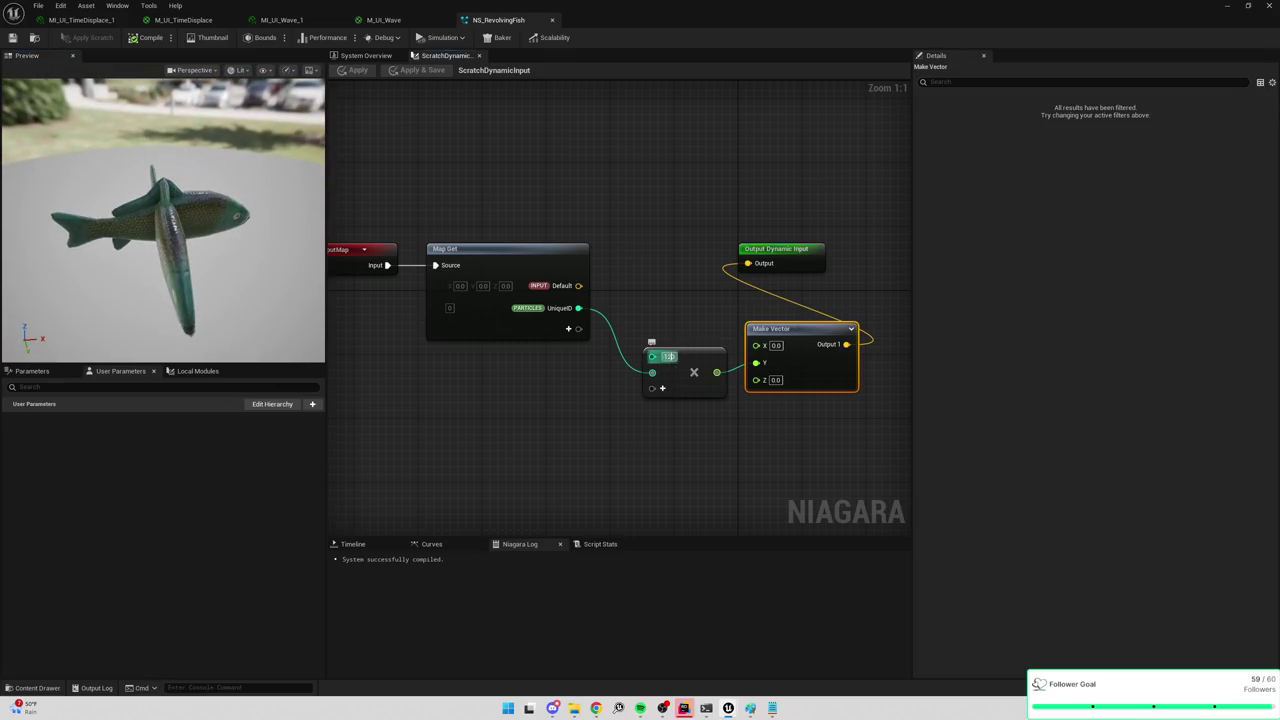
Change the Multiply constant to 60, then to 2, applying each value.
text(60)
key(Return)
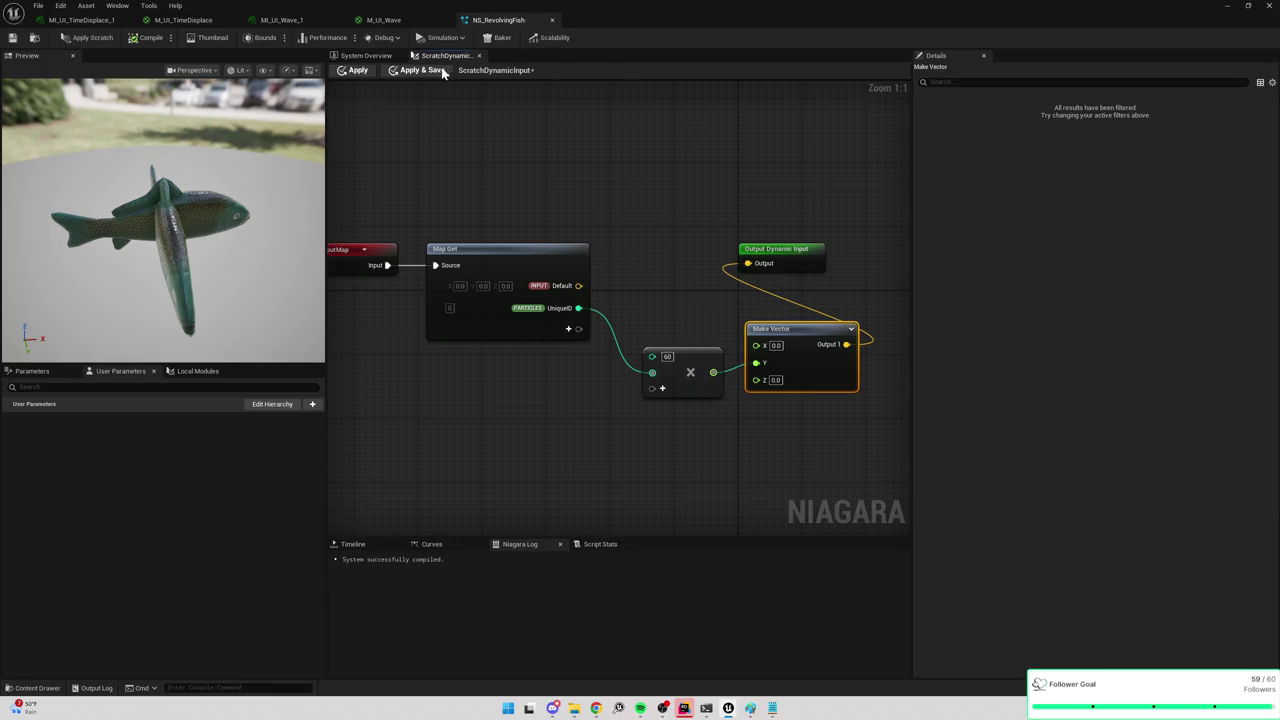
click(421, 72)
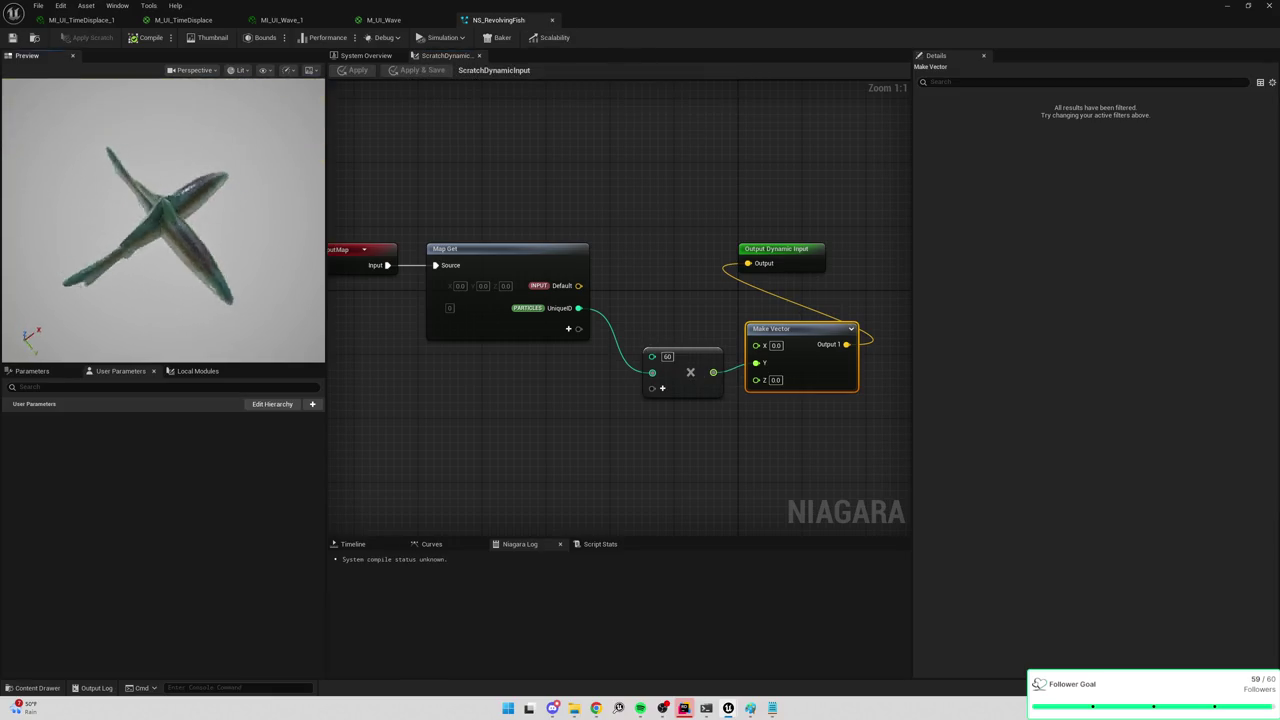
click(667, 356)
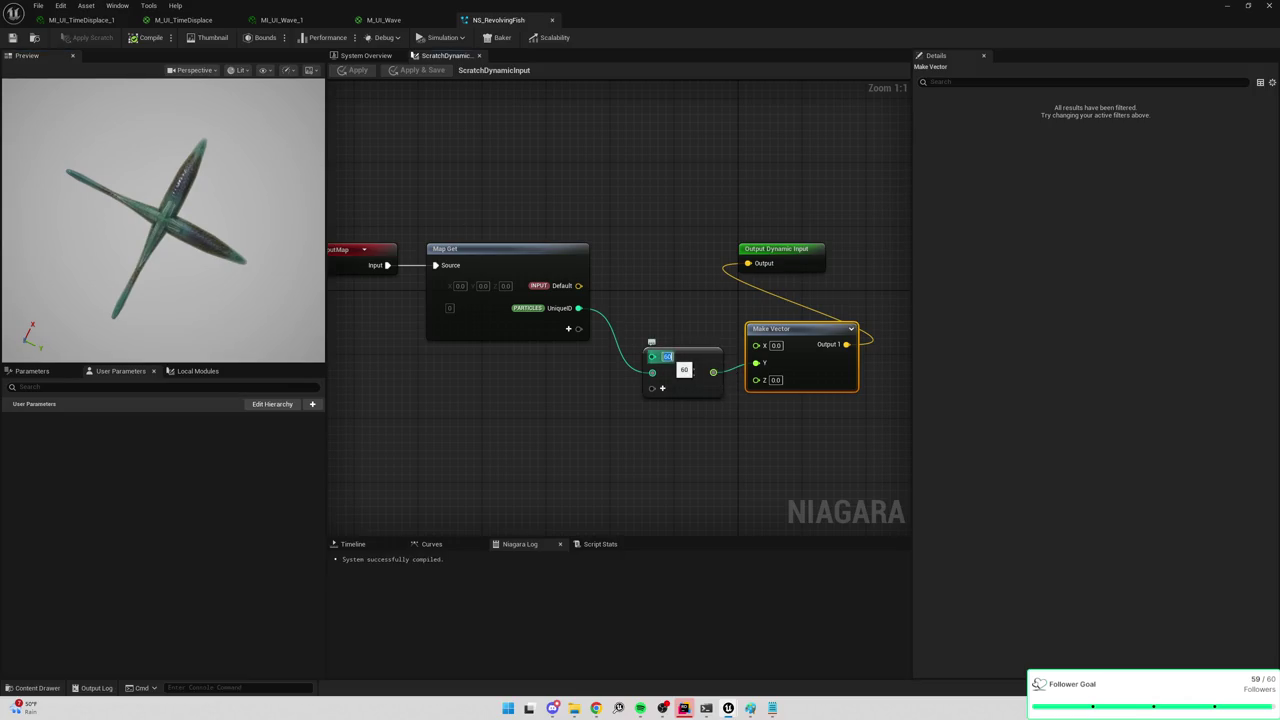
text(2)
key(Return)
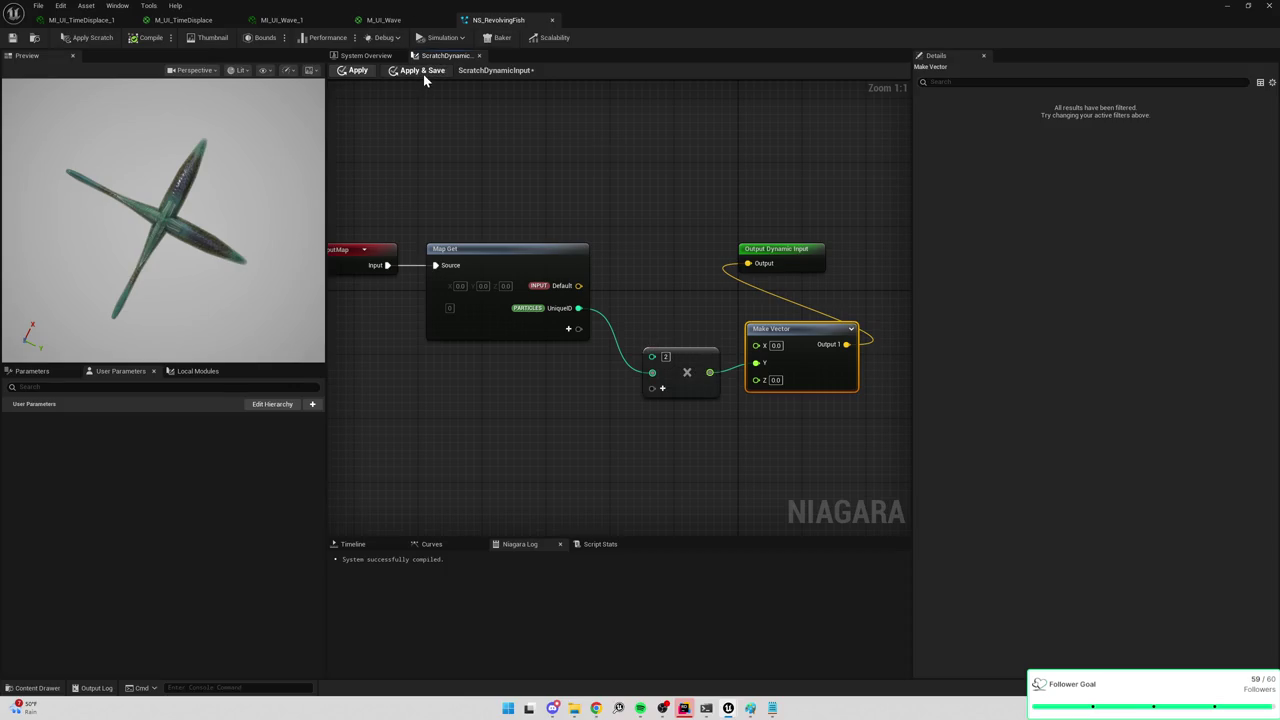
click(423, 72)
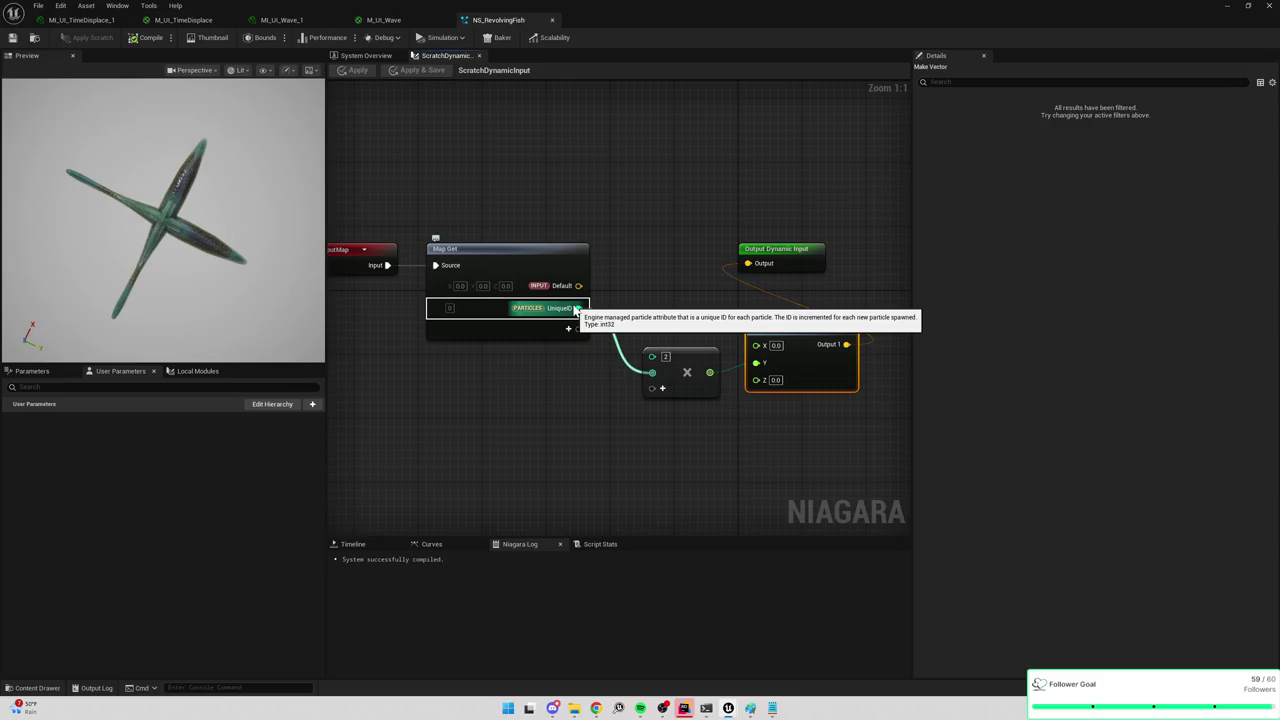
Create an Add node connected from UniqueID.
drag(576, 308, 630, 307)
text(+)
key(Return)
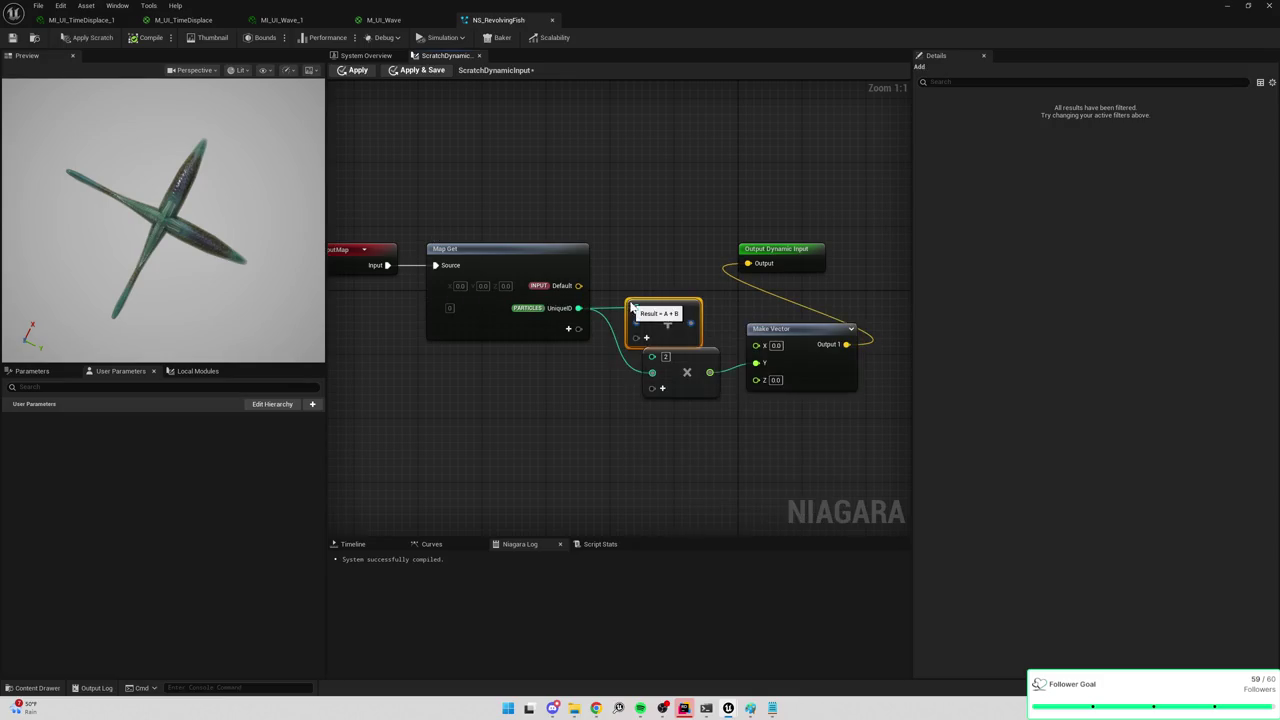
Convert the Add node's input to Vector, try wiring it into Multiply, undo, and apply.
right_click(637, 324)
mouse_move(670, 360)
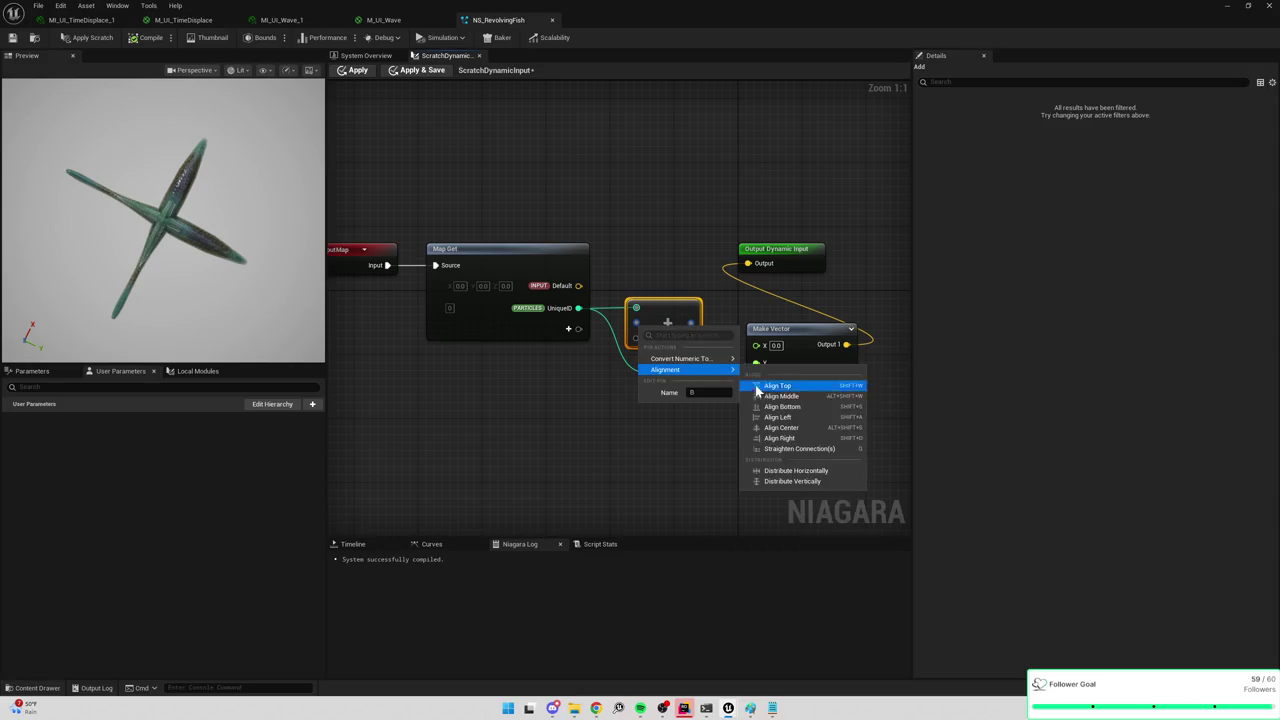
click(770, 429)
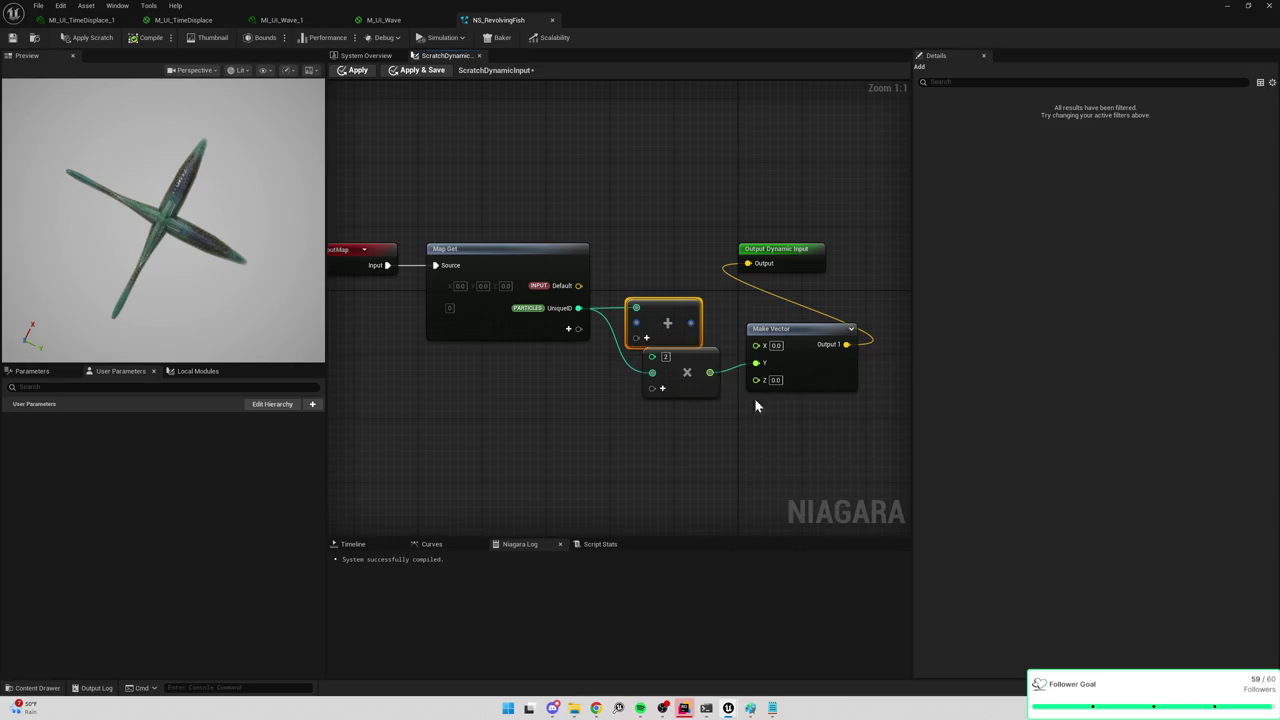
click(635, 295)
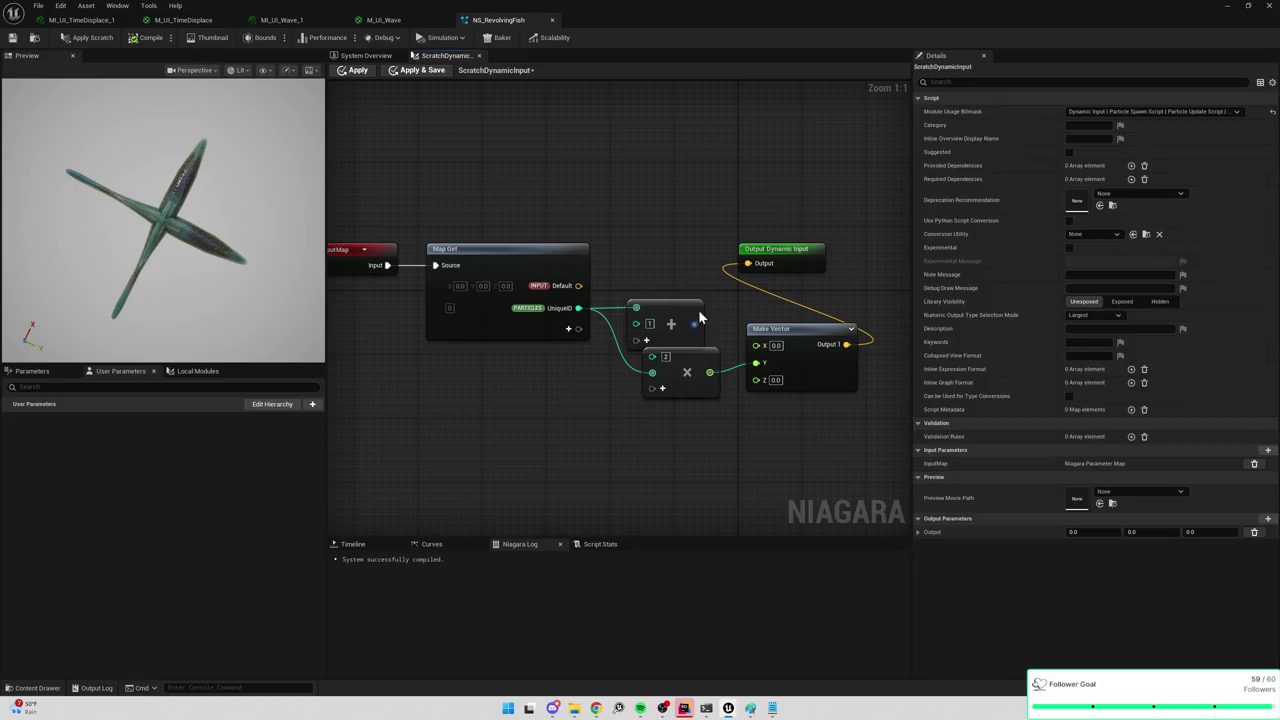
drag(694, 324, 652, 356)
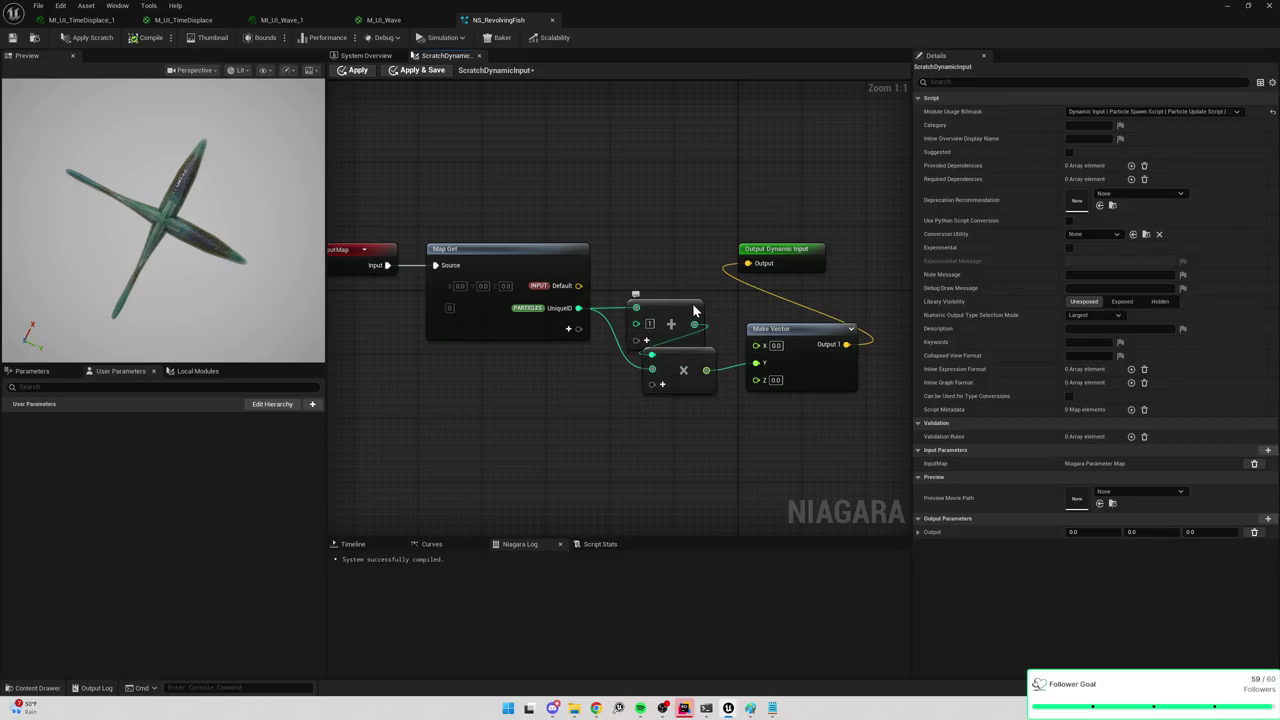
key(ctrl+z)
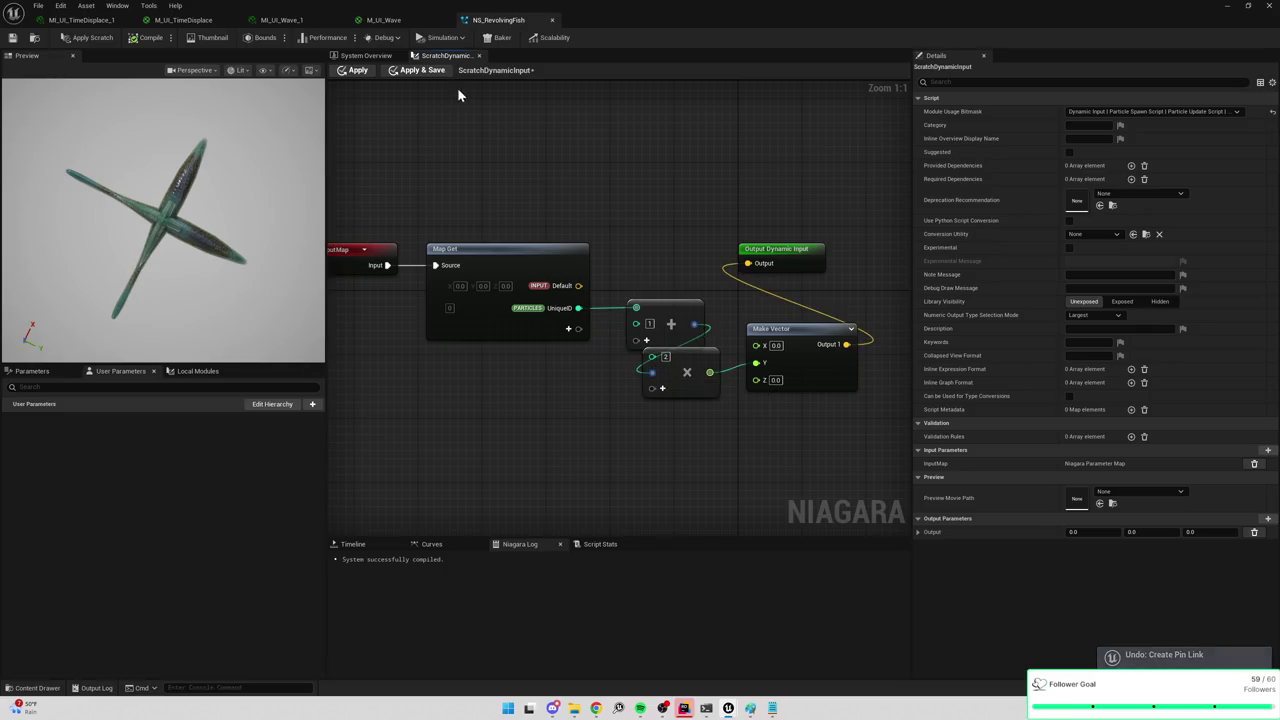
click(423, 70)
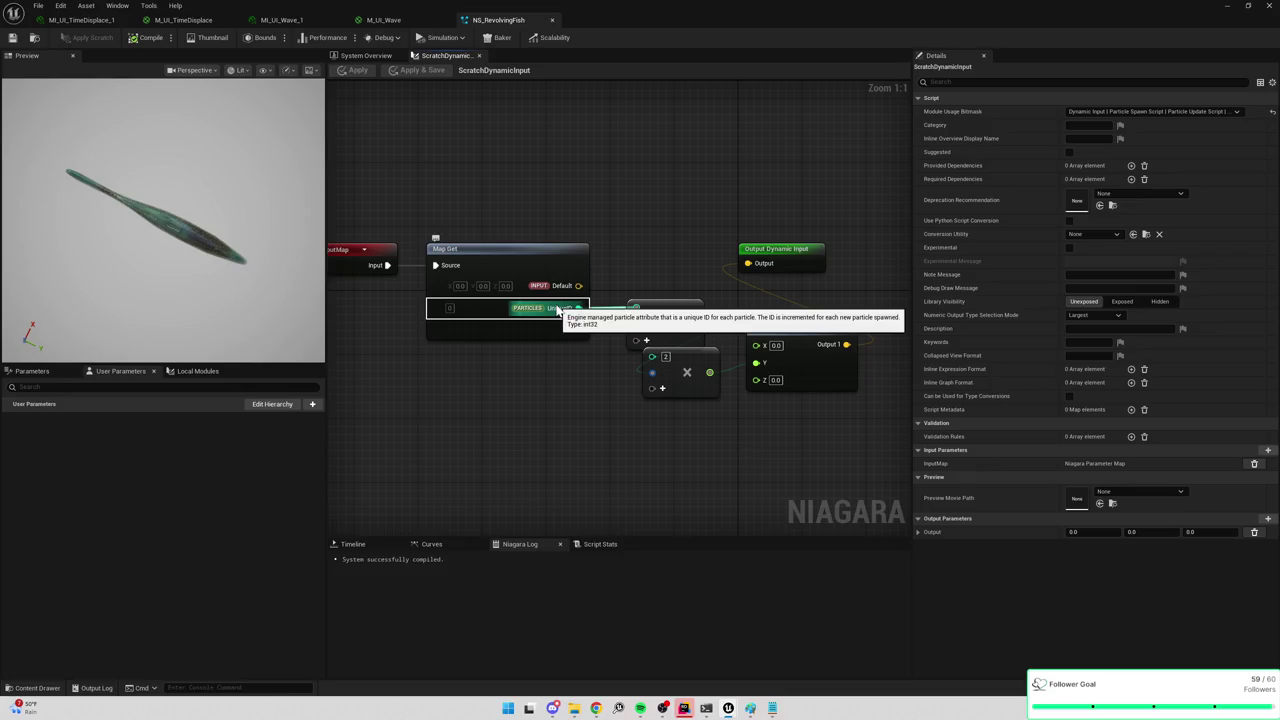
Wire UniqueID directly into Multiply again, apply, and return to the system overview.
mouse_move(557, 311)
mouse_down()
mouse_move(729, 294)
mouse_move(577, 313)
mouse_move(652, 372)
mouse_up()
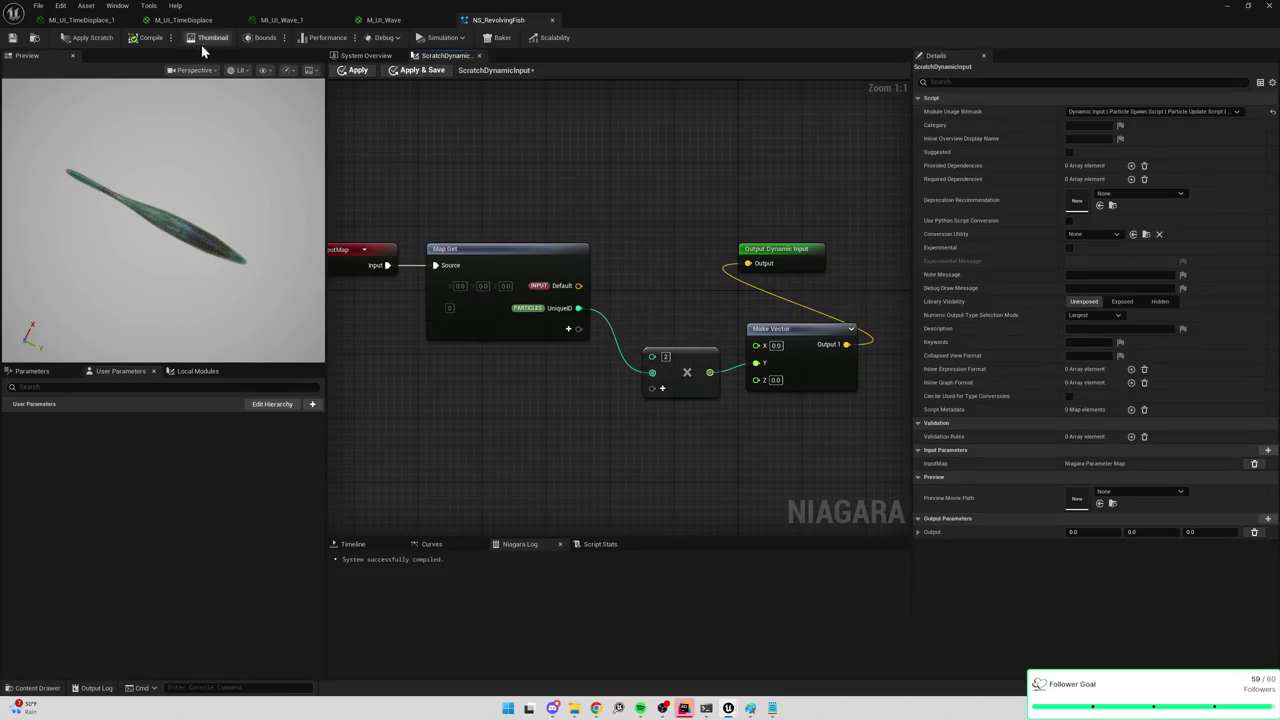
click(410, 72)
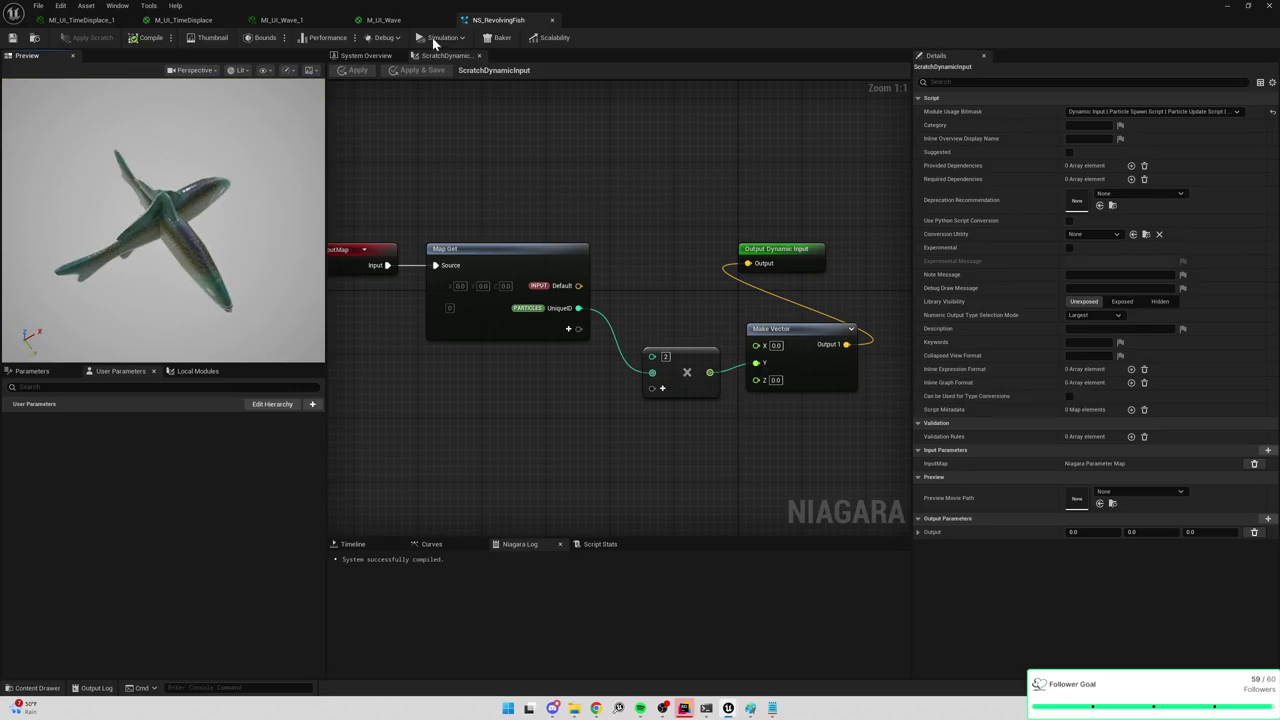
click(383, 20)
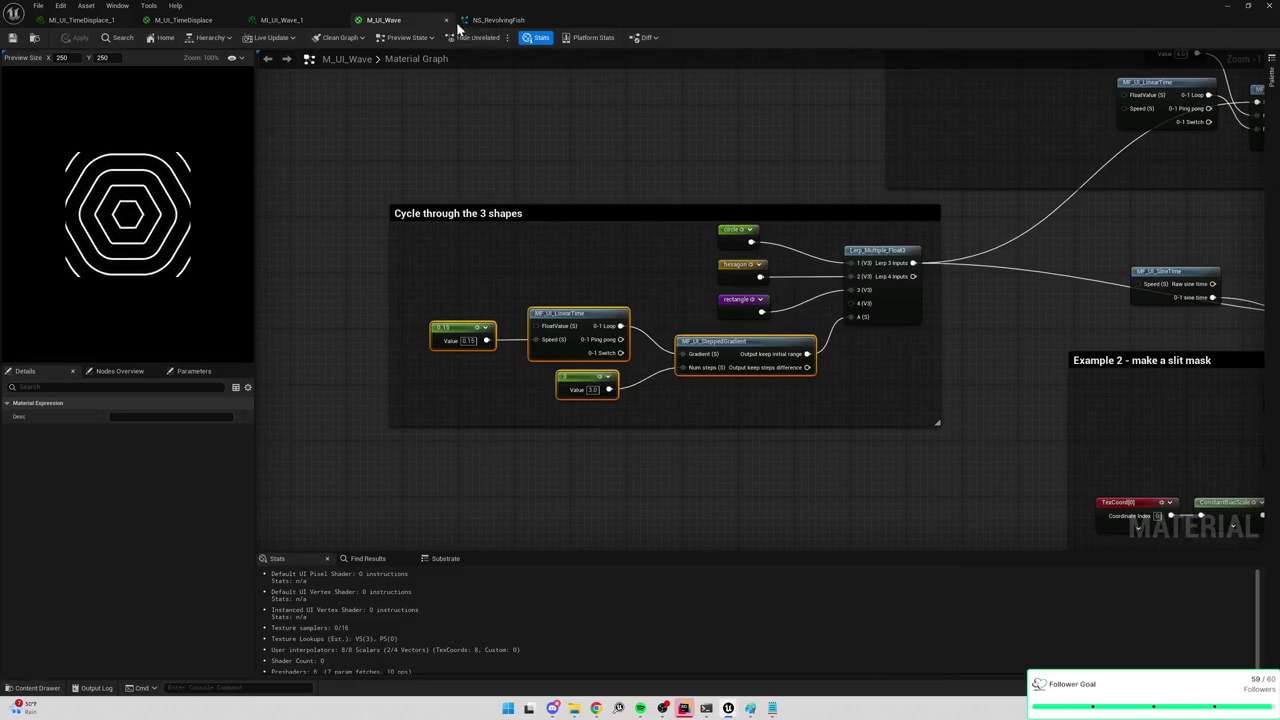
click(490, 20)
click(358, 56)
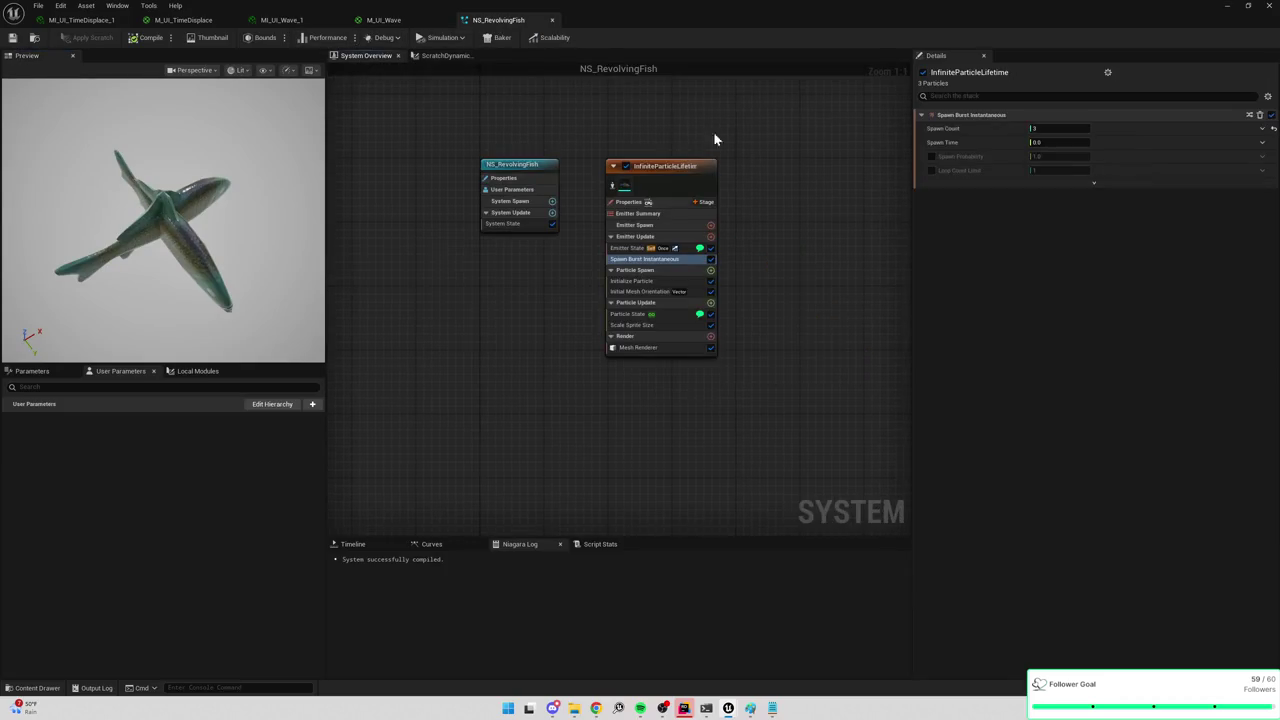
Replace Initial Mesh Orientation with an Update Mesh Orientation module in Particle Update.
click(654, 292)
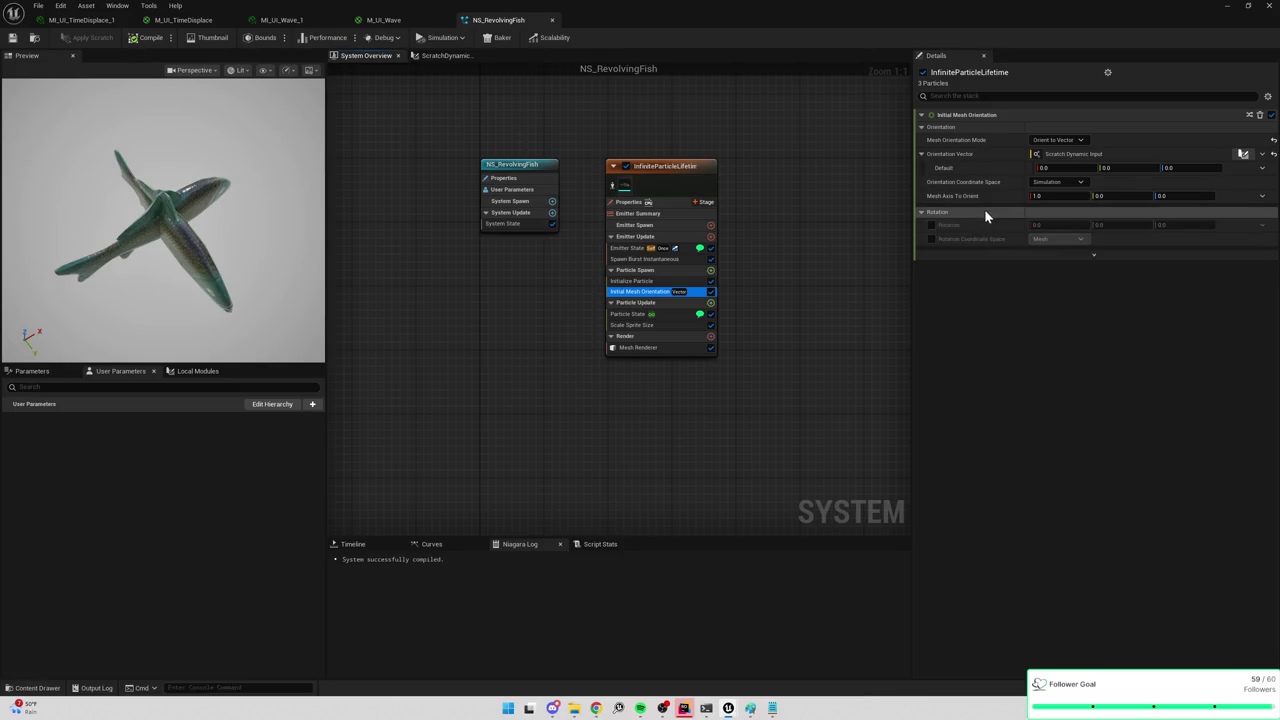
key(Delete)
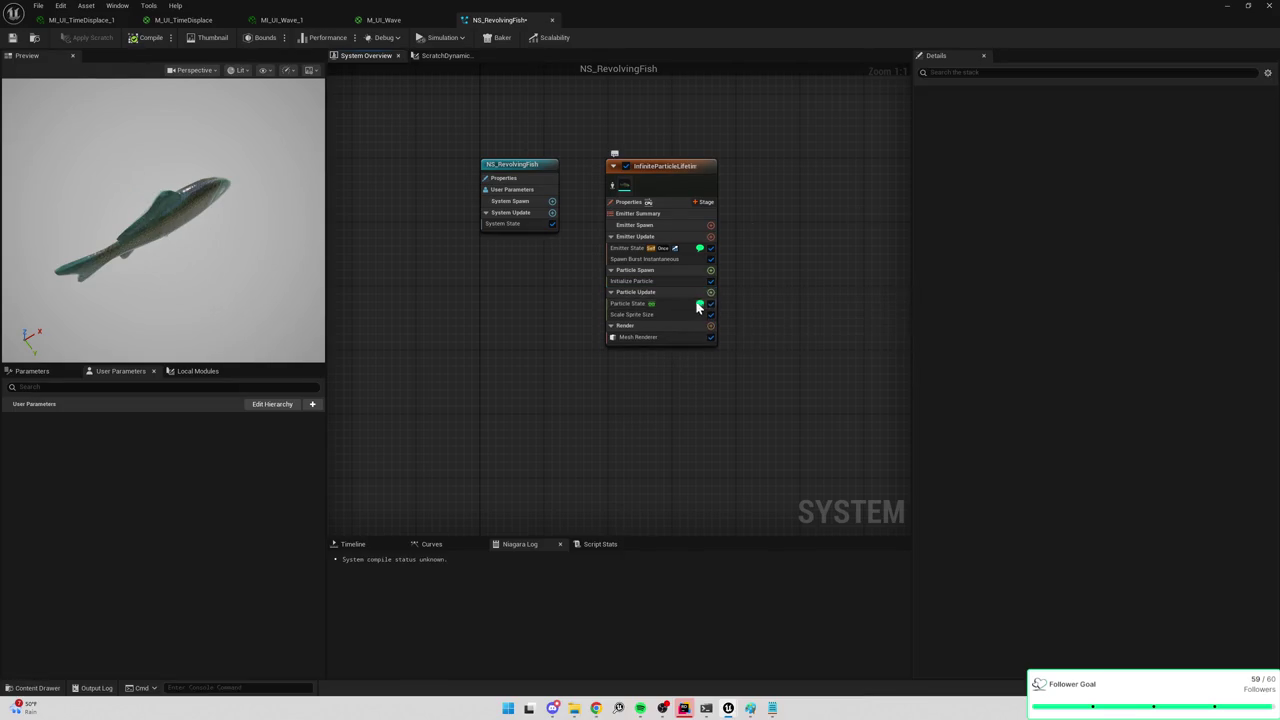
click(711, 293)
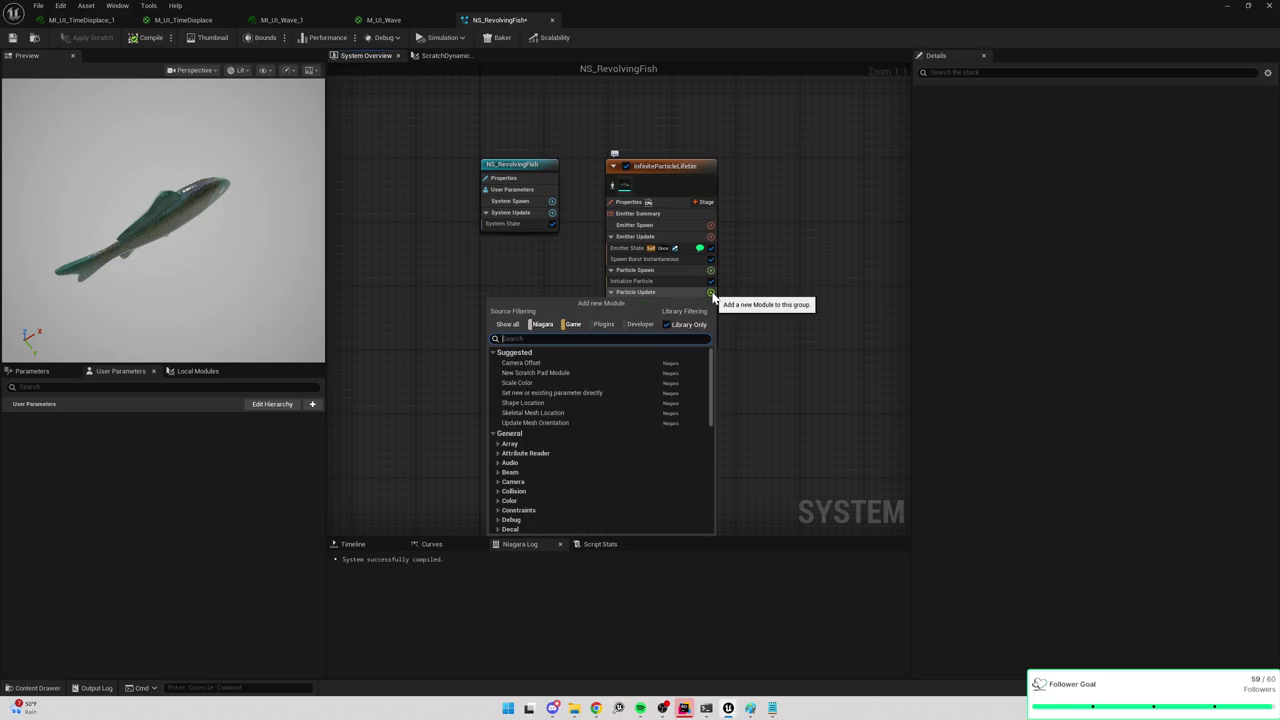
text(orient)
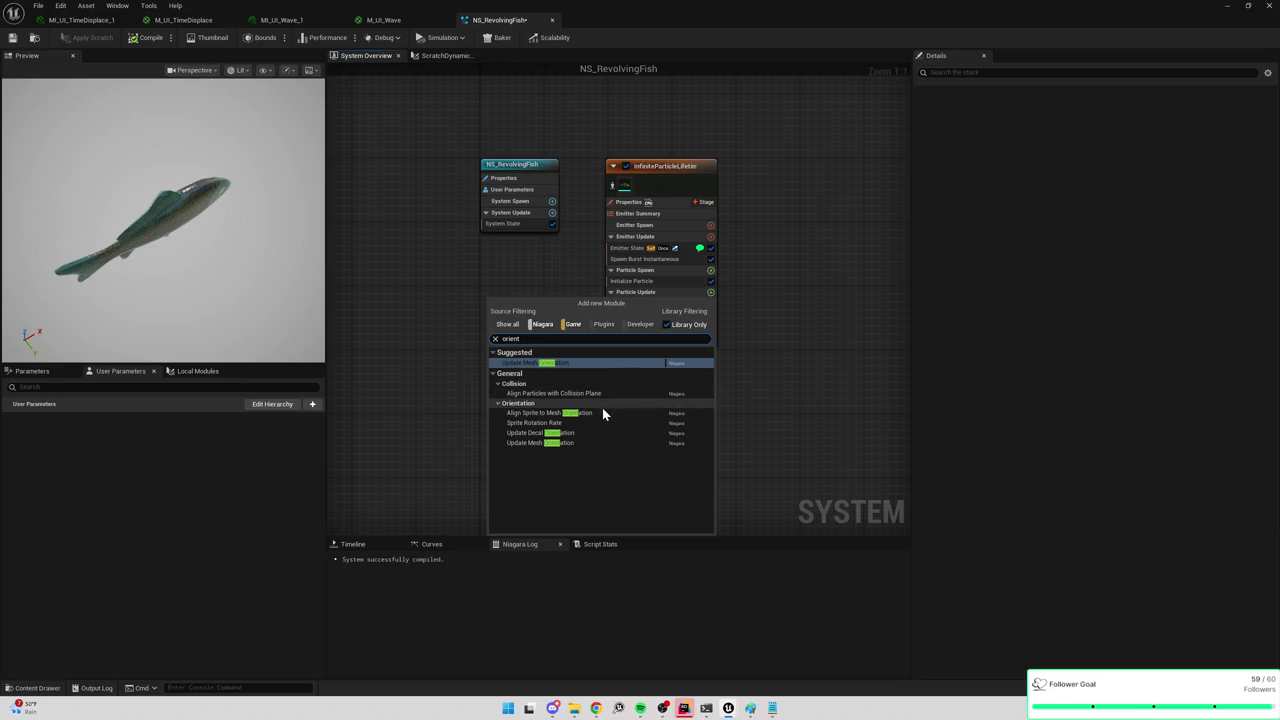
click(557, 361)
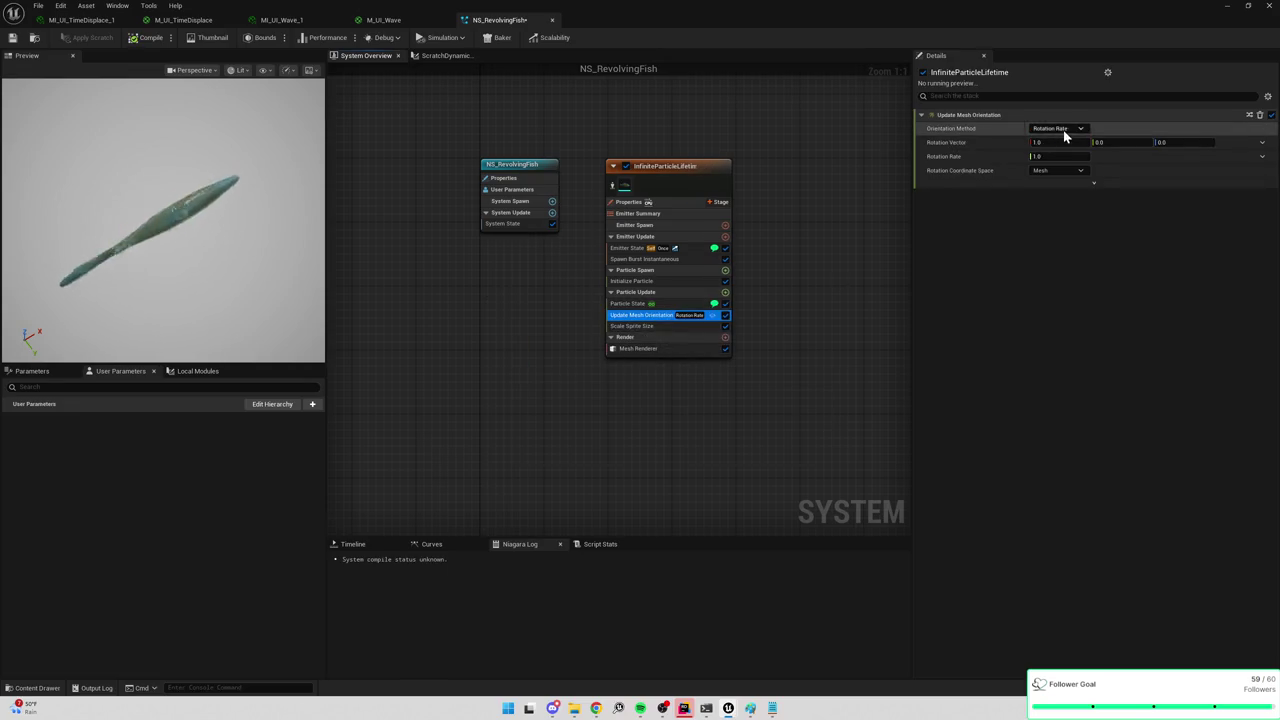
Set Orientation Method to Orient To Vector(s) and disable the module.
click(1062, 128)
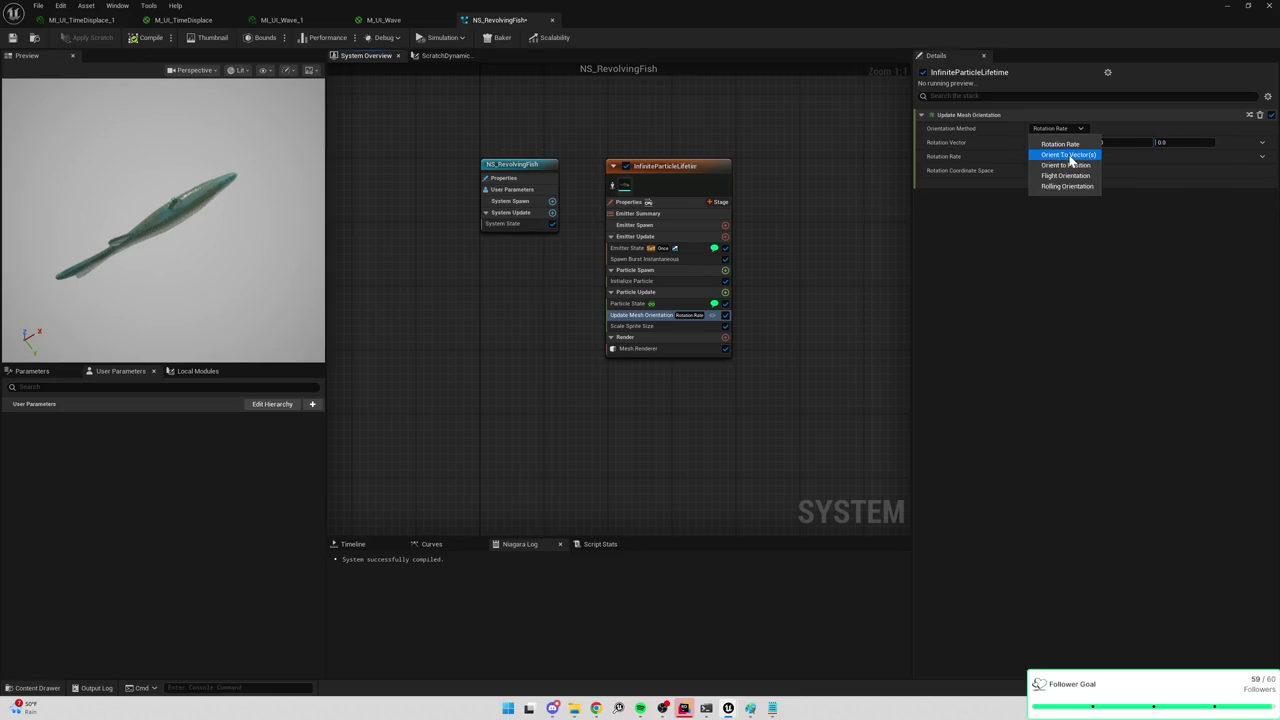
click(1068, 155)
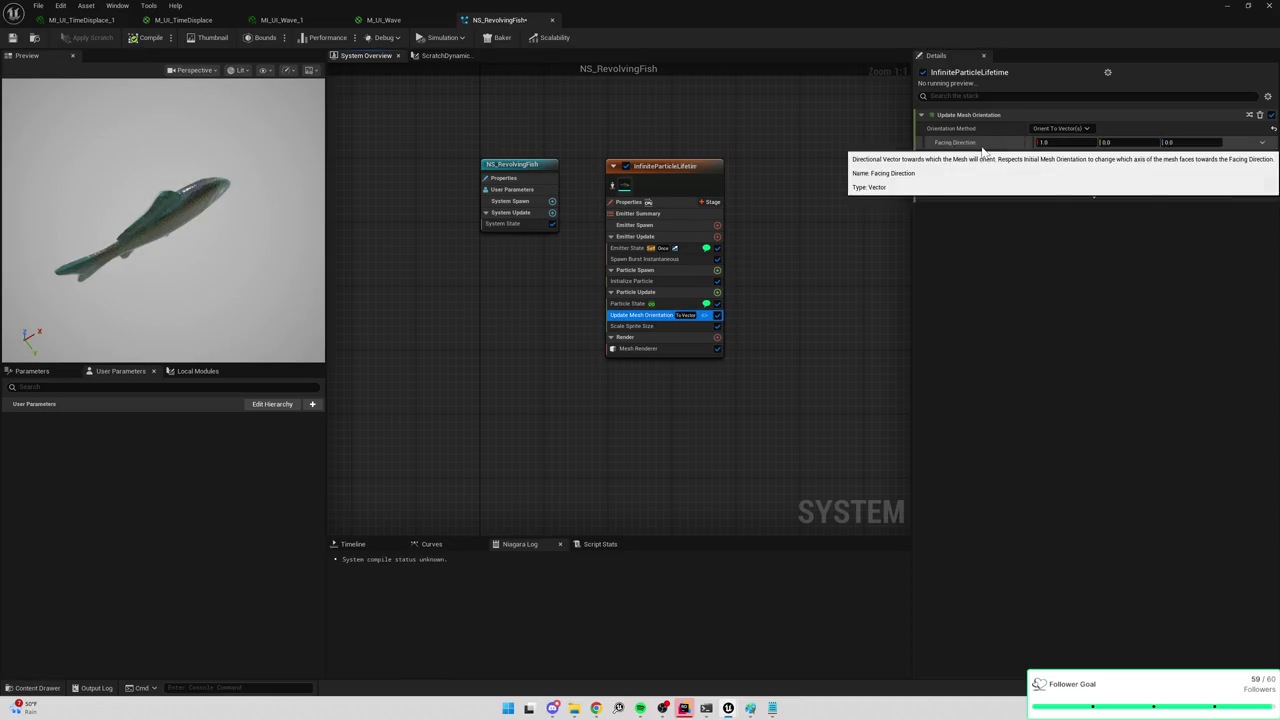
click(1062, 128)
click(1061, 128)
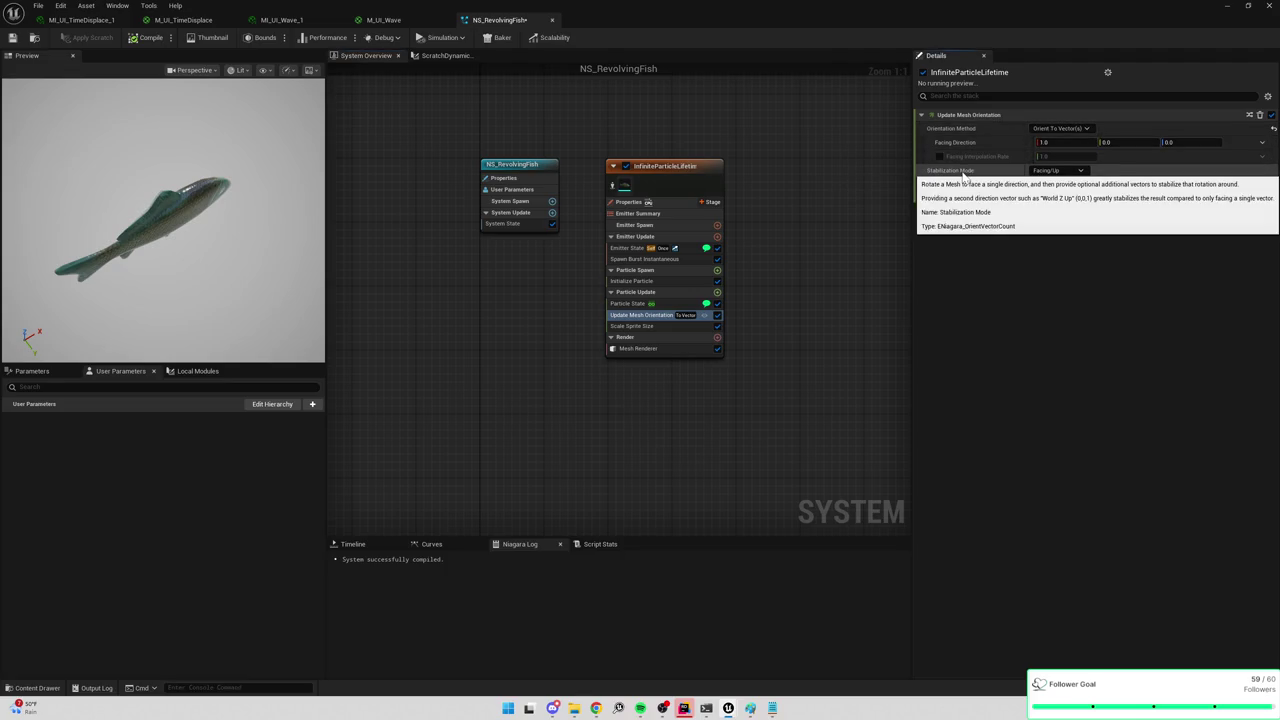
click(717, 316)
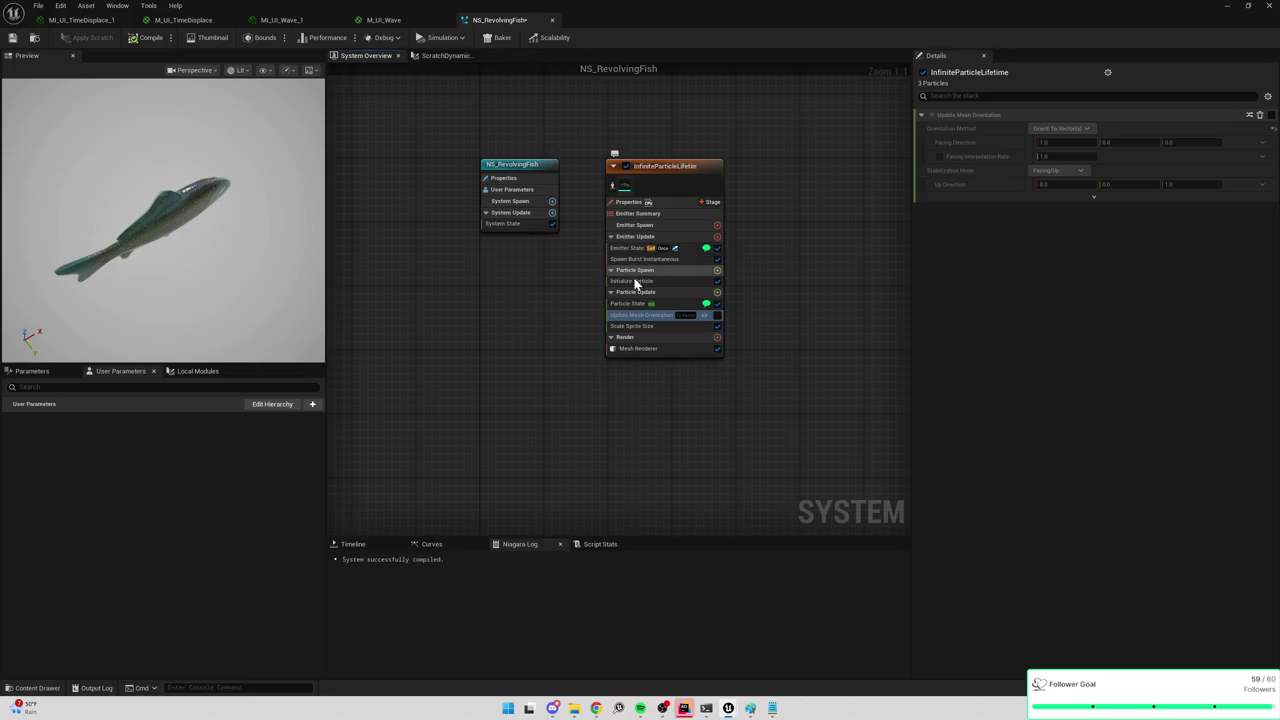
click(717, 292)
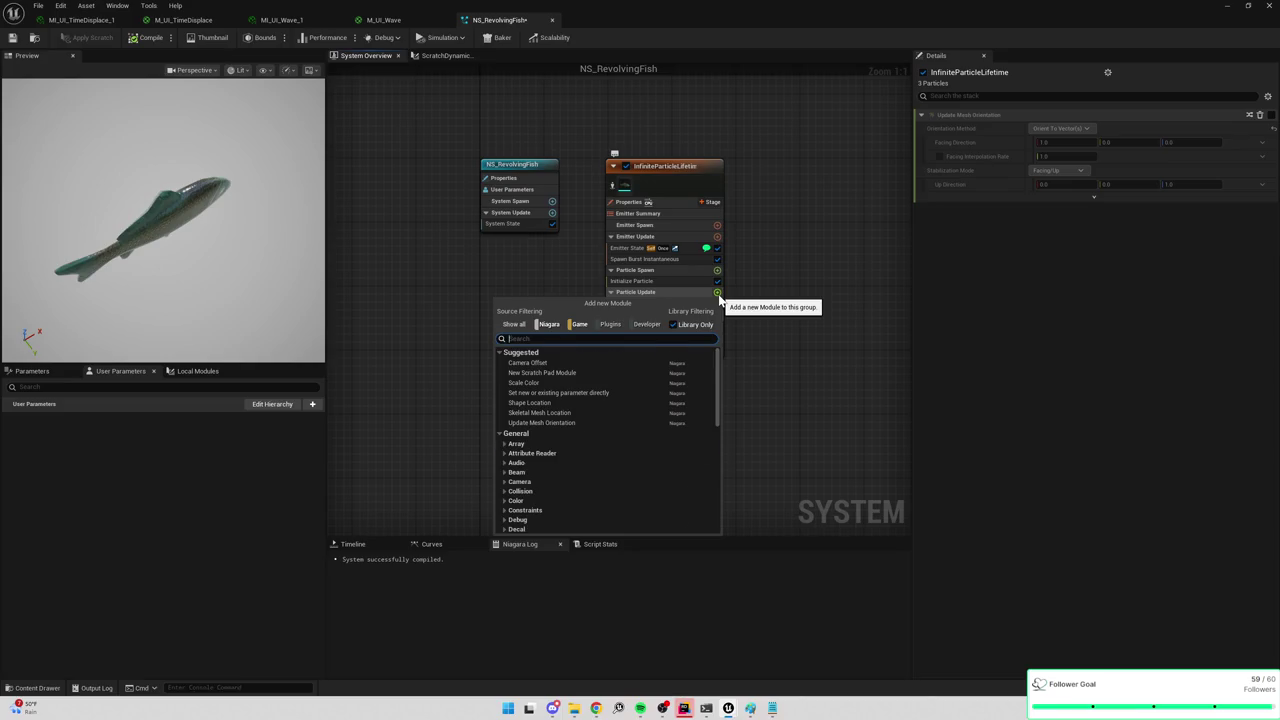
Search the module list for 'location' and add Shape Location to Particle Update.
text(tran)
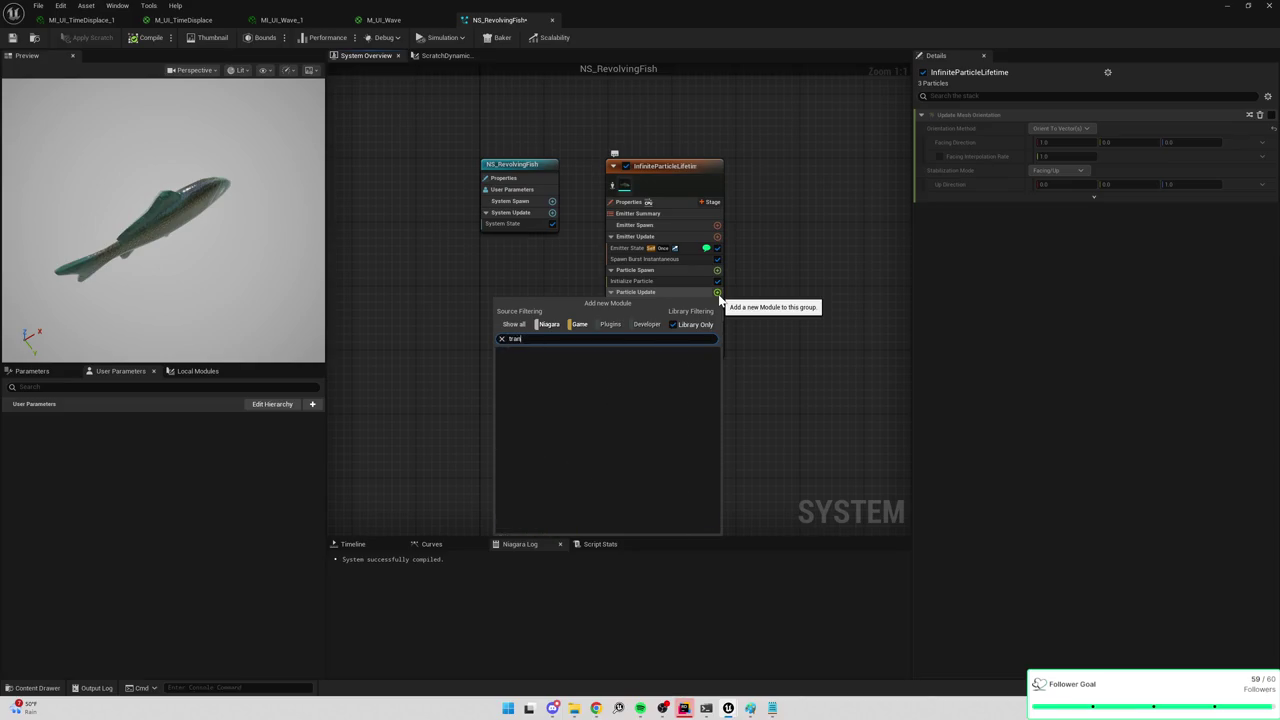
text(ssf)
key(ctrl+a)
text(update)
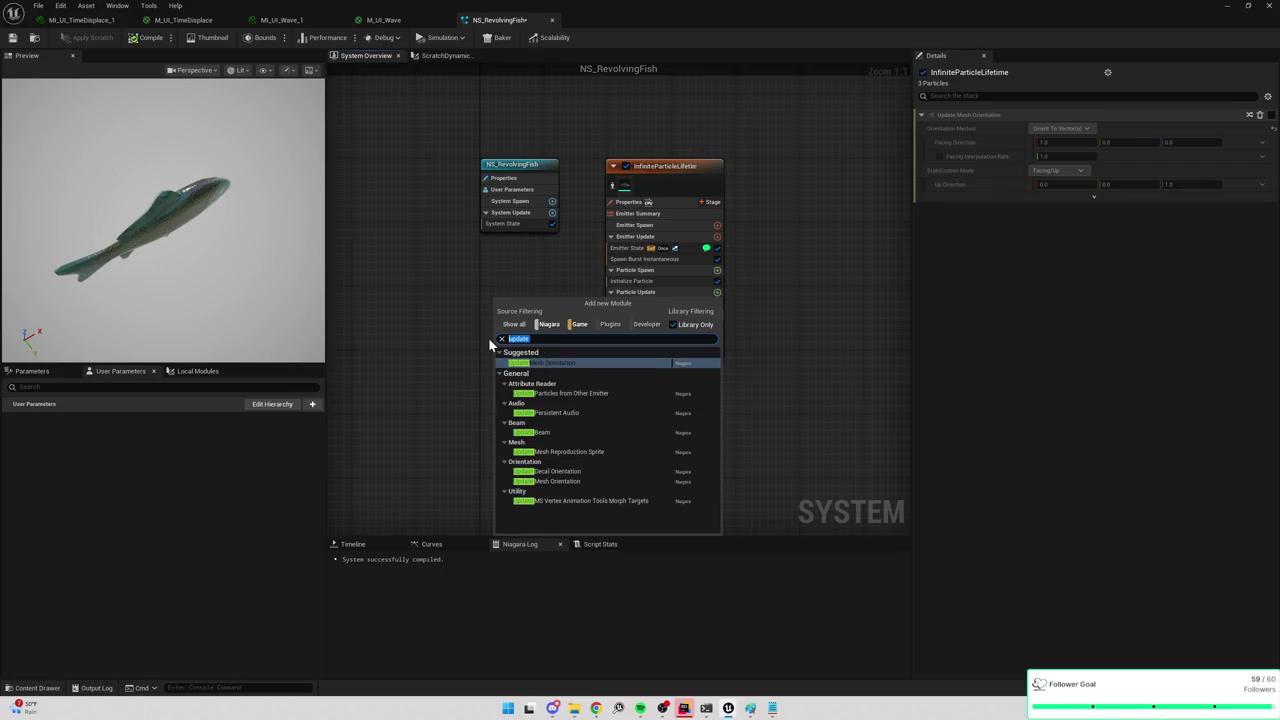
text(location)
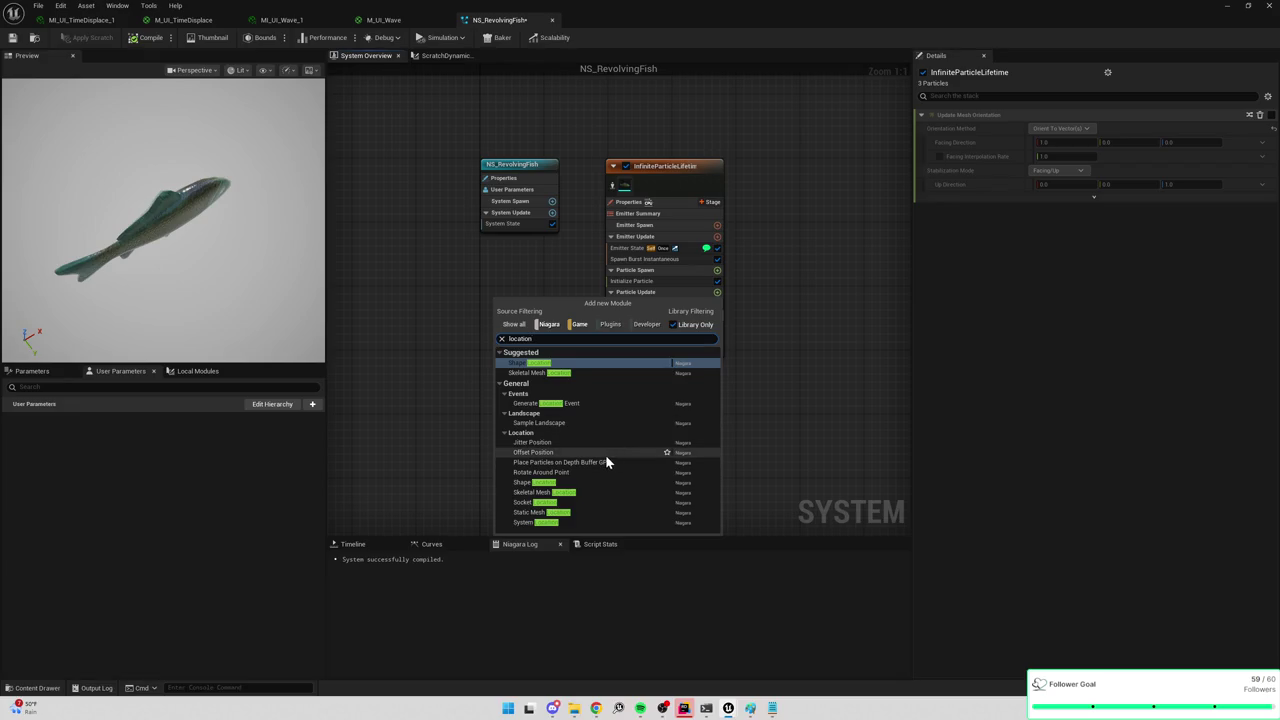
key(BackSpace)
key(BackSpace)
key(BackSpace)
text(pos)
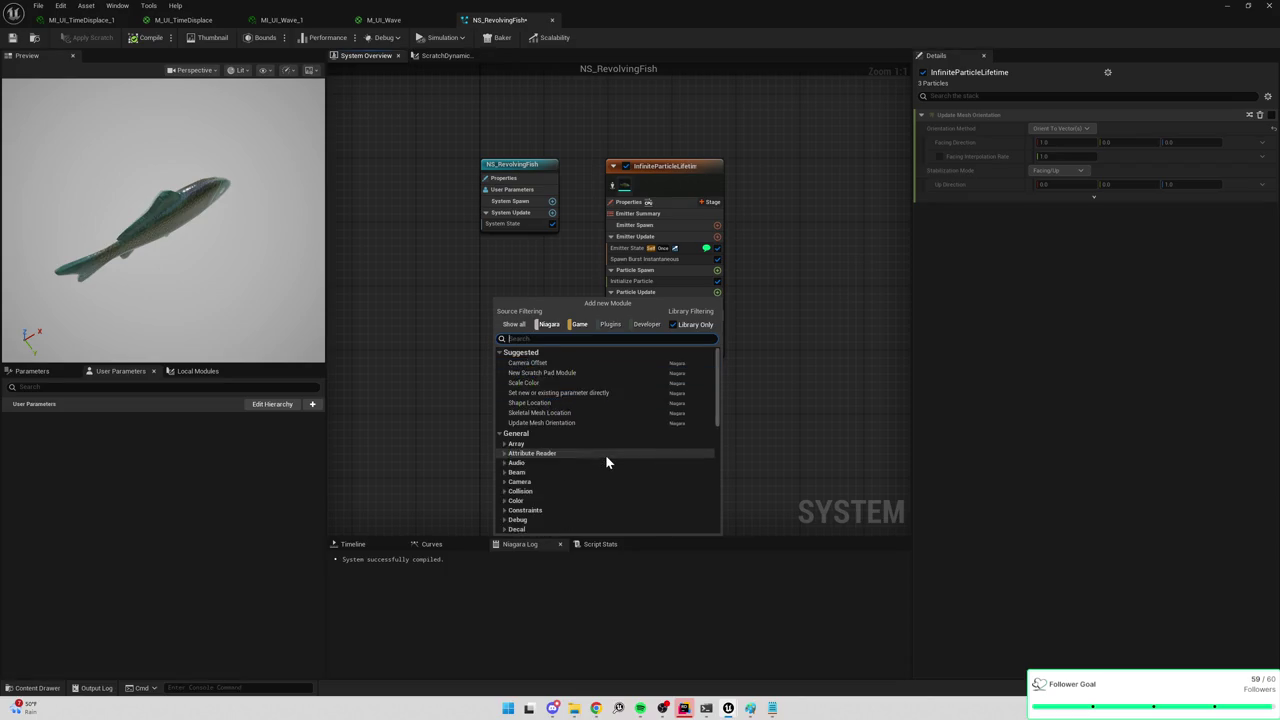
text(ition)
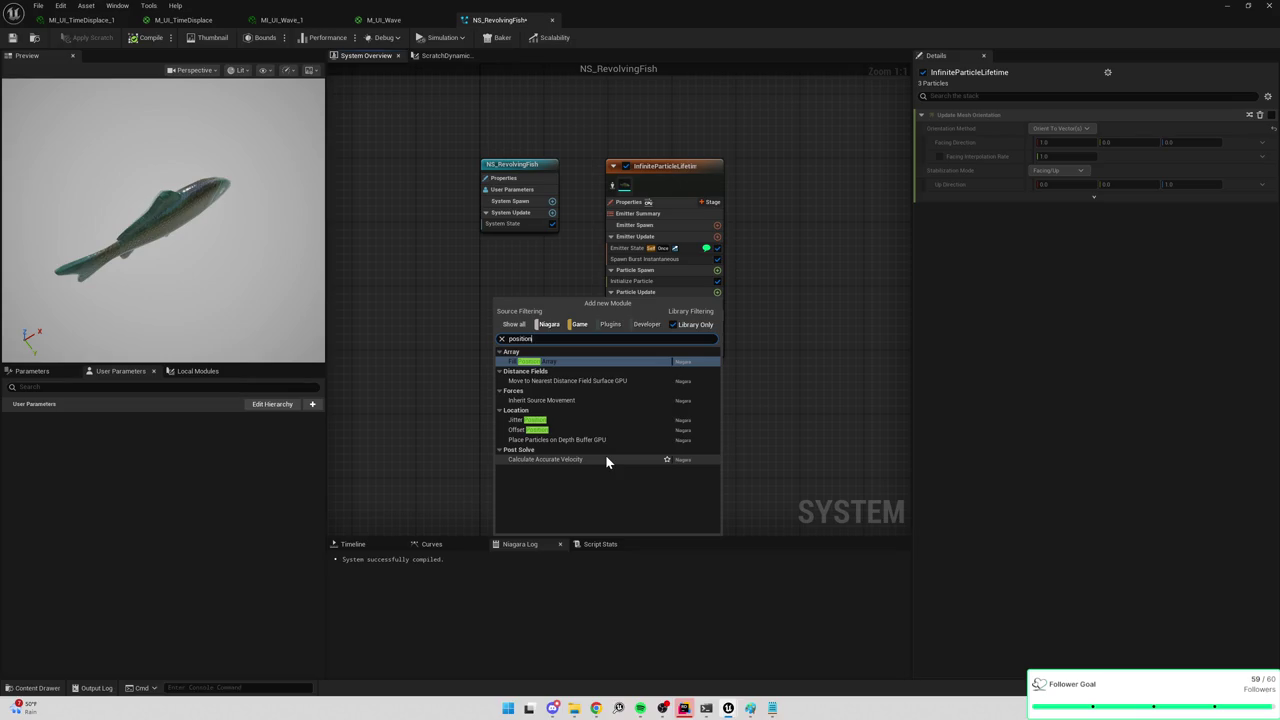
key(BackSpace)
key(BackSpace)
key(BackSpace)
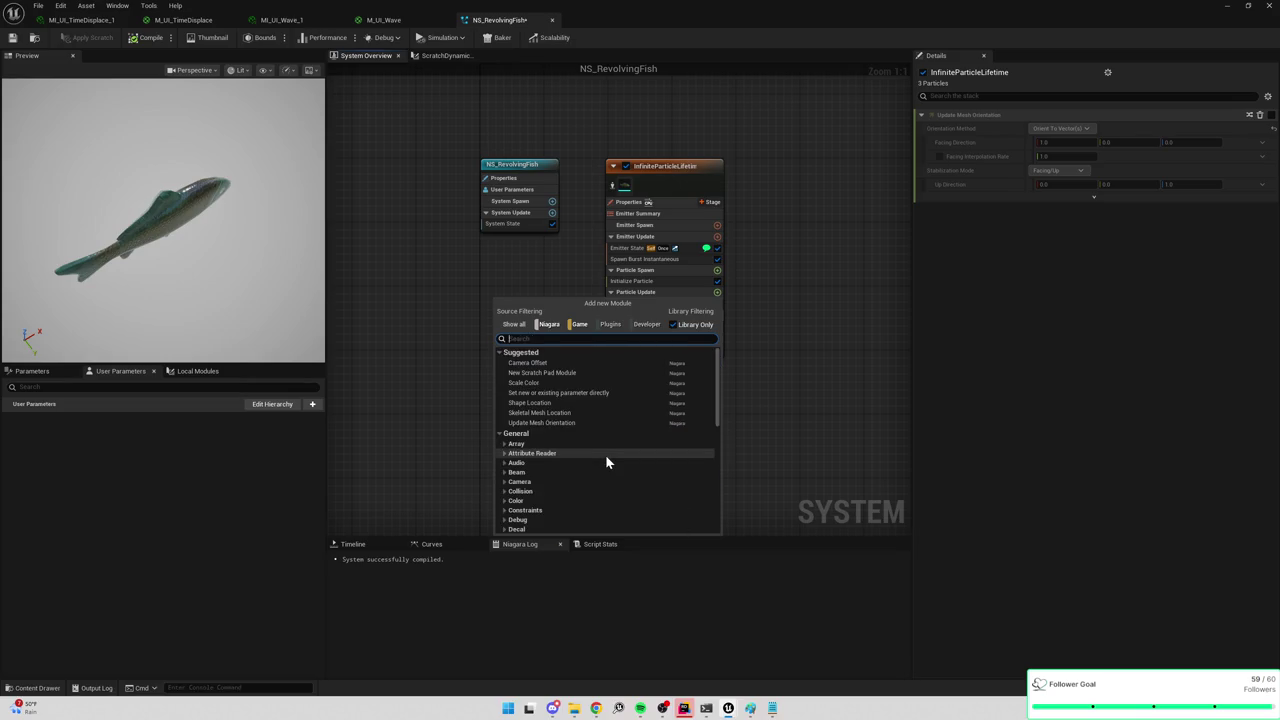
text(location)
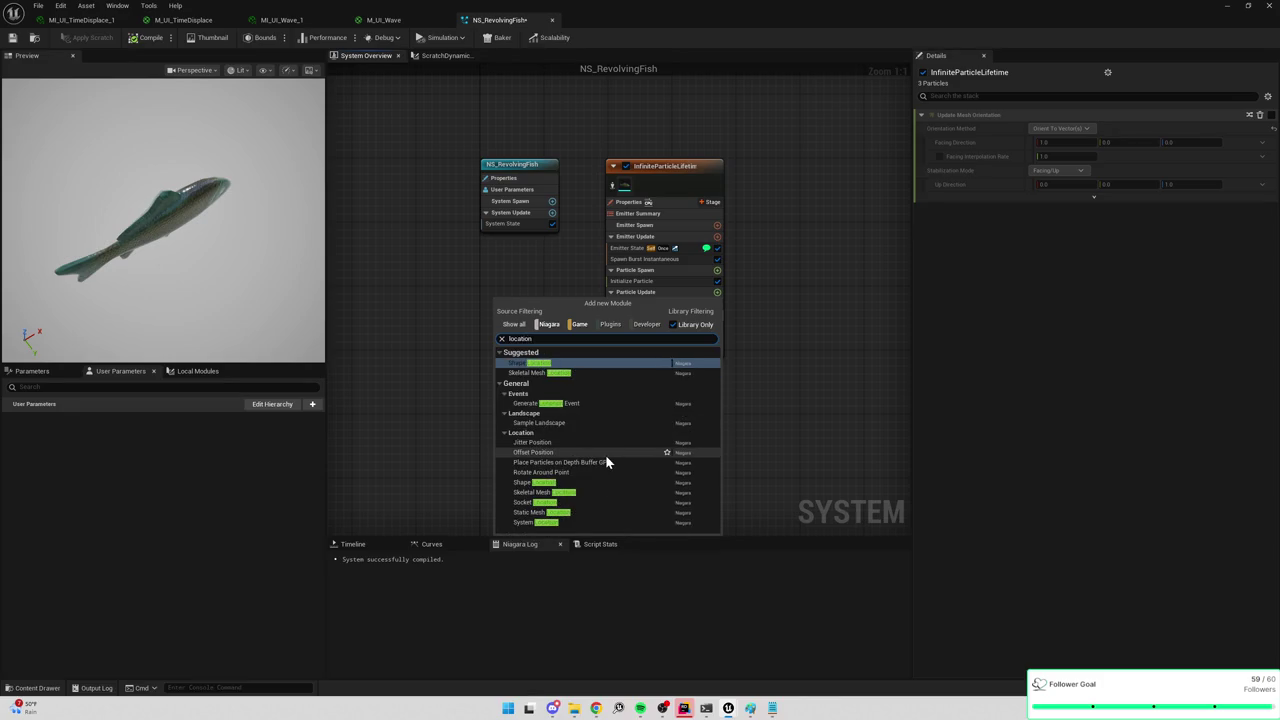
click(536, 364)
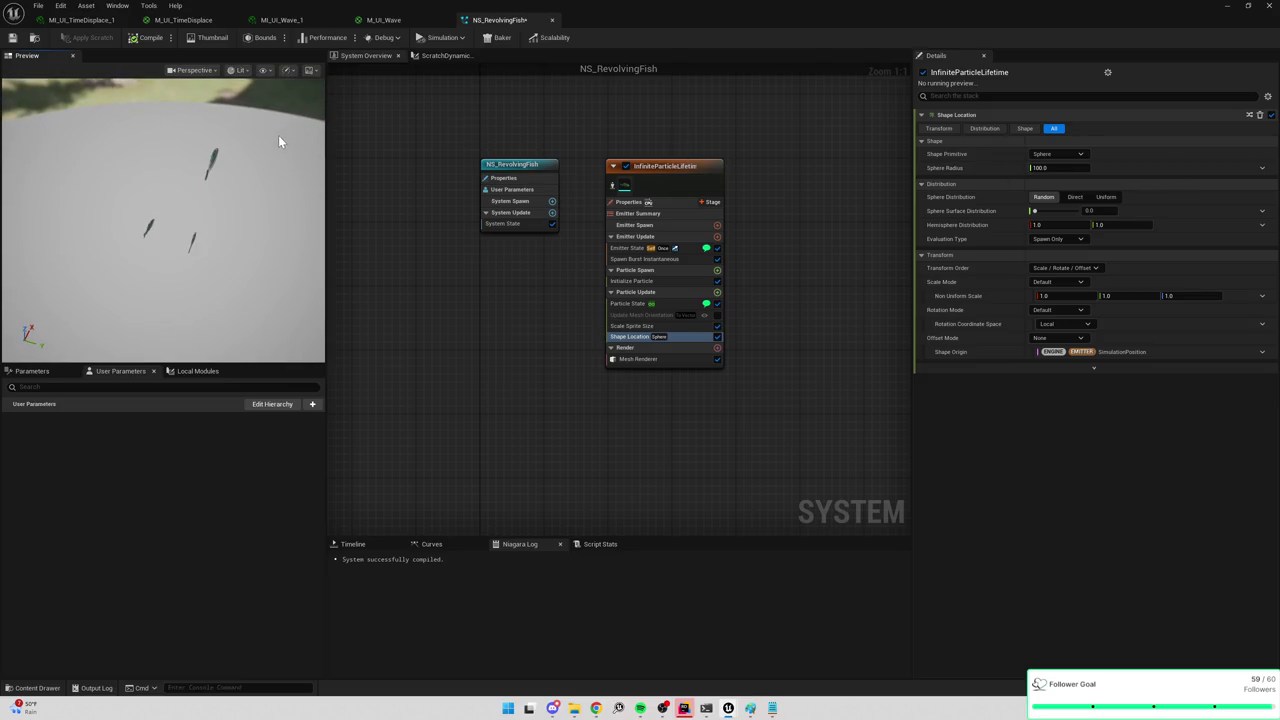
Set Shape Primitive to Ring / Disc with a Ring Radius of 30.
click(1050, 154)
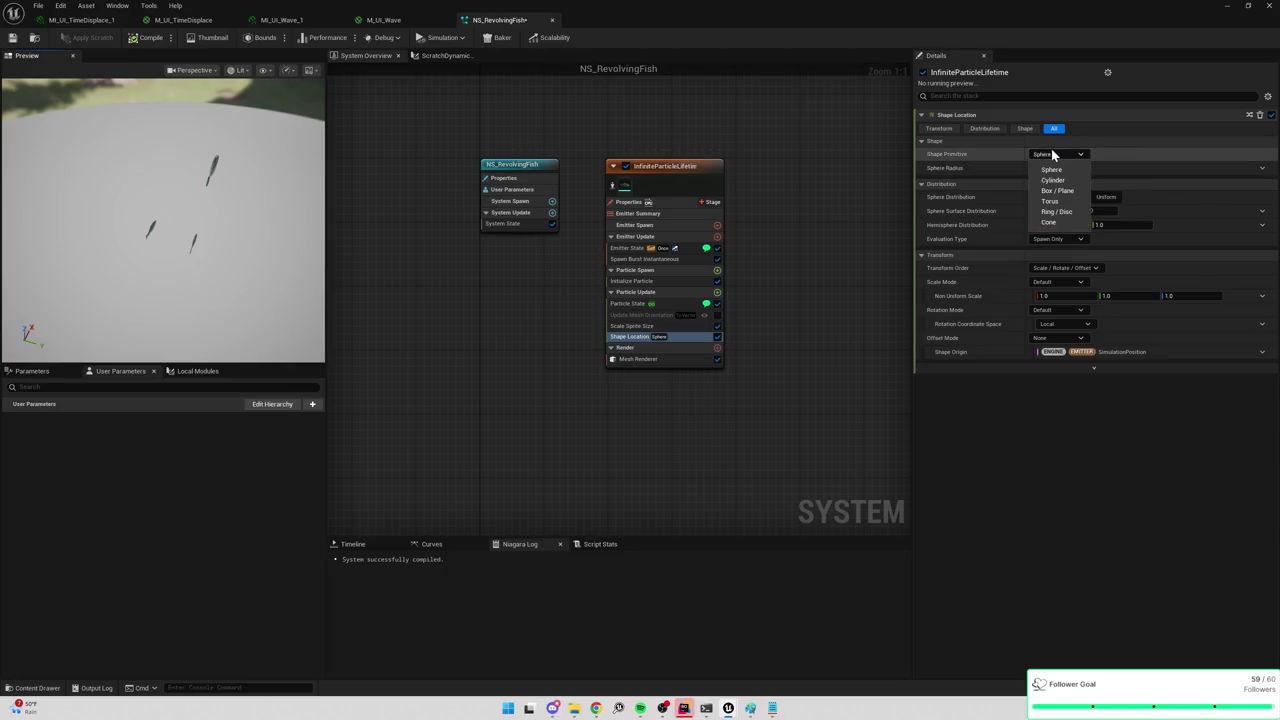
click(1057, 211)
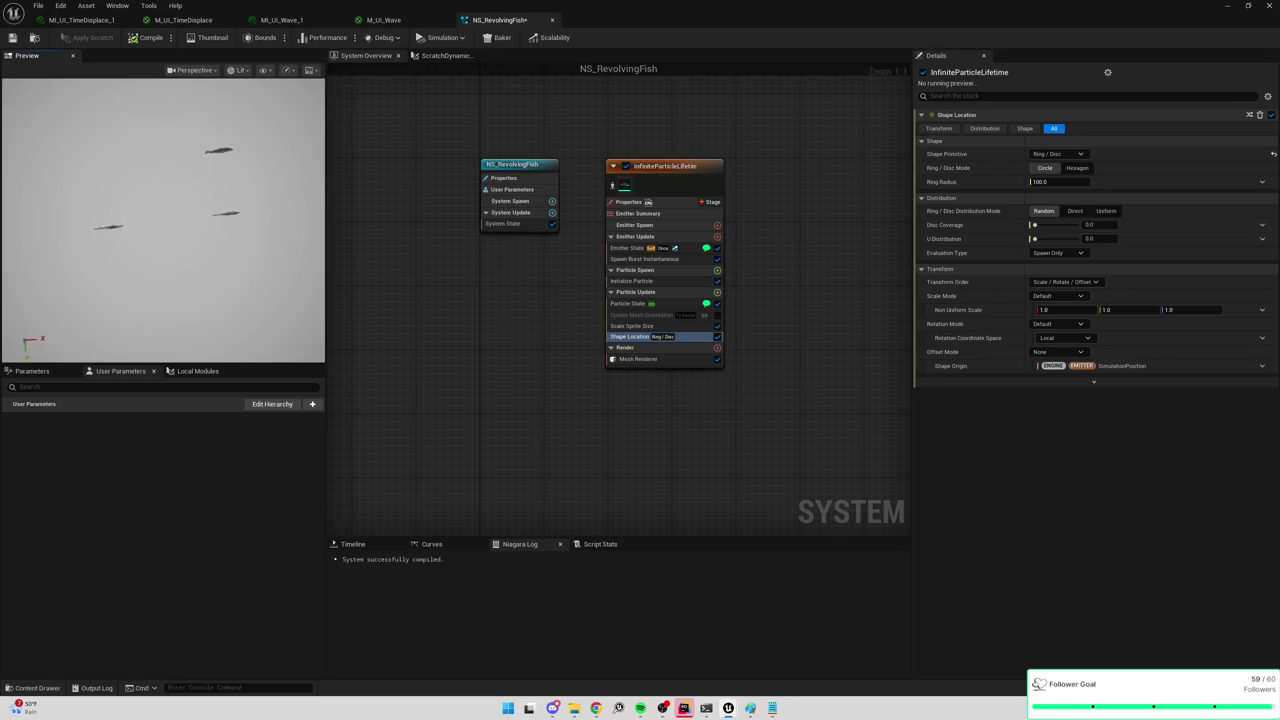
drag(222, 178, 222, 178)
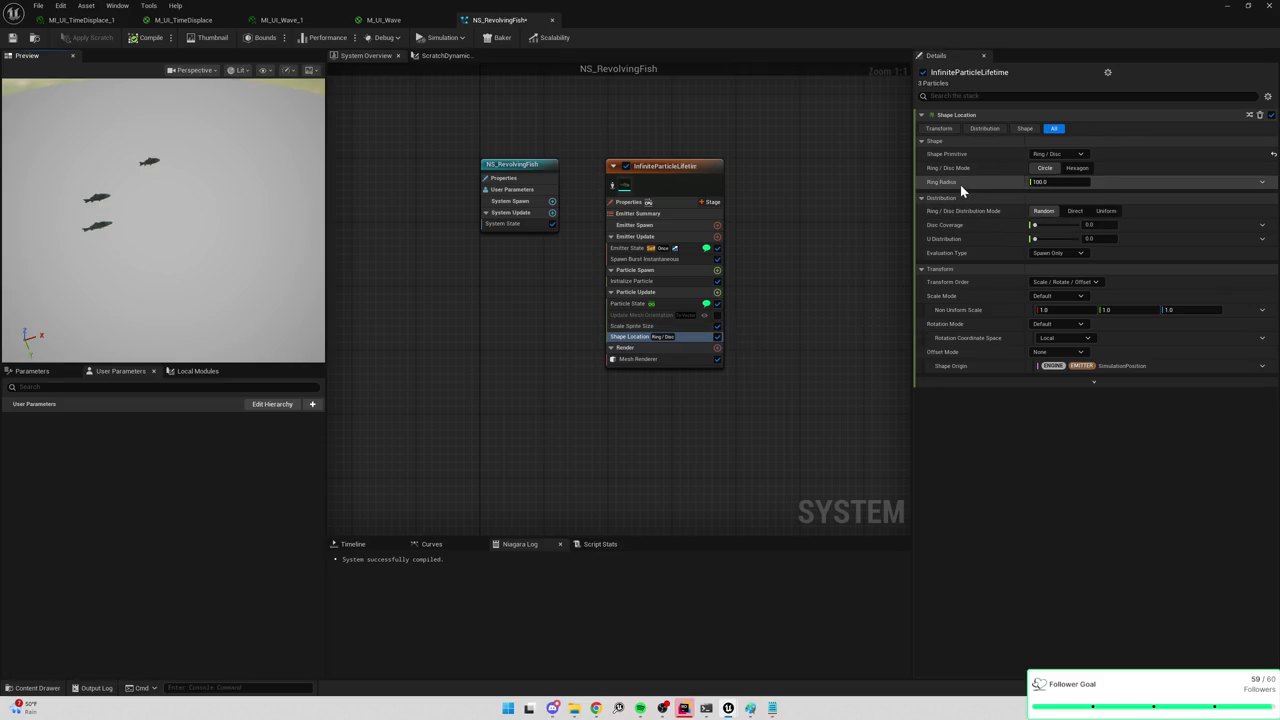
click(1062, 183)
text(20)
key(Return)
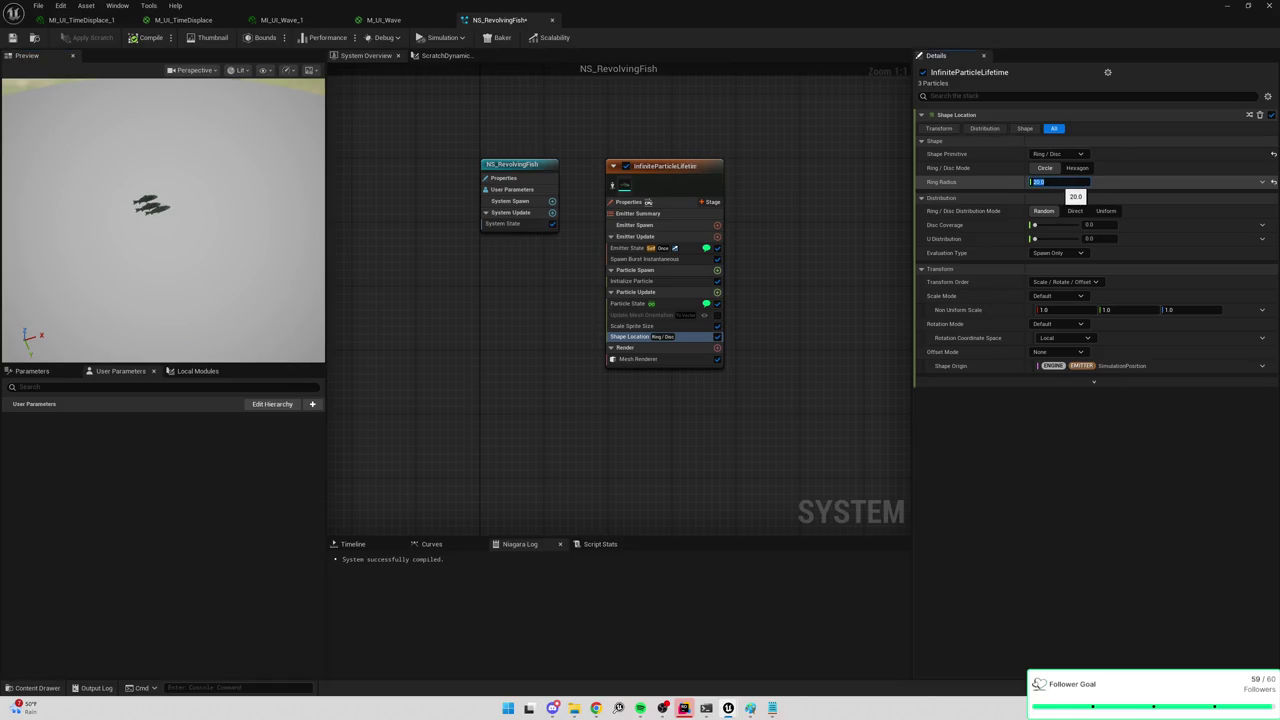
text(30)
key(Return)
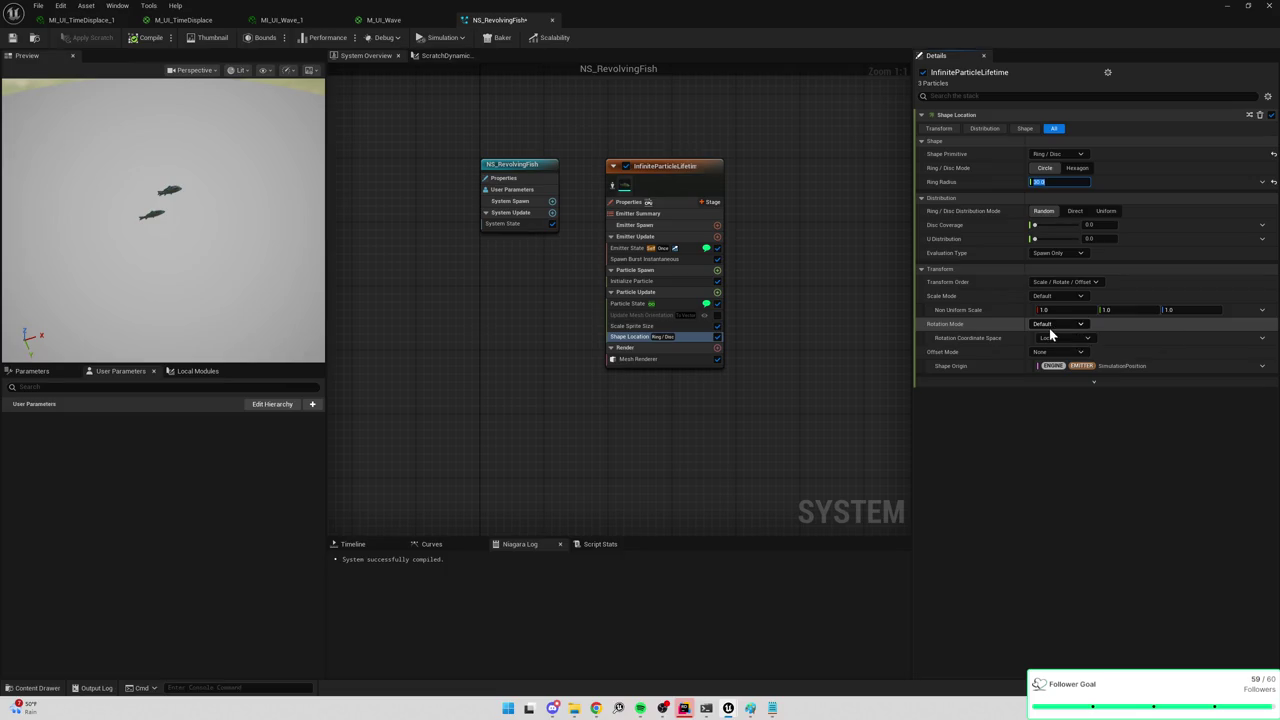
Set Ring/Disc Distribution Mode to Uniform so the fish are evenly spaced.
click(1051, 327)
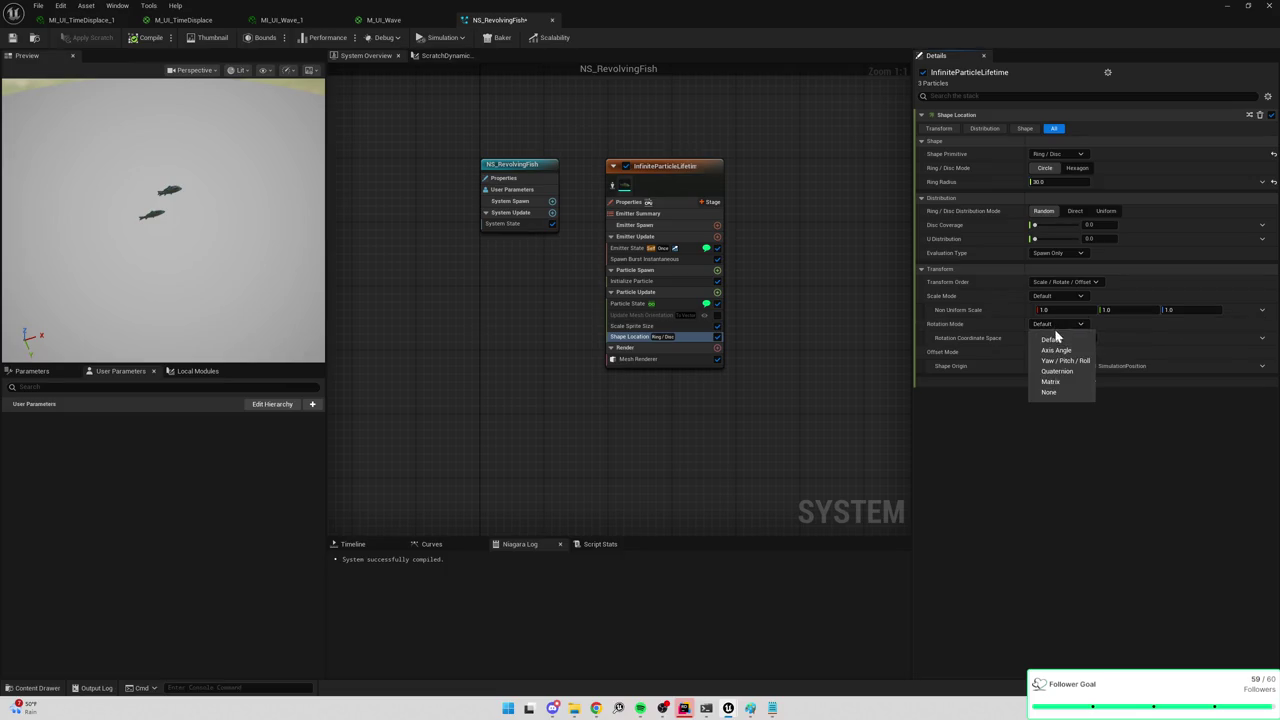
click(966, 421)
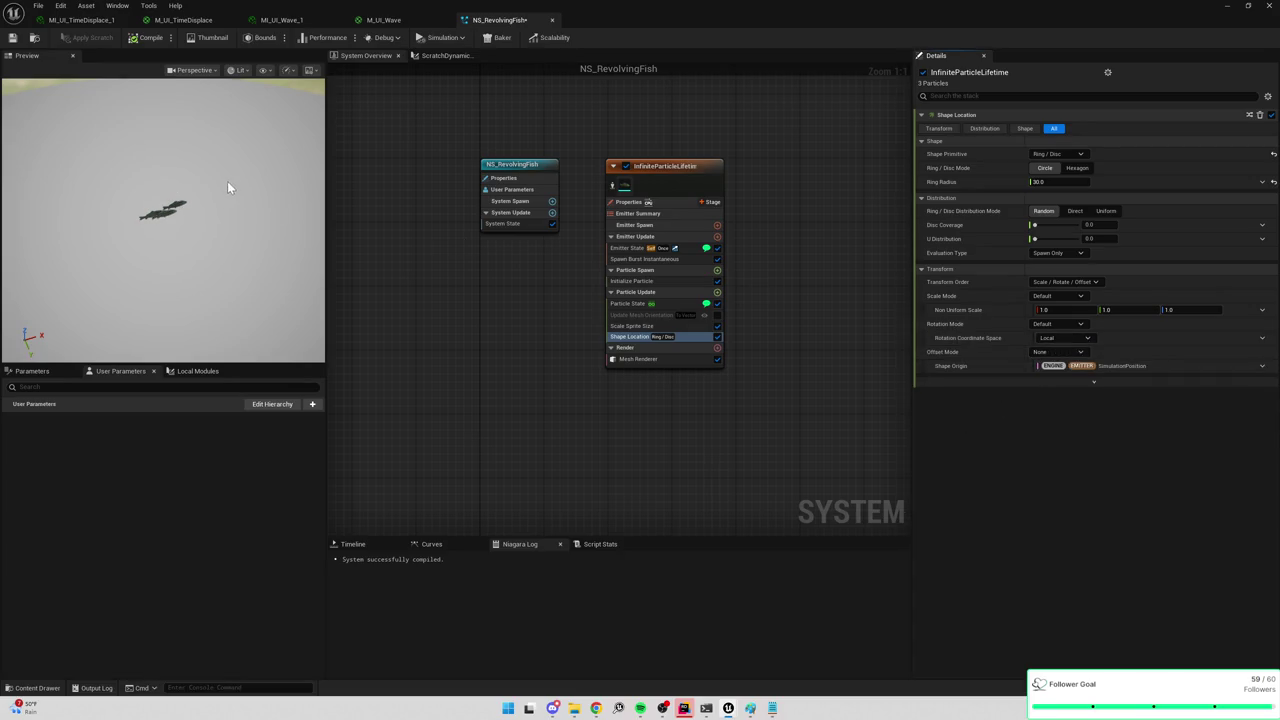
scroll(186, 185, up, 5)
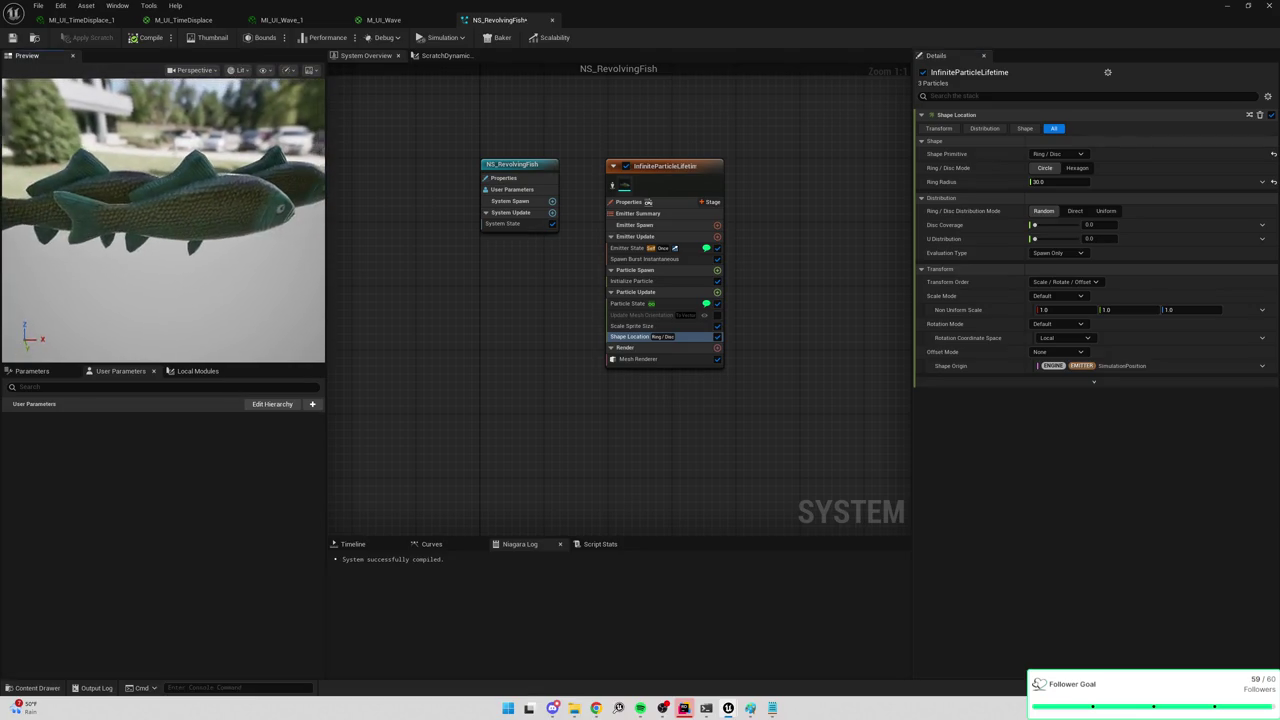
scroll(290, 174, down, 5)
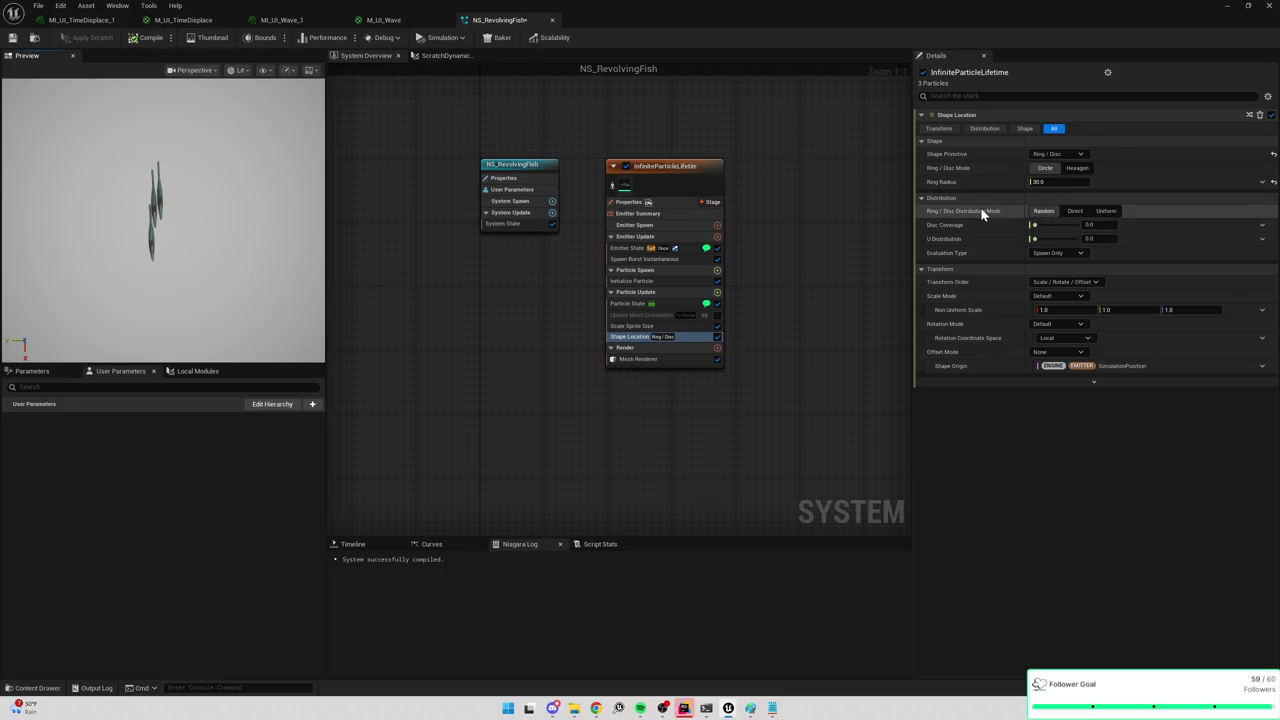
click(1102, 210)
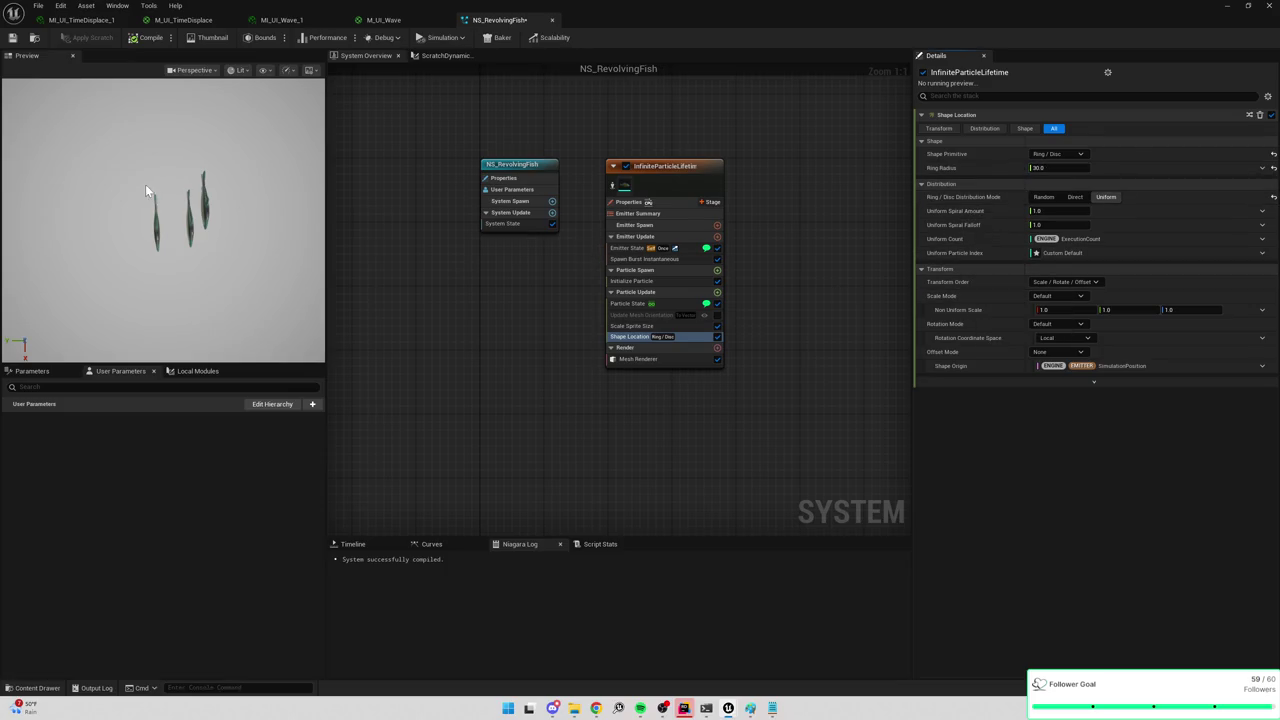
mouse_move(146, 190)
mouse_down()
mouse_move(146, 240)
mouse_move(146, 190)
mouse_up()
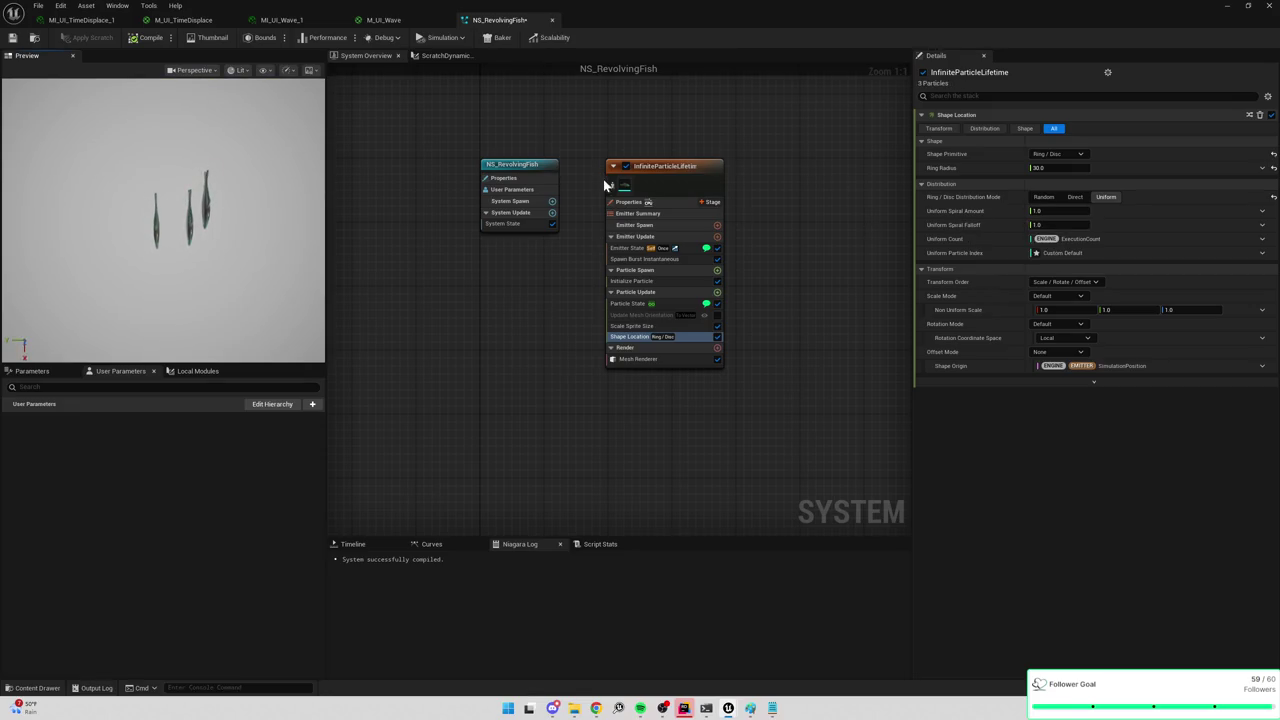
click(665, 173)
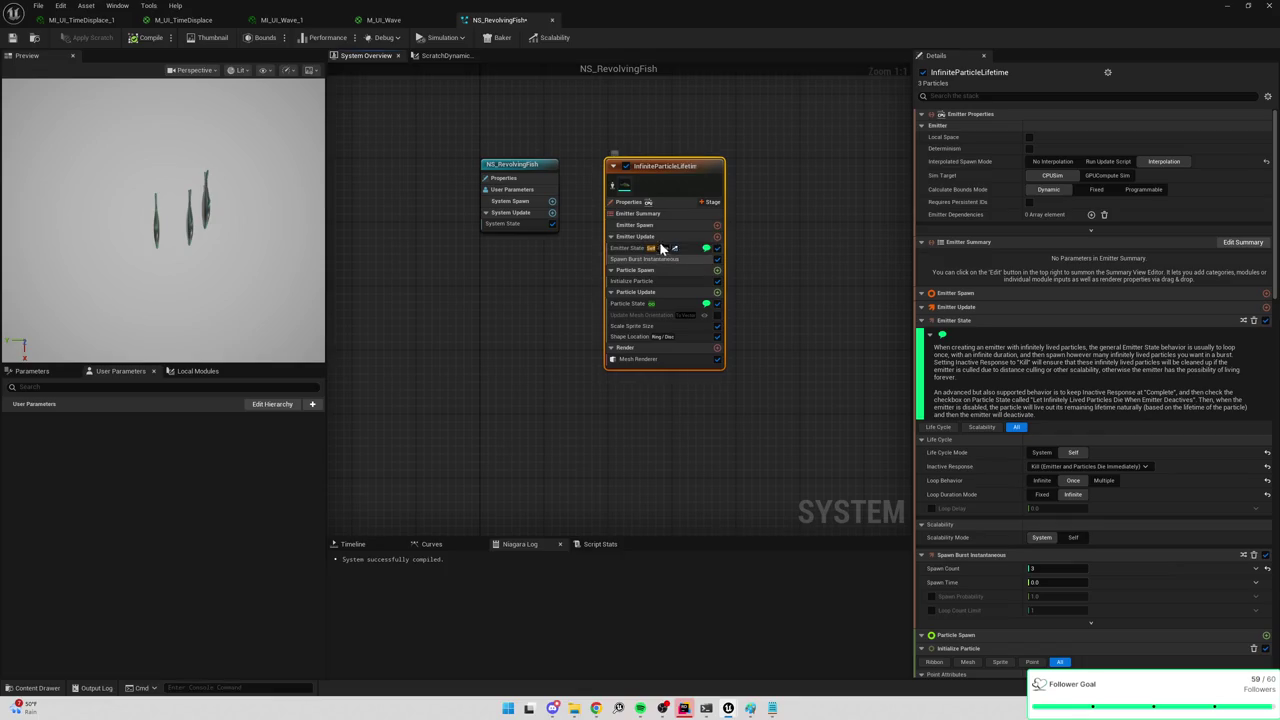
Try Spawn Burst Instantaneous counts of 5, 25, 500 and 20, ending at 3.
click(630, 248)
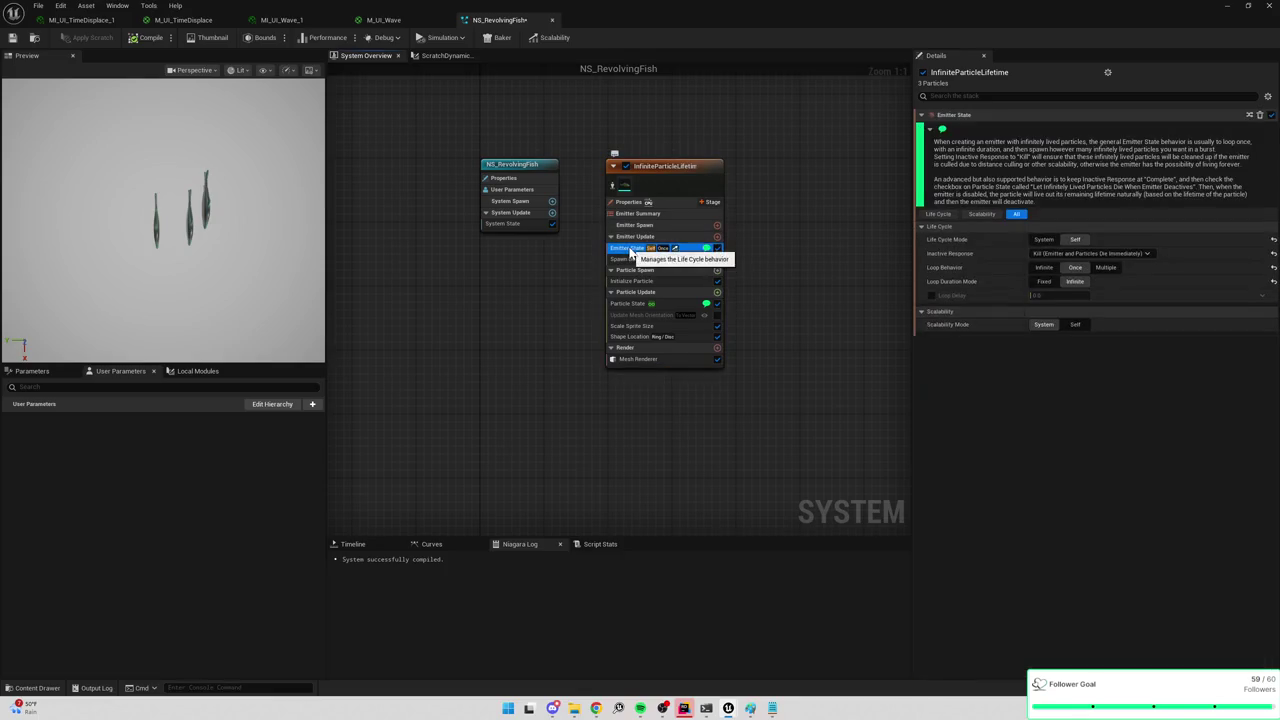
drag(643, 259, 652, 265)
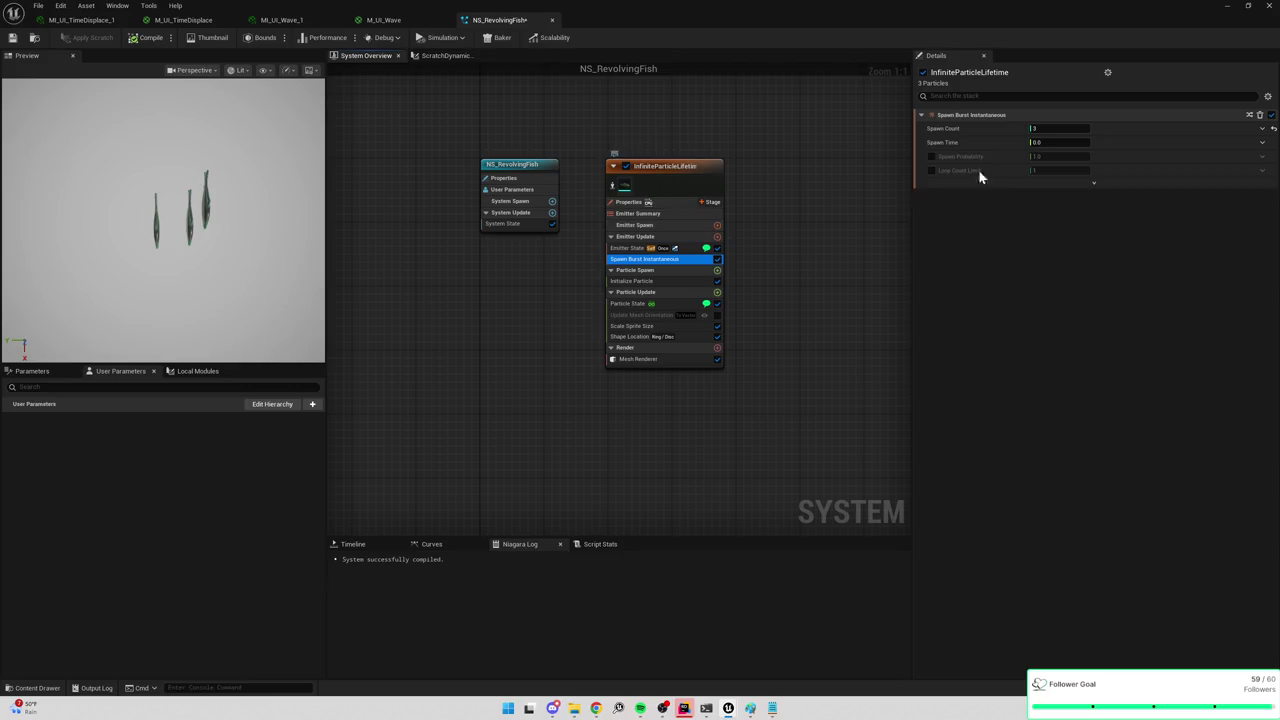
click(1050, 129)
text(5)
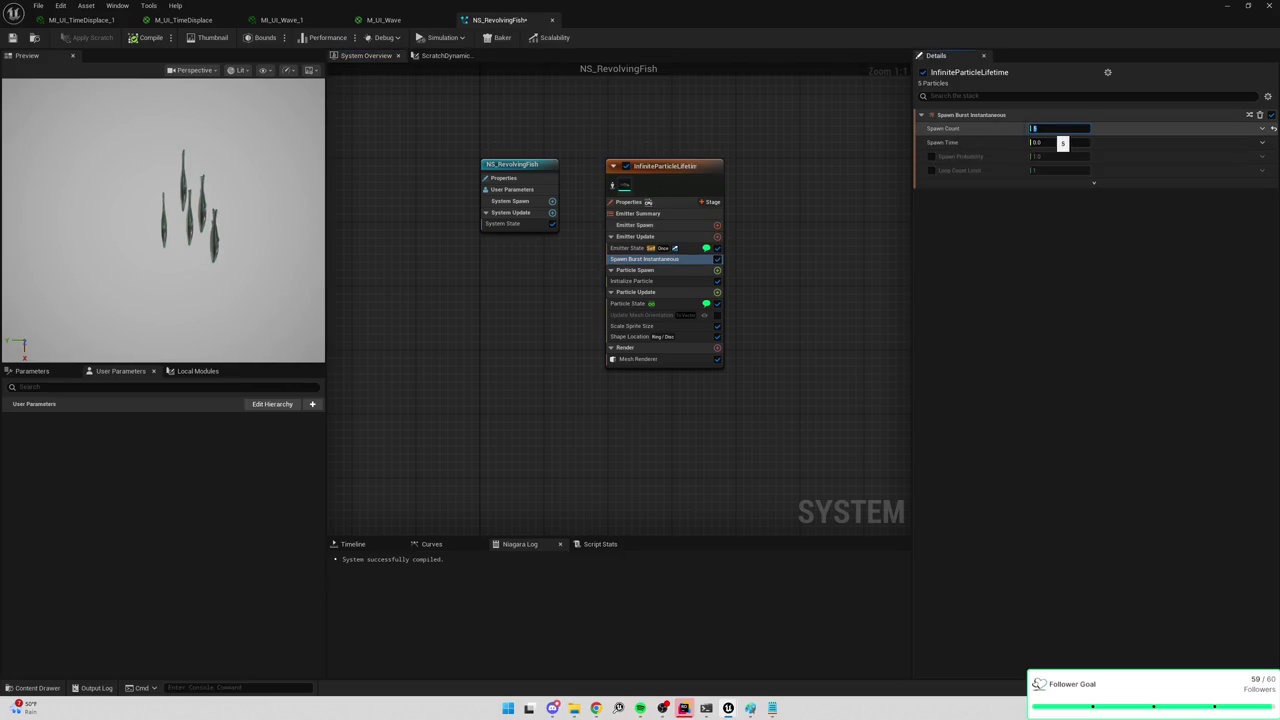
key(Return)
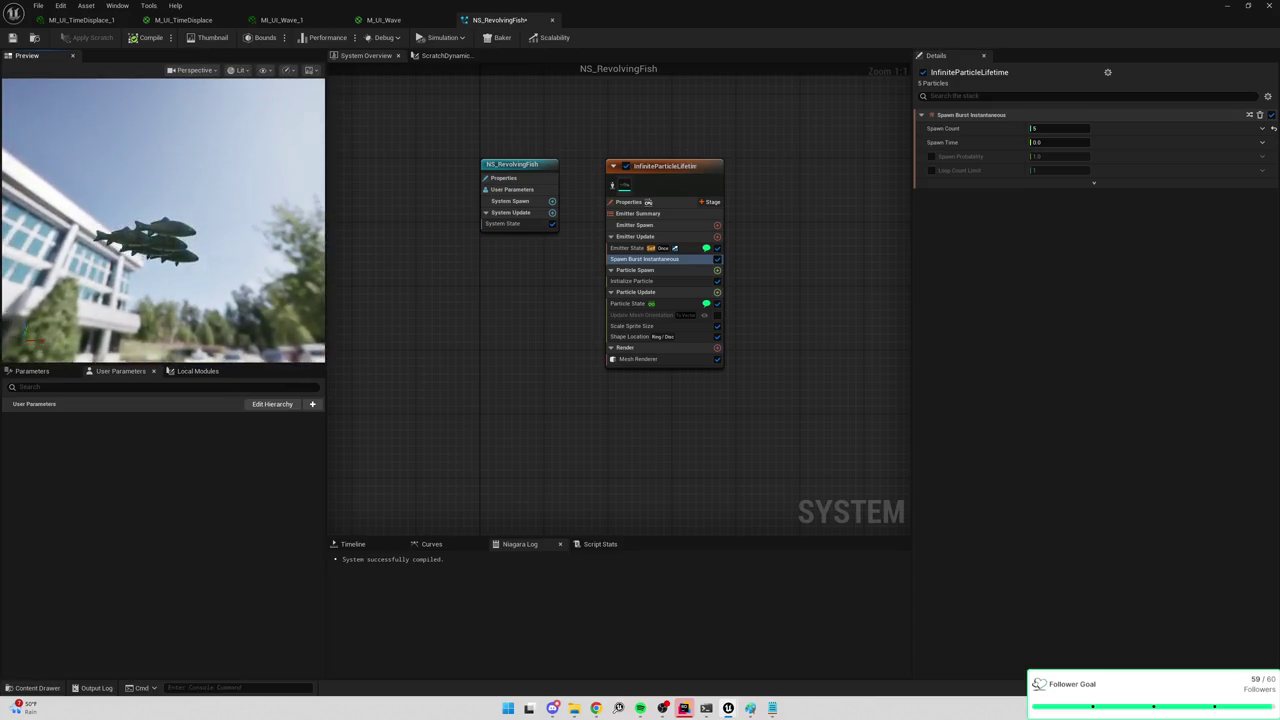
click(1060, 128)
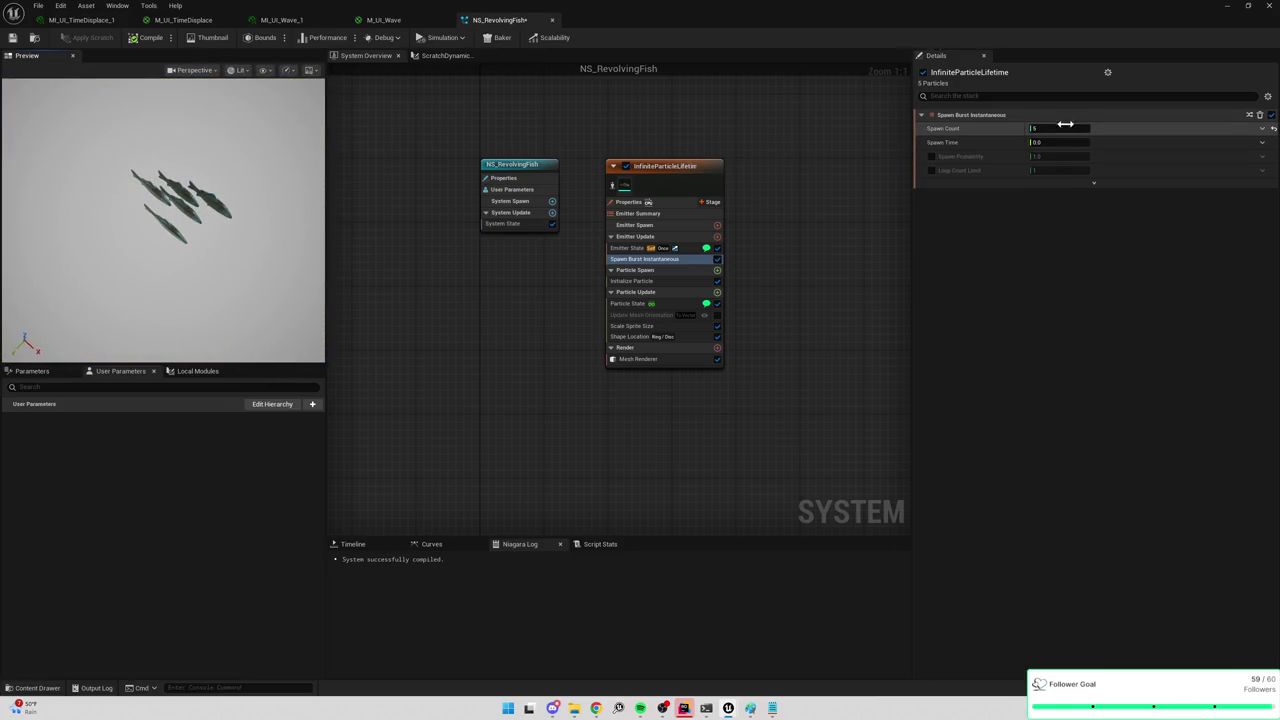
text(25)
key(Return)
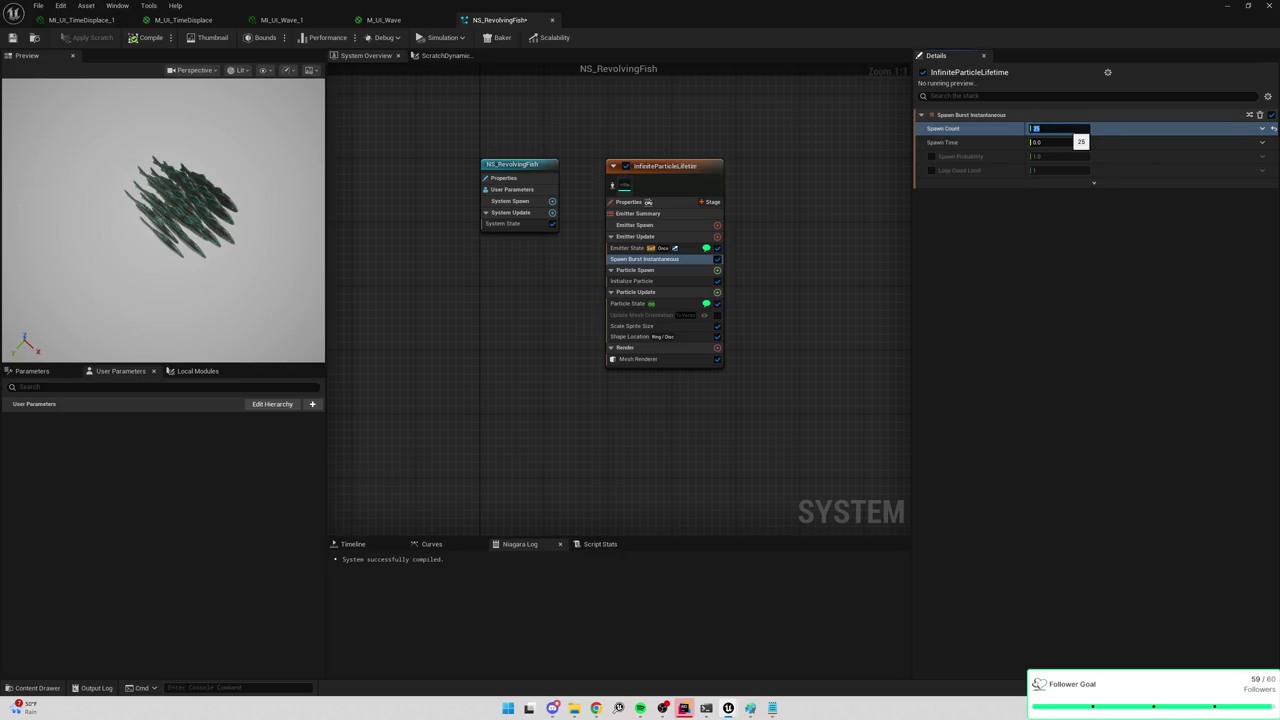
text(500)
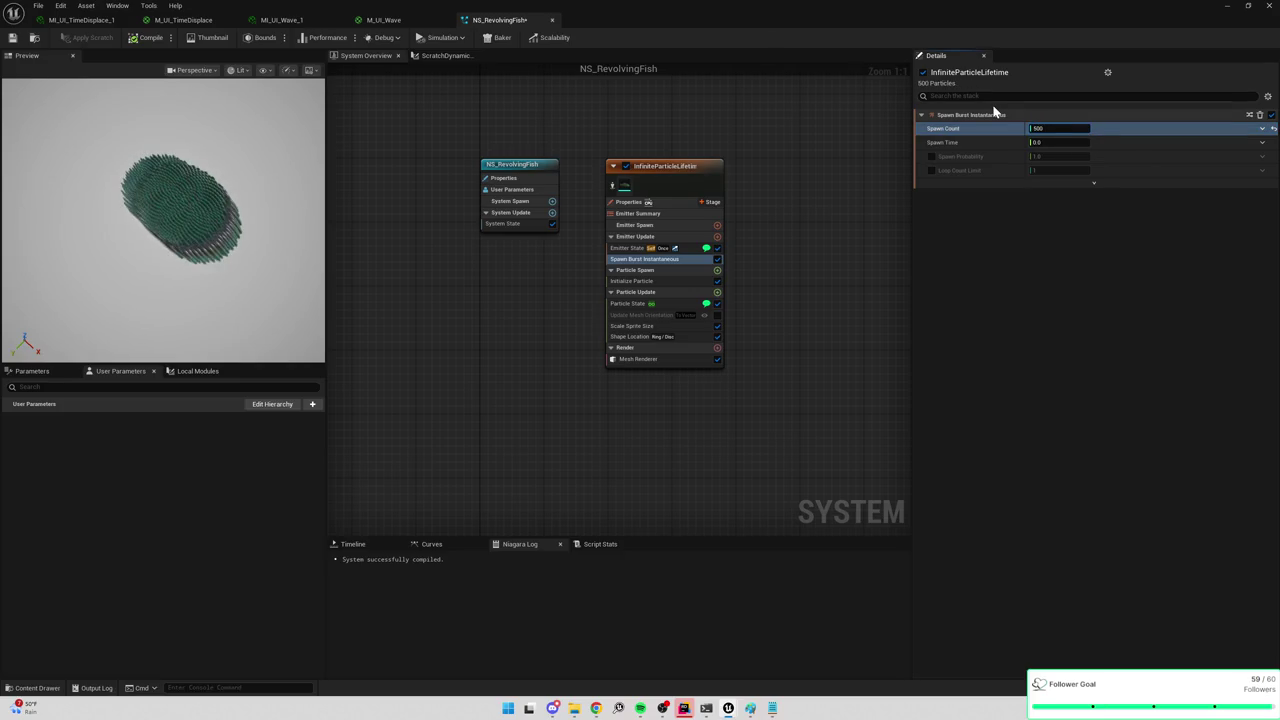
mouse_move(170, 220)
mouse_down()
mouse_move(205, 170)
mouse_move(280, 217)
mouse_up()
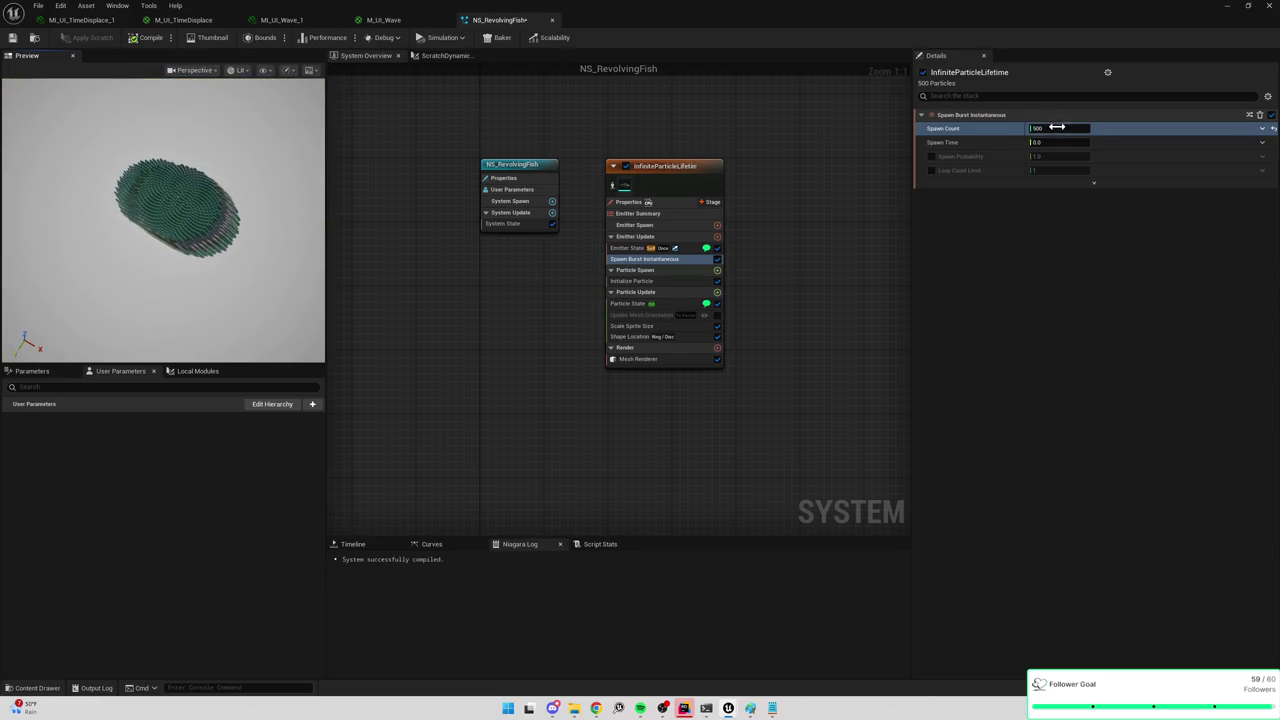
text(20)
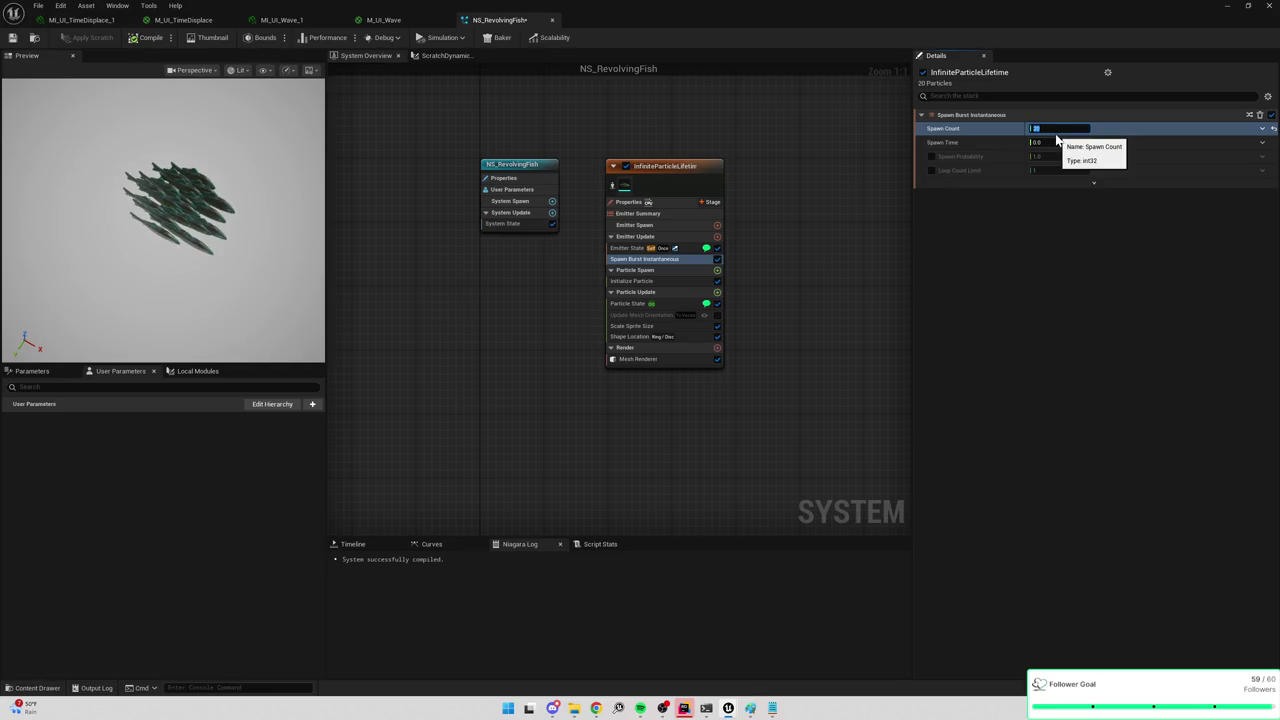
text(3)
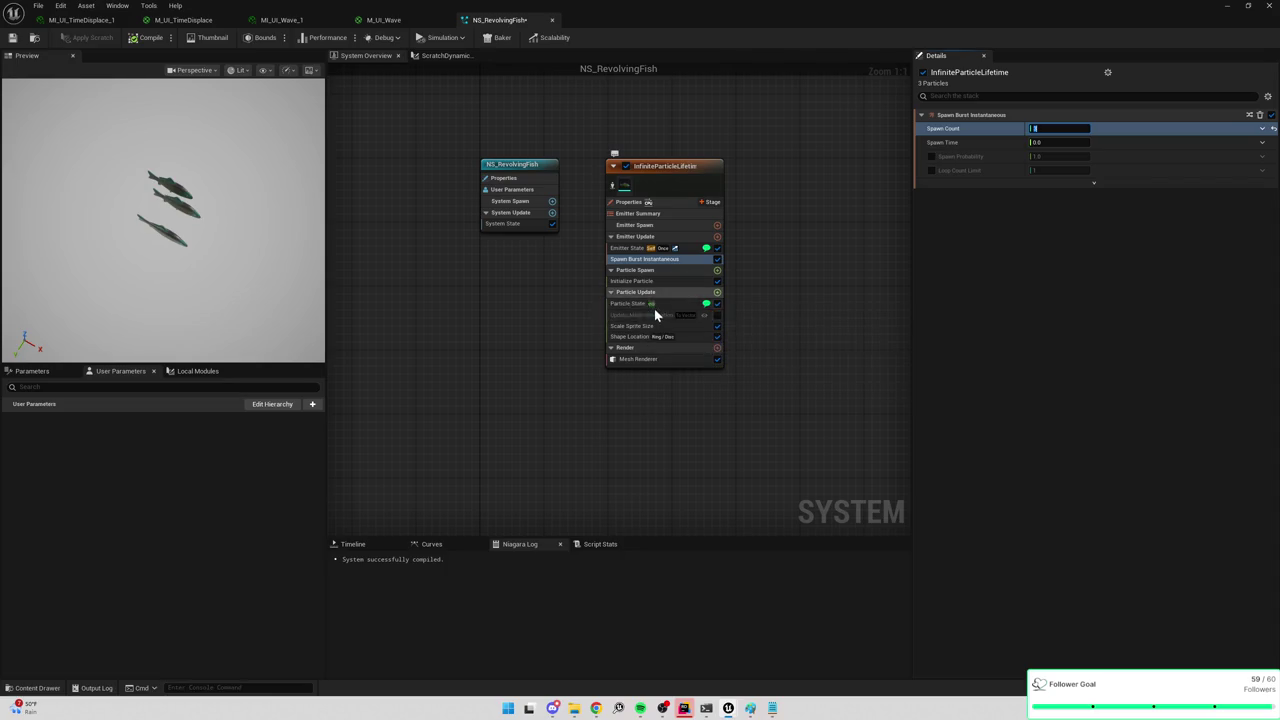
Switch the Shape Location ring to Direct distribution and reveal the Spawn Burst's advanced options.
click(646, 336)
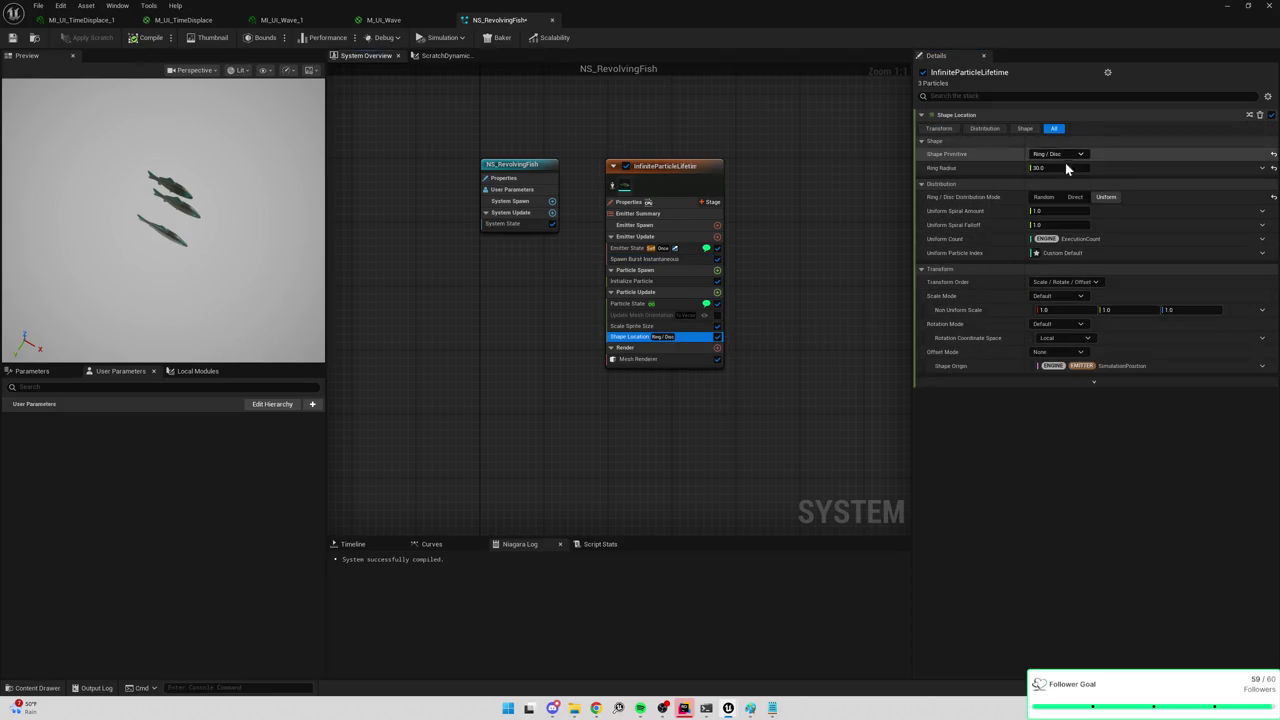
click(1074, 198)
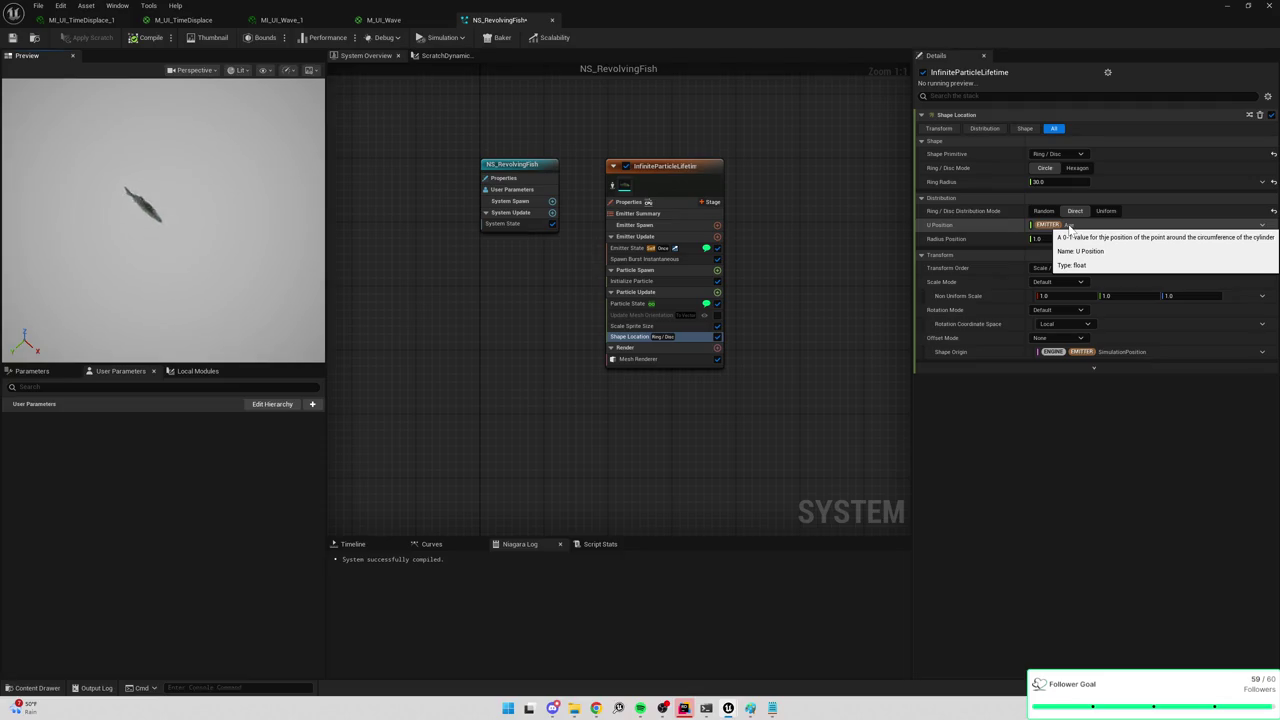
click(632, 248)
click(635, 260)
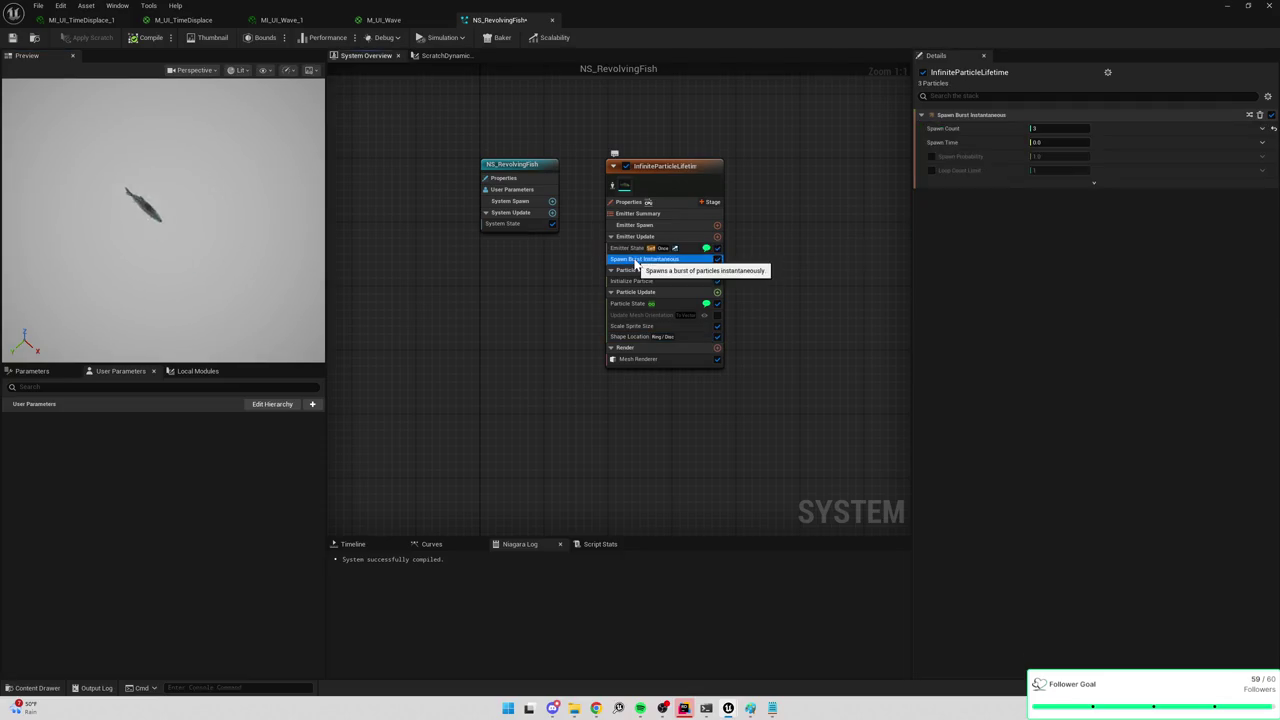
click(1012, 183)
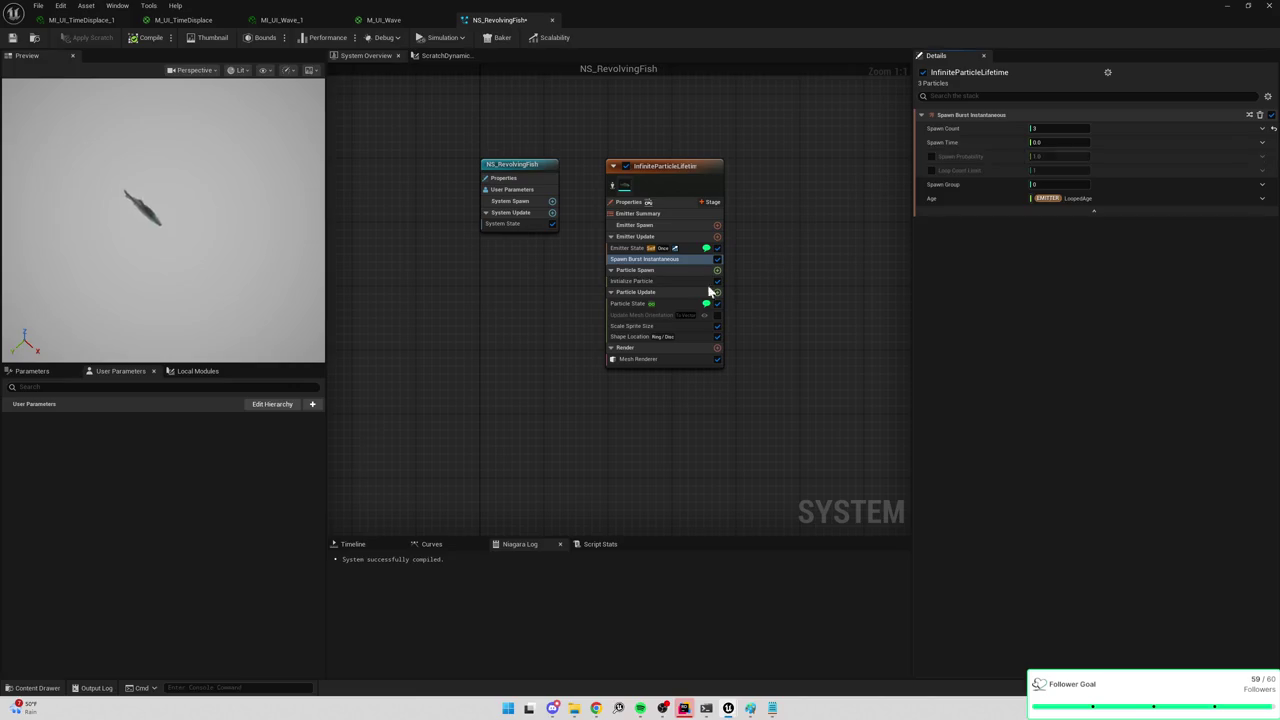
Try a Hexagon ring shape, go back to Circle, and set distribution to Random.
click(629, 340)
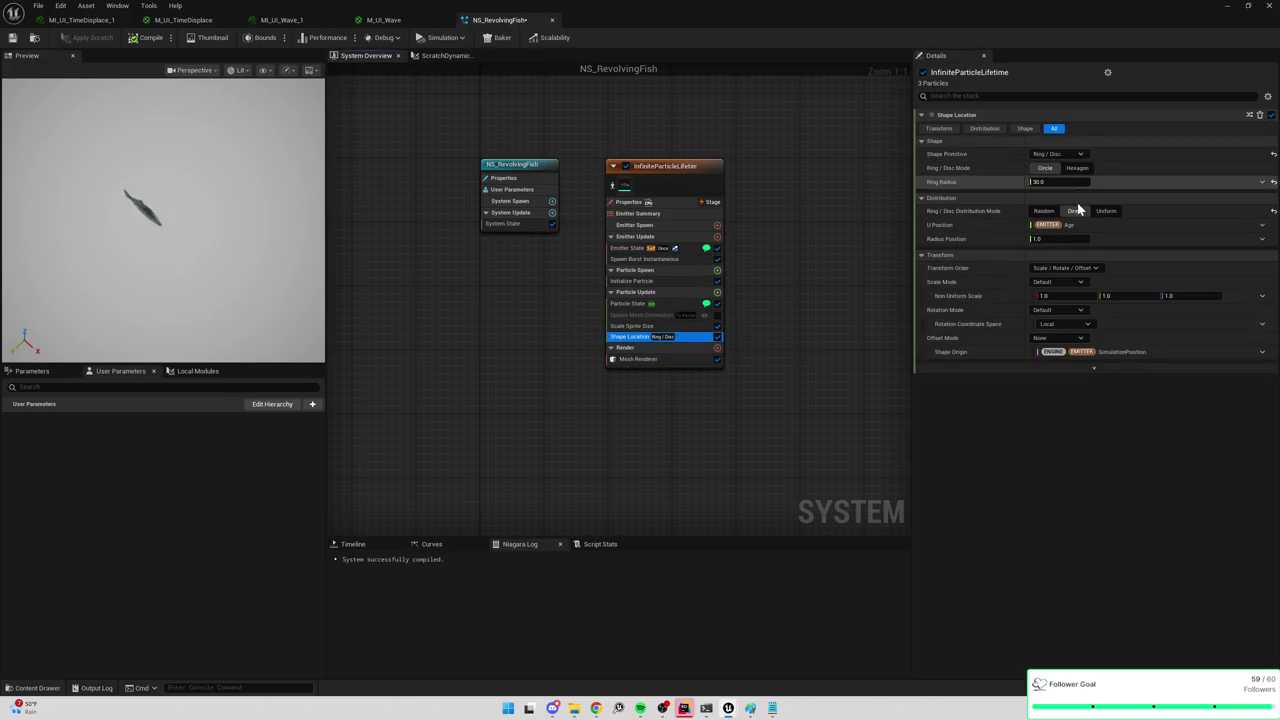
click(1086, 171)
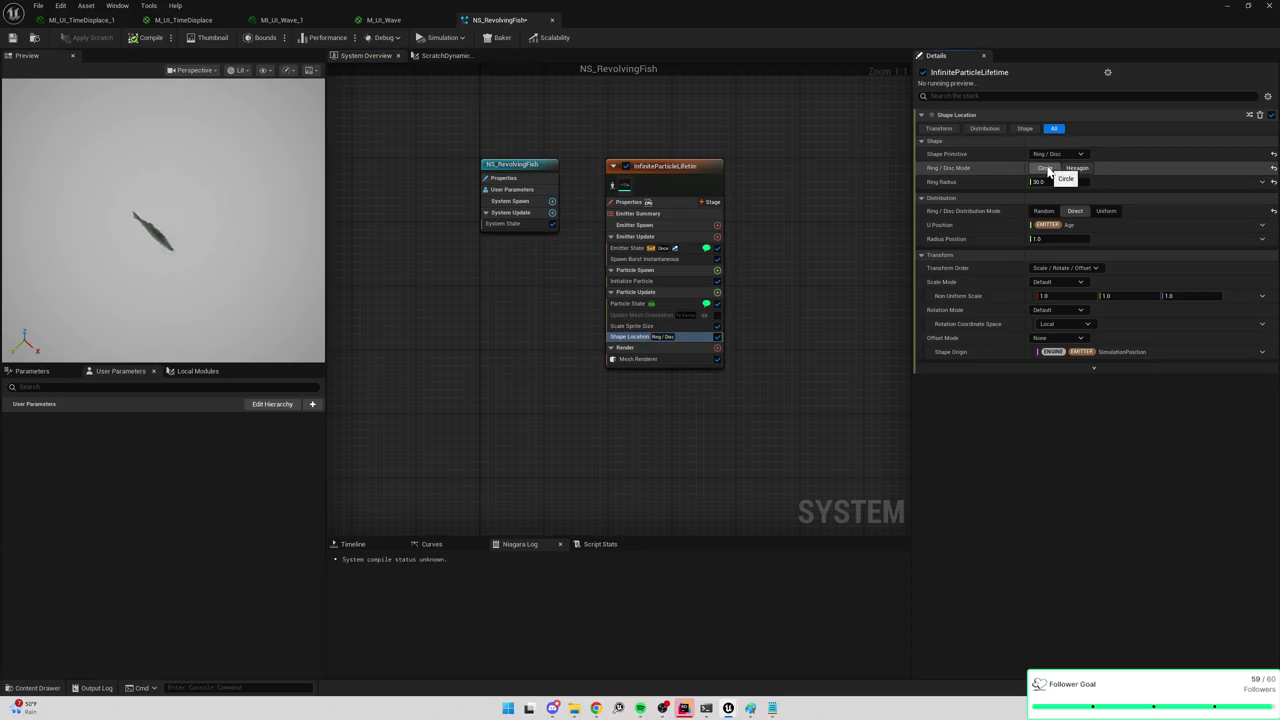
click(1048, 171)
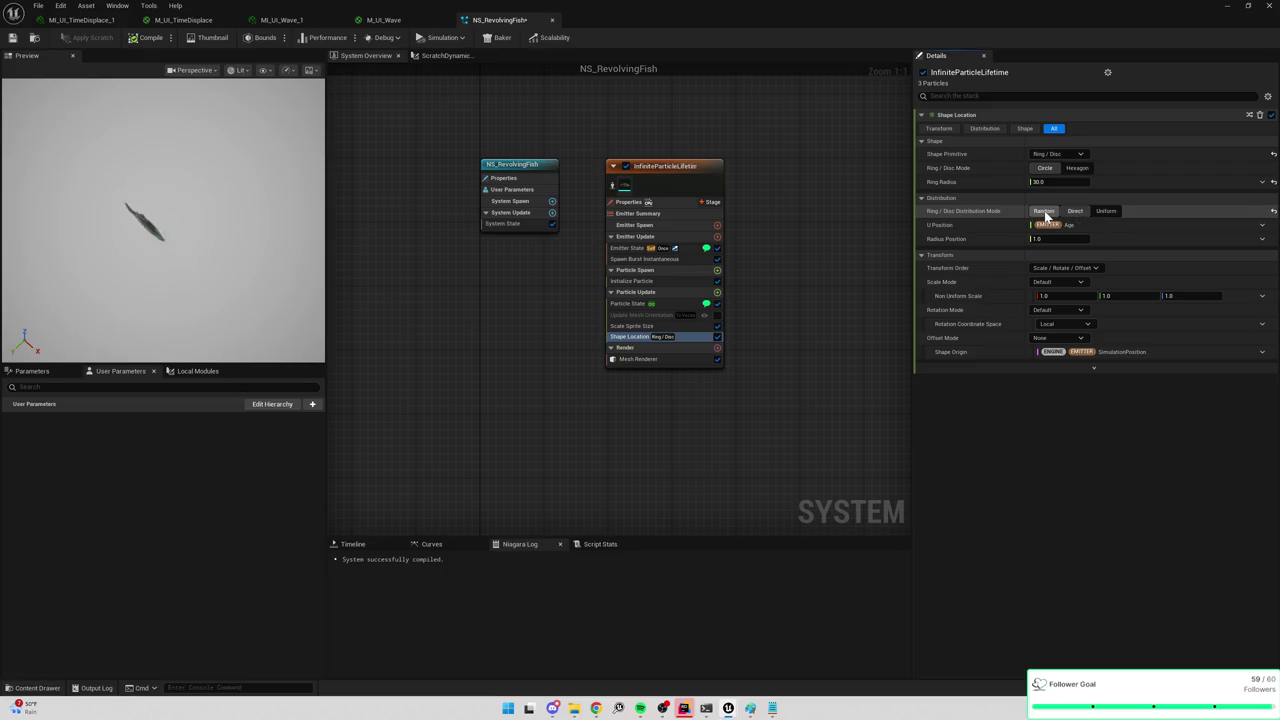
click(1080, 213)
Return the ring to Direct distribution and bind U Position to Particles Age.
click(1082, 213)
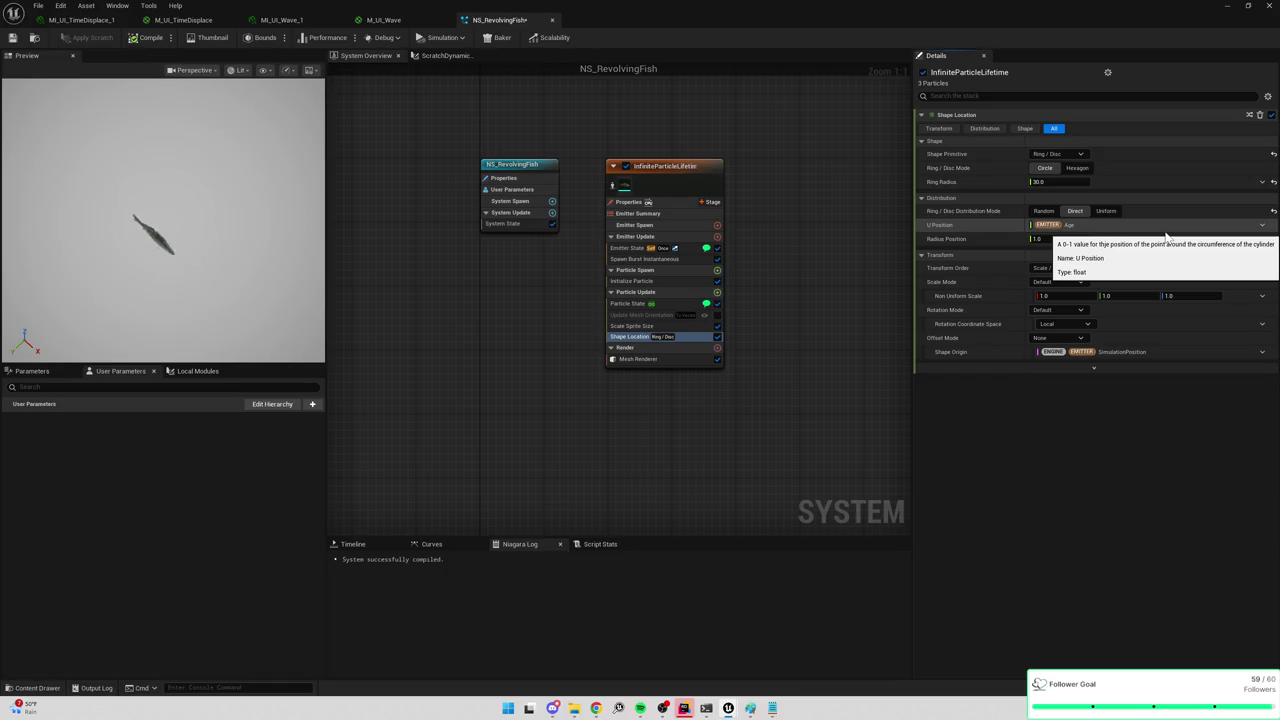
click(1262, 225)
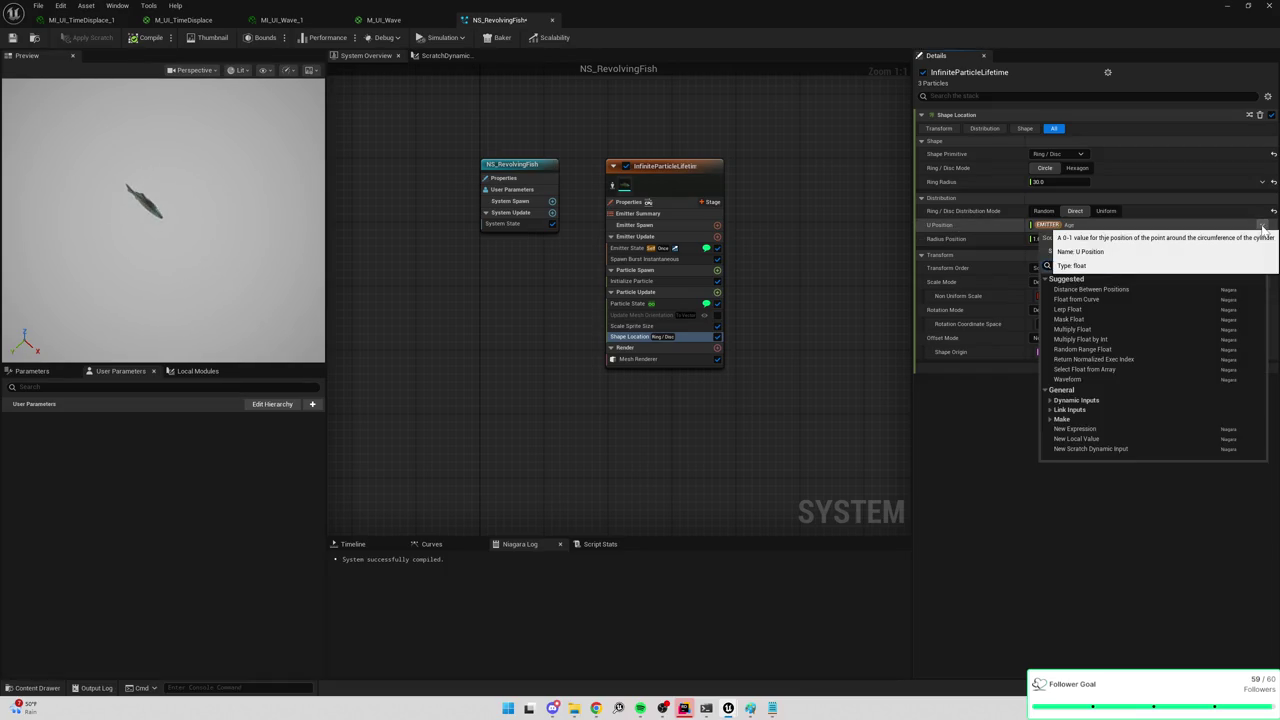
text(partic)
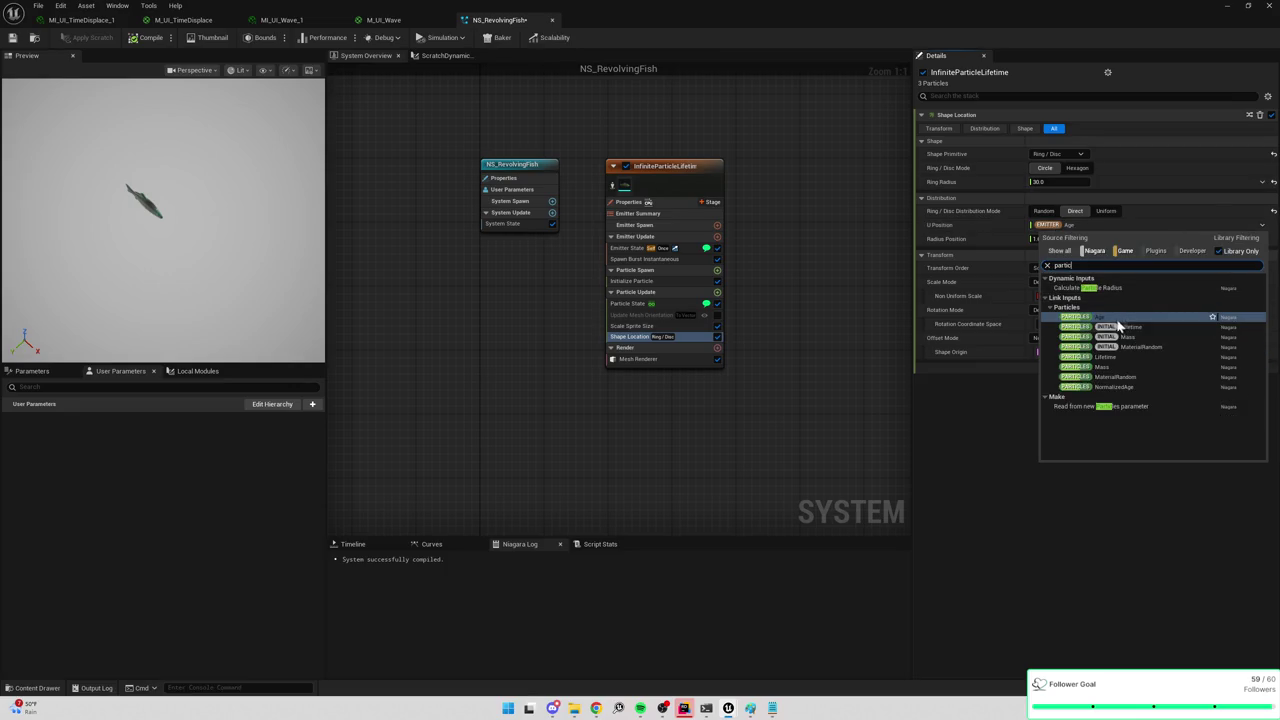
click(1100, 318)
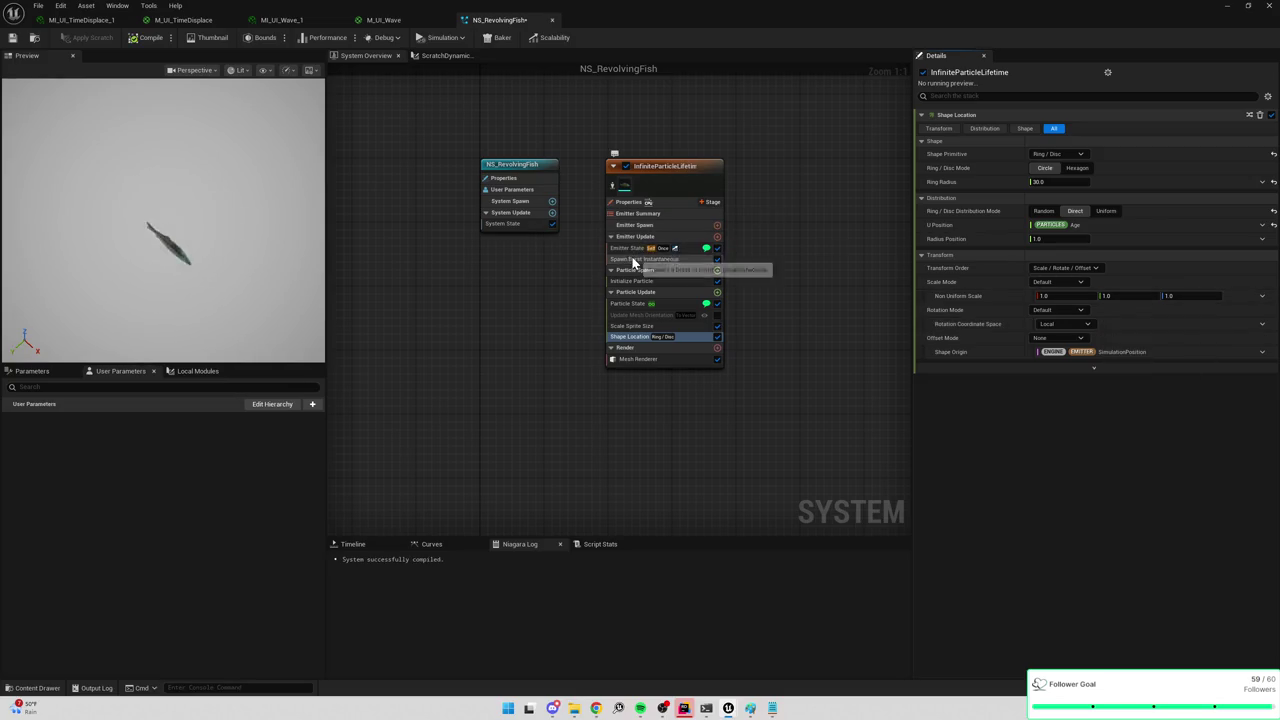
click(633, 259)
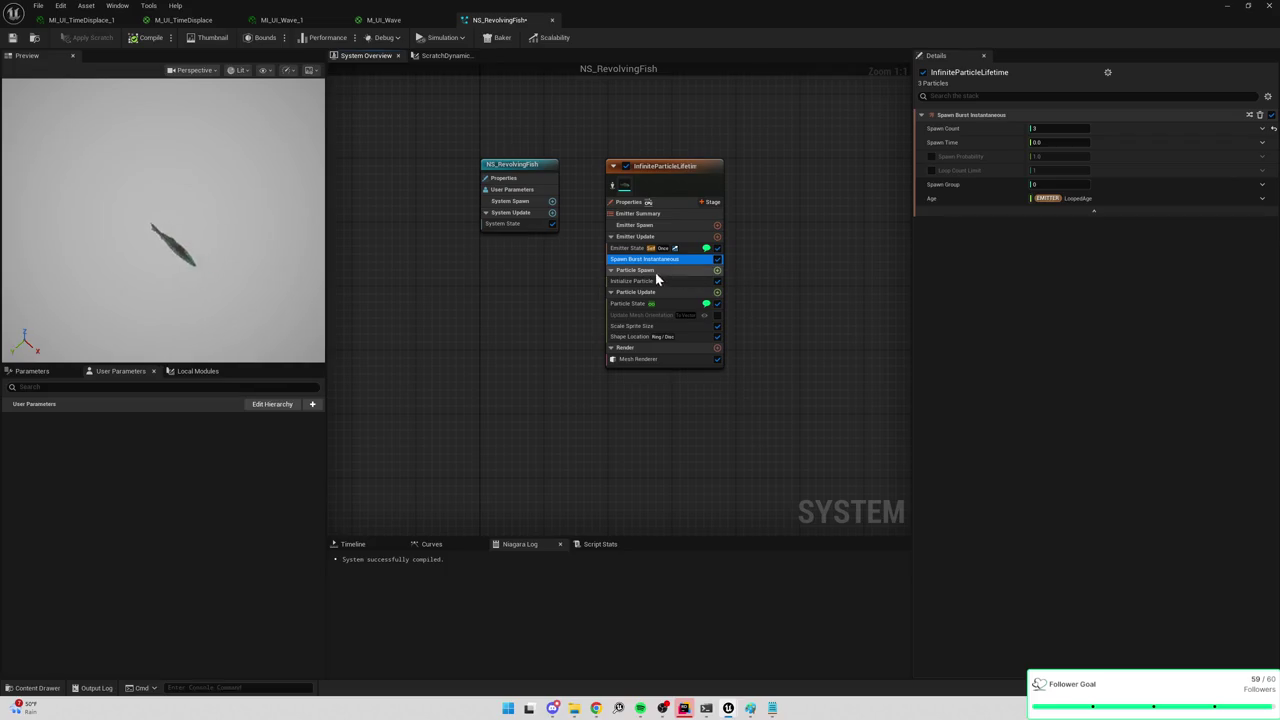
Duplicate the spawn burst module and give the copy a Spawn Time of 0.1.
key(ctrl+d)
key(ctrl+d)
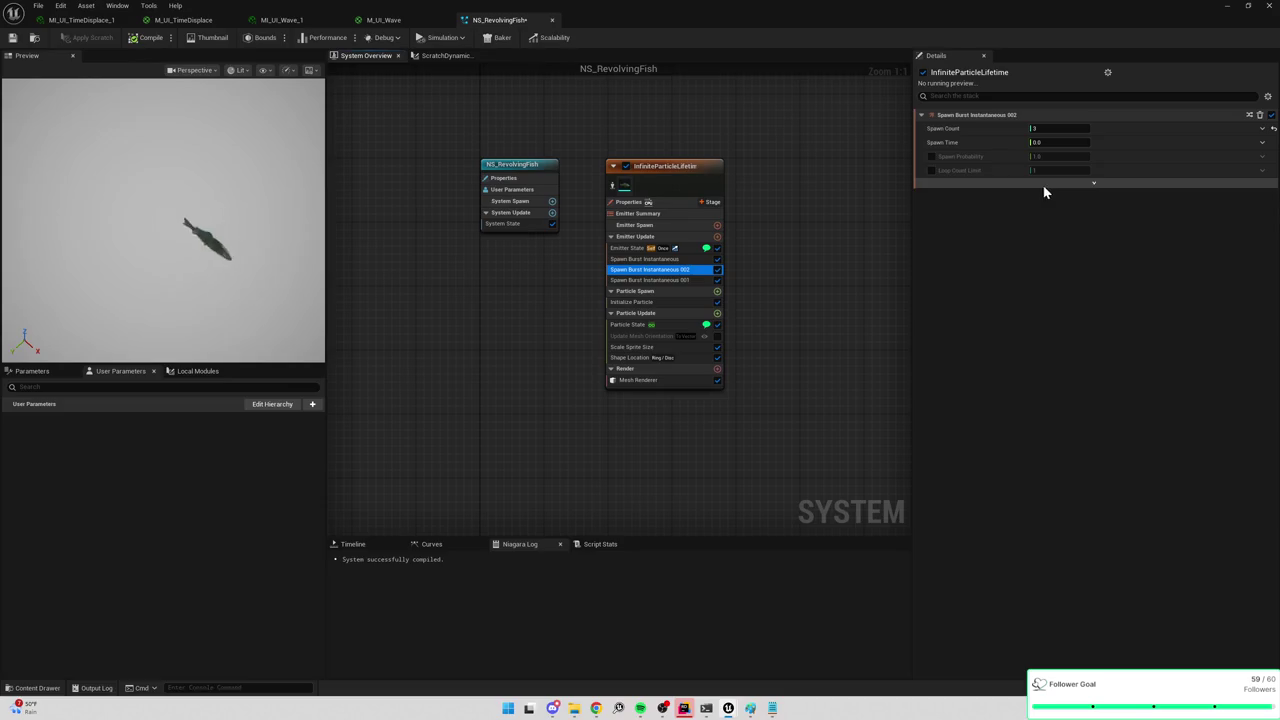
click(993, 187)
click(994, 184)
click(1060, 142)
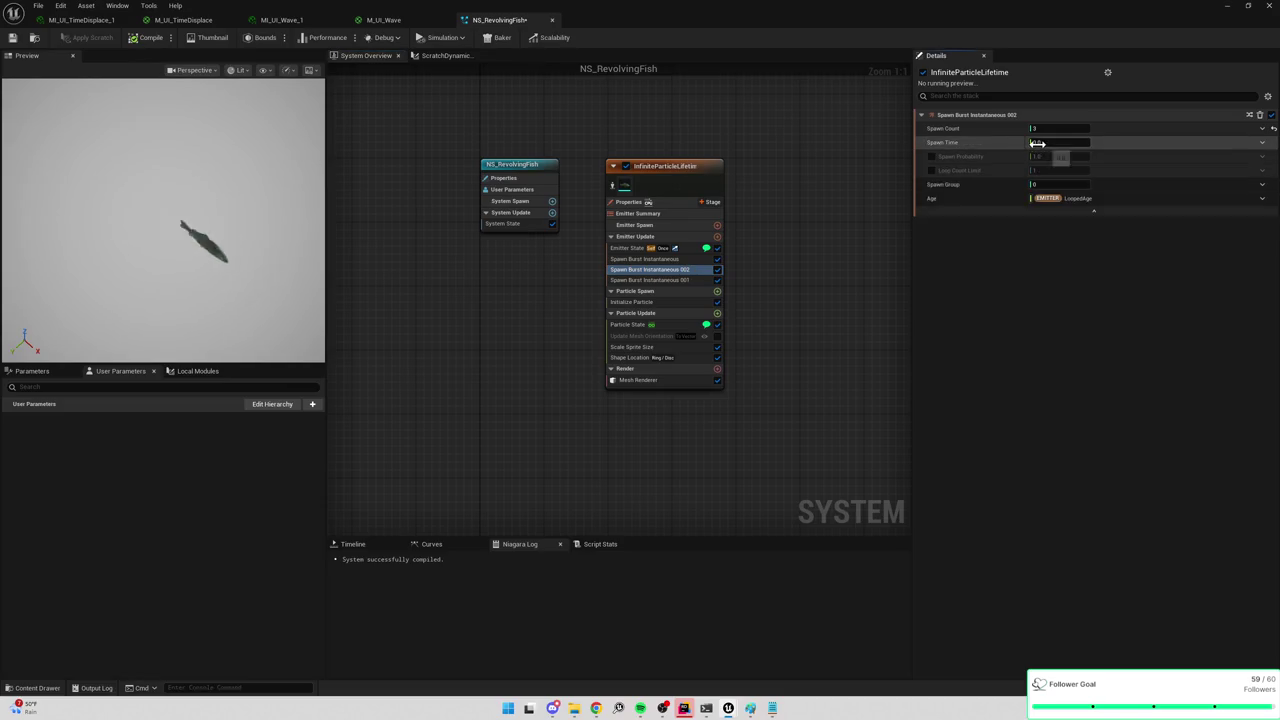
text(0.1)
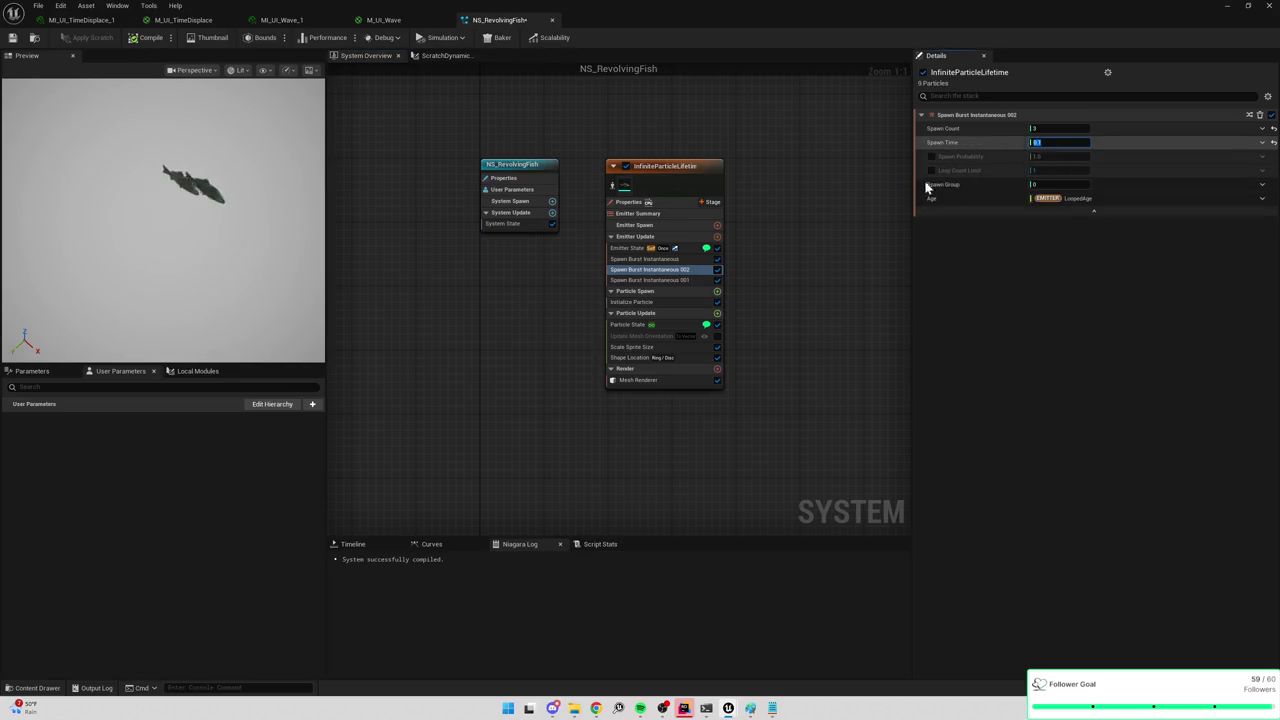
Set Spawn Time to 0.6 on burst 001 and 0.3 on burst 002.
click(657, 280)
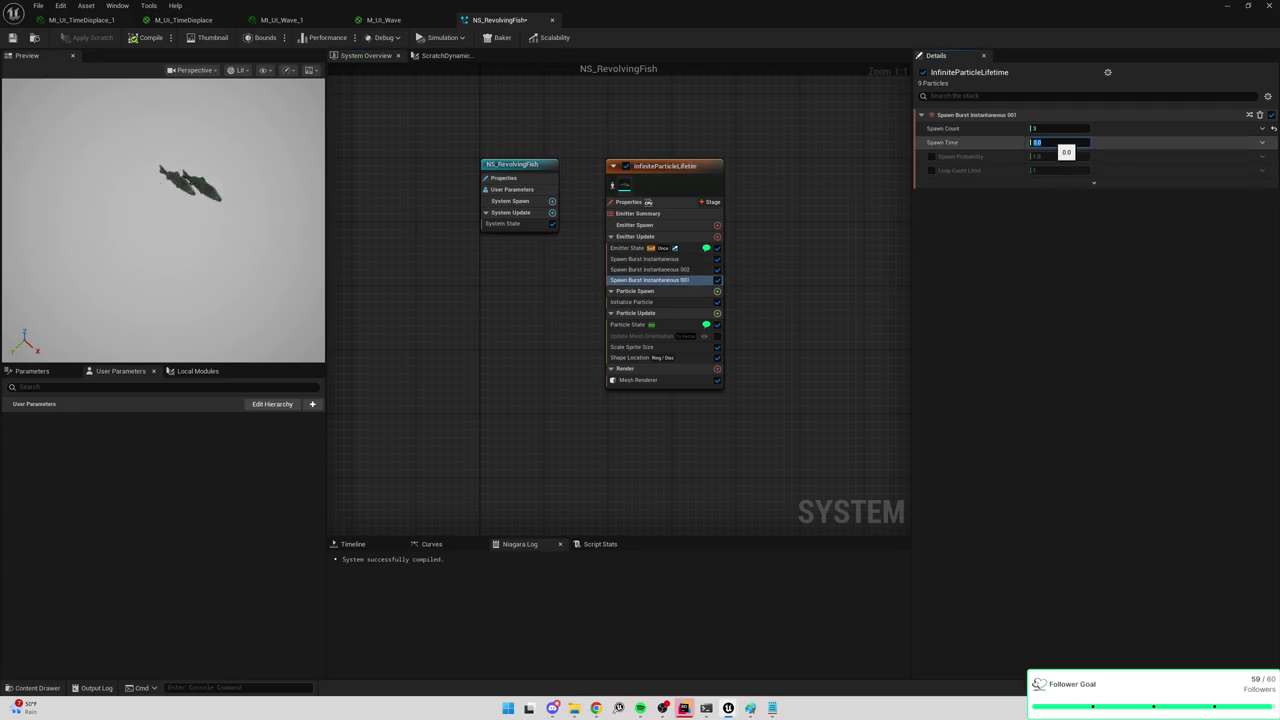
text(0.6)
key(Return)
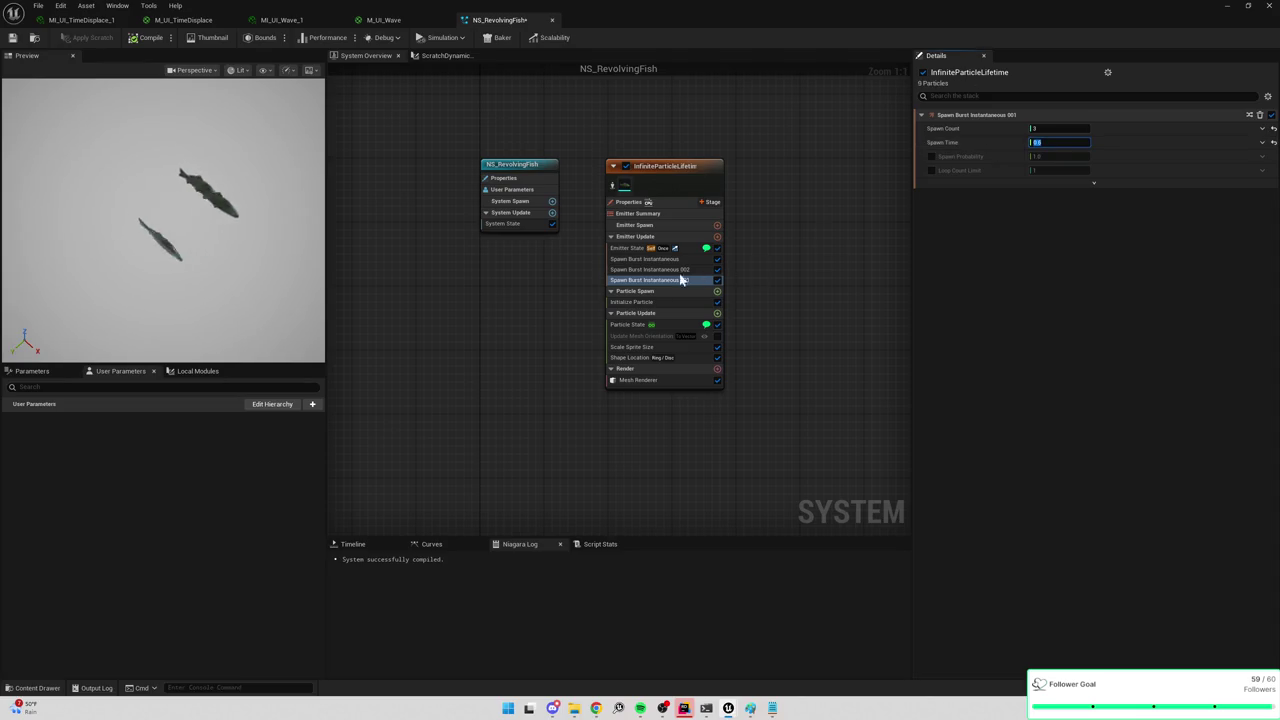
click(650, 269)
click(1045, 142)
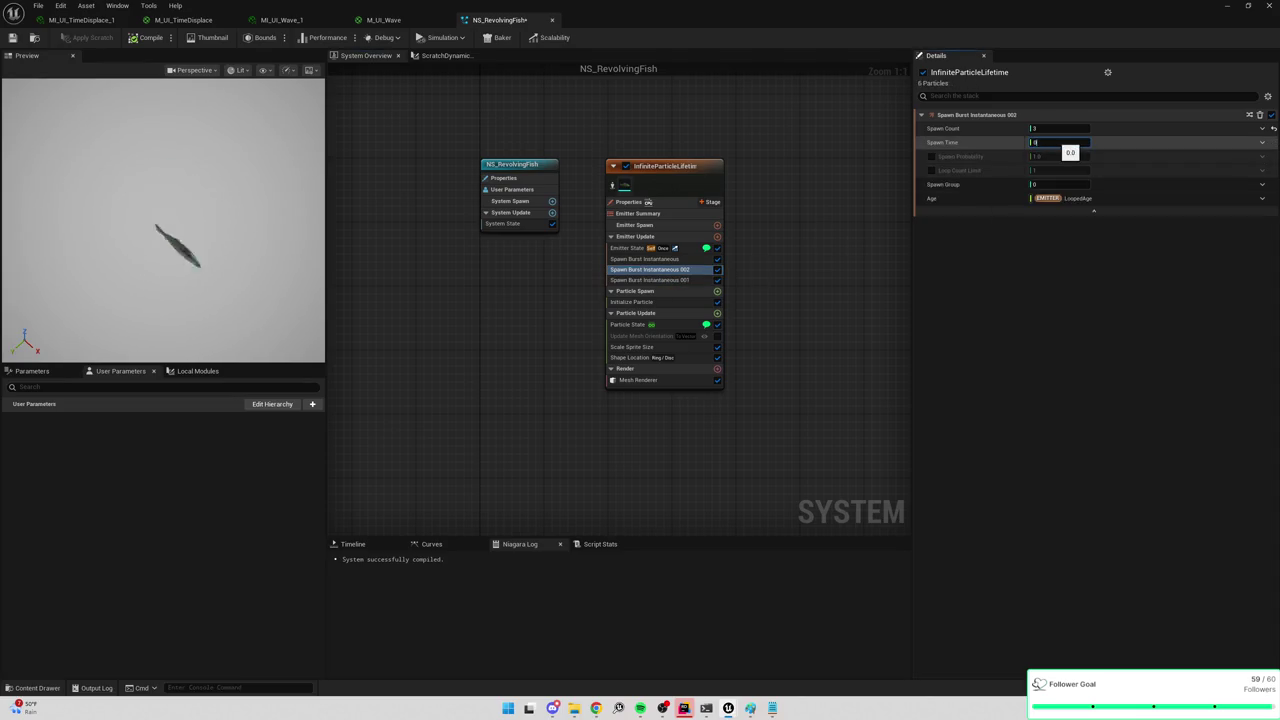
text(0.3)
key(Return)
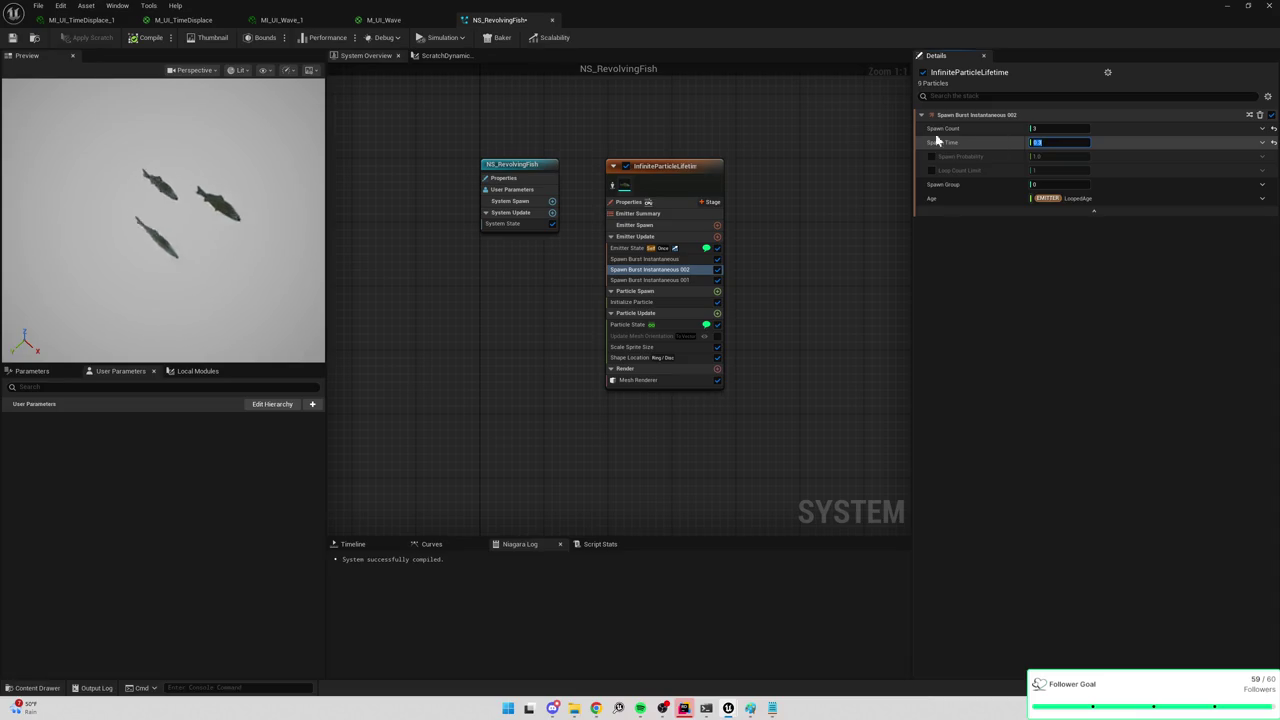
click(300, 200)
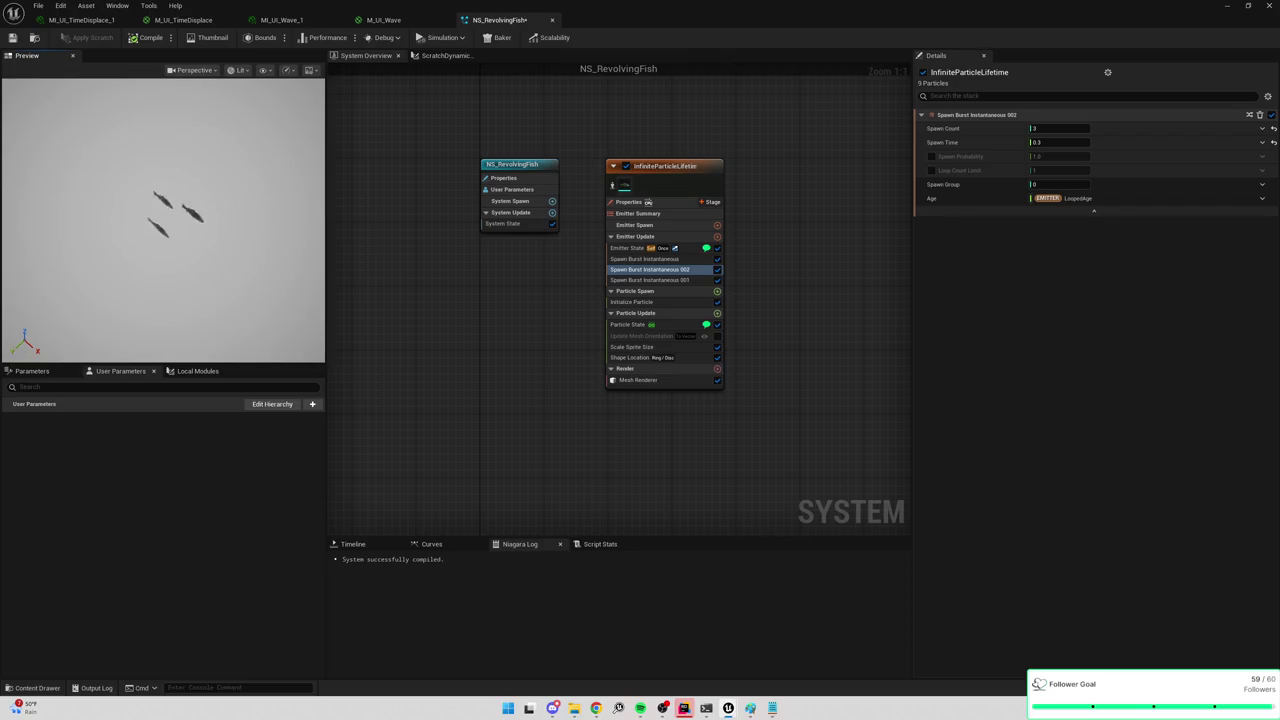
drag(244, 199, 254, 82)
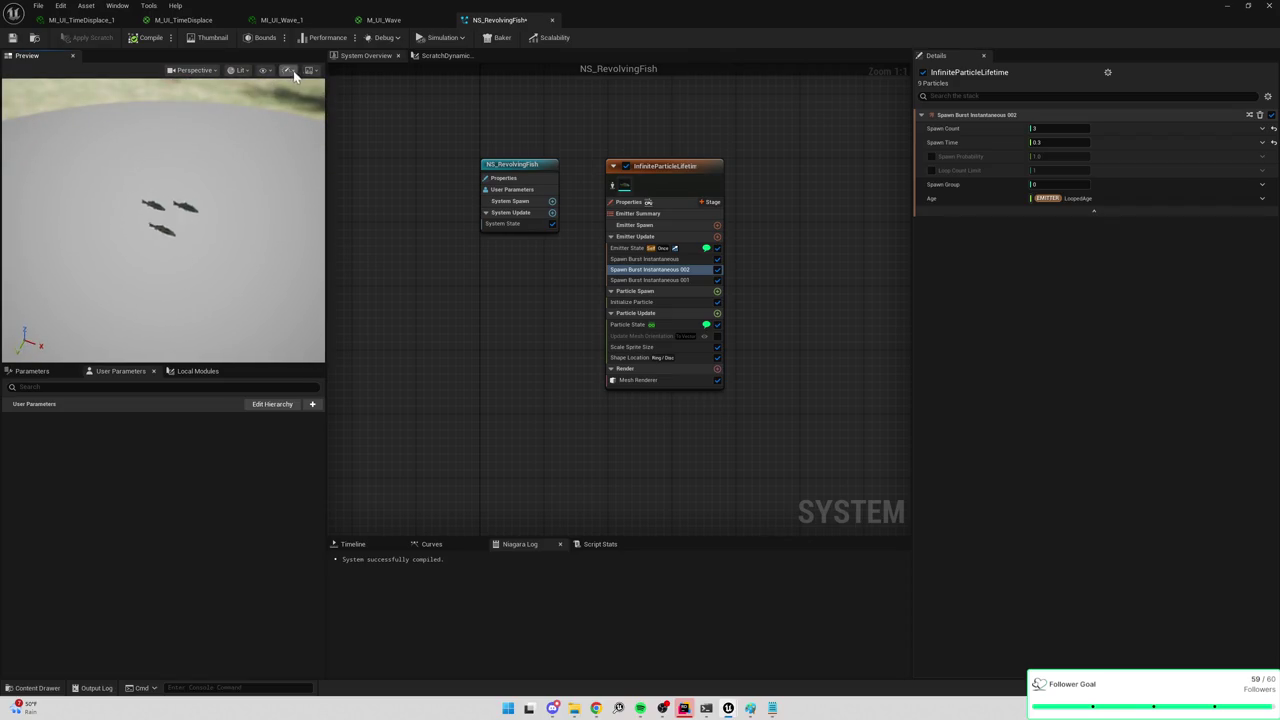
Try the Grey Wireframe and Grey Ambient preview scenes, then settle on Profile_0.
click(310, 70)
click(316, 141)
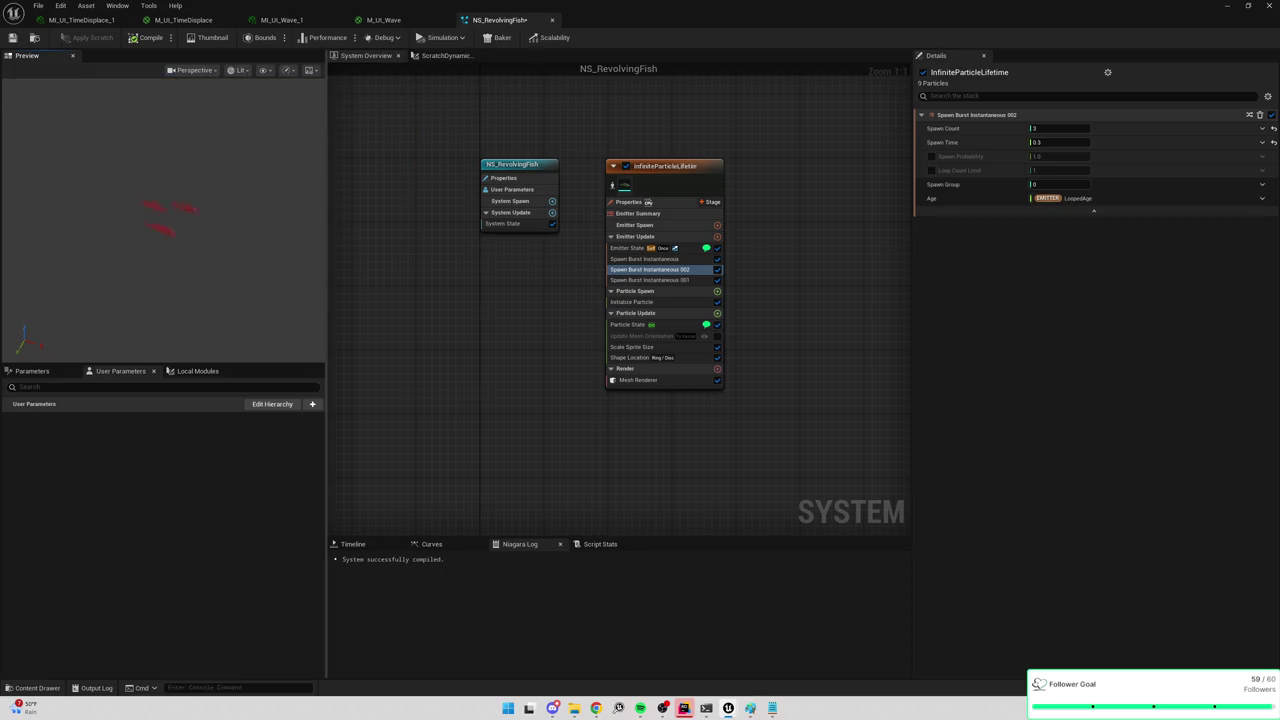
click(311, 70)
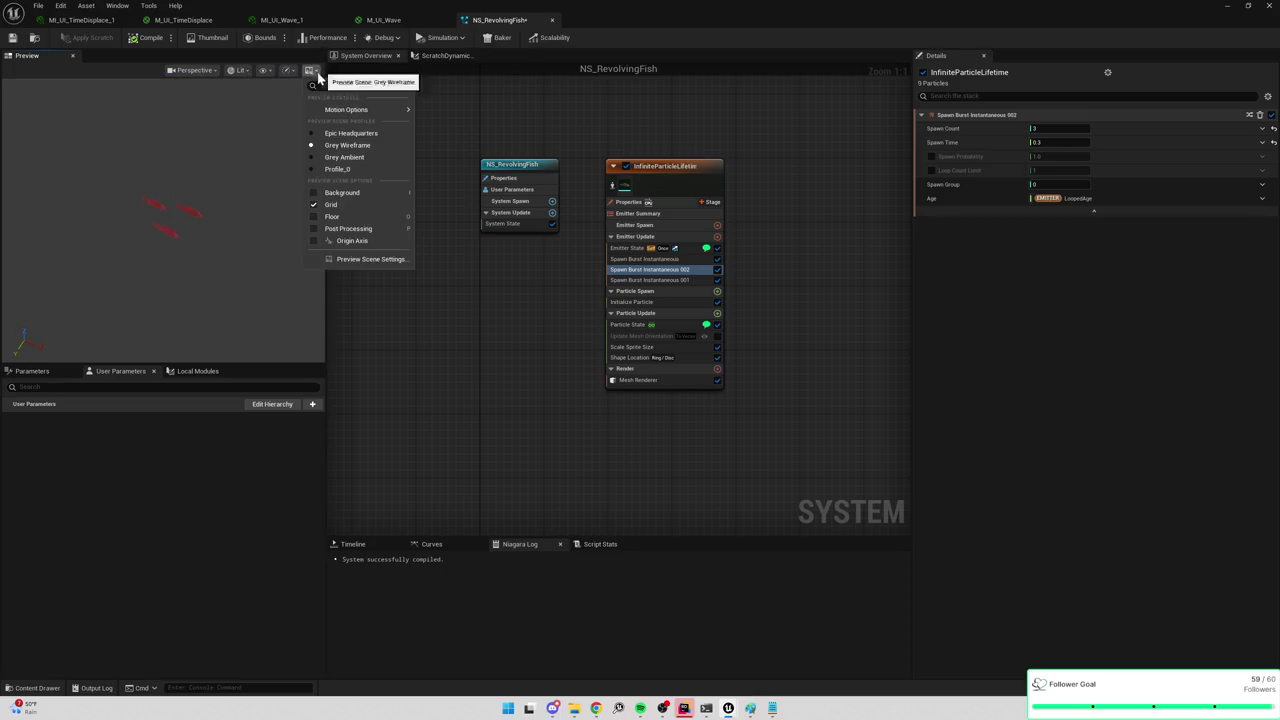
click(345, 157)
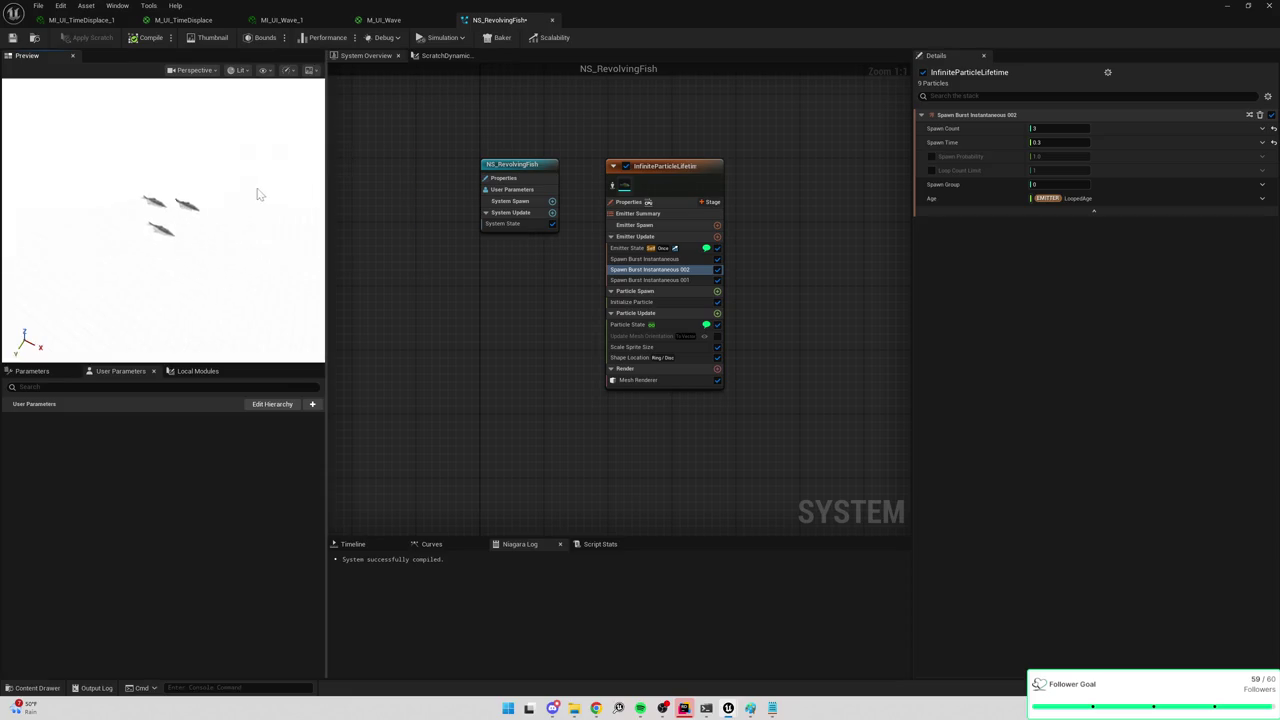
click(310, 70)
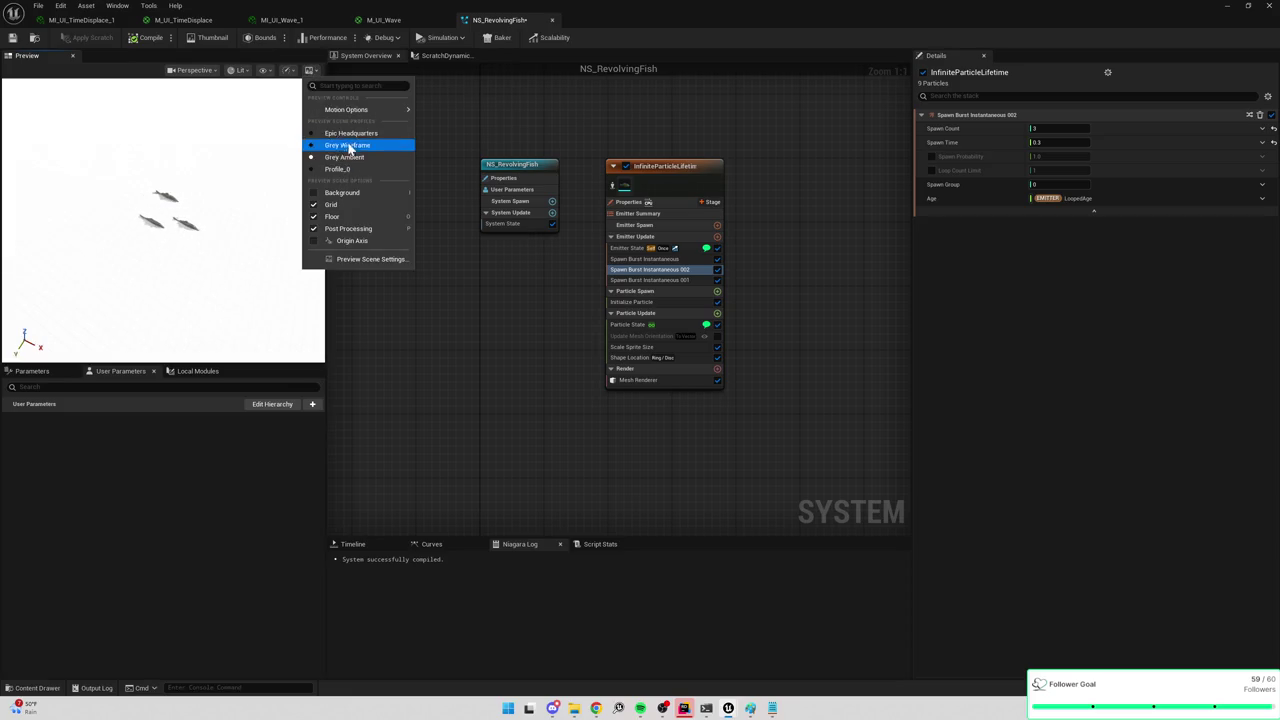
click(335, 169)
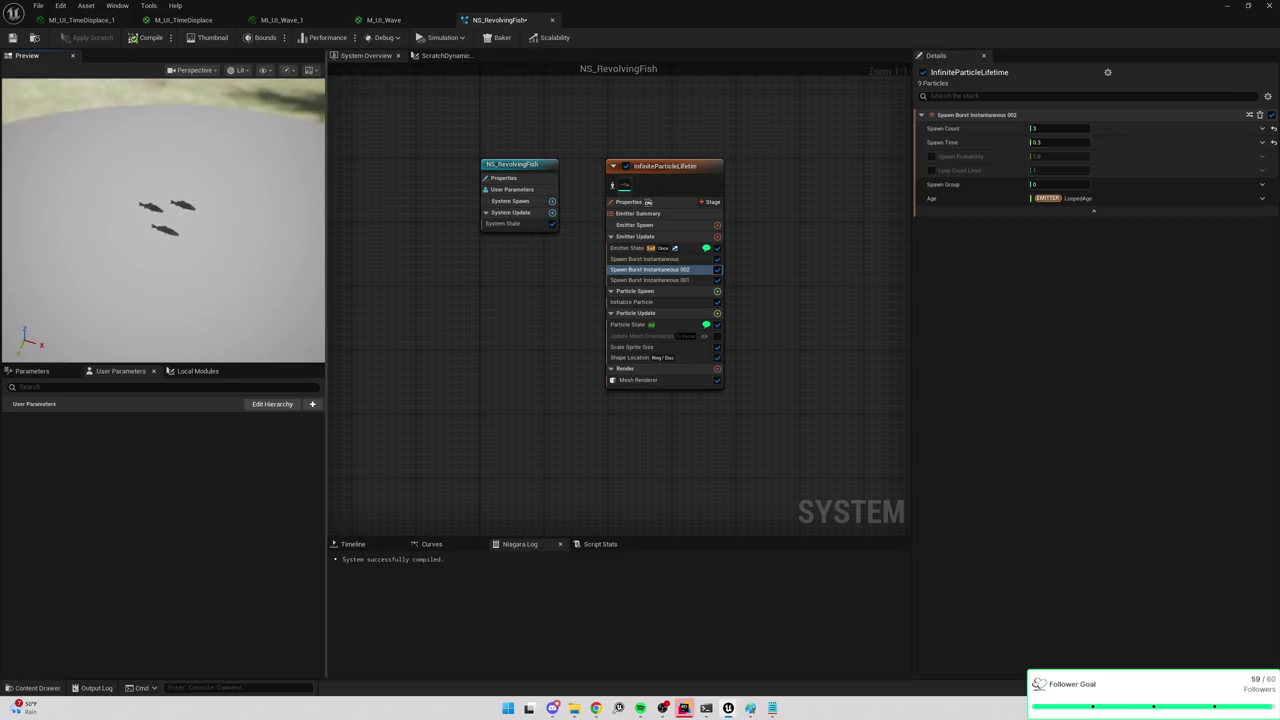
scroll(183, 236, up, 5)
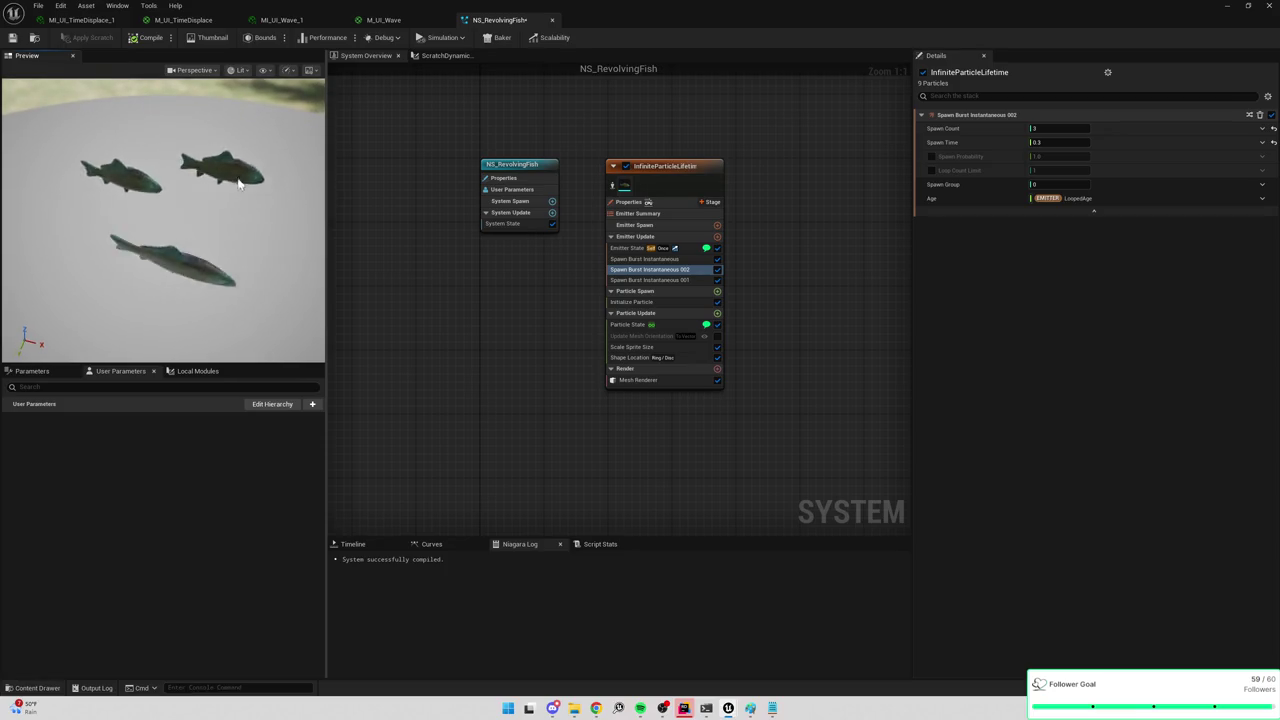
scroll(241, 170, down, 5)
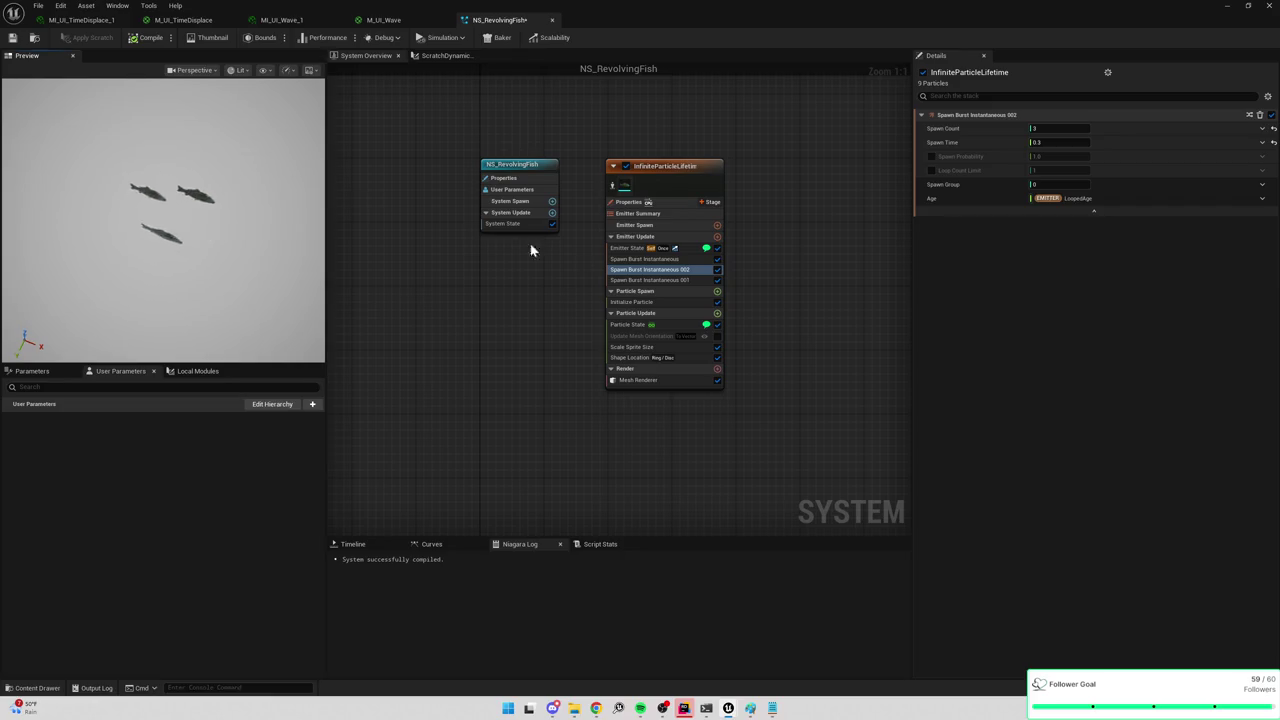
Add Update Mesh Orientation to Particle Update, delete the duplicate, and move it below Shape Location.
click(717, 314)
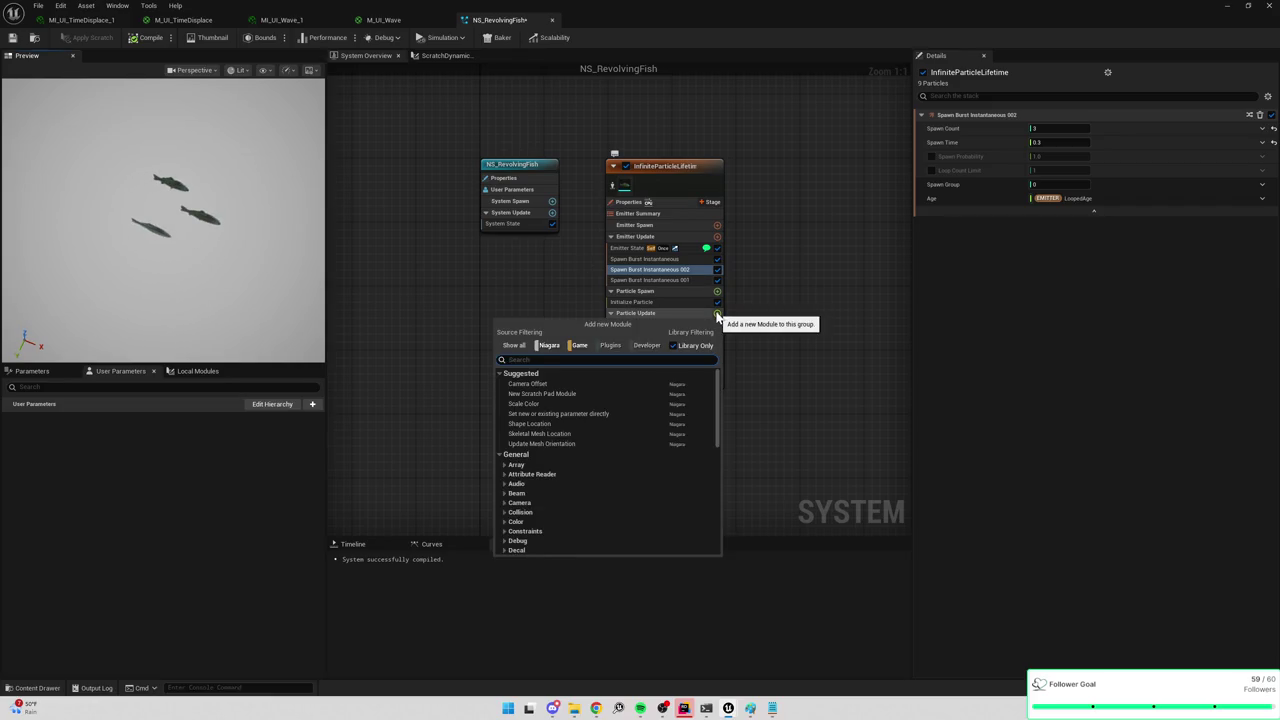
text(update o)
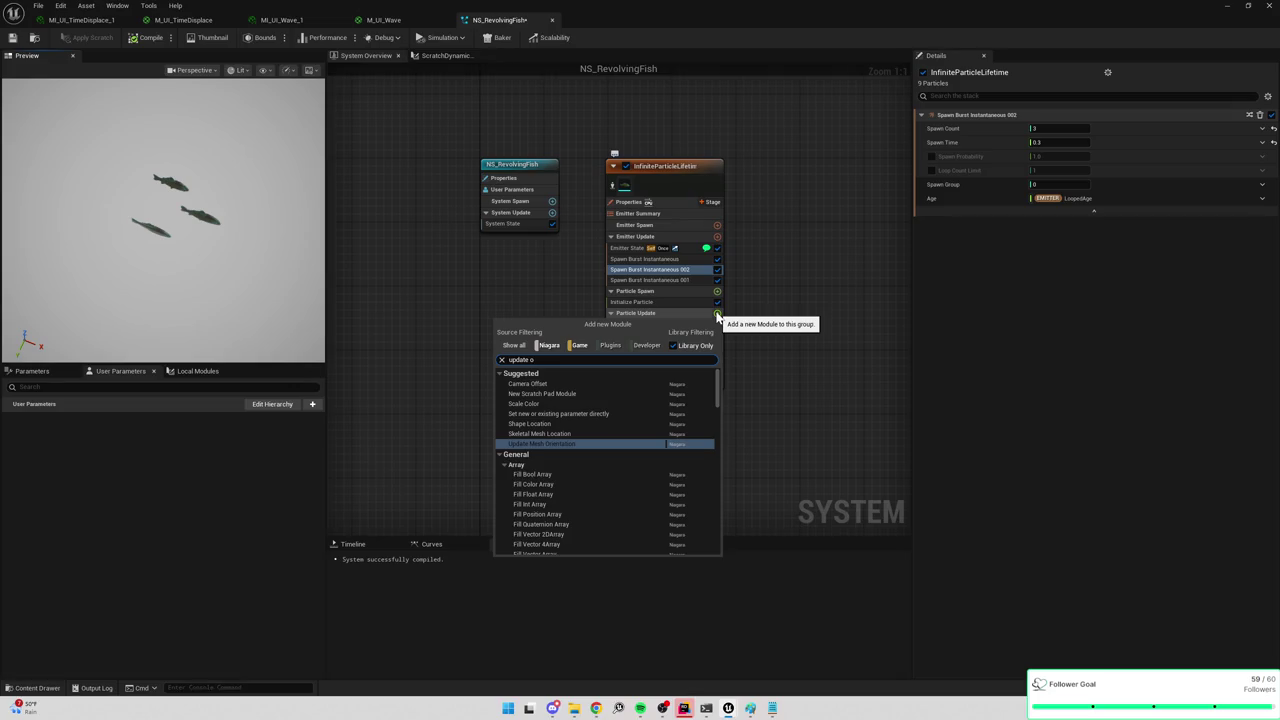
key(Return)
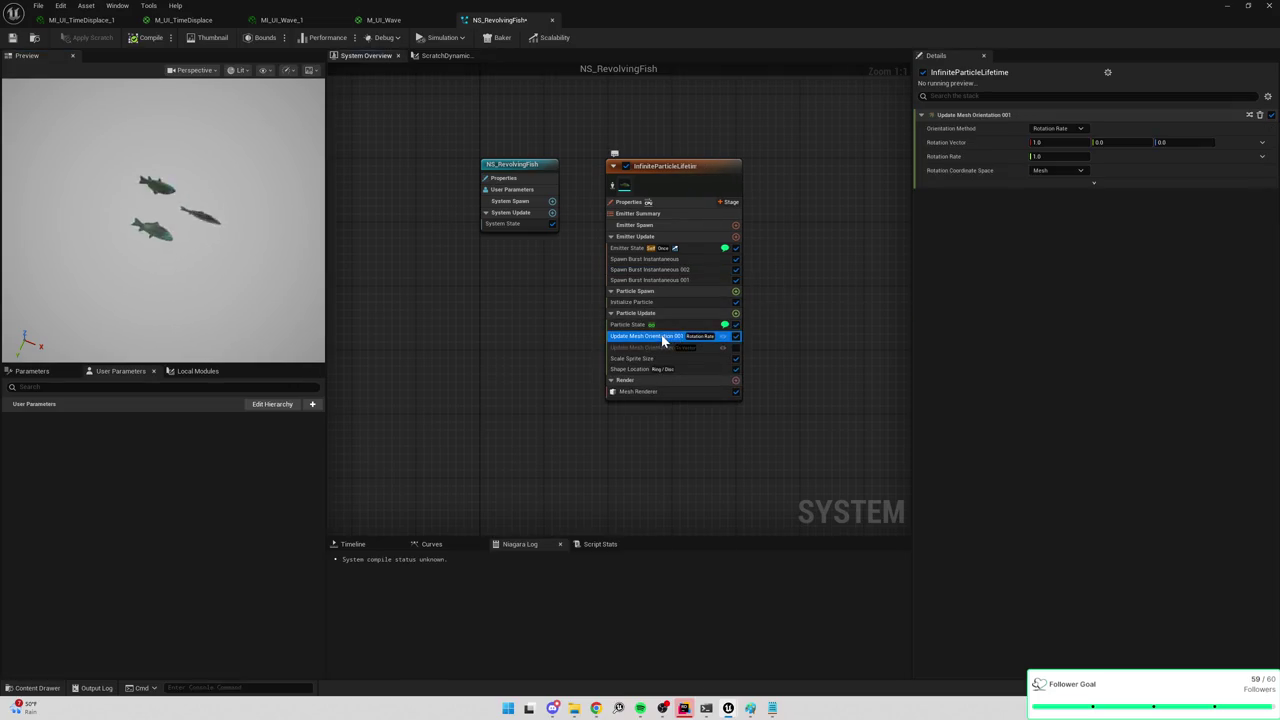
key(Delete)
click(662, 337)
drag(662, 337, 660, 366)
click(640, 347)
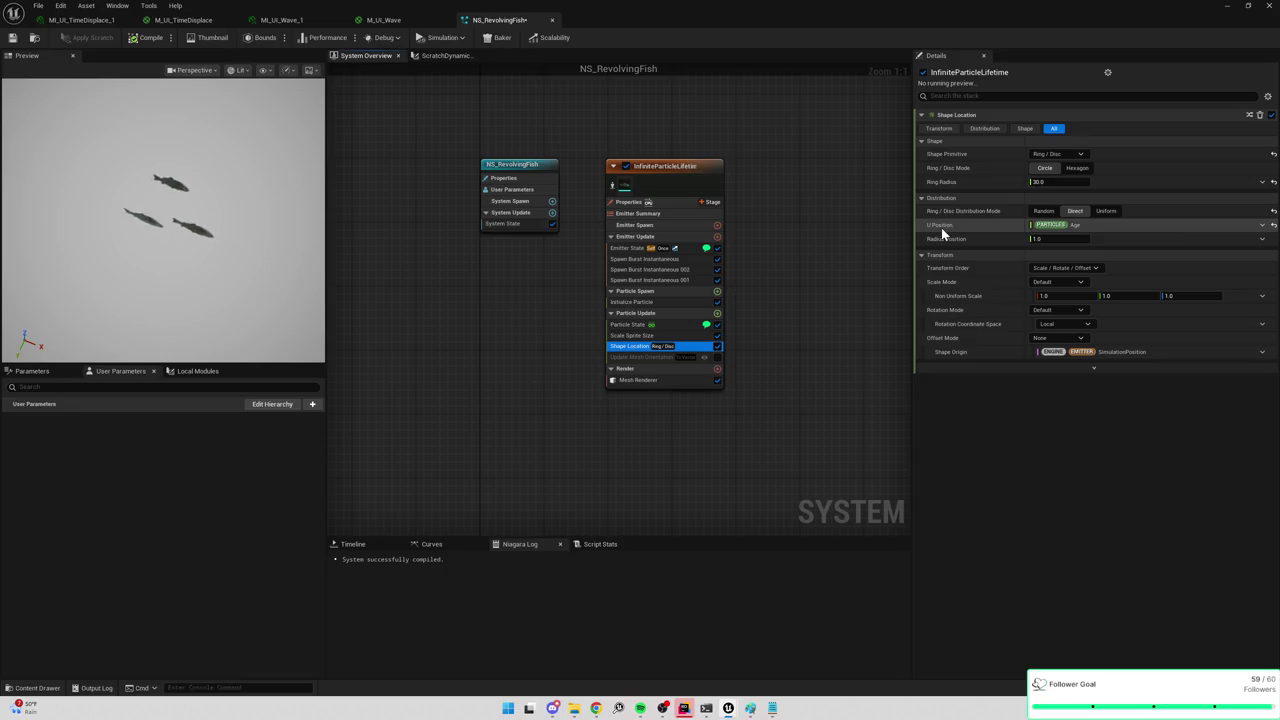
mouse_move(942, 231)
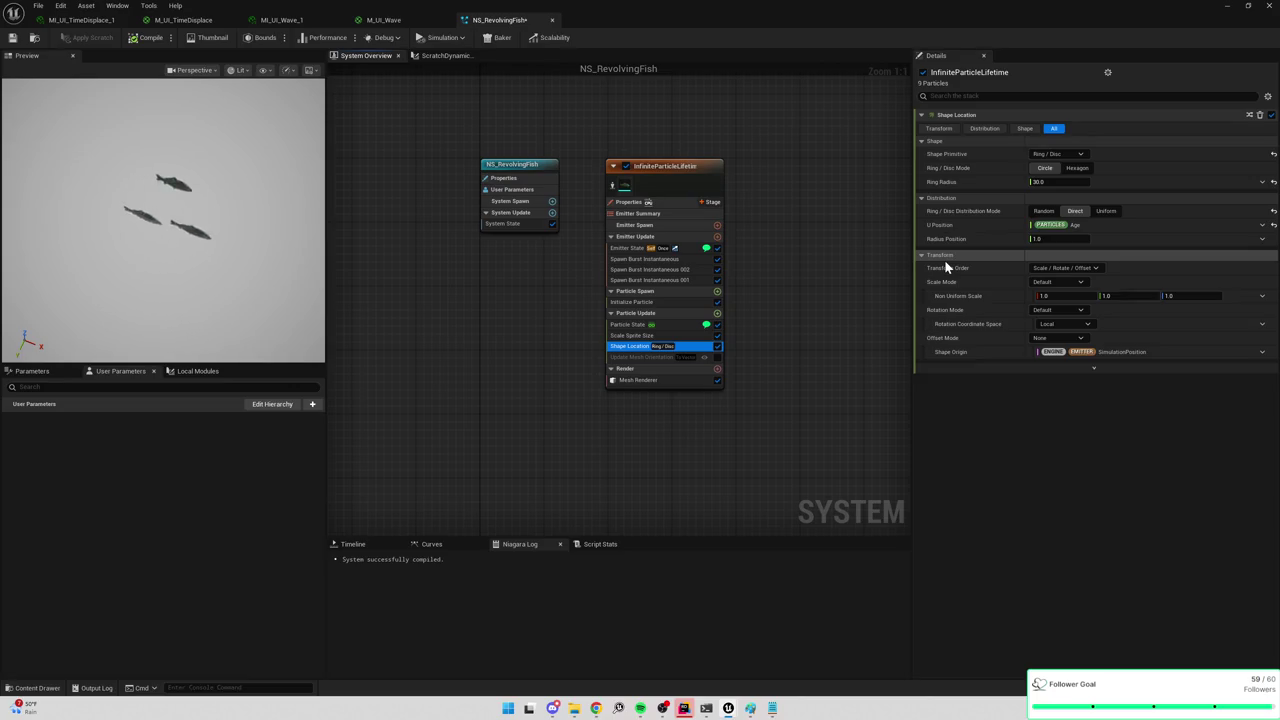
mouse_move(945, 264)
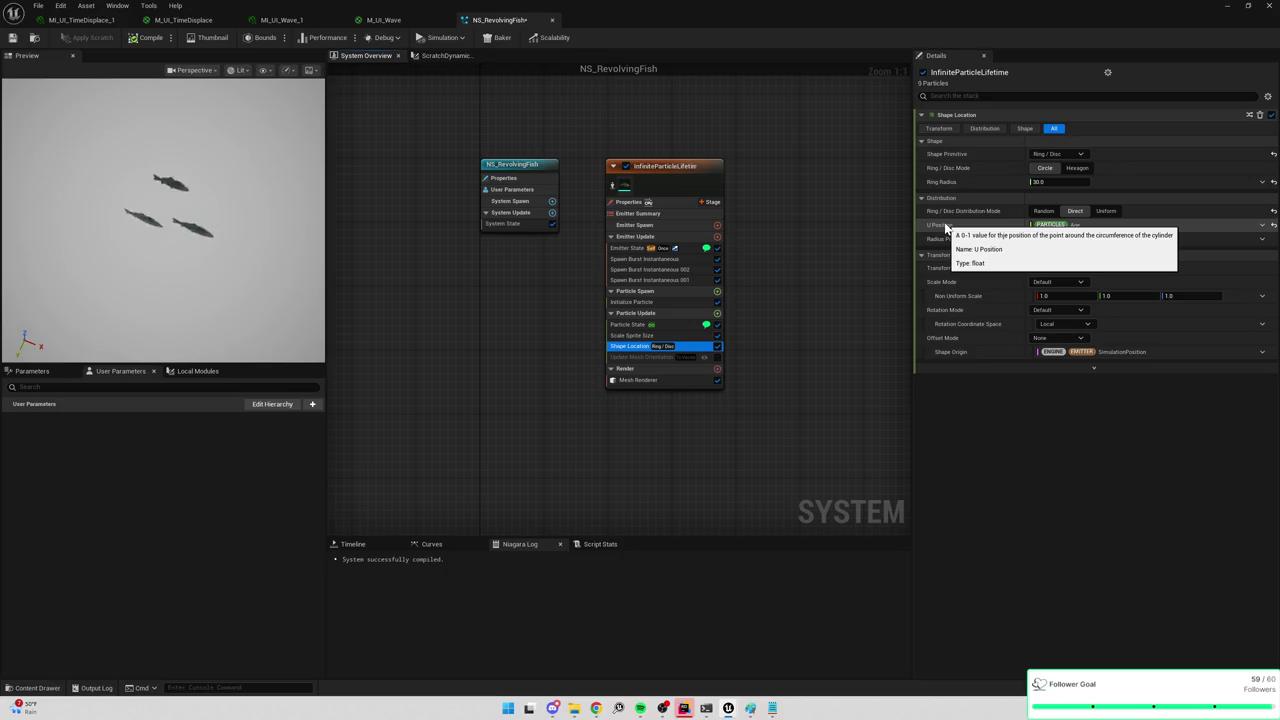
Review Update Mesh Orientation's Stabilization Mode, keeping Facing/Up.
click(656, 358)
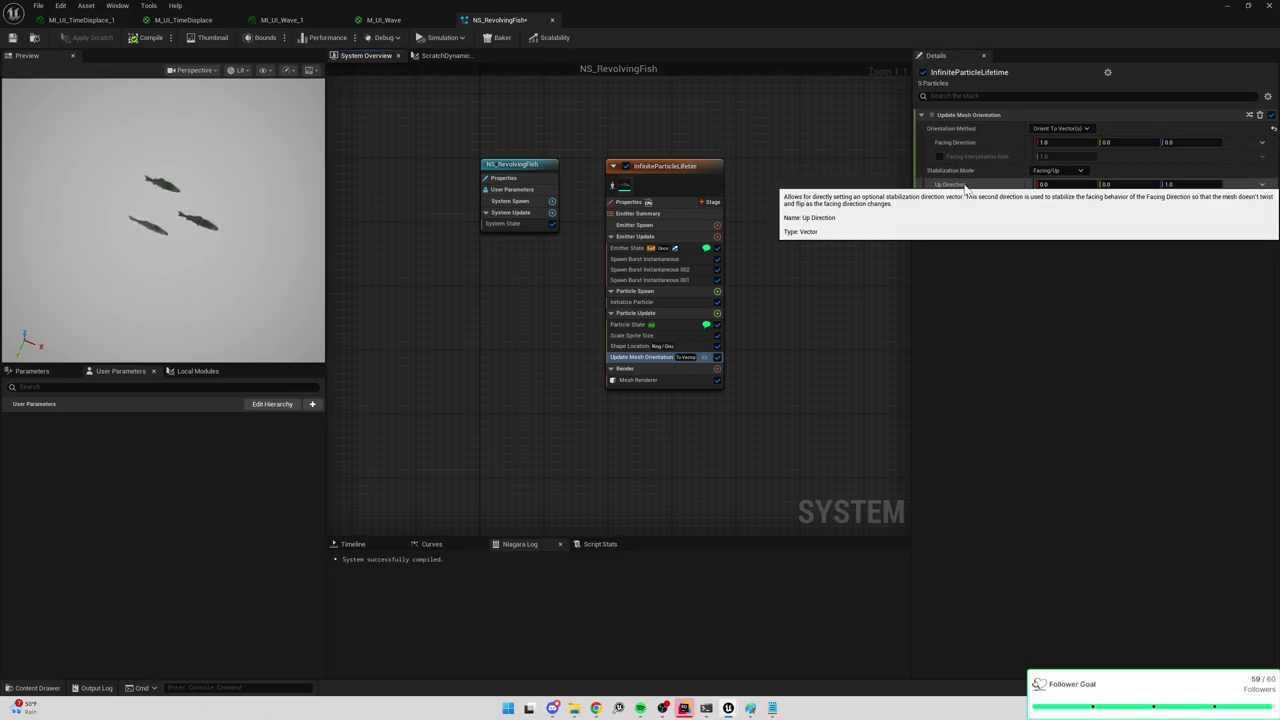
click(1066, 171)
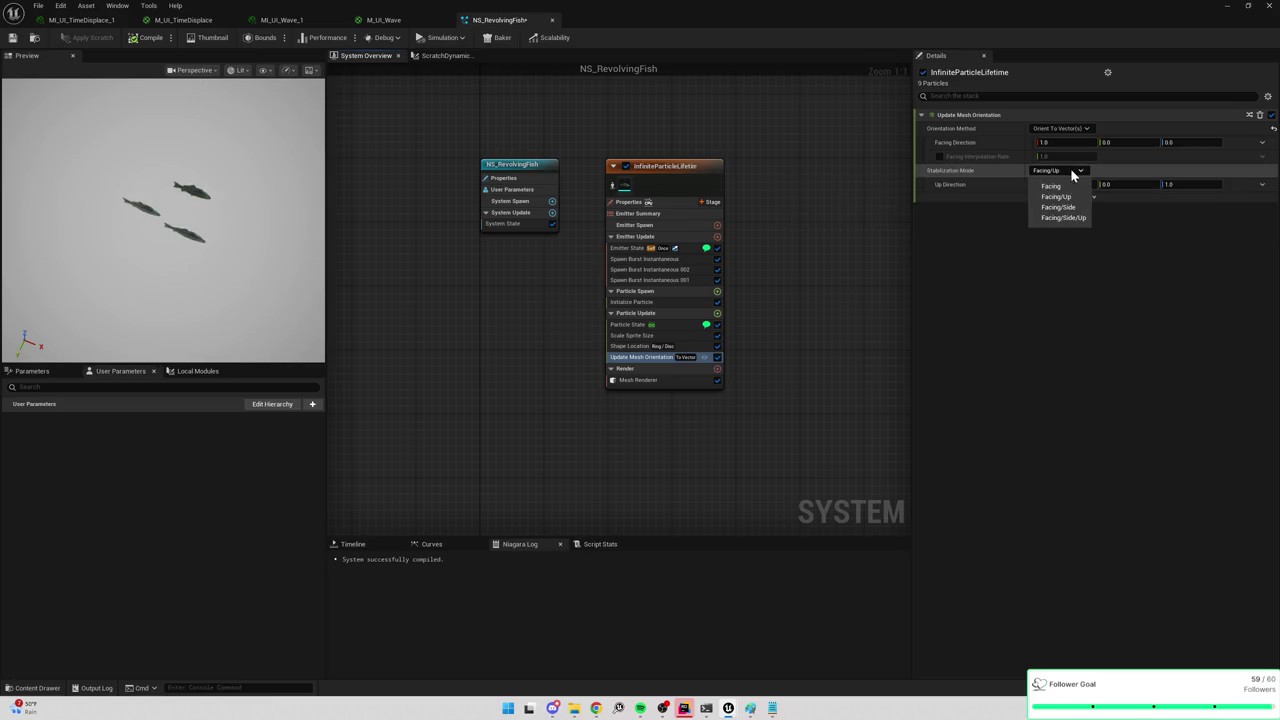
click(1069, 171)
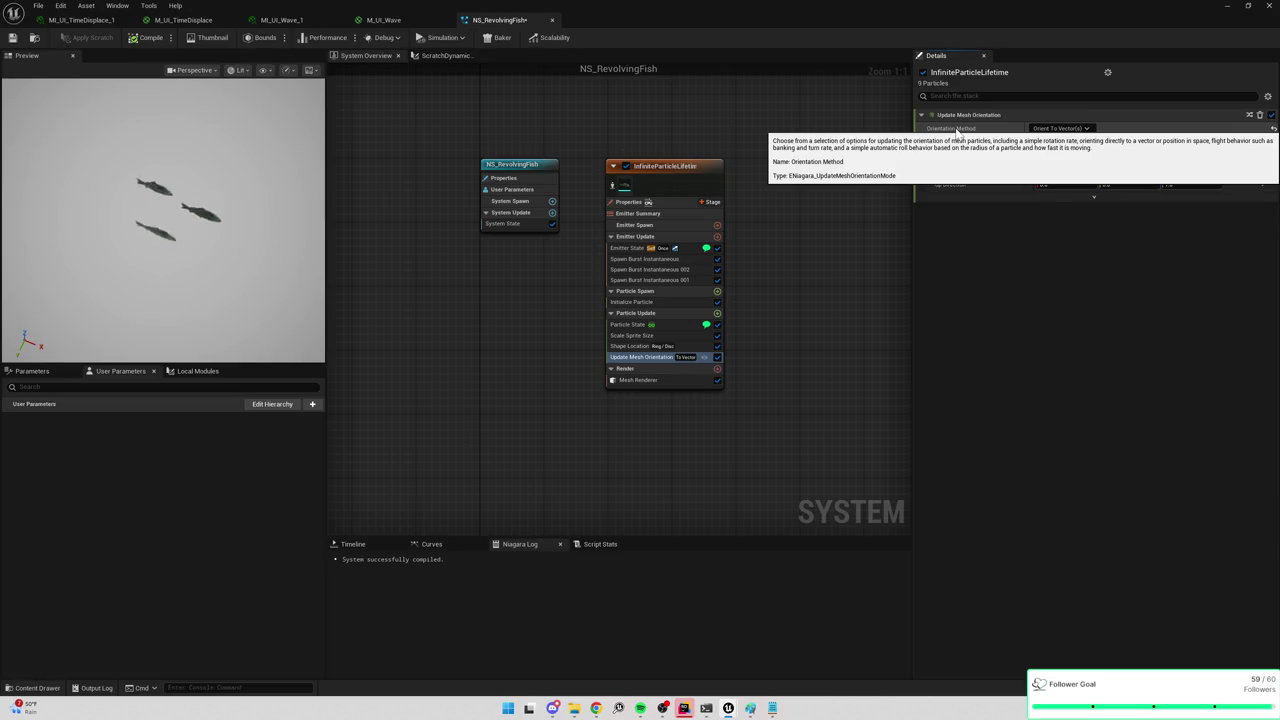
click(1066, 129)
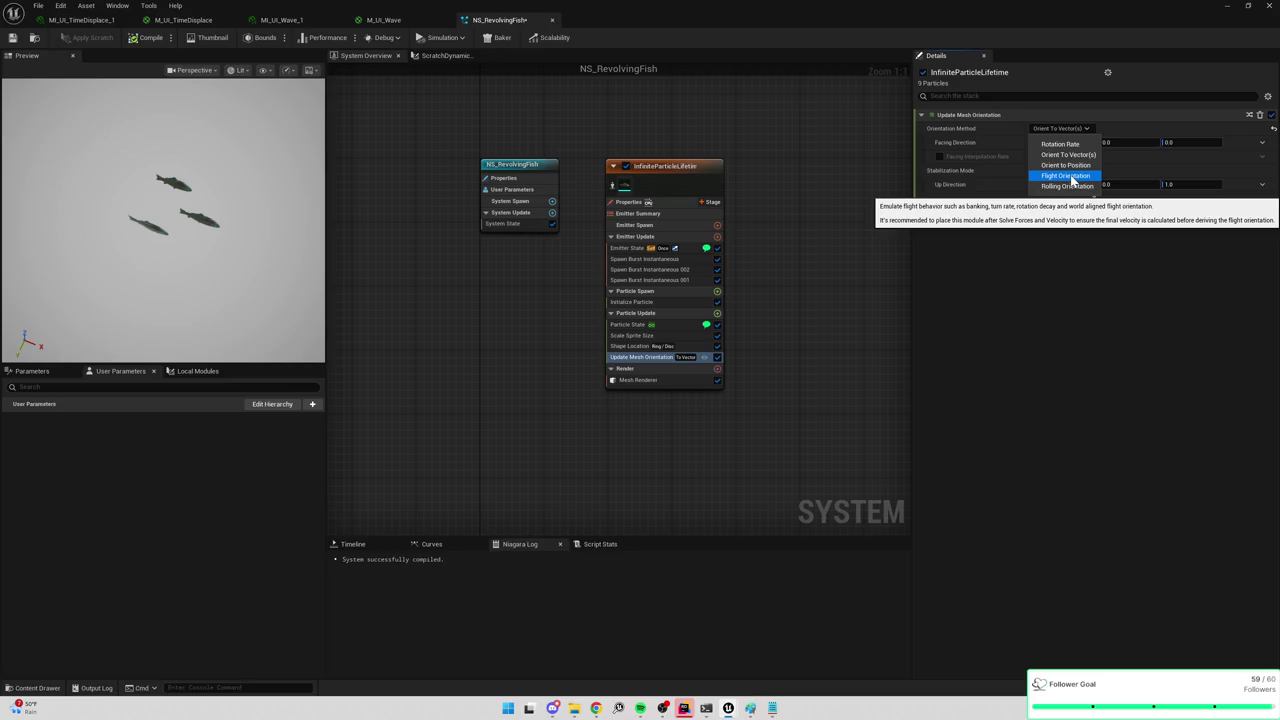
Set Update Mesh Orientation's Orientation Method to Flight Orientation.
click(1068, 176)
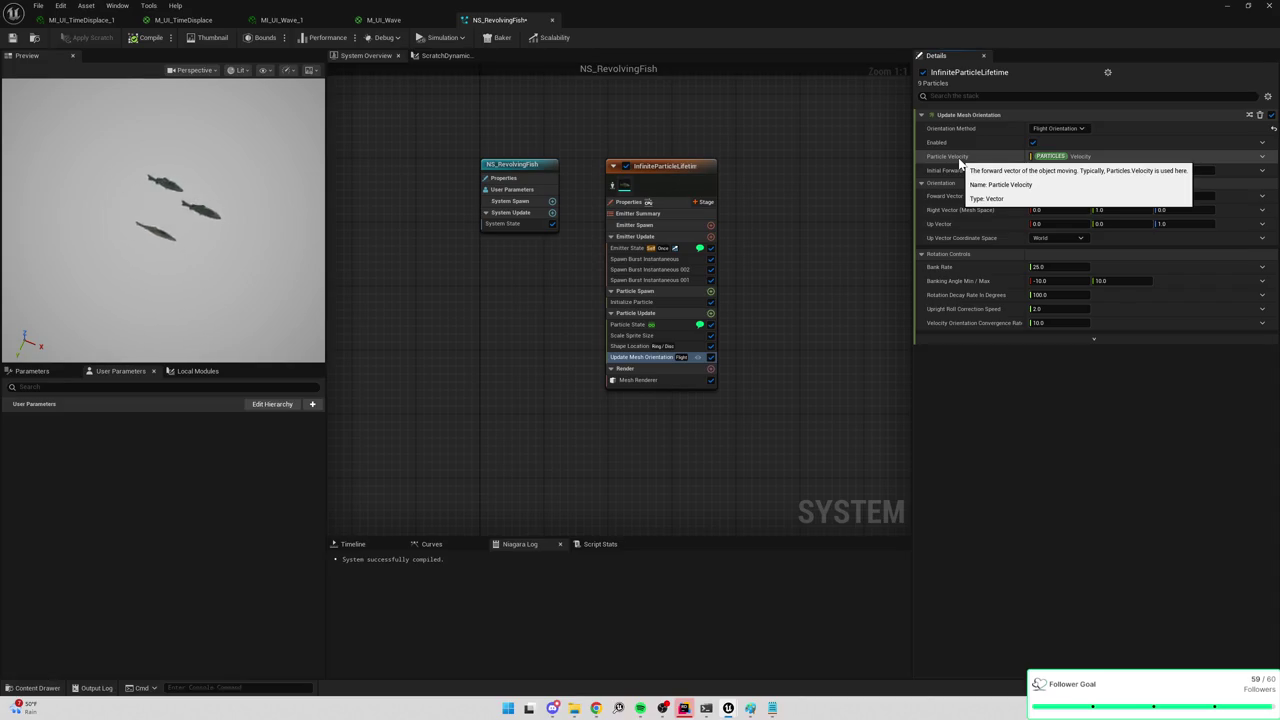
click(1058, 128)
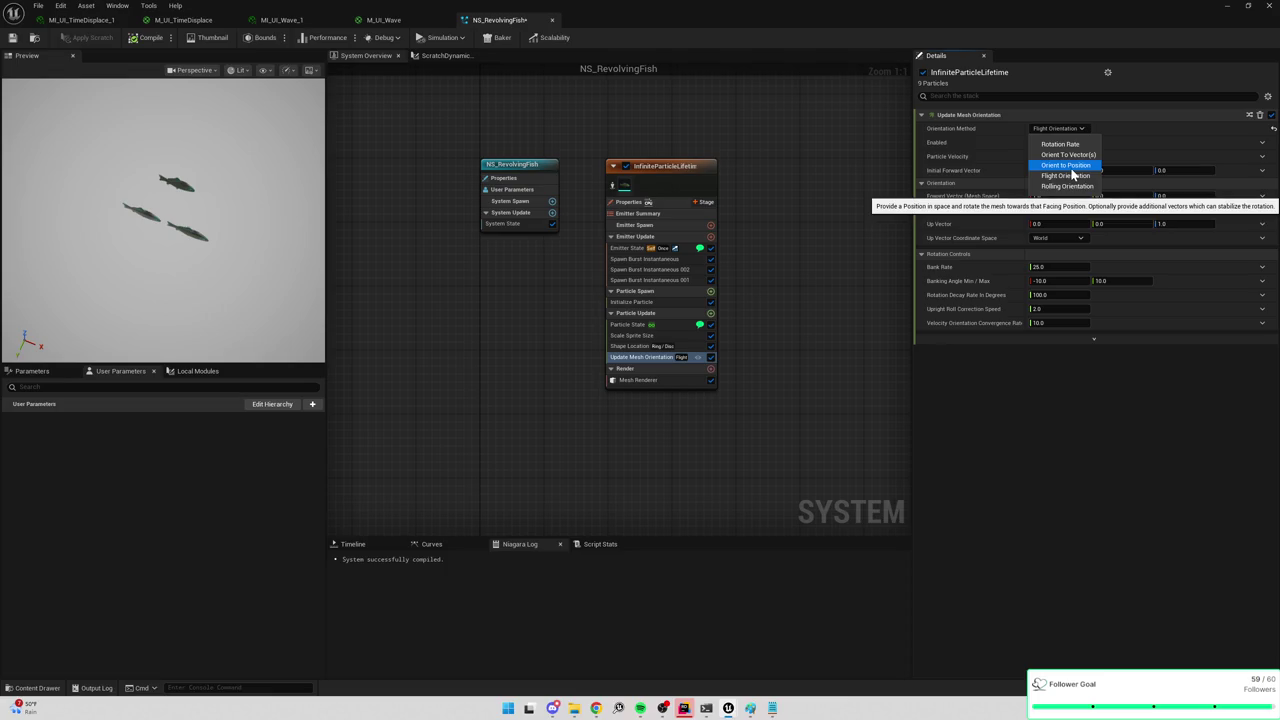
click(1045, 405)
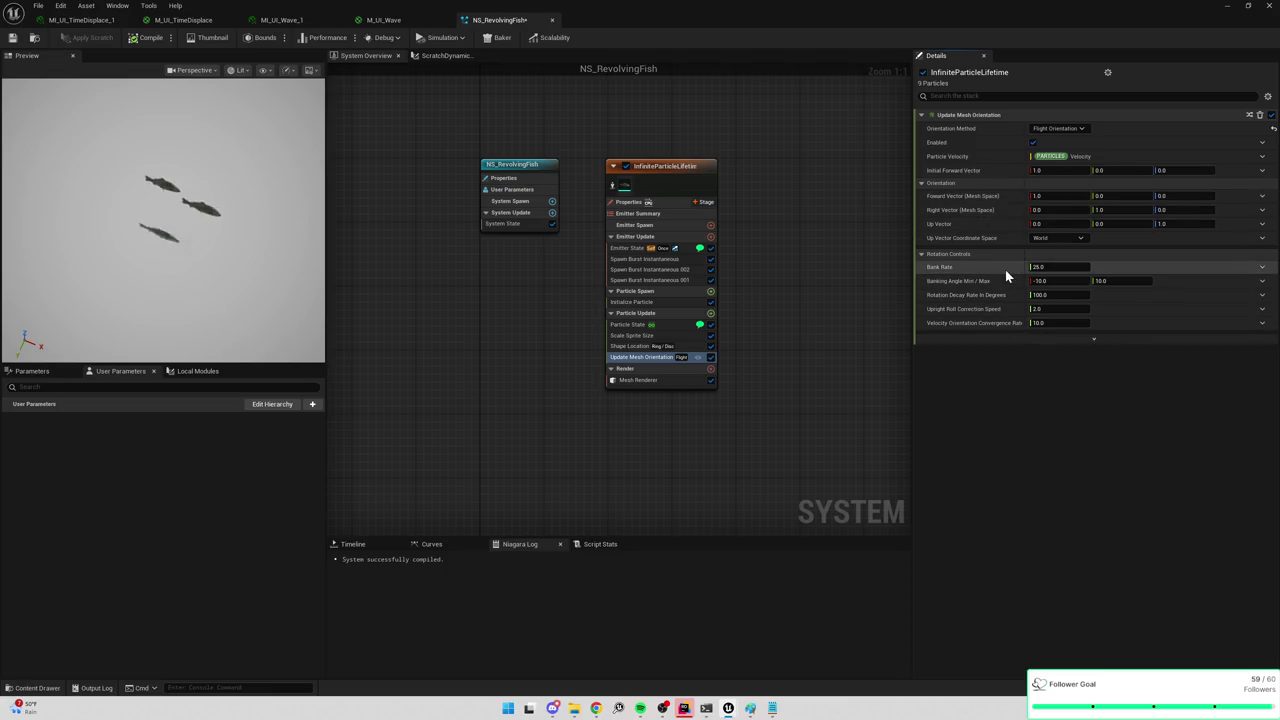
Set the Shape Location ring's Radius Position to 2.0.
click(671, 326)
click(667, 337)
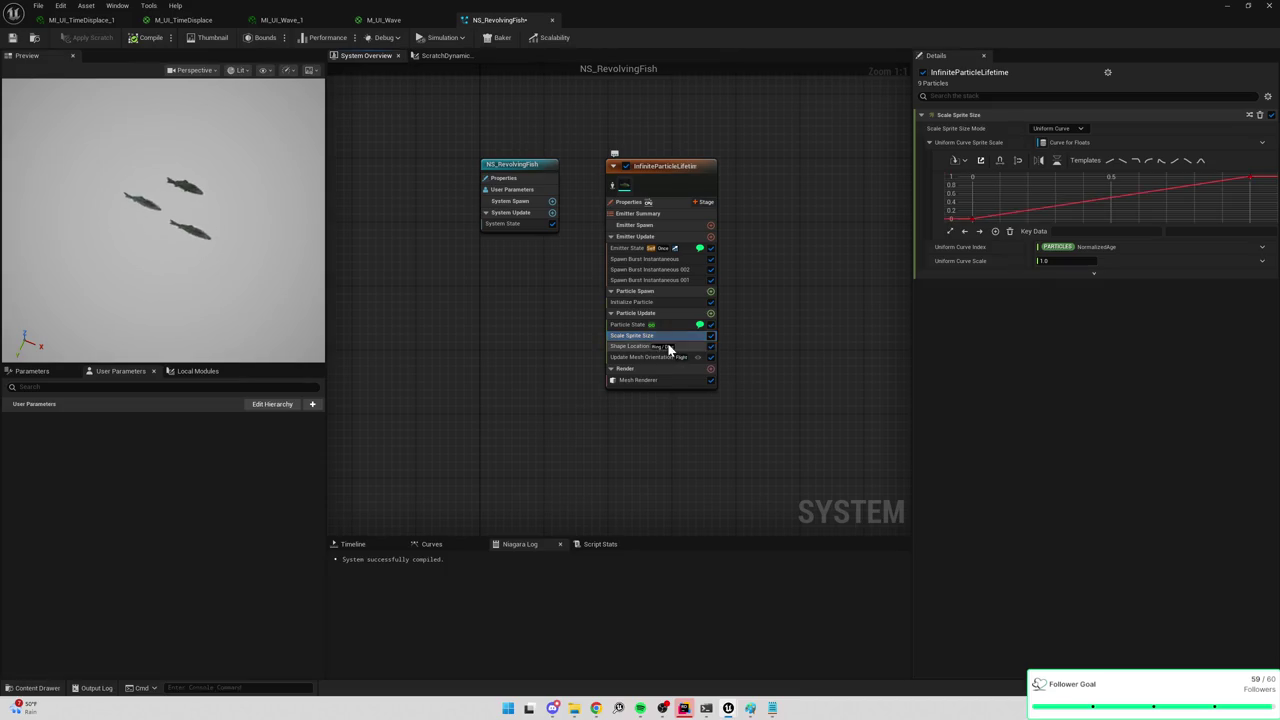
click(669, 347)
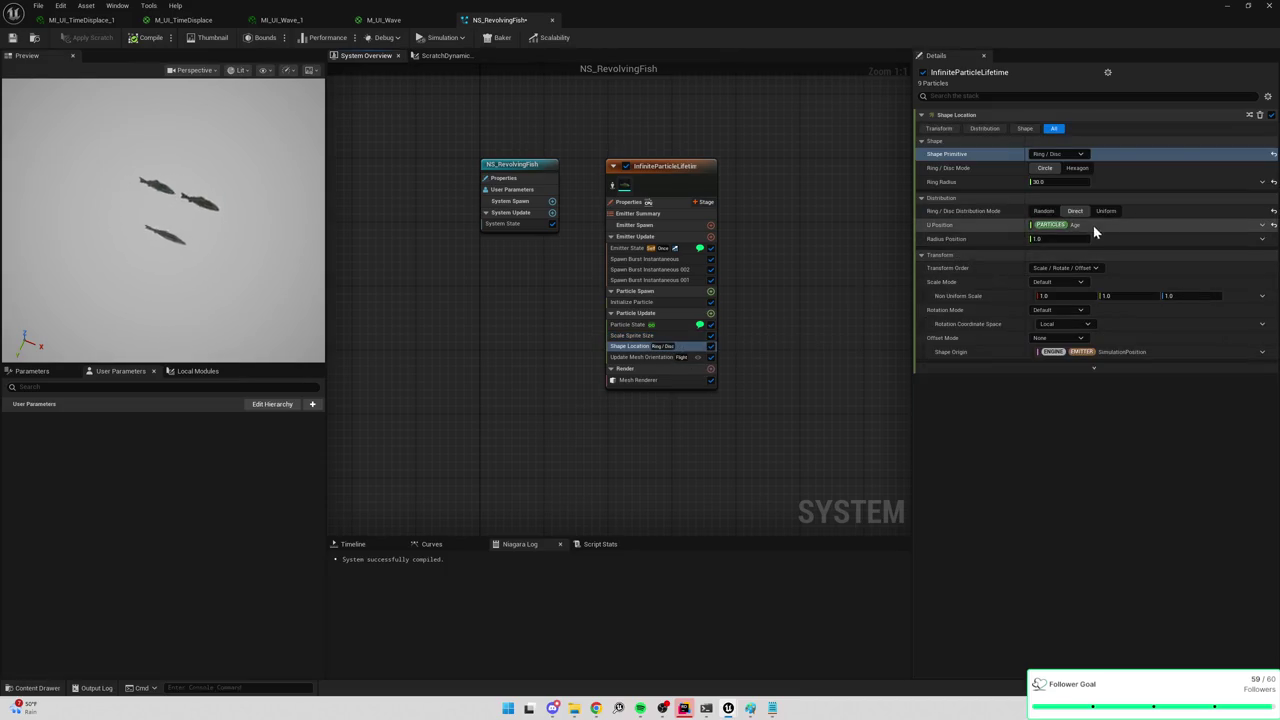
mouse_move(947, 228)
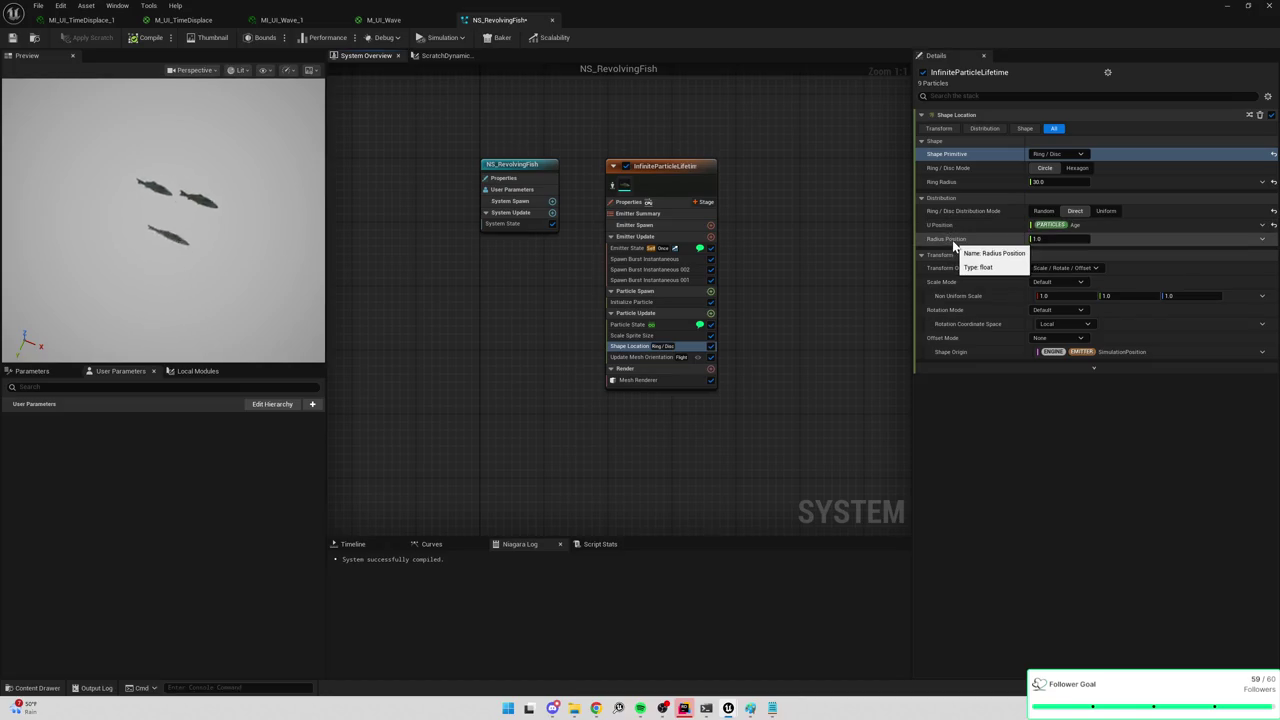
click(1052, 239)
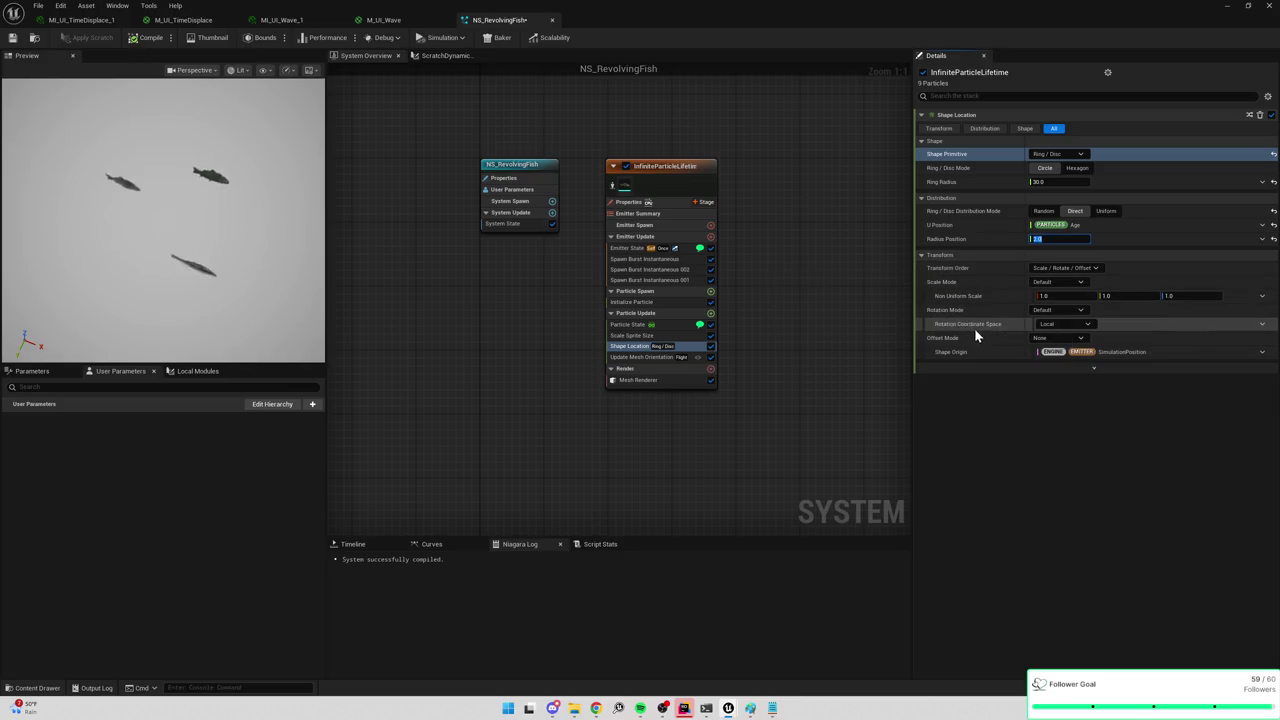
Keep Apply To Particle Position on Apply and move Shape Location higher in the stack.
click(1012, 367)
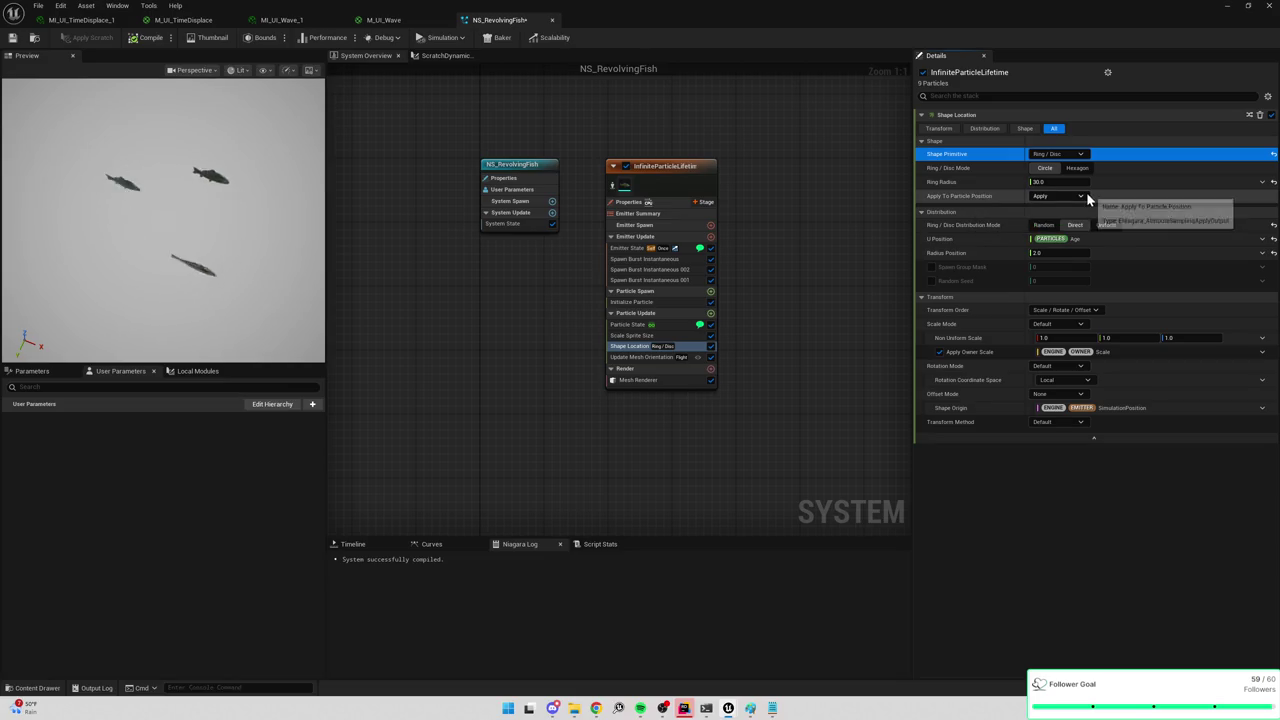
click(1058, 196)
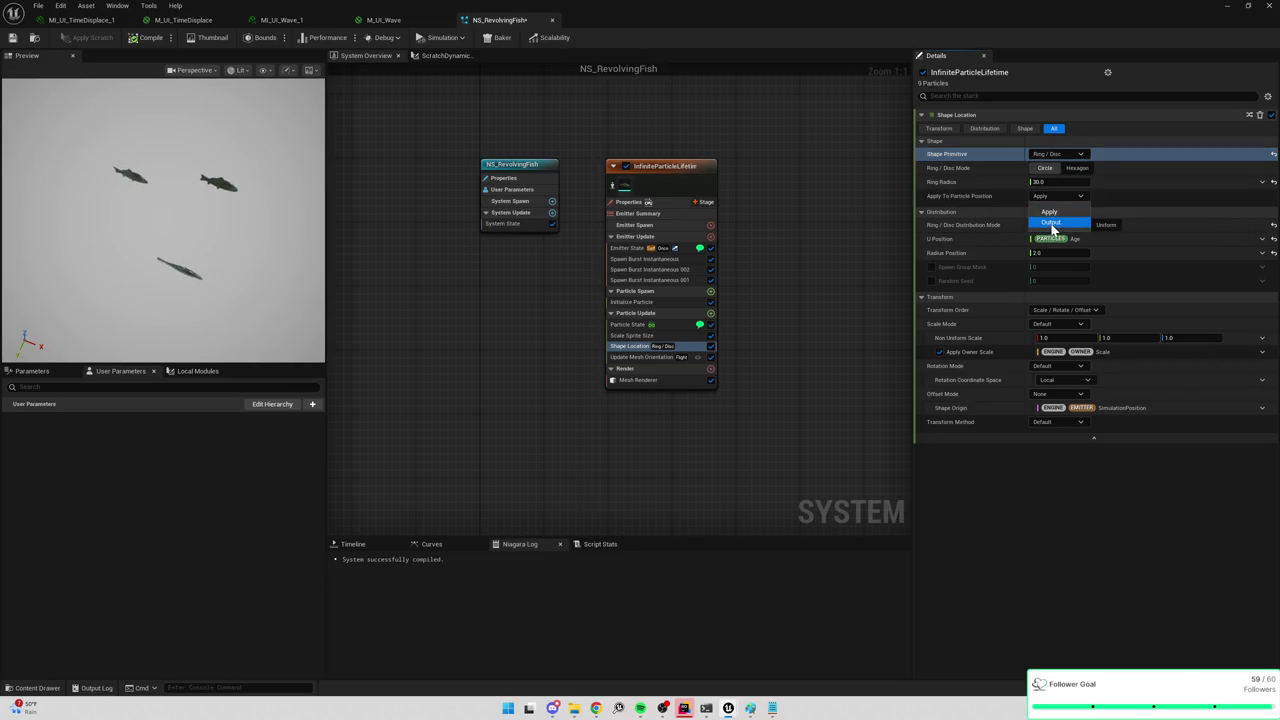
click(1062, 196)
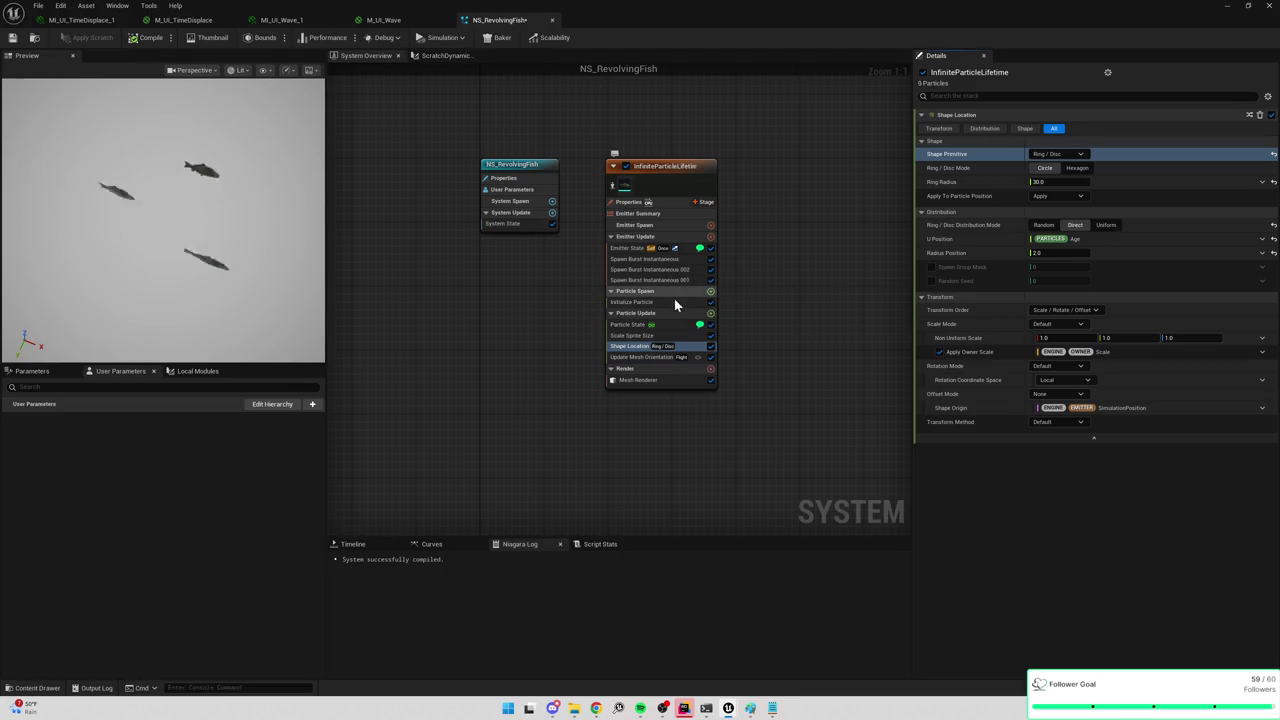
drag(633, 351, 647, 312)
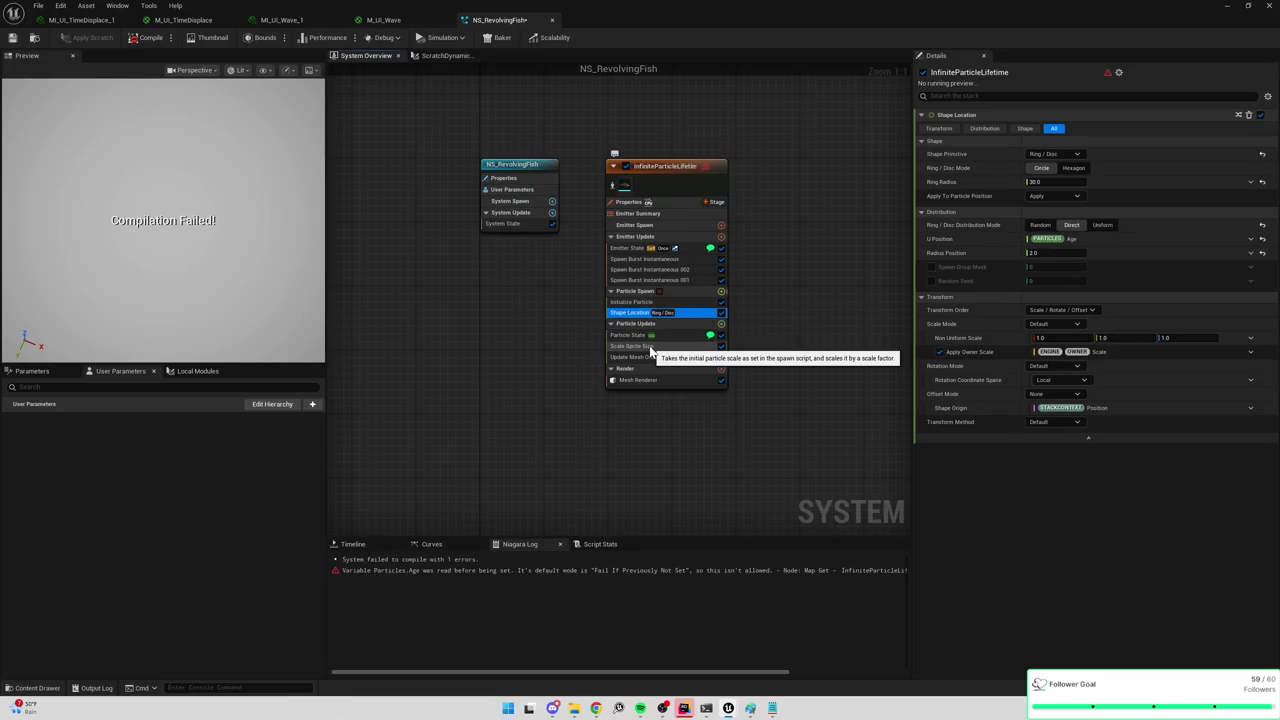
Add a new Shape Location module to Particle Spawn and delete the old Ring/Disc one.
click(720, 291)
text(shape)
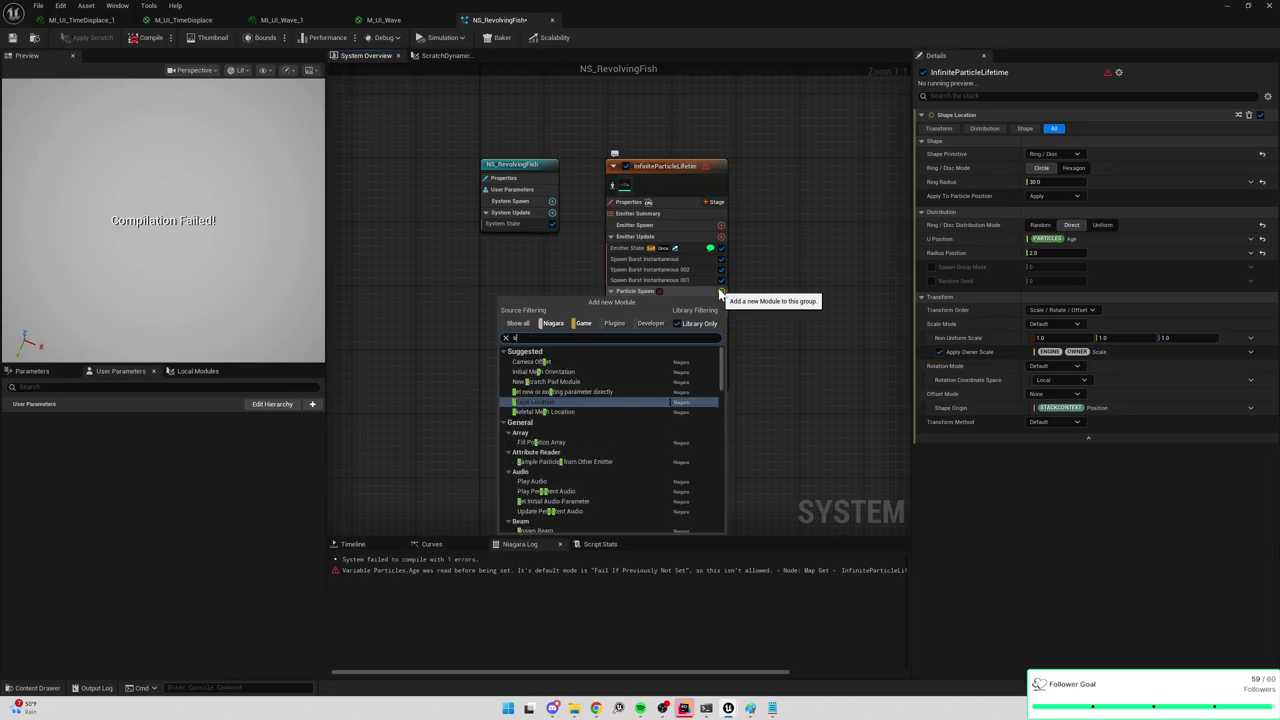
click(545, 361)
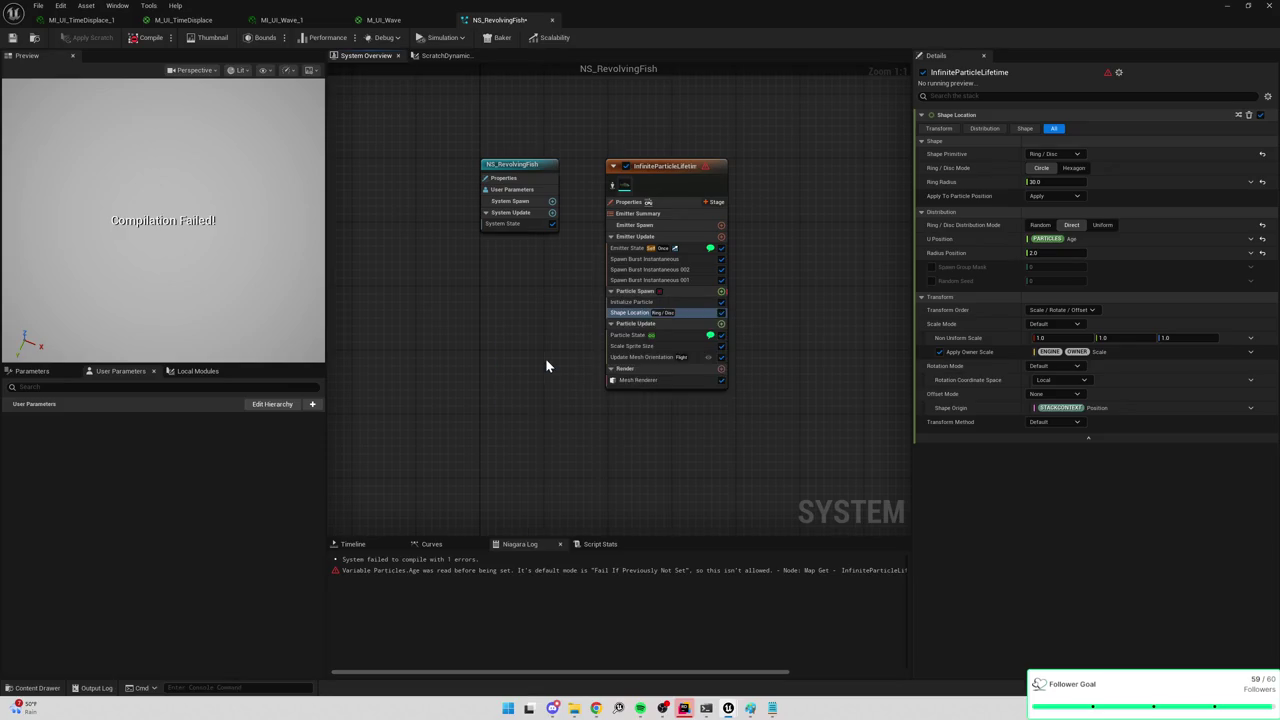
click(648, 313)
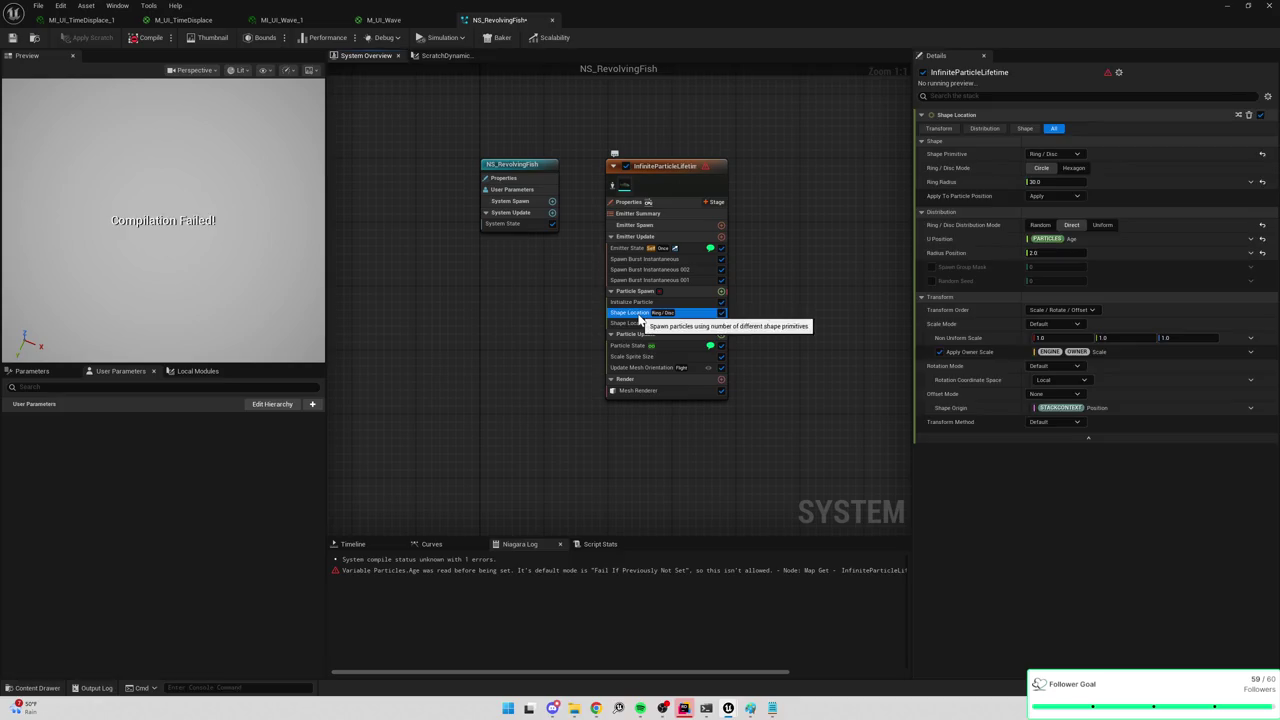
key(Delete)
click(645, 315)
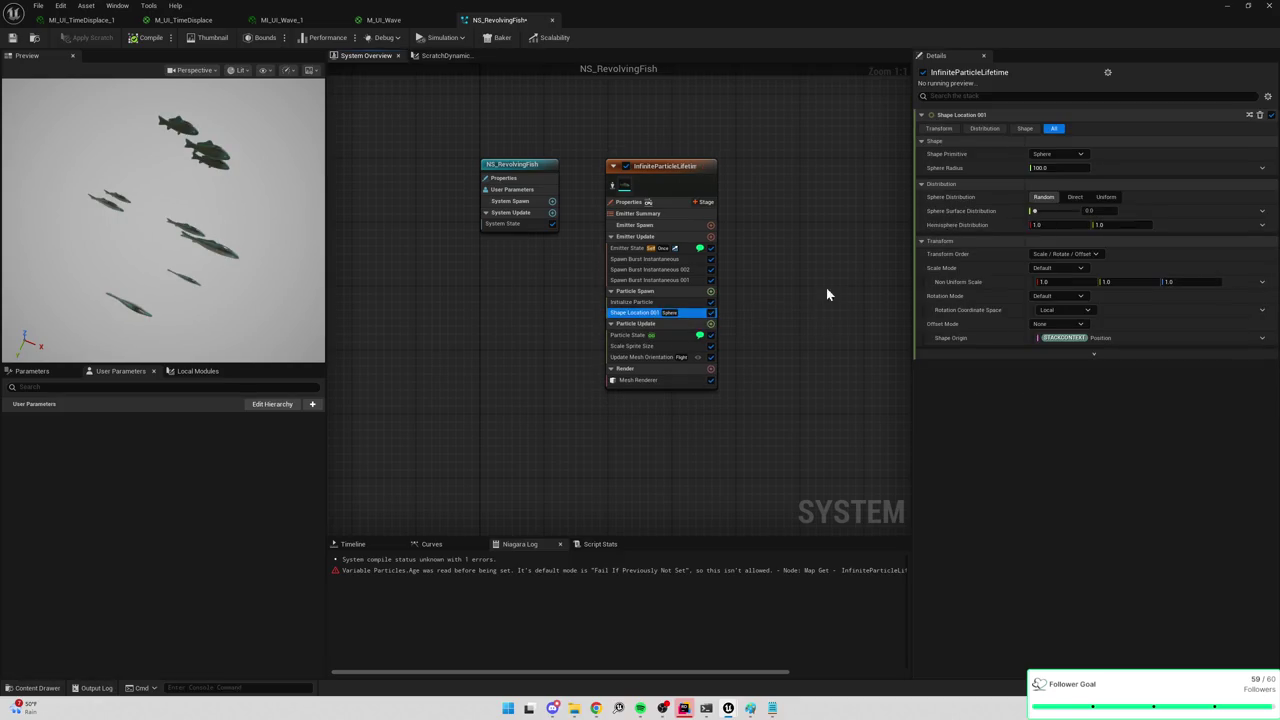
Delete Spawn Burst Instantaneous 001 and 002, leaving a single spawn burst.
click(665, 282)
shift+click(660, 270)
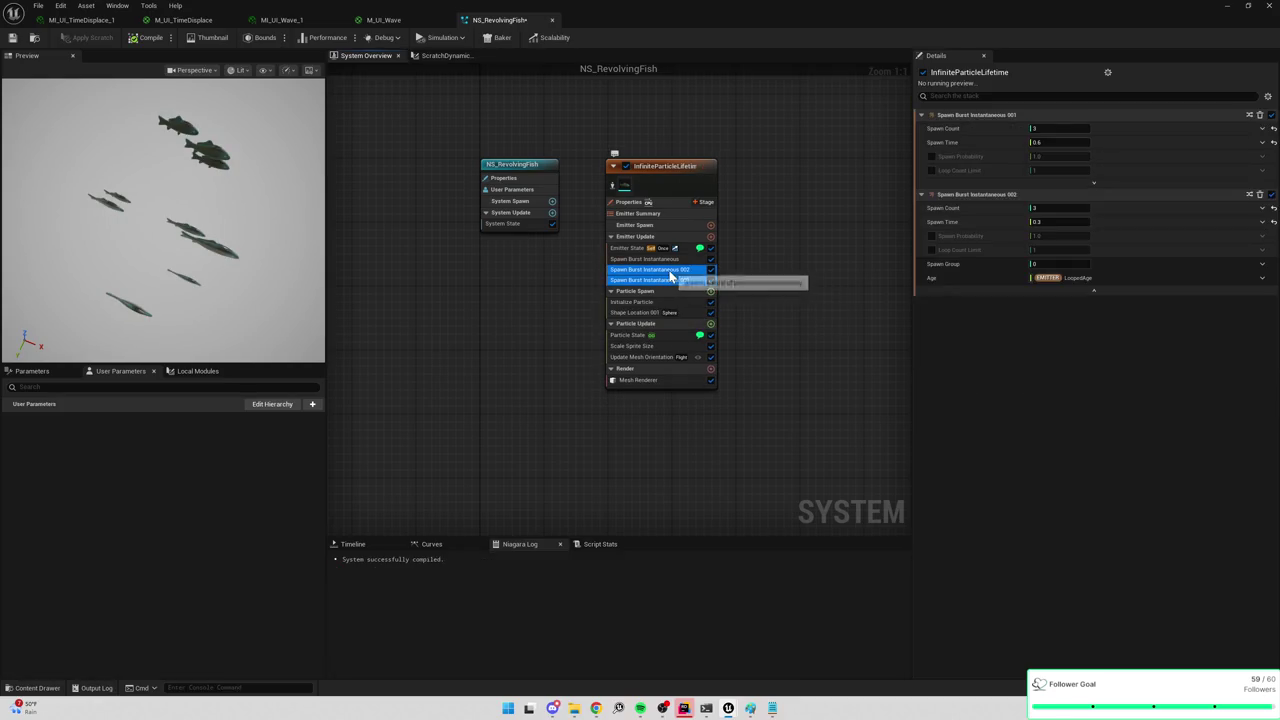
key(Delete)
click(668, 260)
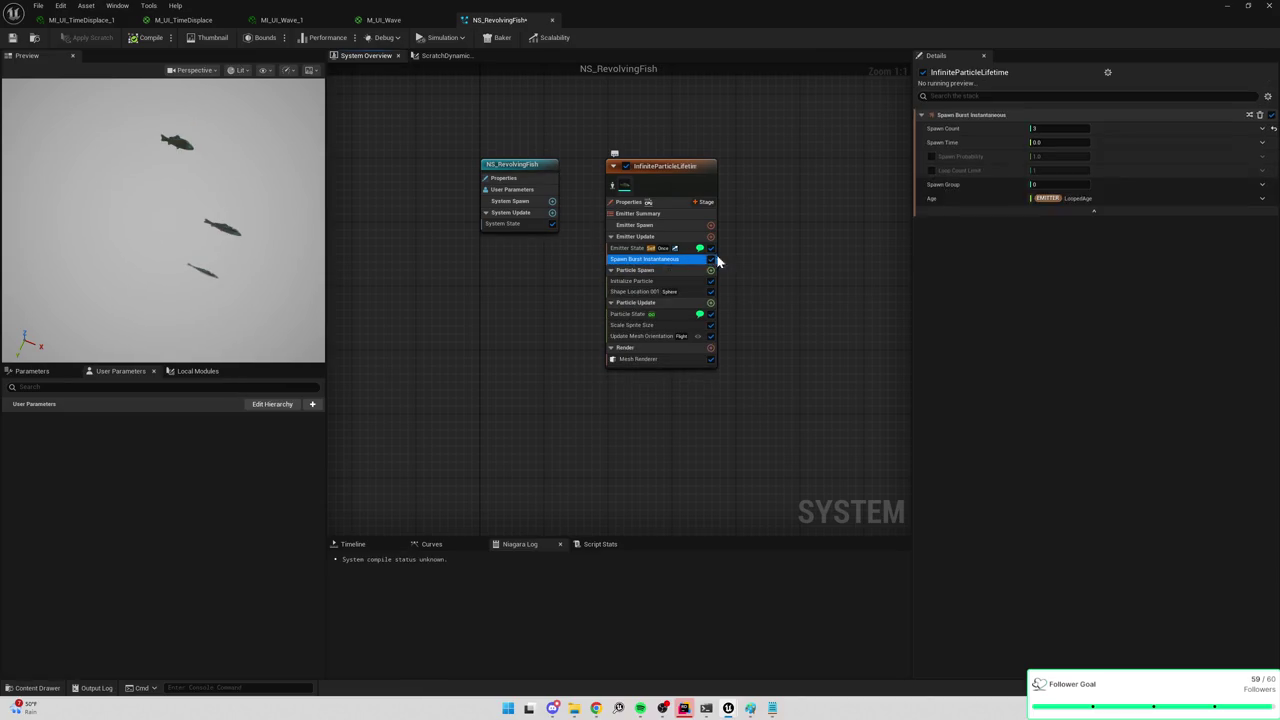
Make Shape Location 001 a Ring / Disc with radius 30 and Random distribution.
click(638, 291)
click(1057, 157)
click(1058, 162)
click(1057, 158)
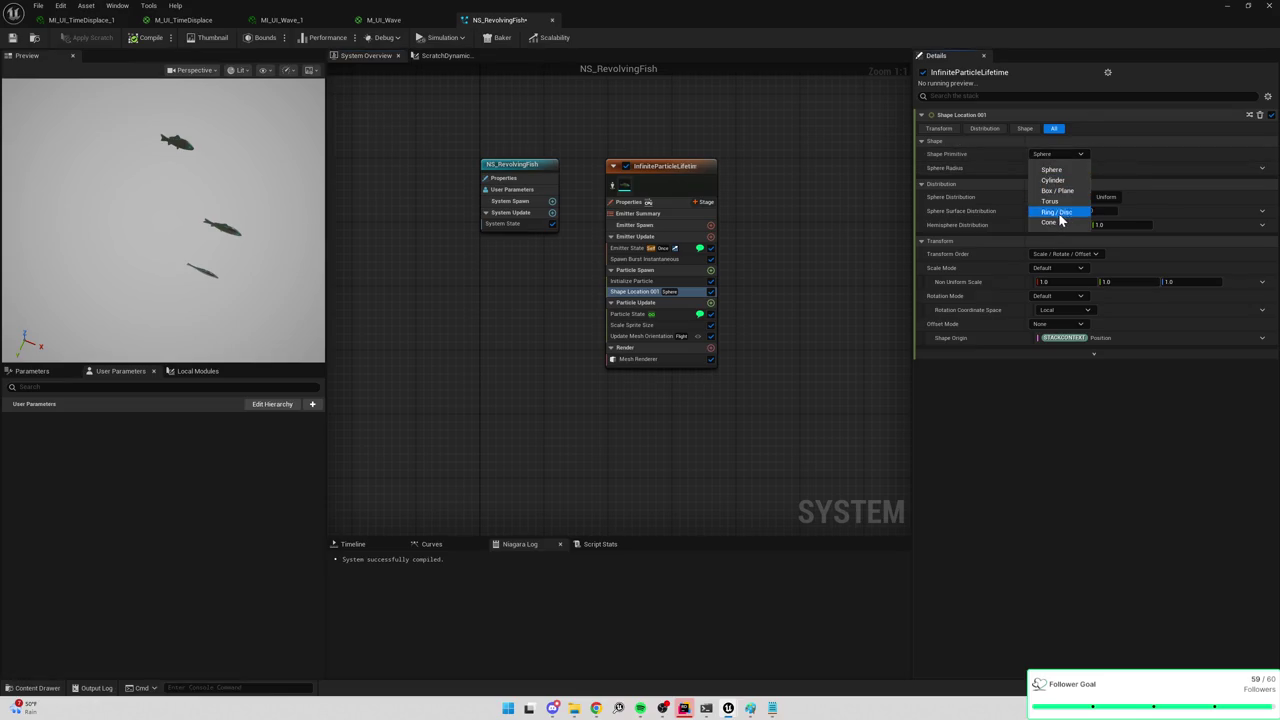
click(1063, 210)
text(30)
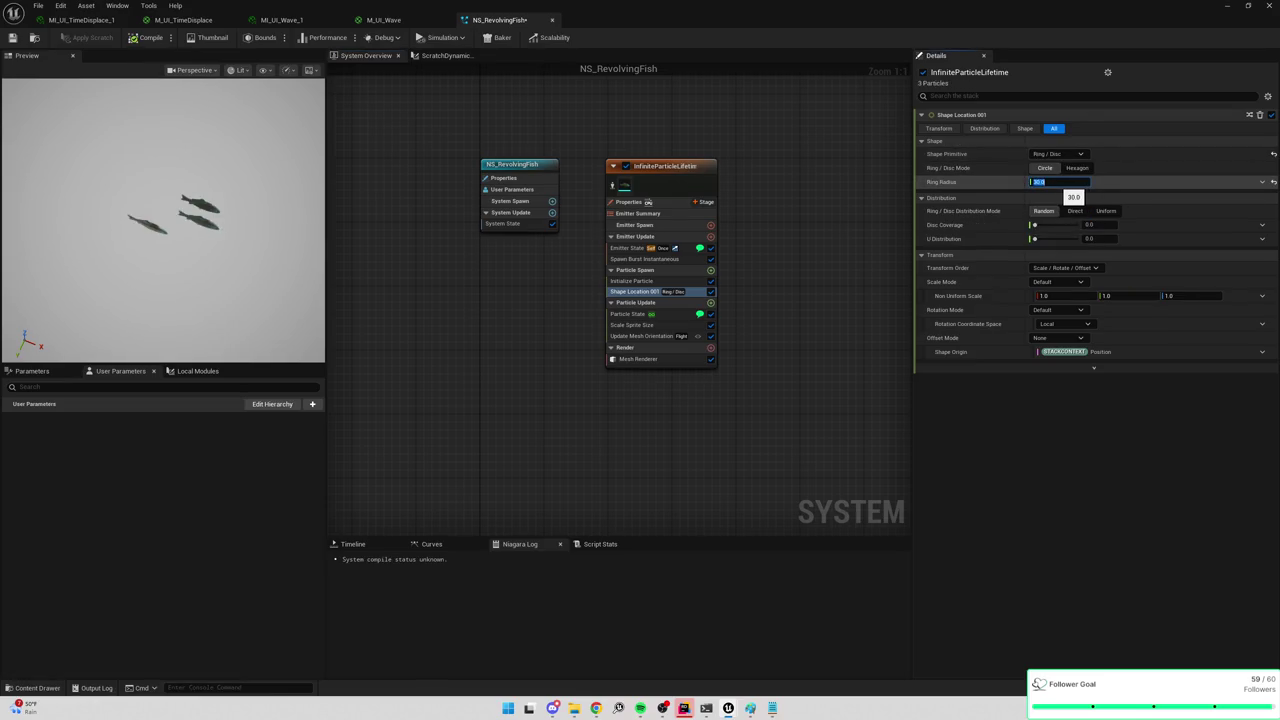
key(Return)
click(1075, 212)
click(1062, 239)
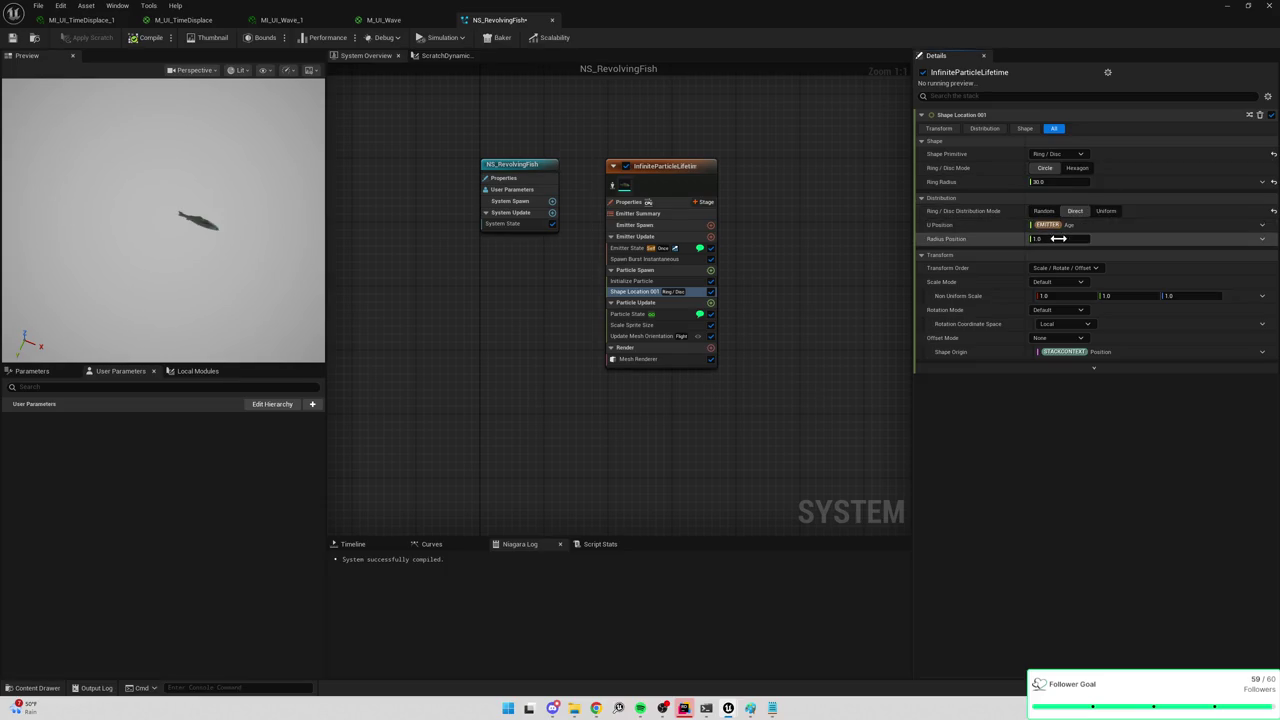
click(1043, 211)
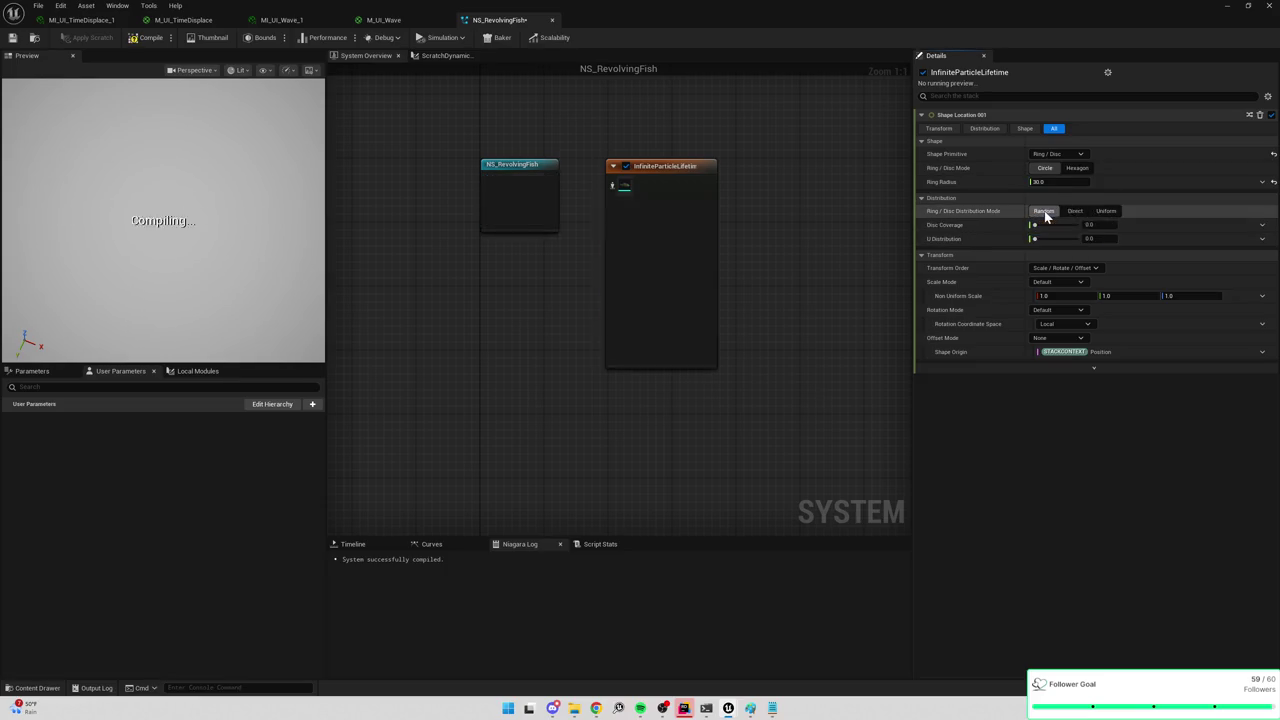
After trying Uniform, use Direct distribution and scrub Radius Position to about 2.39.
click(1106, 211)
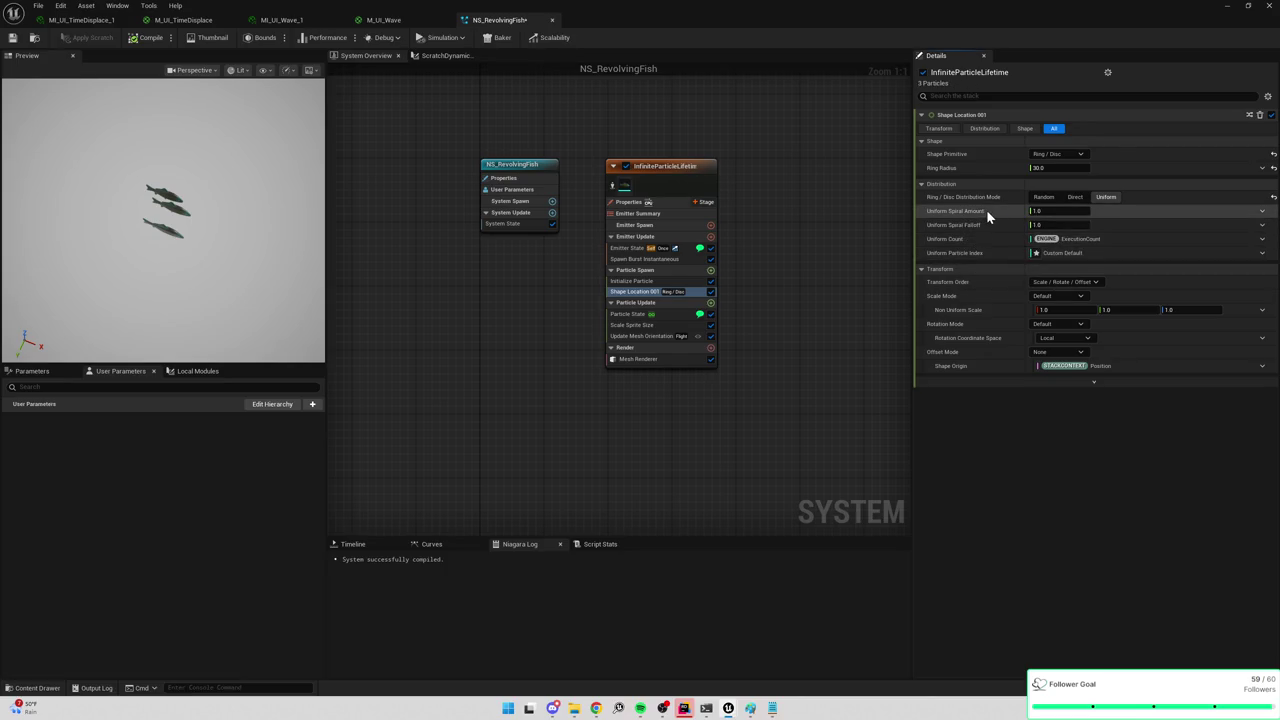
click(1075, 198)
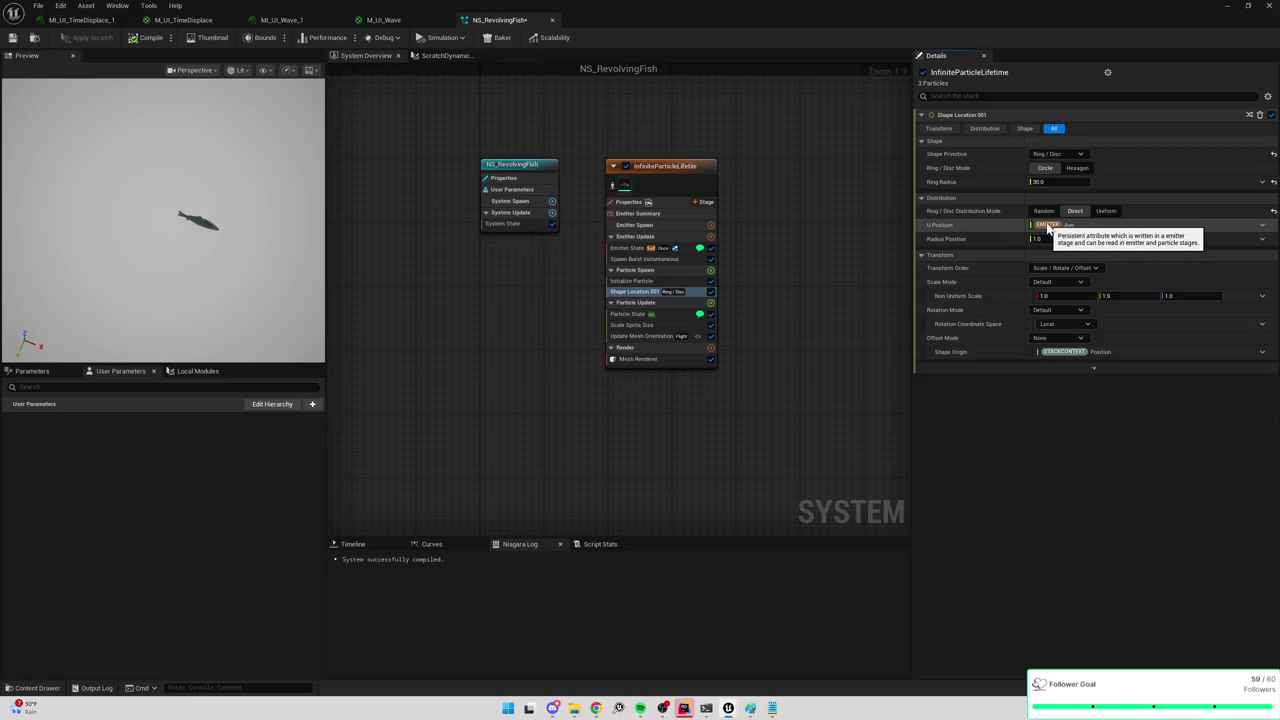
drag(1045, 239, 1068, 239)
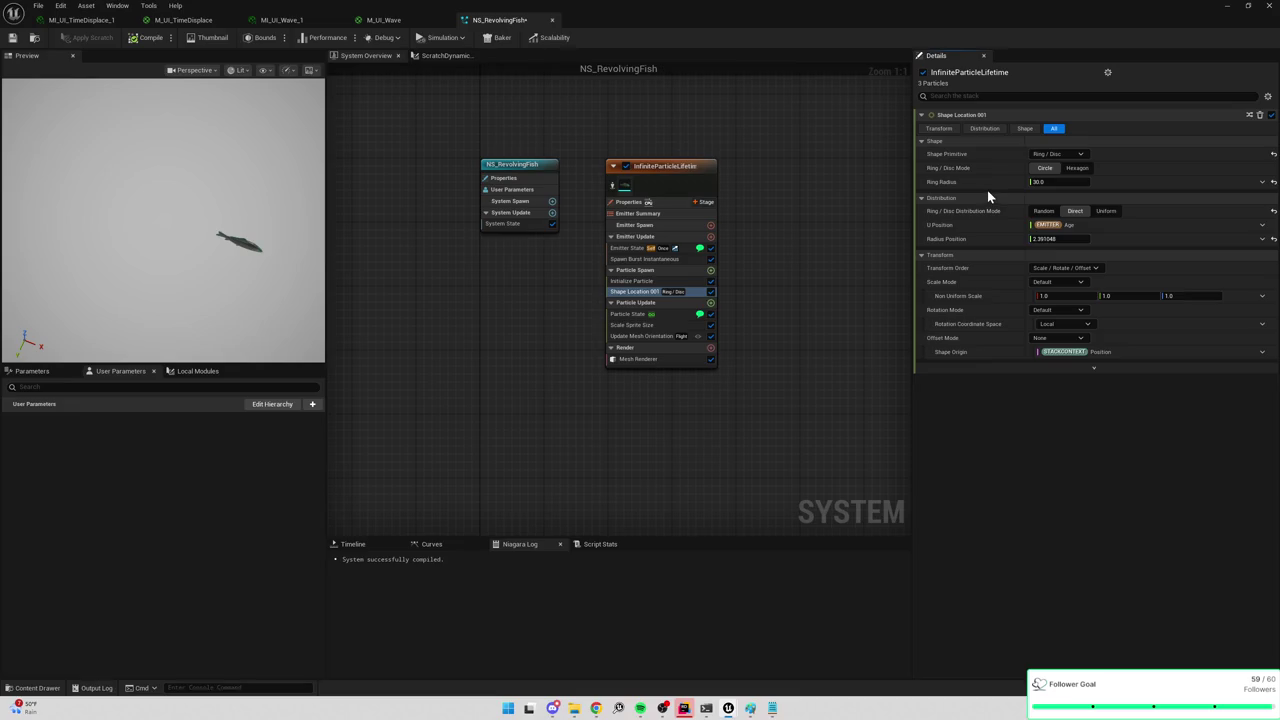
click(1084, 172)
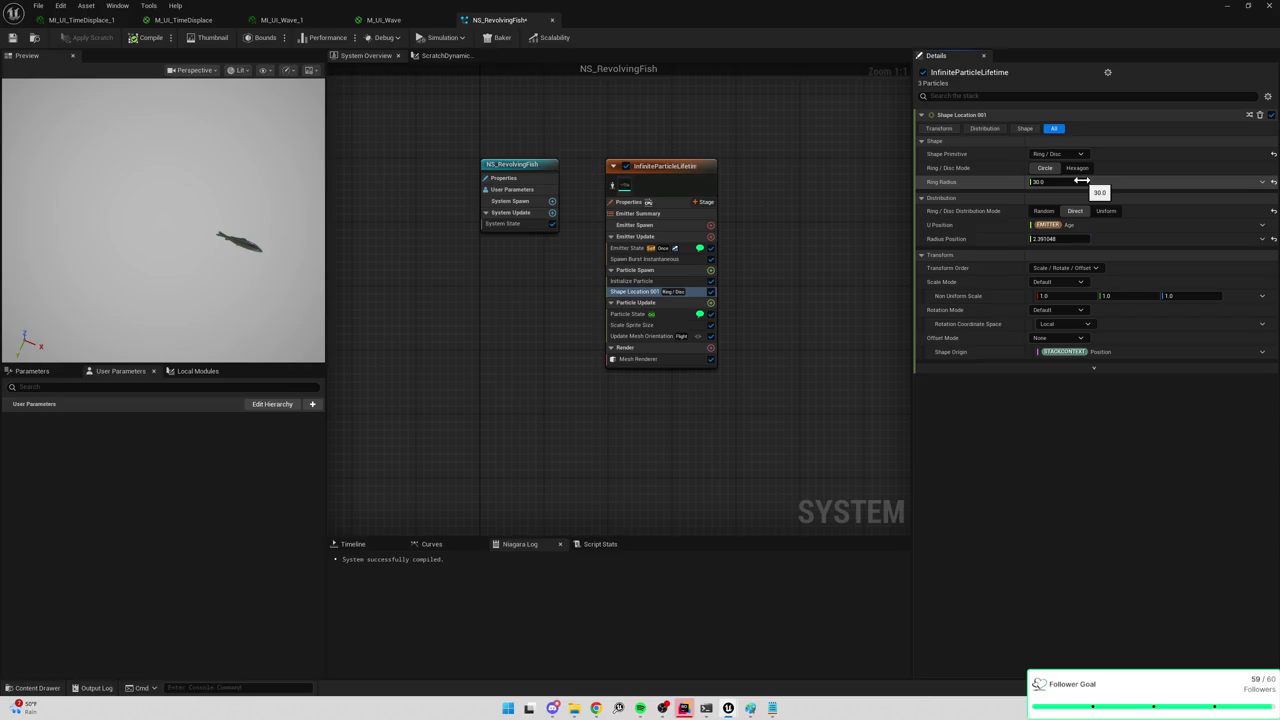
mouse_move(941, 229)
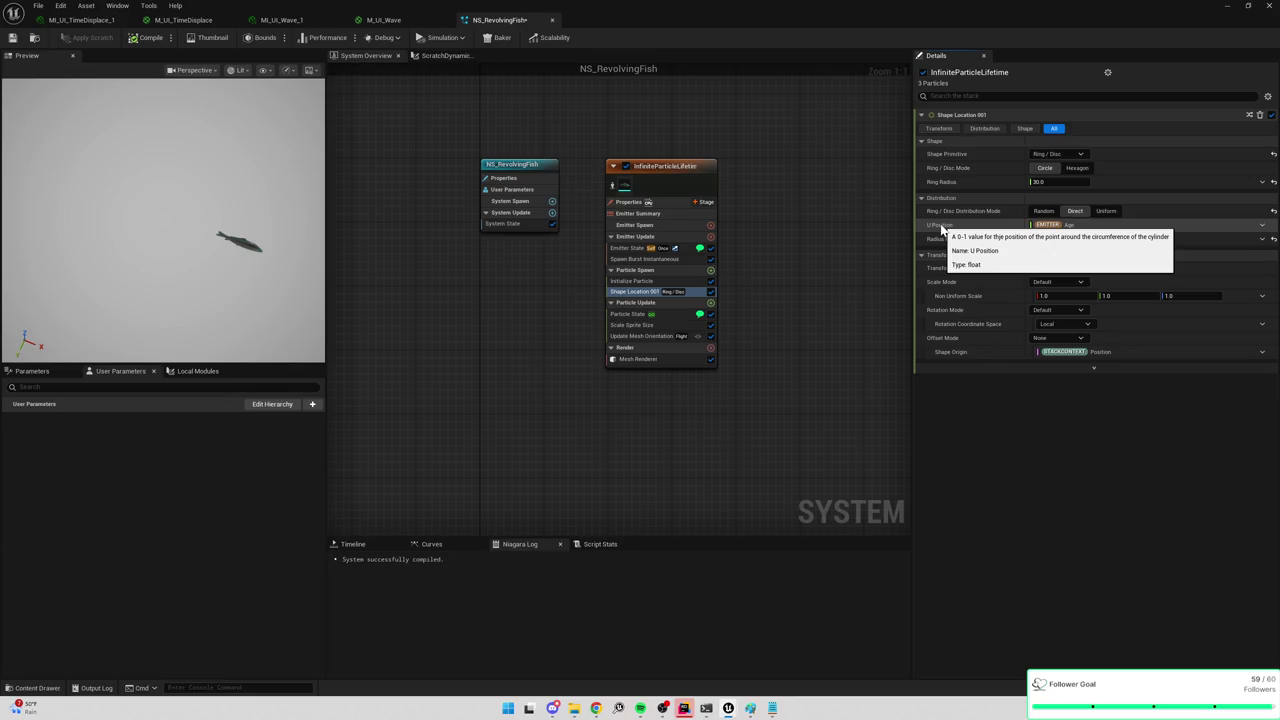
mouse_move(945, 186)
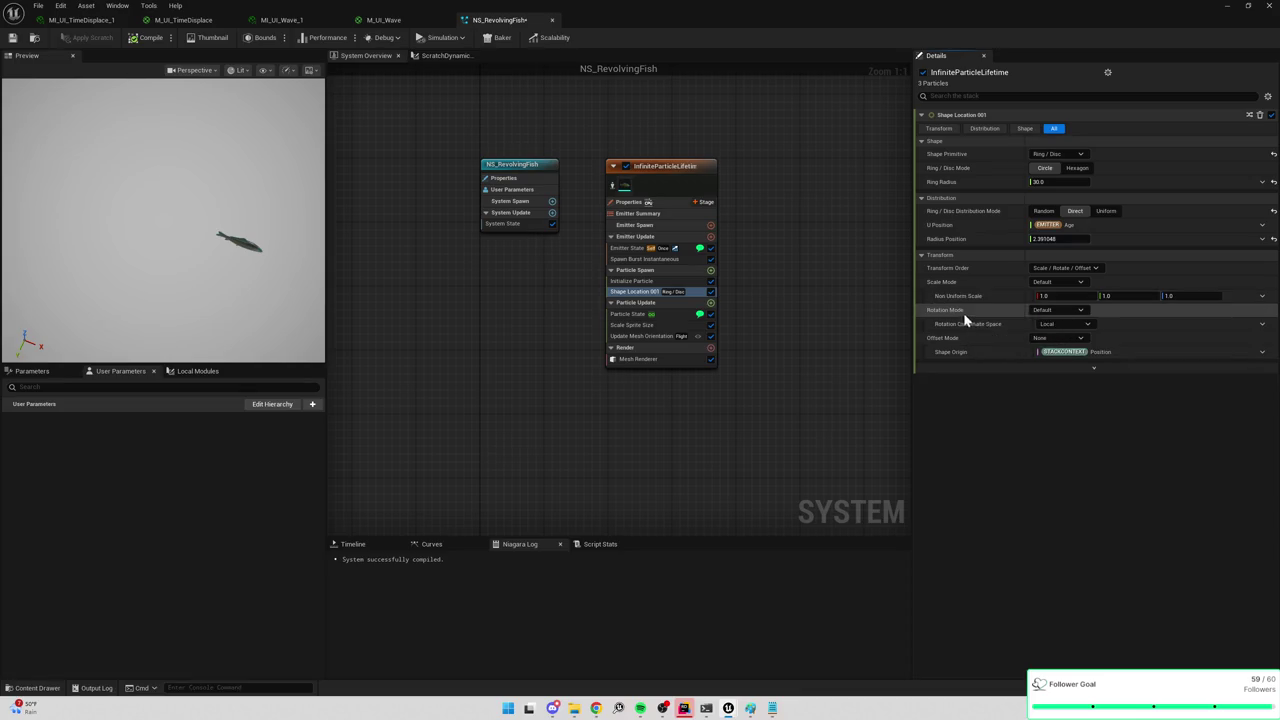
Set Shape Location 001's rotation mode to Axis Angle, keeping Normalized Angle (0-1).
click(1060, 325)
click(1058, 309)
click(1058, 309)
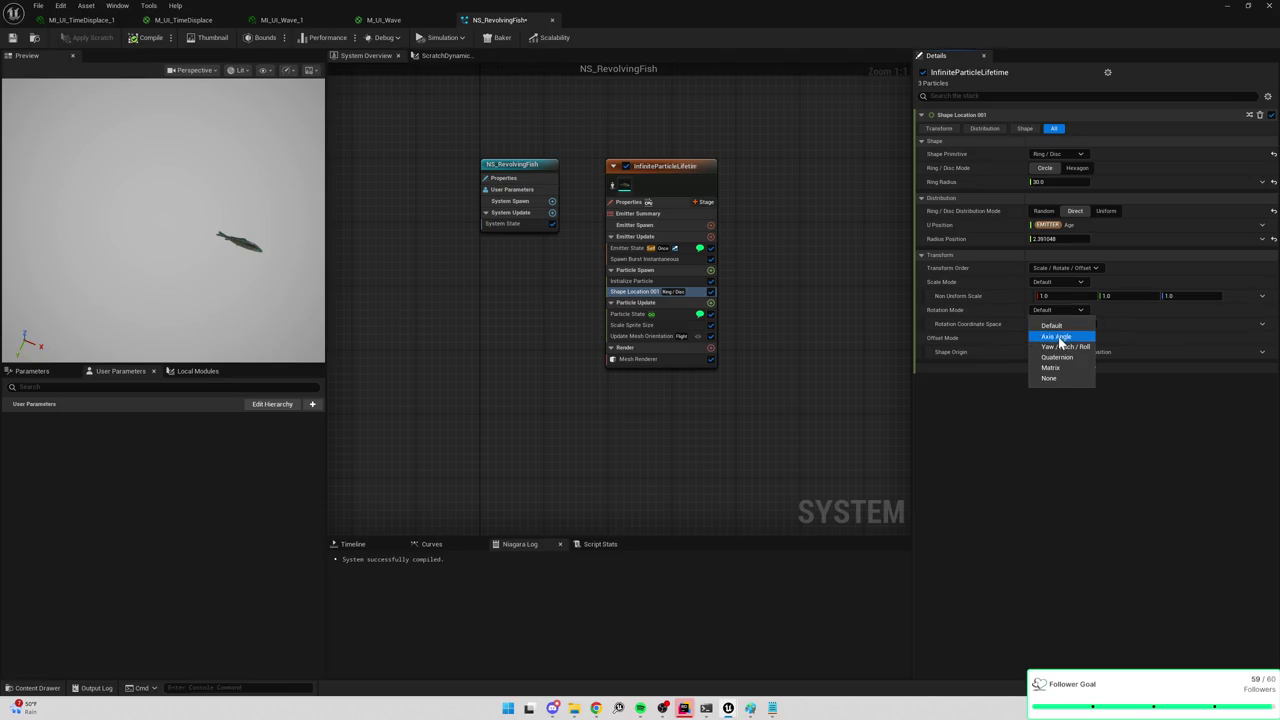
click(1056, 336)
click(1067, 354)
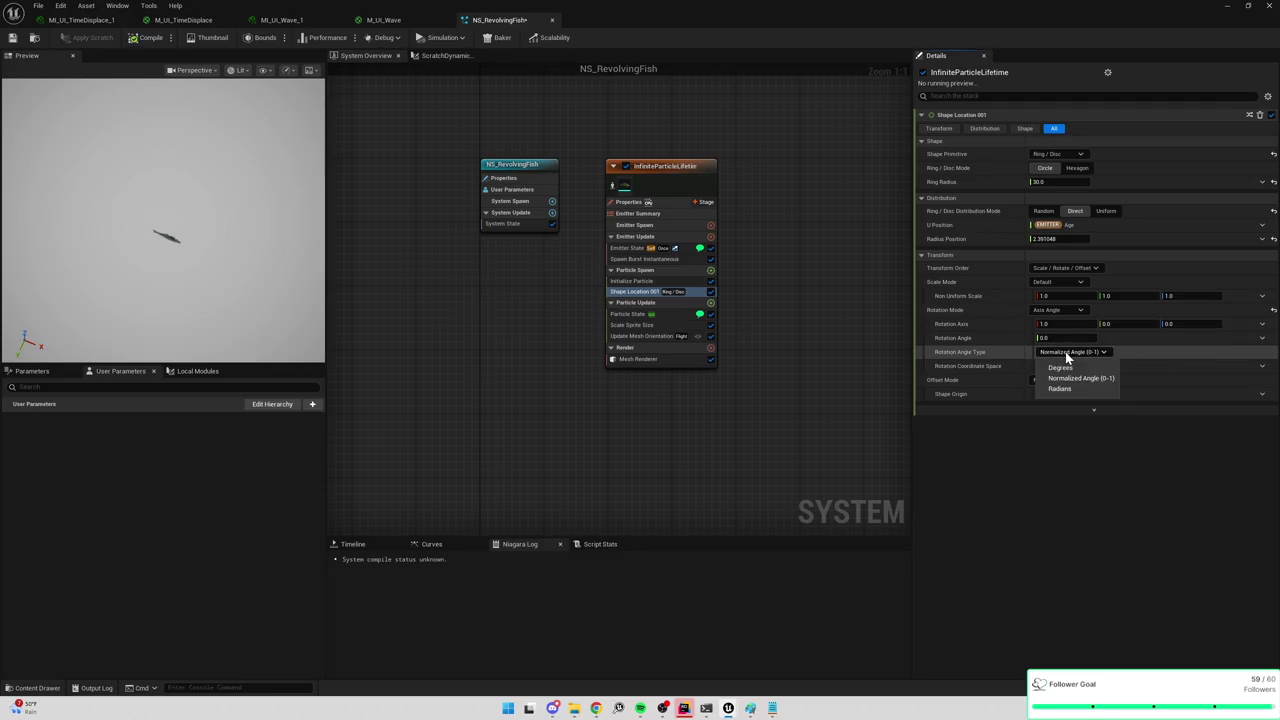
click(1058, 378)
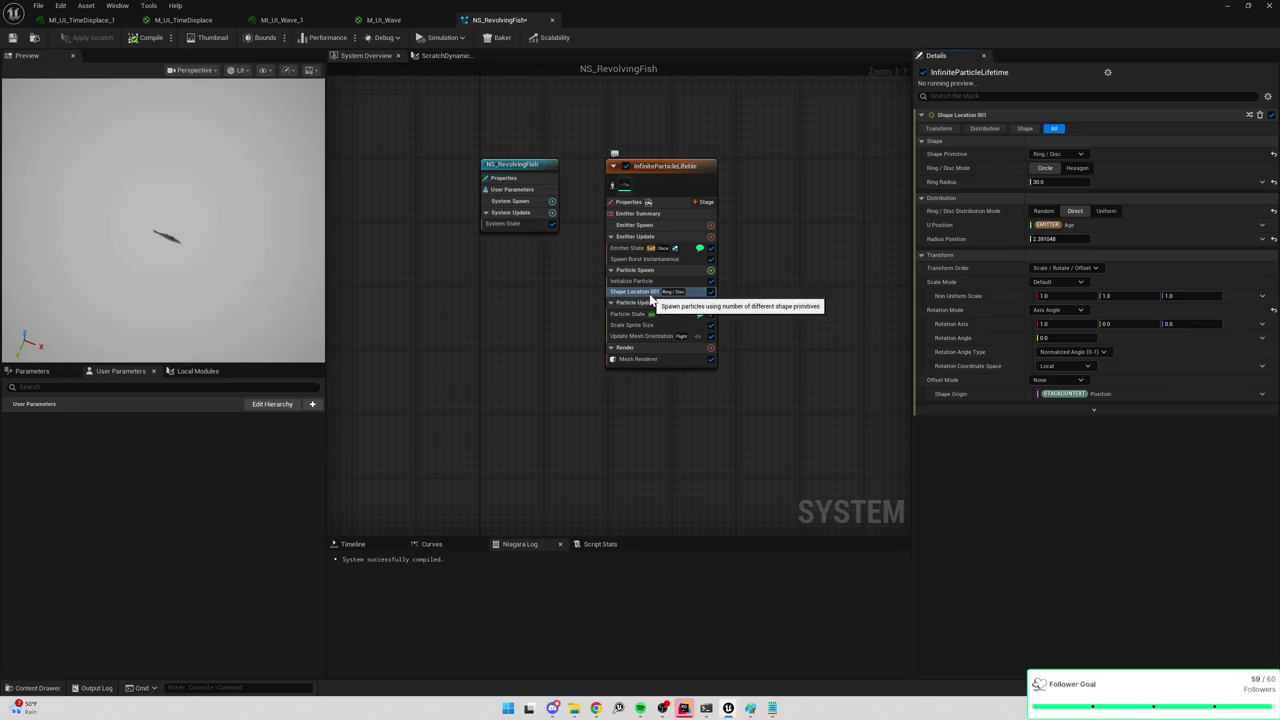
Move Shape Location 001 into Particle Update and enter 2 for Radius Position.
drag(651, 298, 643, 336)
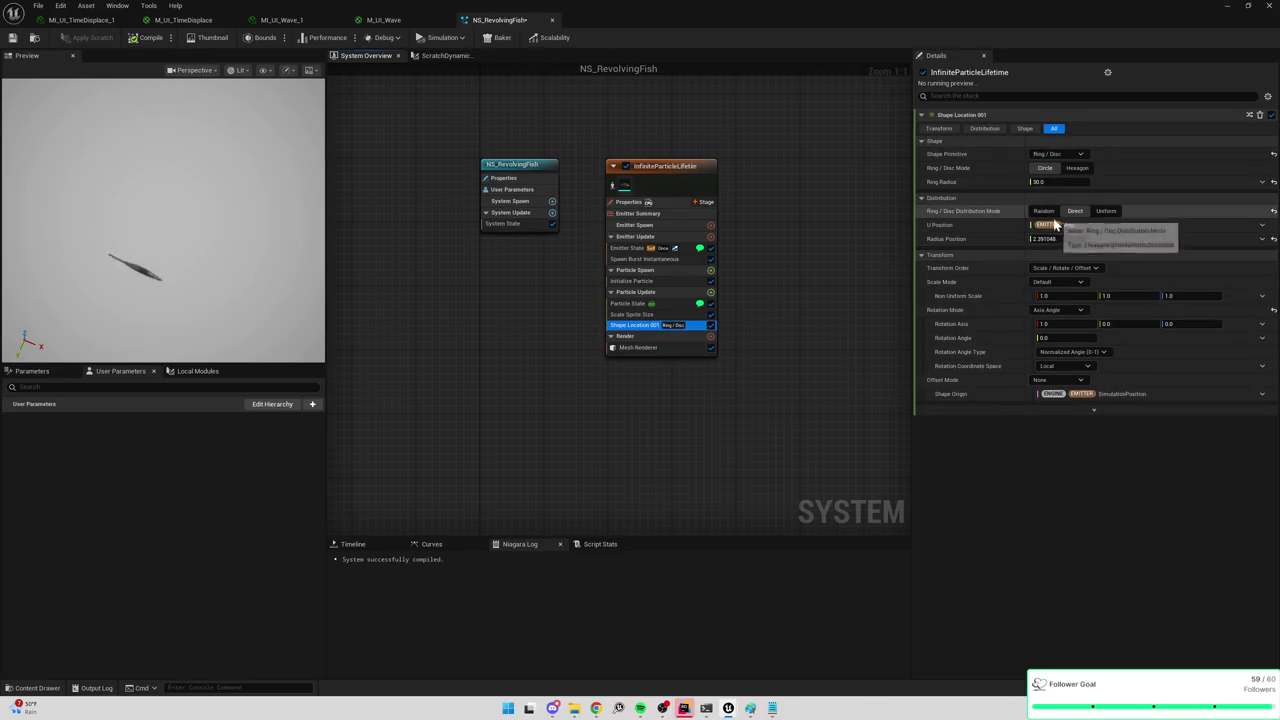
click(1056, 240)
text(2)
key(Return)
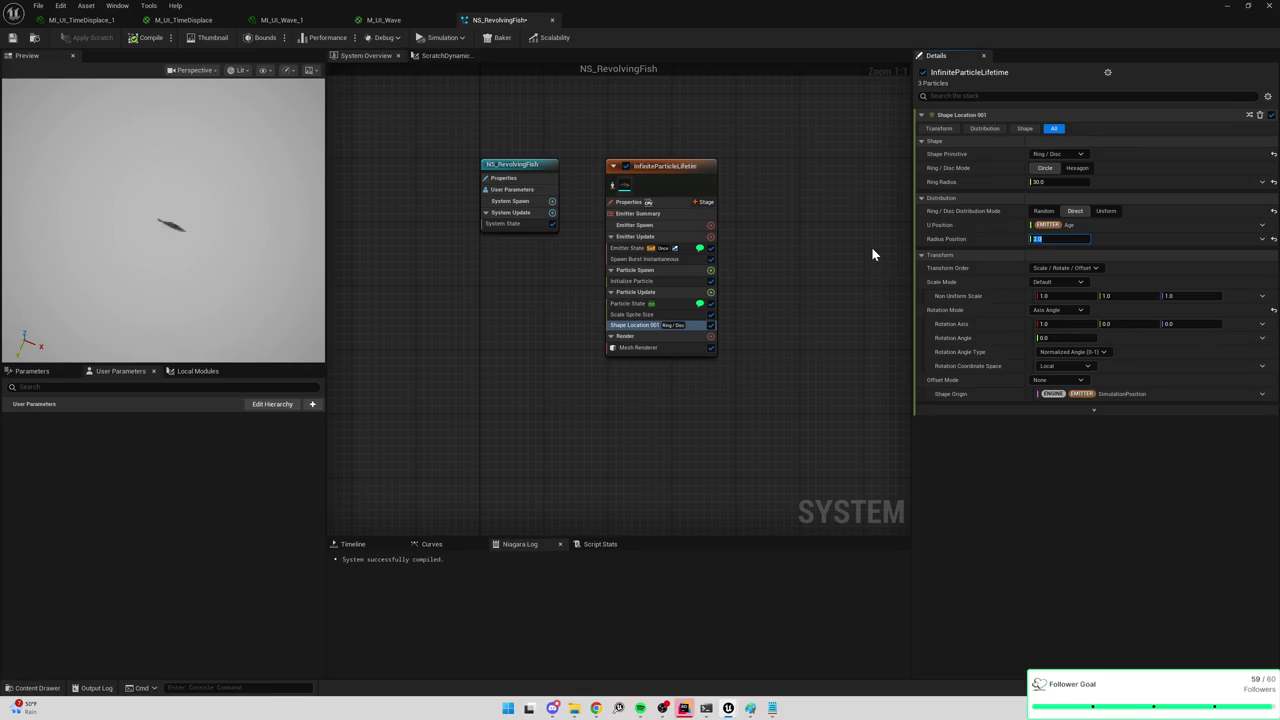
Commit Radius Position 2.0, then undo the Update Mesh Orientation deletion and the module move.
click(1062, 268)
click(1068, 268)
key(ctrl+z)
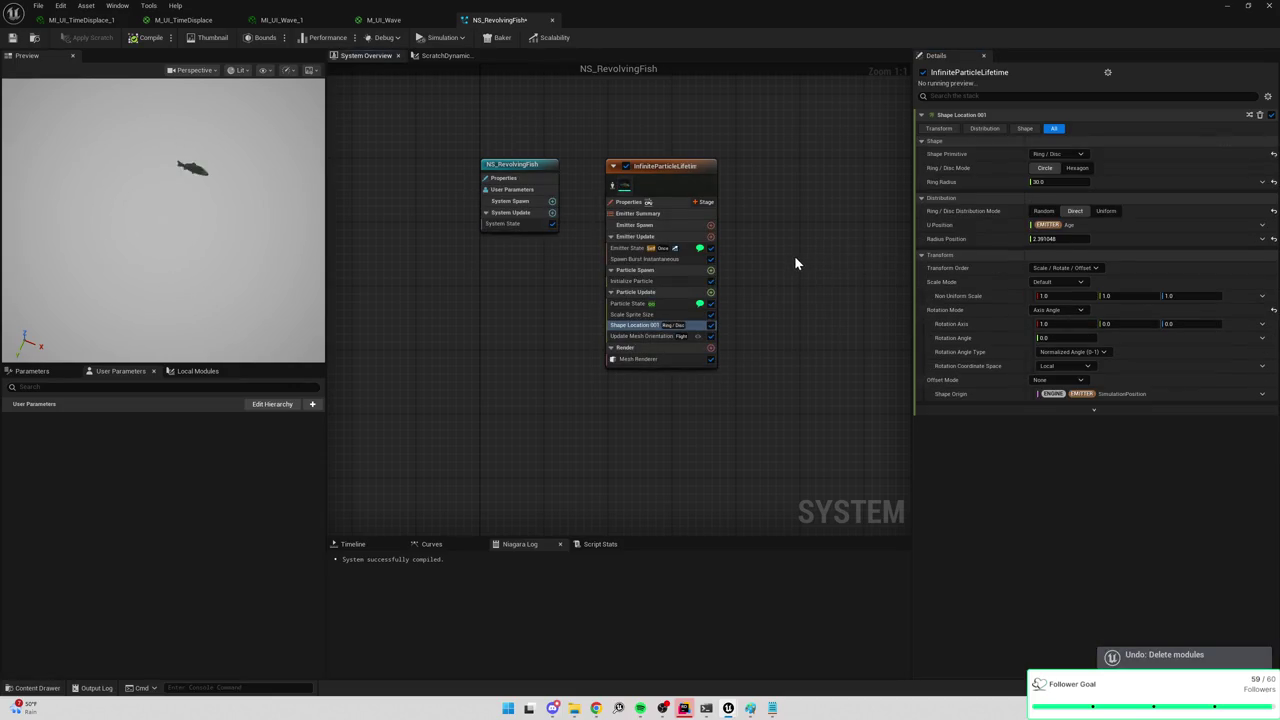
key(ctrl+z)
key(ctrl+z)
Undo the Direct distribution and burst deletions, then move Shape Location 001 into Particle Update.
key(ctrl+z)
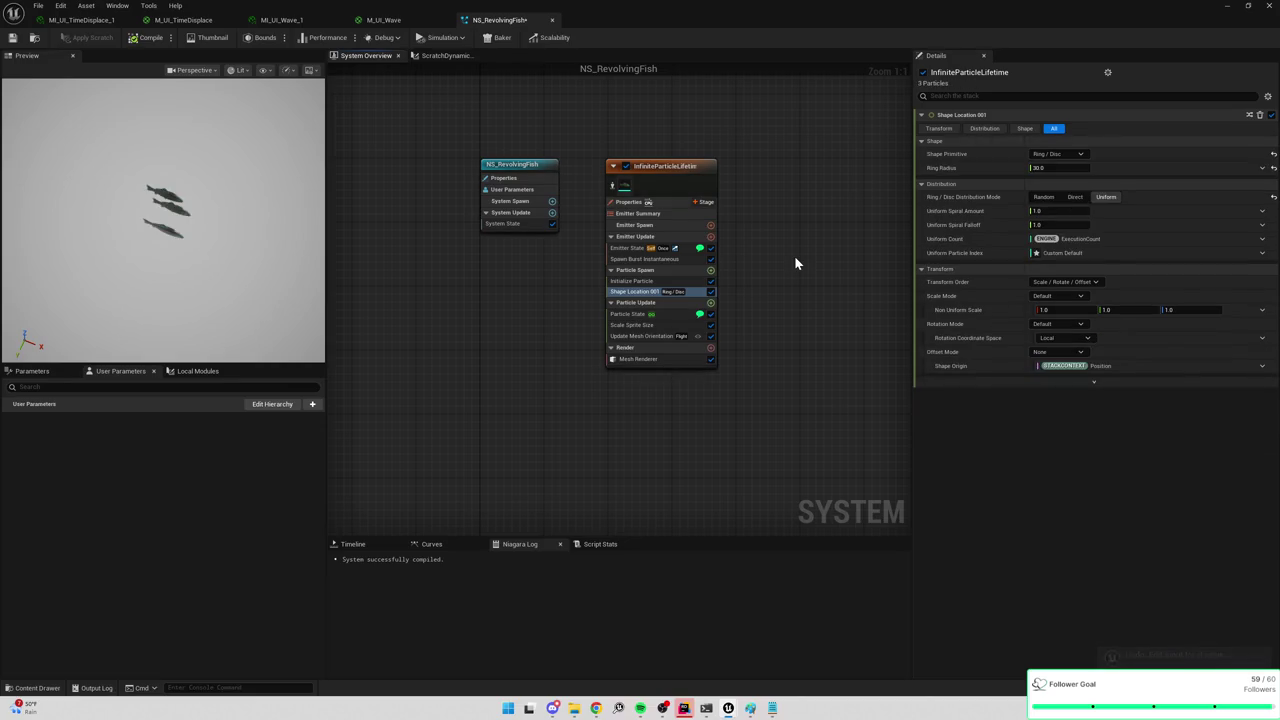
key(ctrl+z)
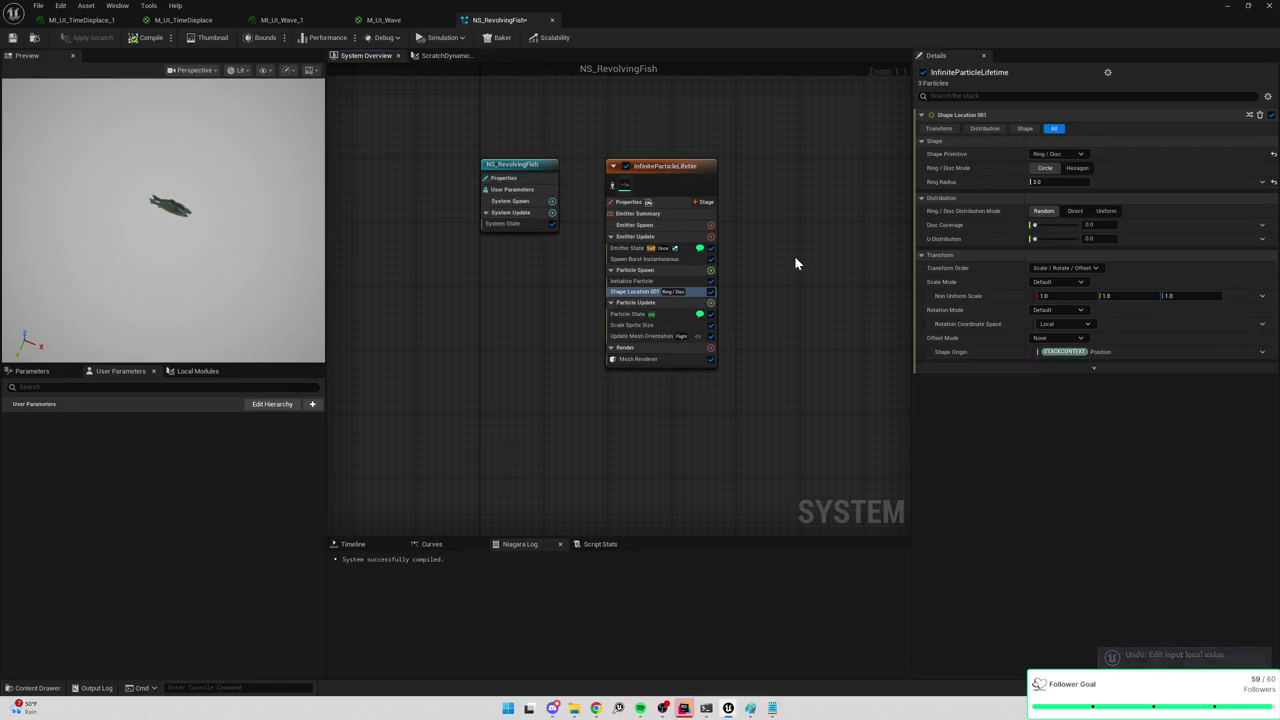
key(ctrl+z)
key(ctrl+z)
key(ctrl+z)
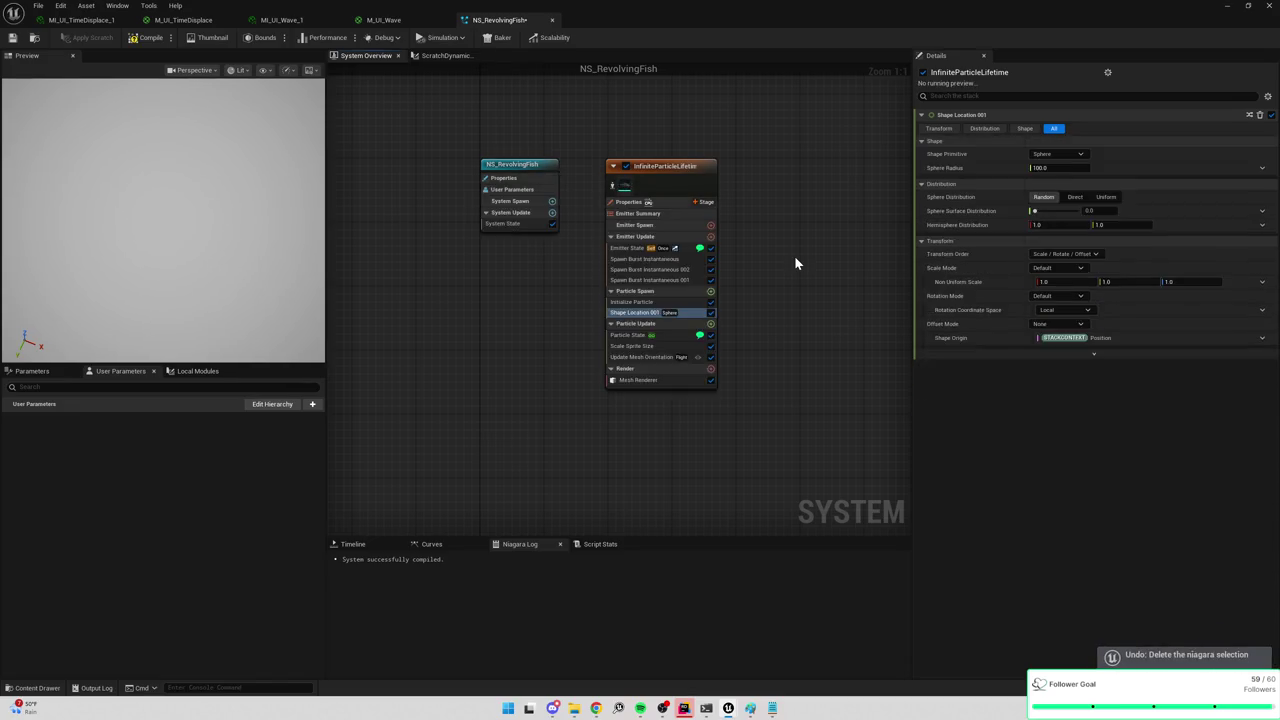
key(ctrl+z)
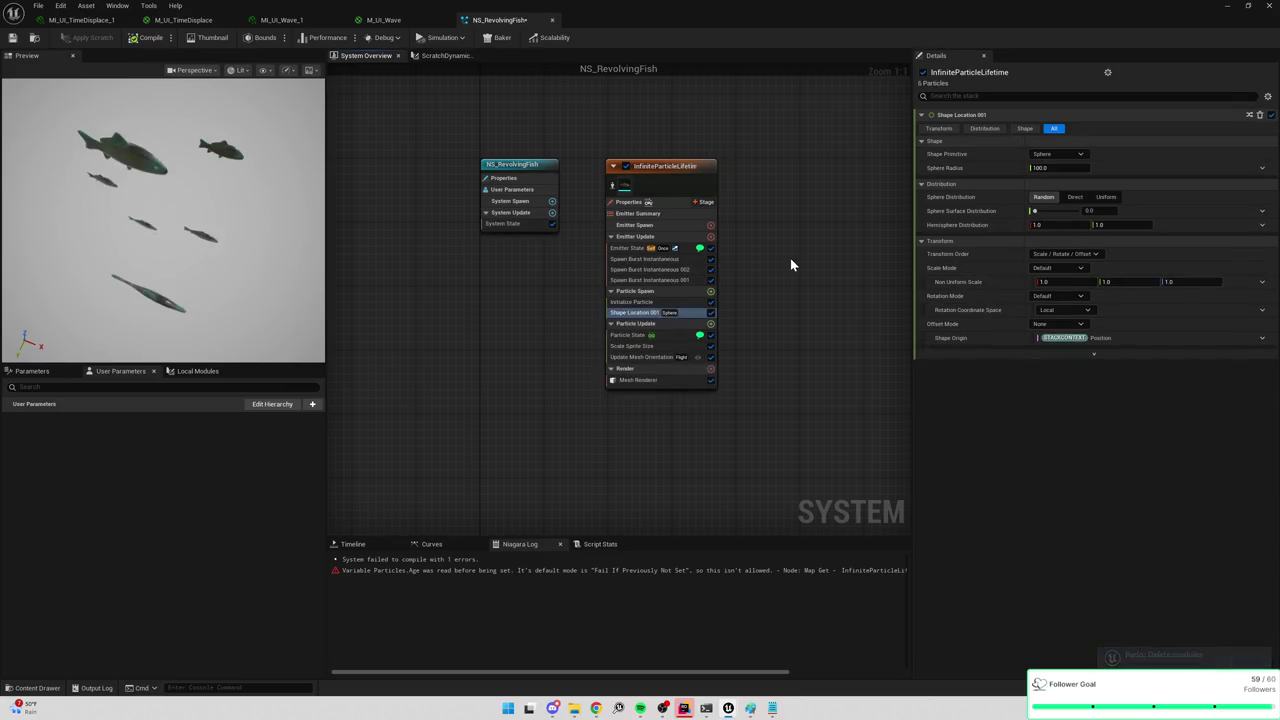
click(642, 314)
drag(640, 369, 649, 356)
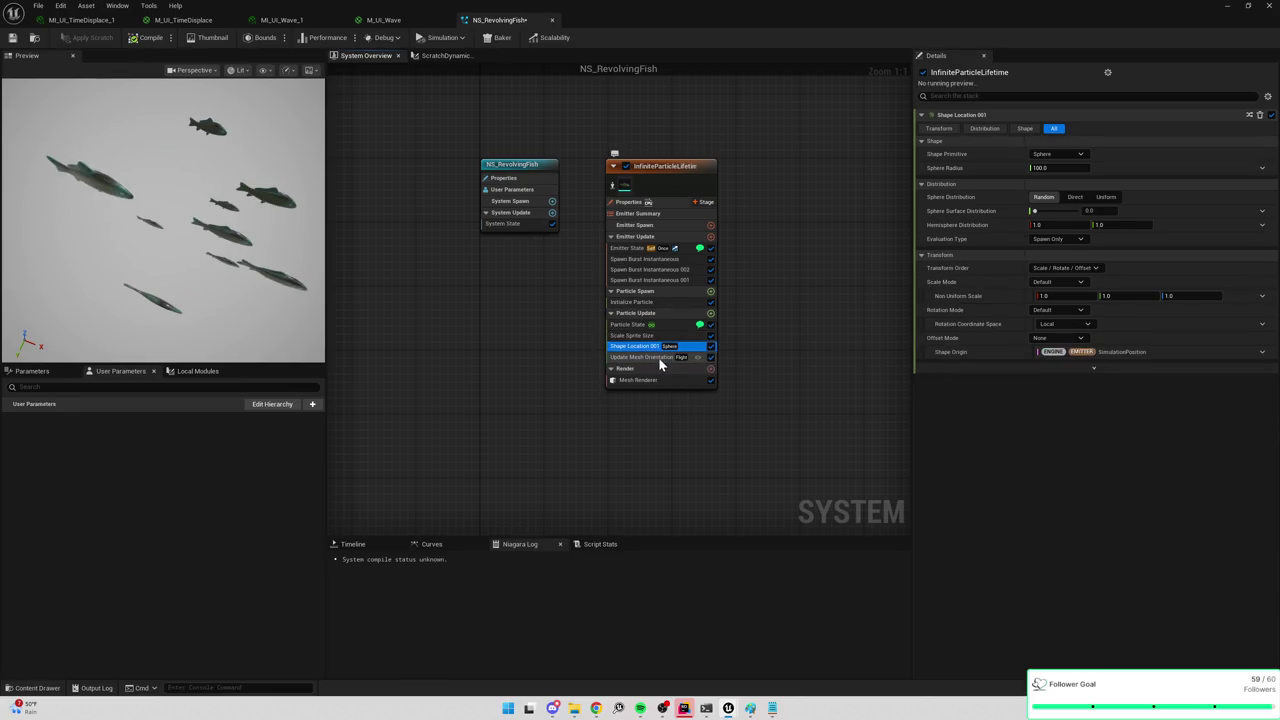
Delete Update Mesh Orientation and review the three spawn bursts' settings.
click(655, 357)
key(Delete)
click(643, 346)
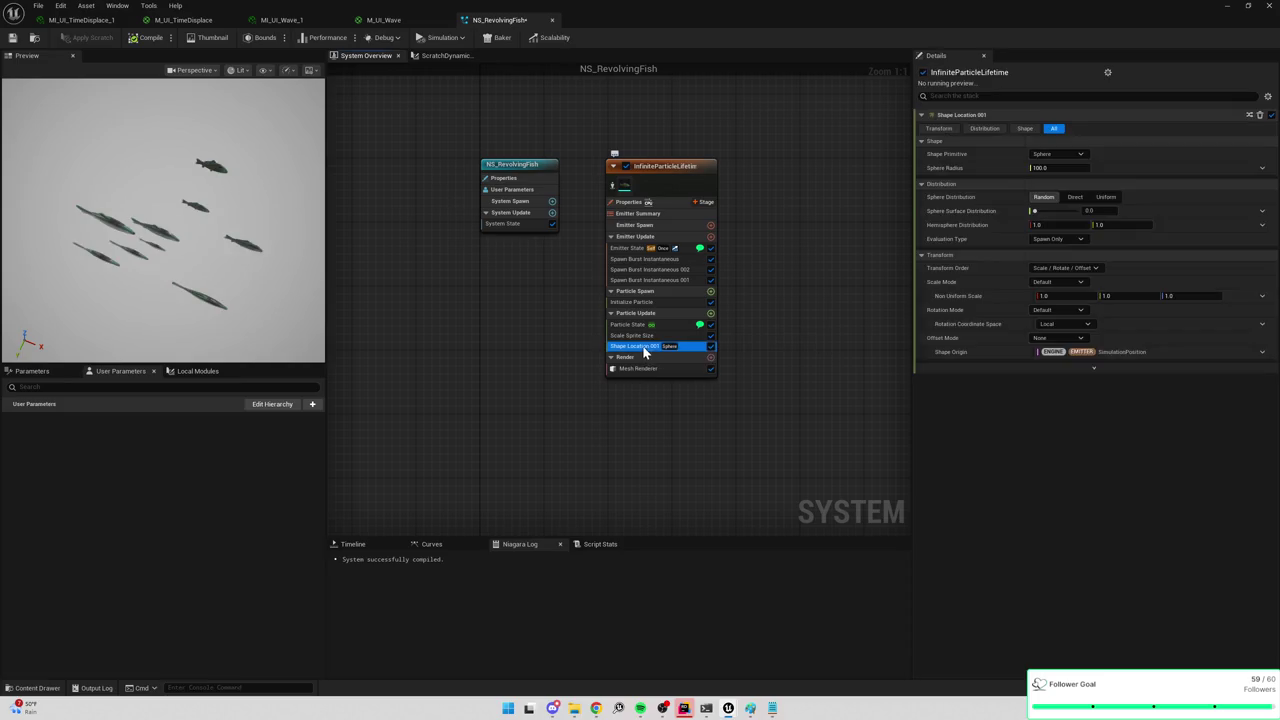
click(678, 260)
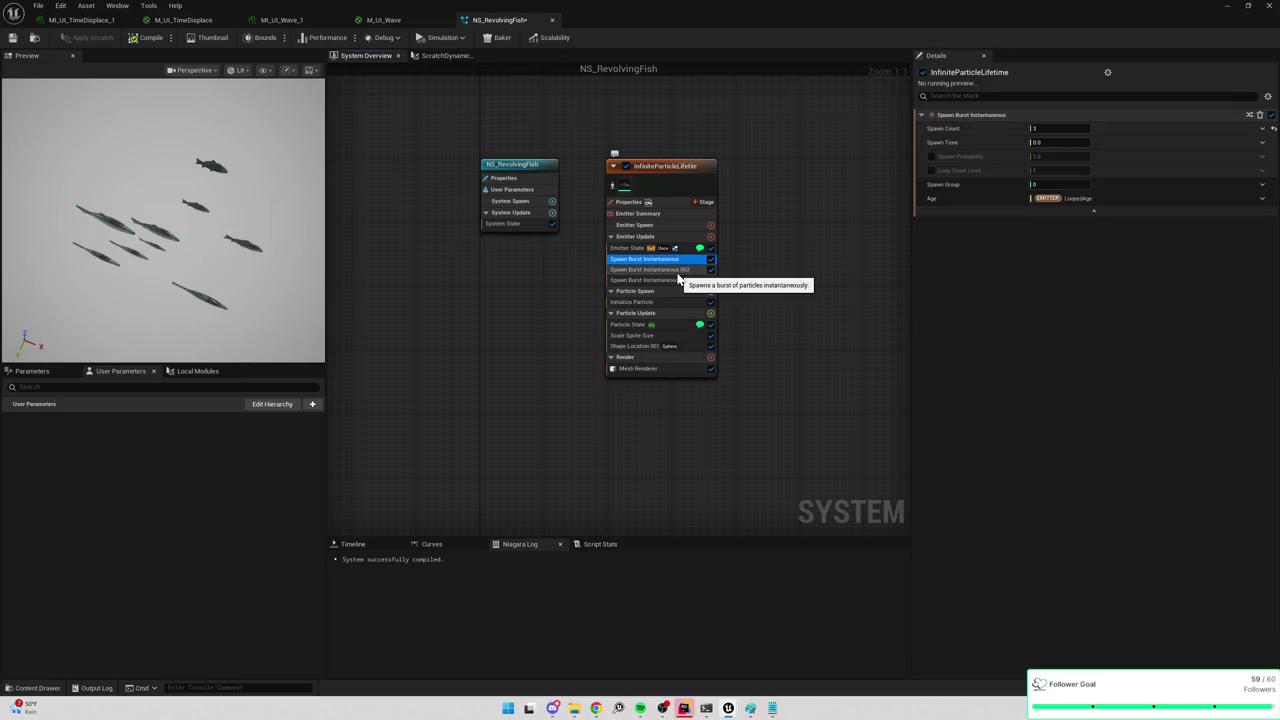
click(1060, 128)
click(665, 270)
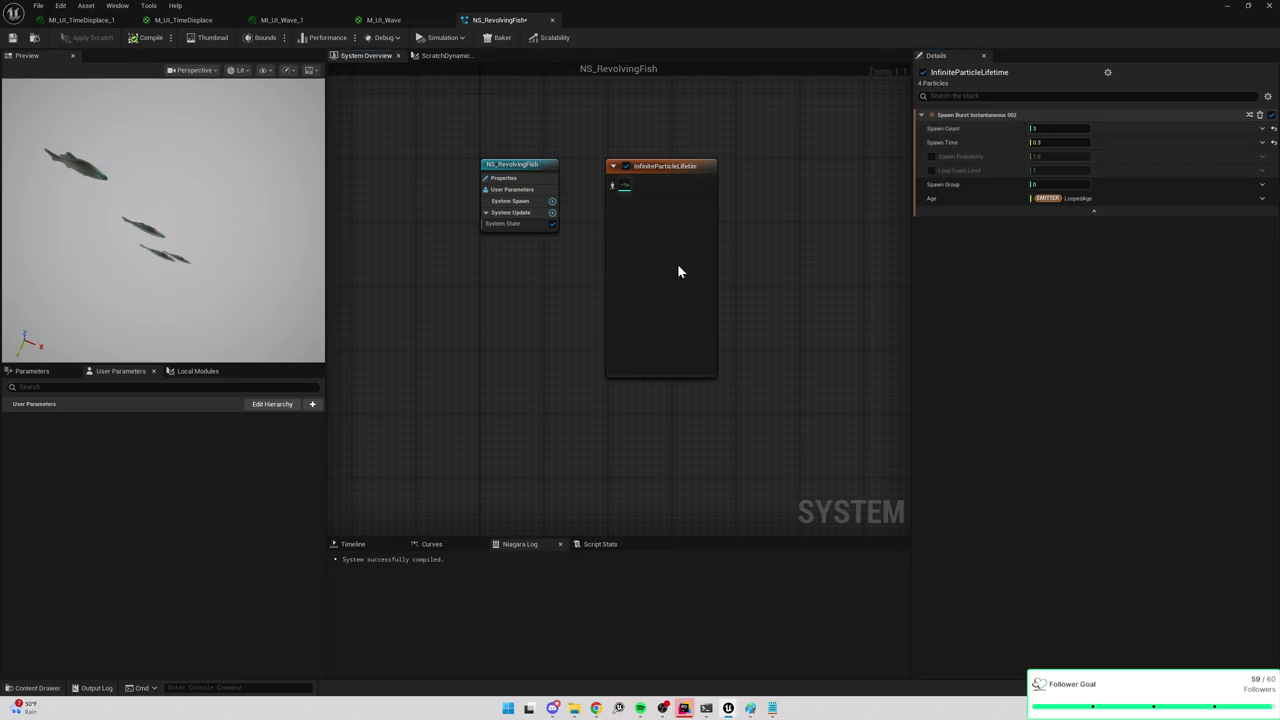
text(1)
click(668, 279)
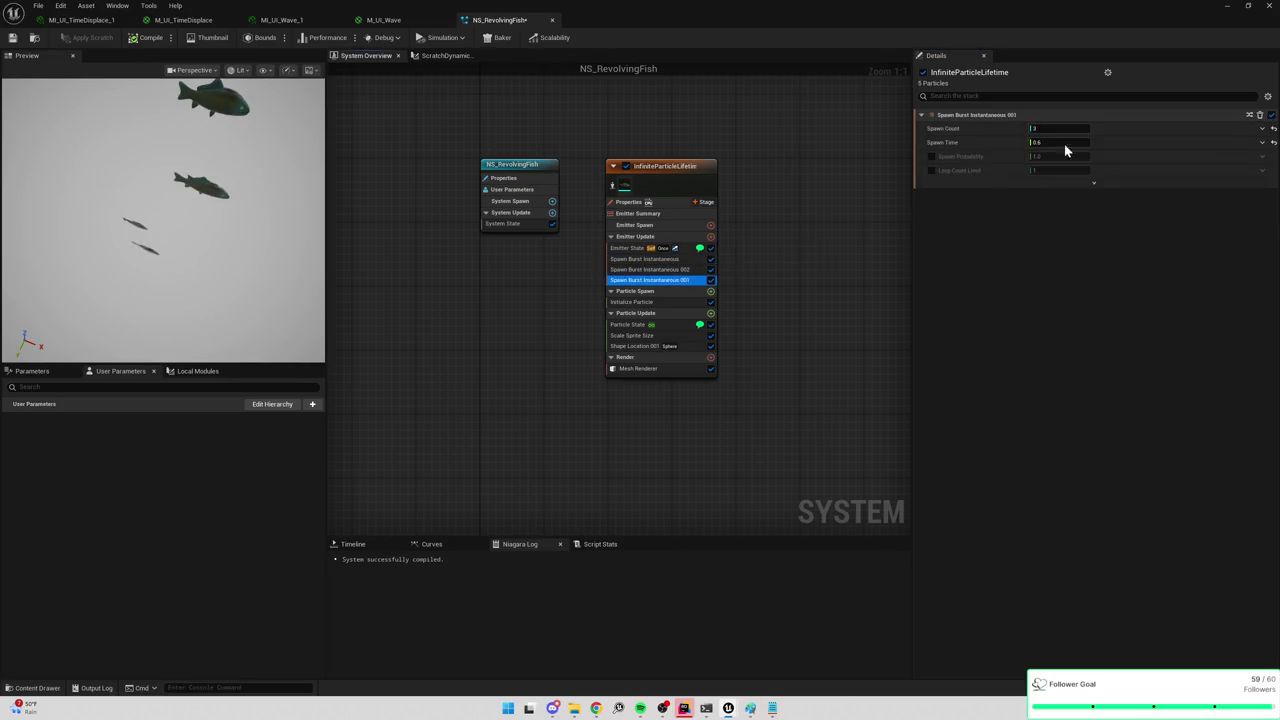
Give Shape Location 001's sphere a radius of 30 with Direct distribution.
click(656, 346)
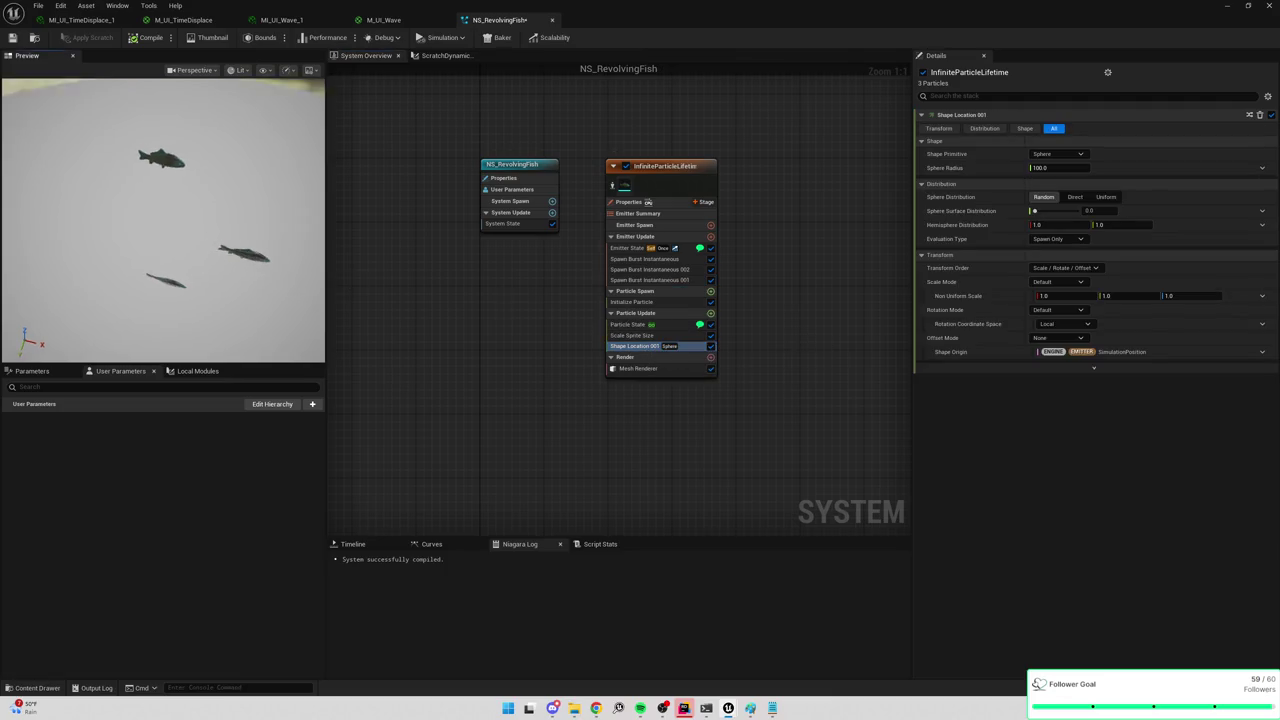
mouse_move(191, 264)
mouse_down()
mouse_move(191, 310)
mouse_move(260, 310)
mouse_up()
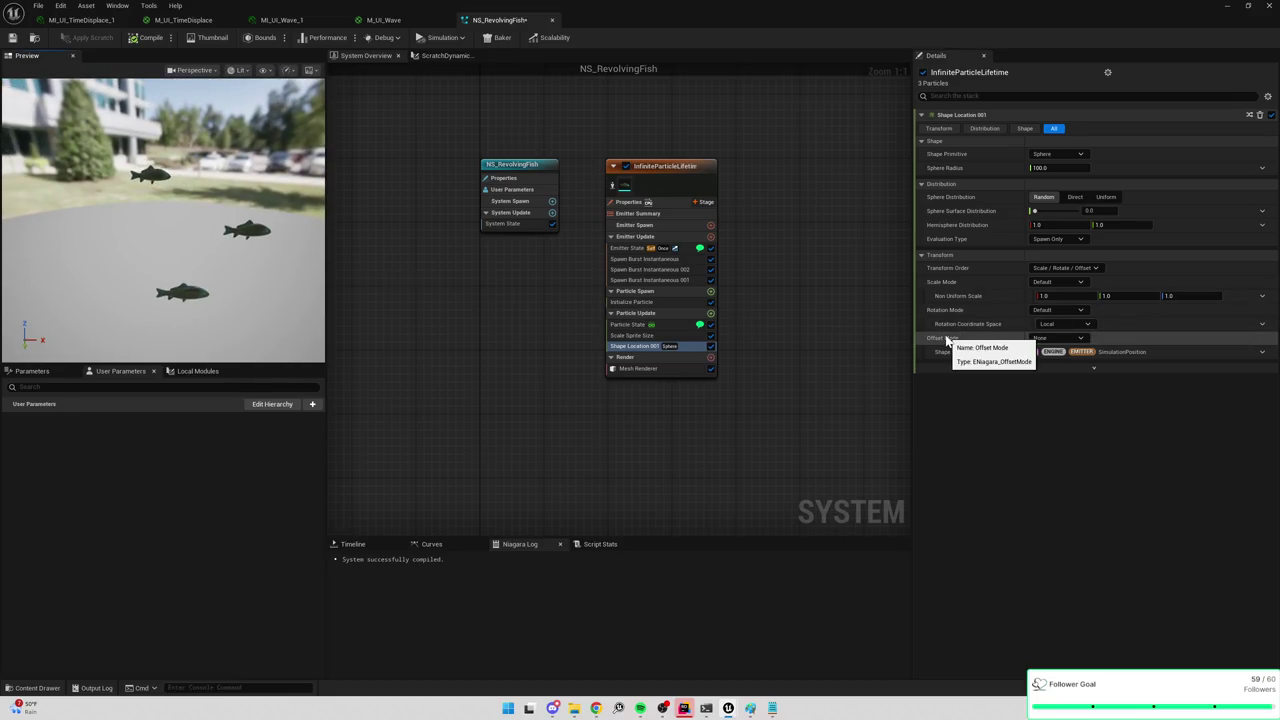
click(1055, 168)
text(3)
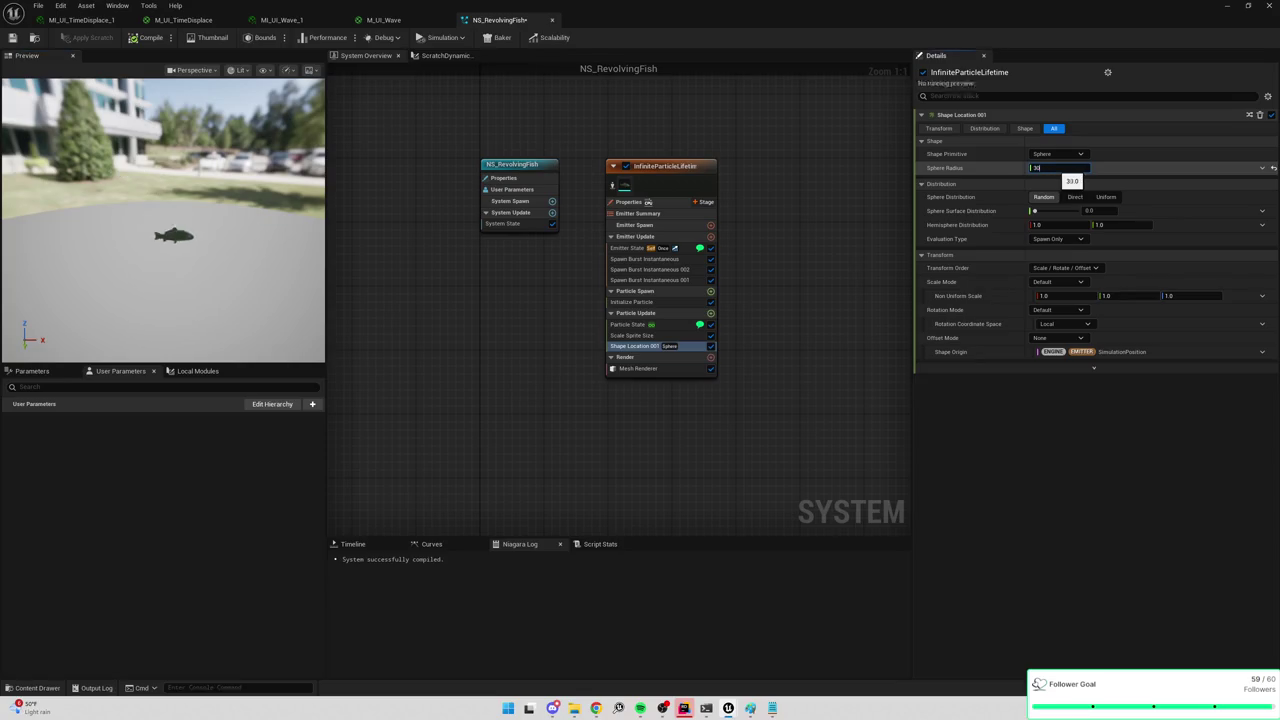
key(Return)
click(1108, 198)
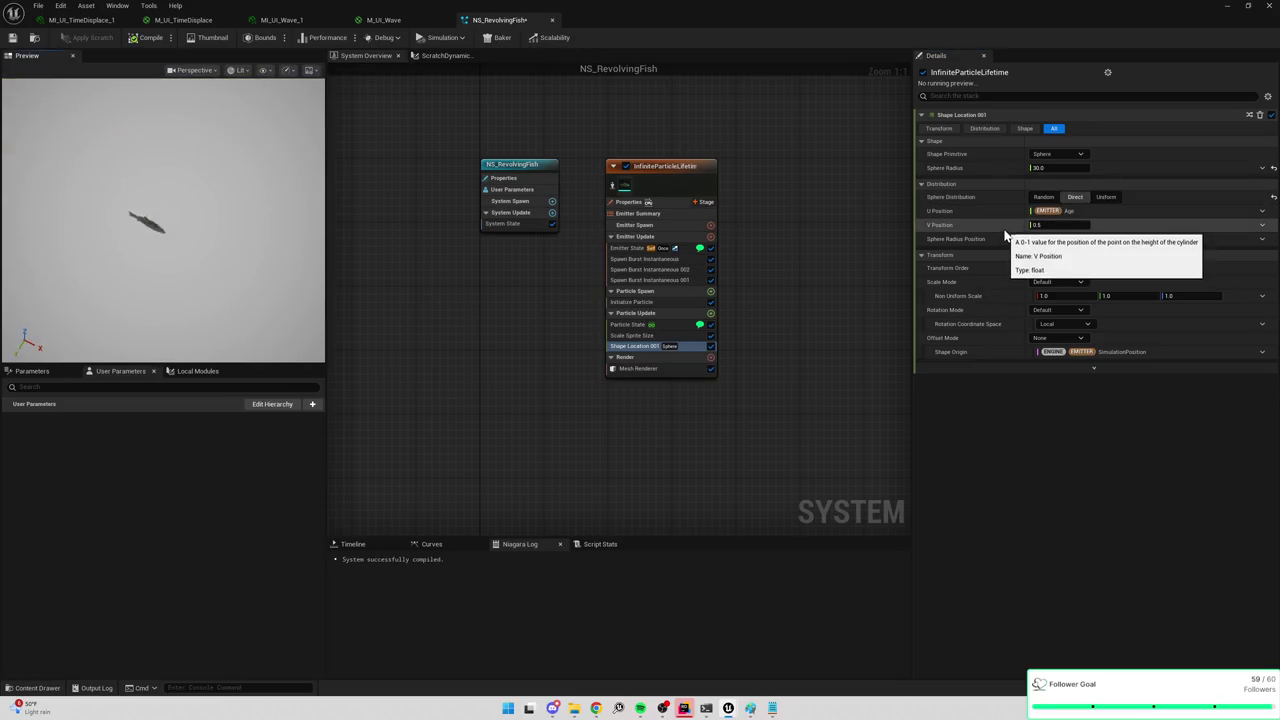
Change the spawn shape to Ring / Disc with Direct particle positioning.
mouse_move(951, 230)
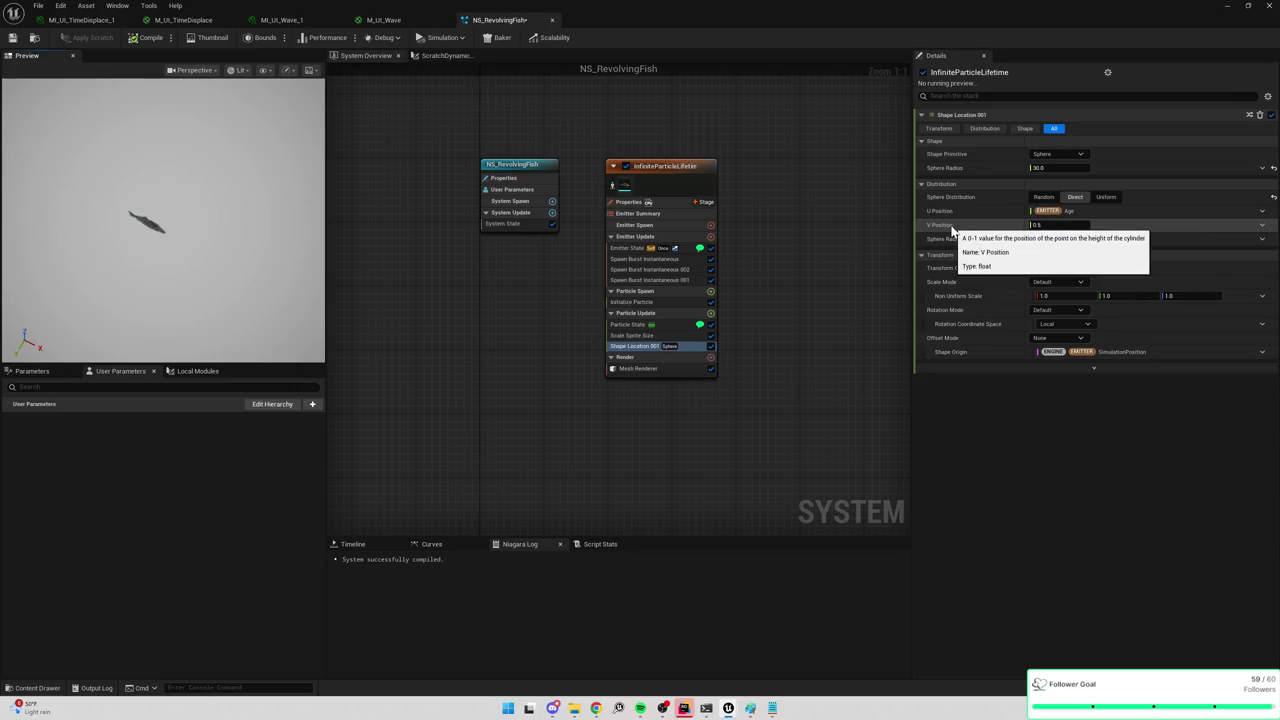
click(1058, 154)
click(1057, 212)
click(1074, 211)
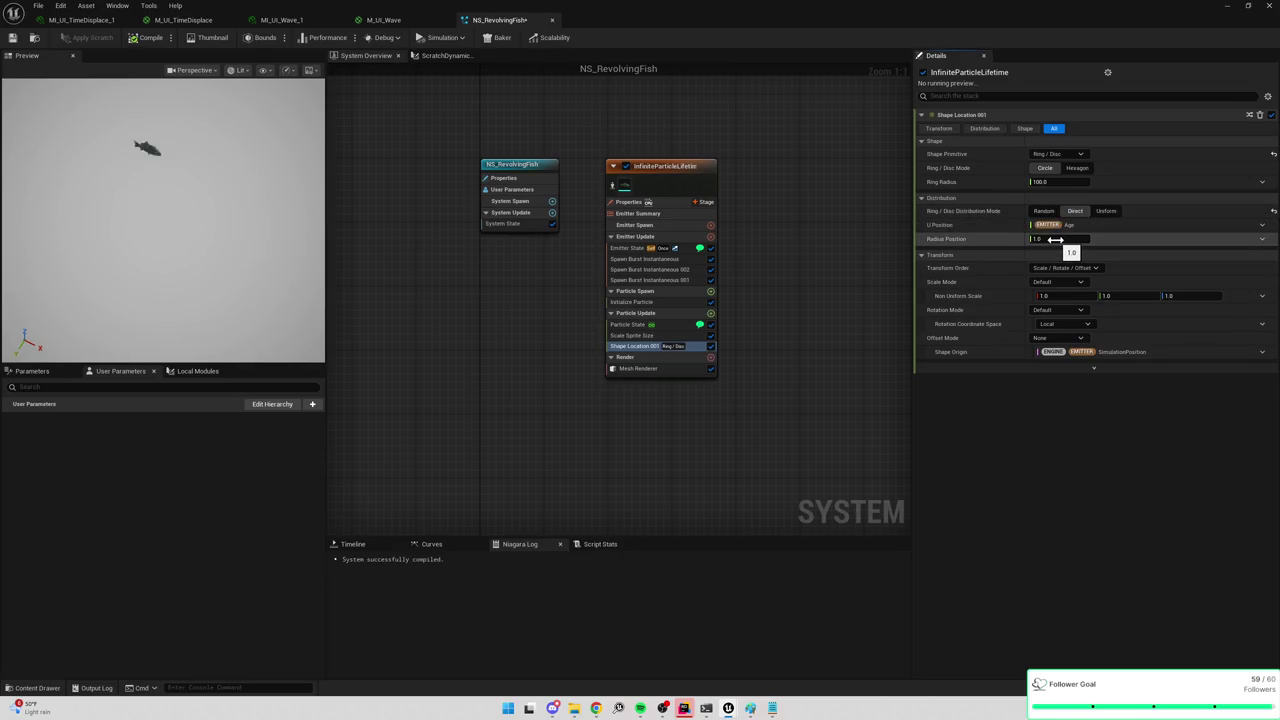
mouse_move(648, 270)
mouse_down()
mouse_move(657, 286)
mouse_move(785, 257)
mouse_up()
Put Spawn Burst Instantaneous 002 in spawn group 1 and 001 in spawn group 2.
text(1)
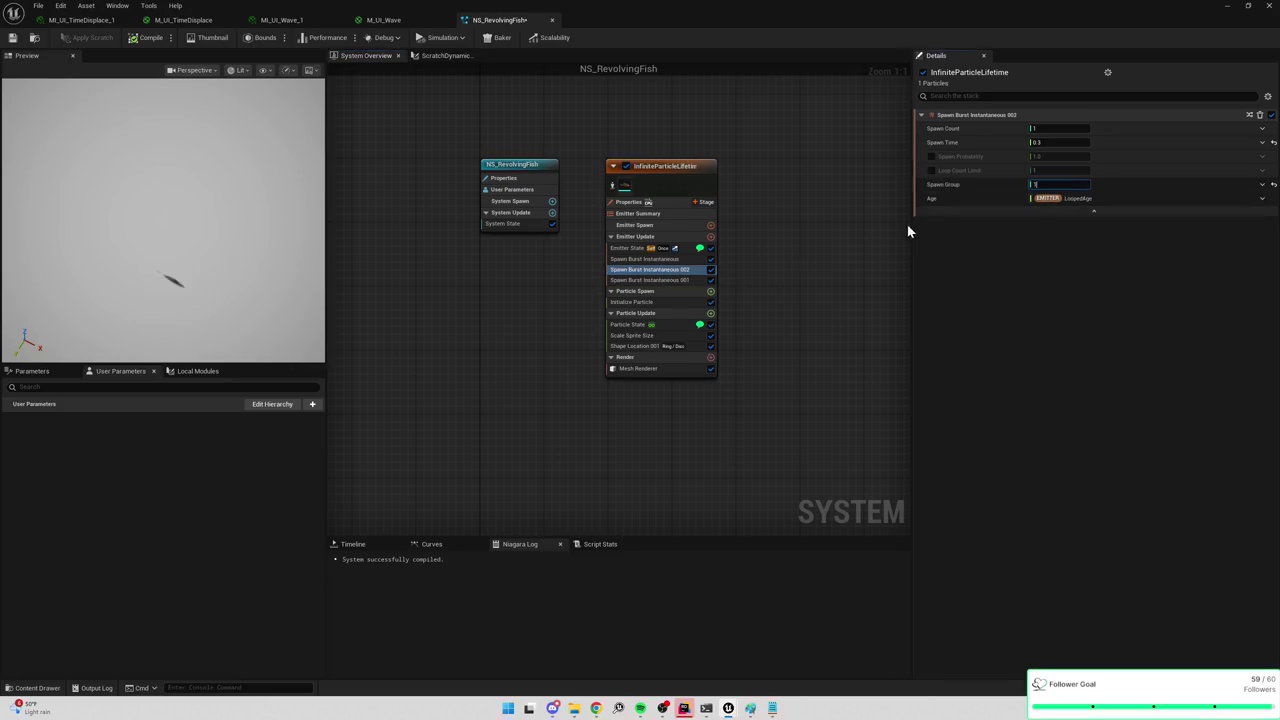
click(680, 281)
drag(1030, 188, 1042, 188)
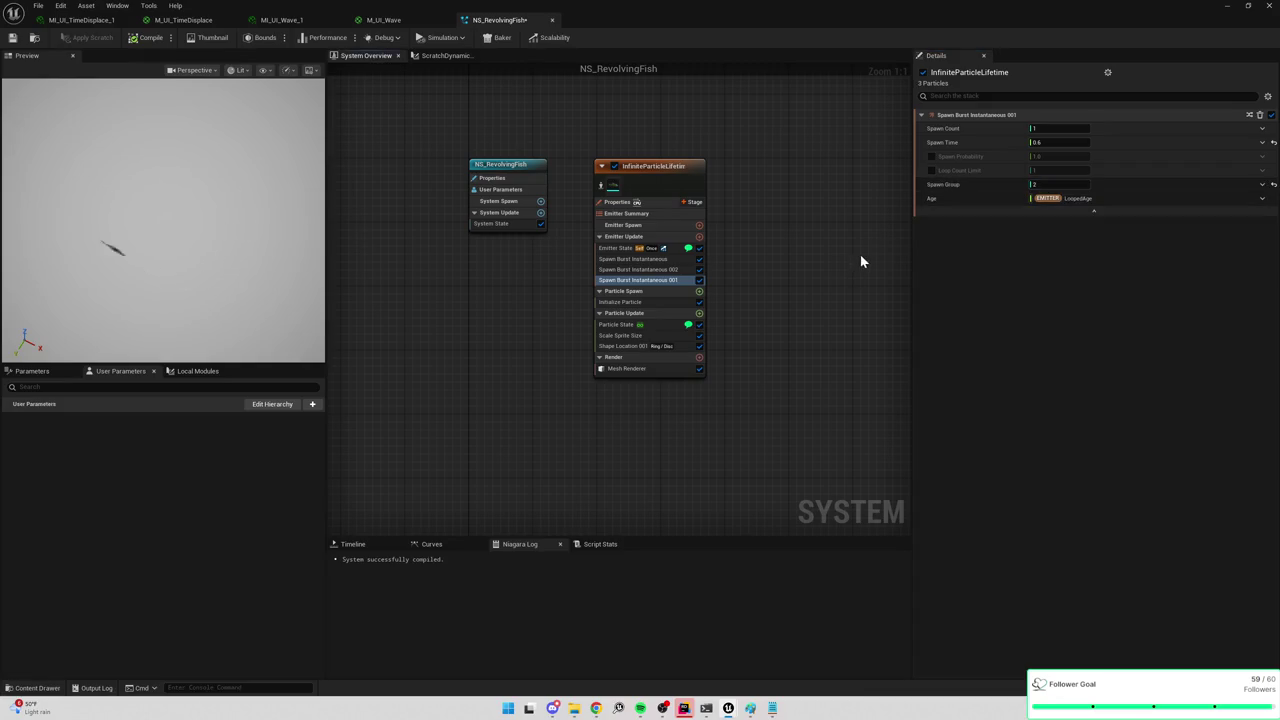
Recheck the first burst's and Spawn Burst Instantaneous 001's spawn groups, undoing one change.
click(650, 260)
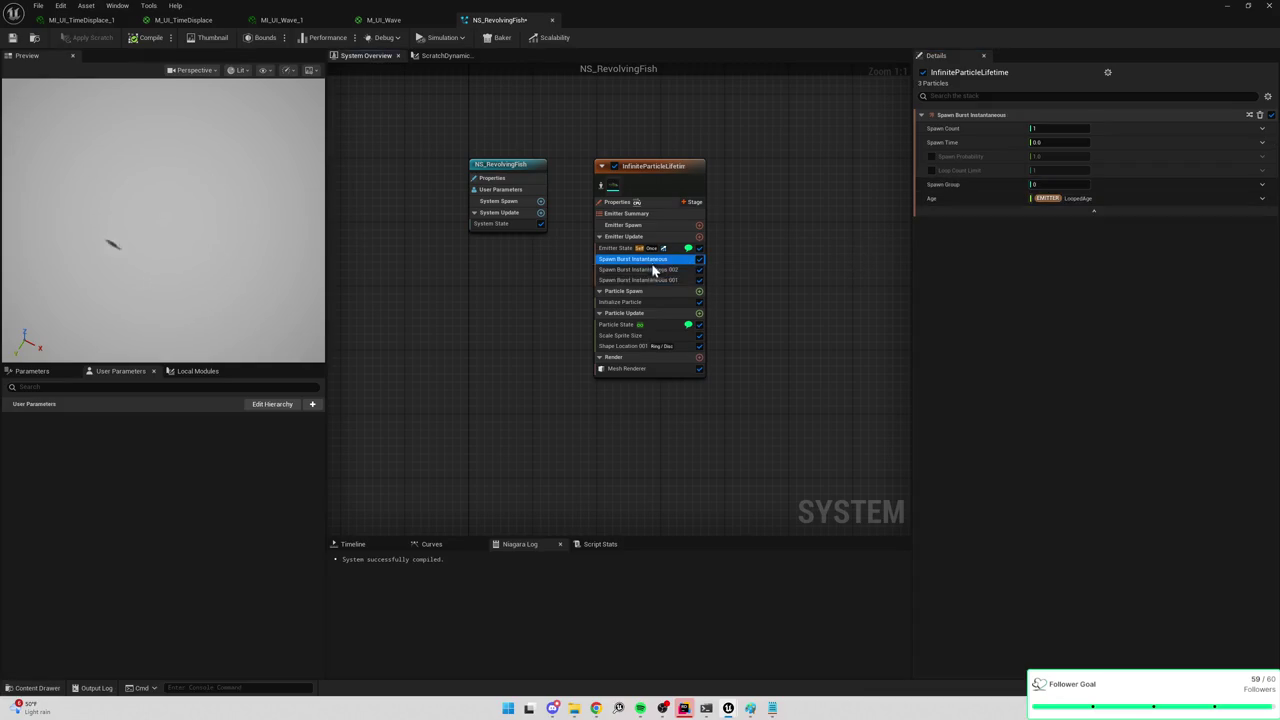
key(ctrl+z)
click(657, 282)
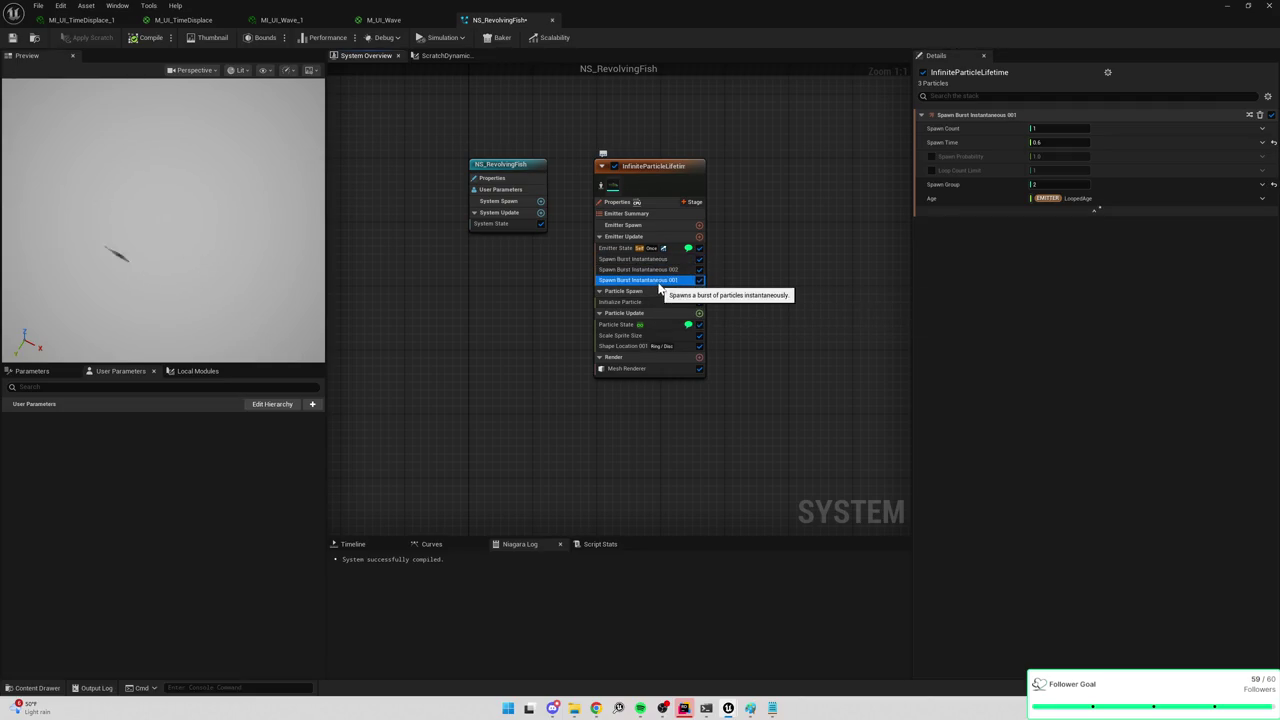
click(664, 259)
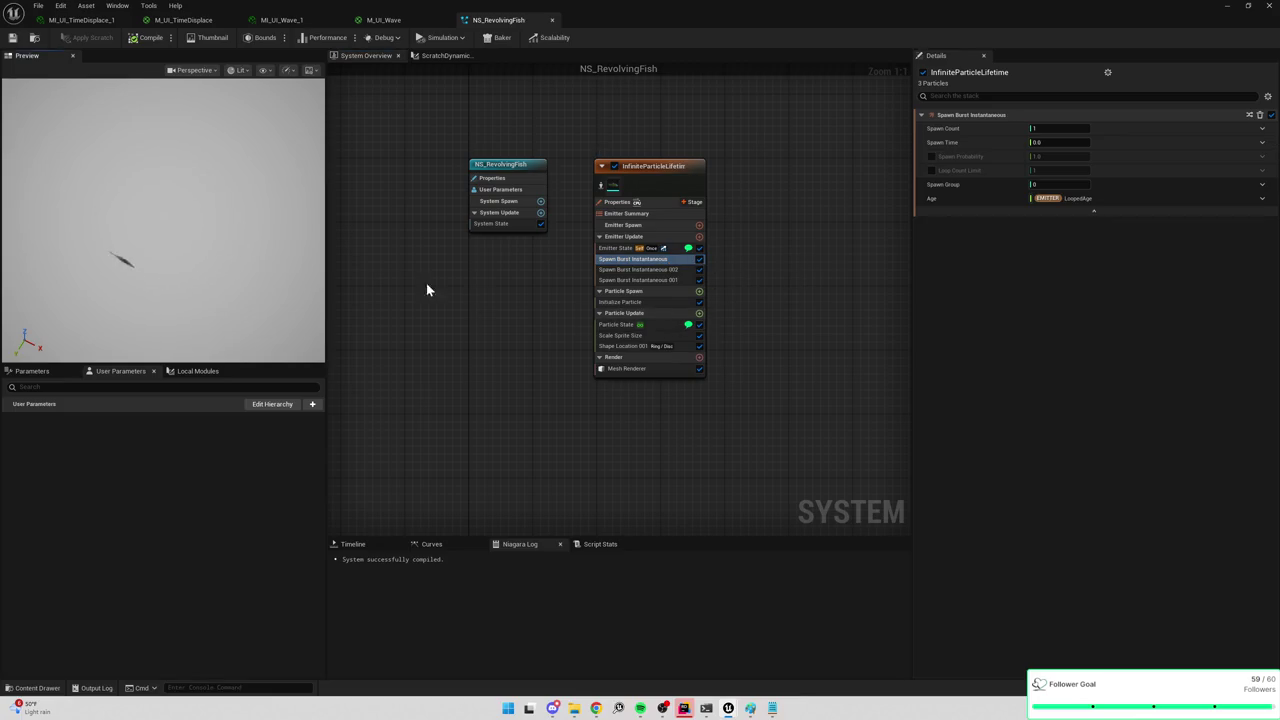
click(636, 346)
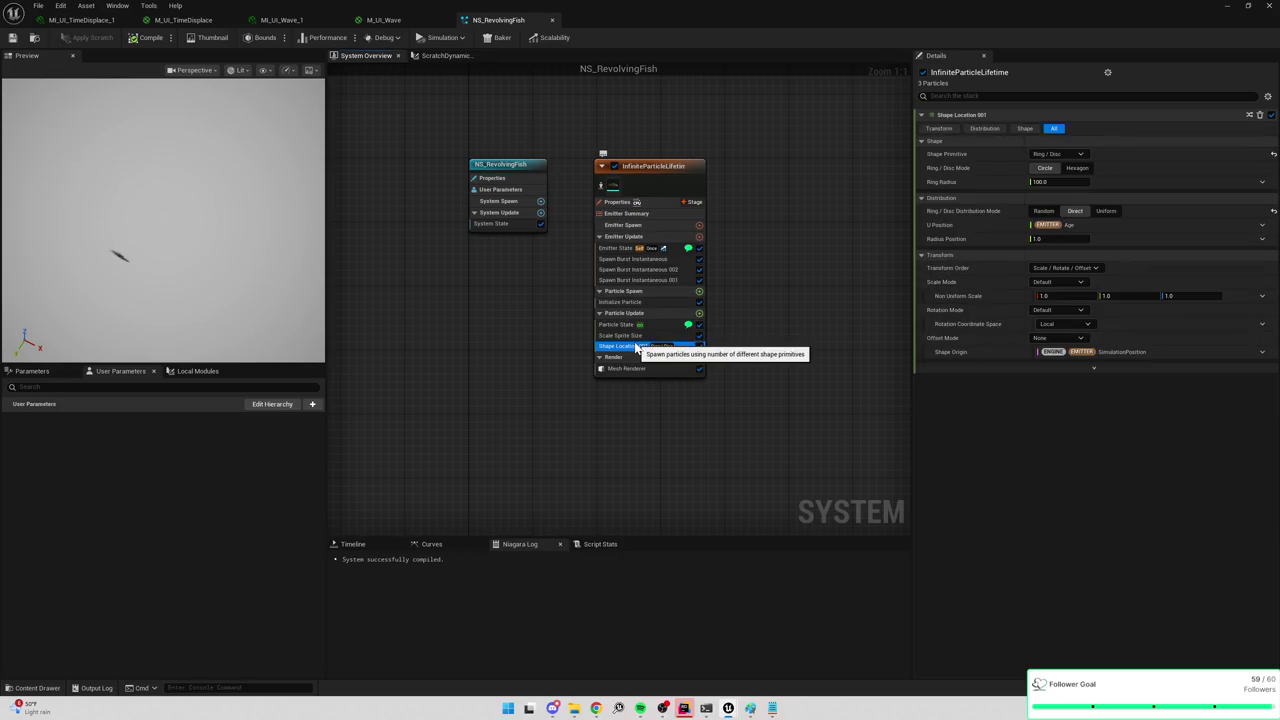
Drive U Position by Particles Age and set Axis Angle rotation with the axis along Z.
click(1260, 238)
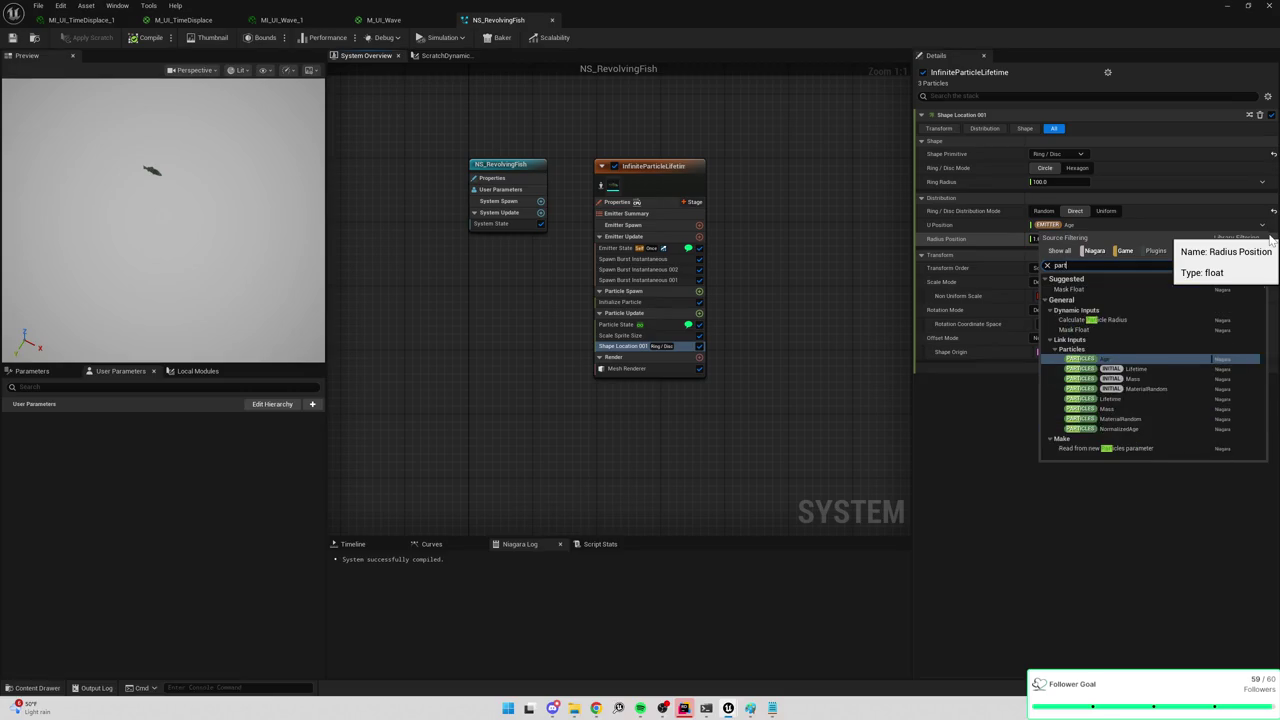
click(1102, 368)
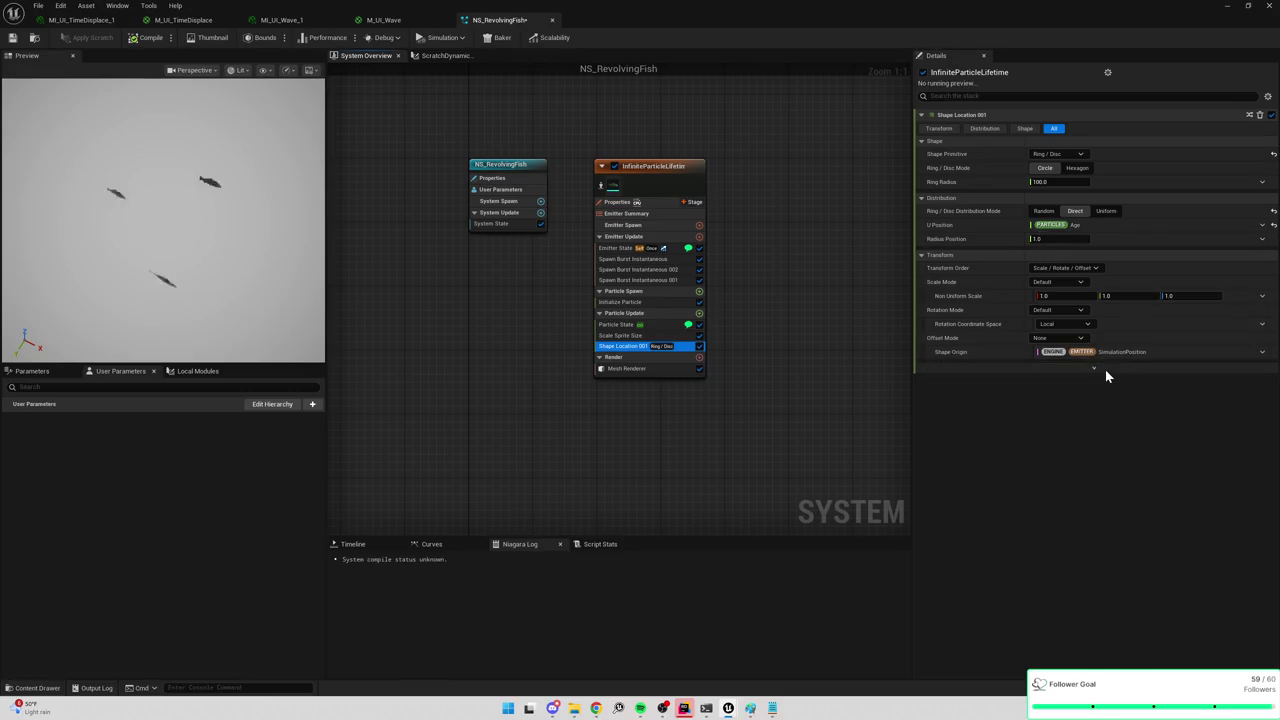
click(1036, 337)
click(1055, 323)
click(1061, 308)
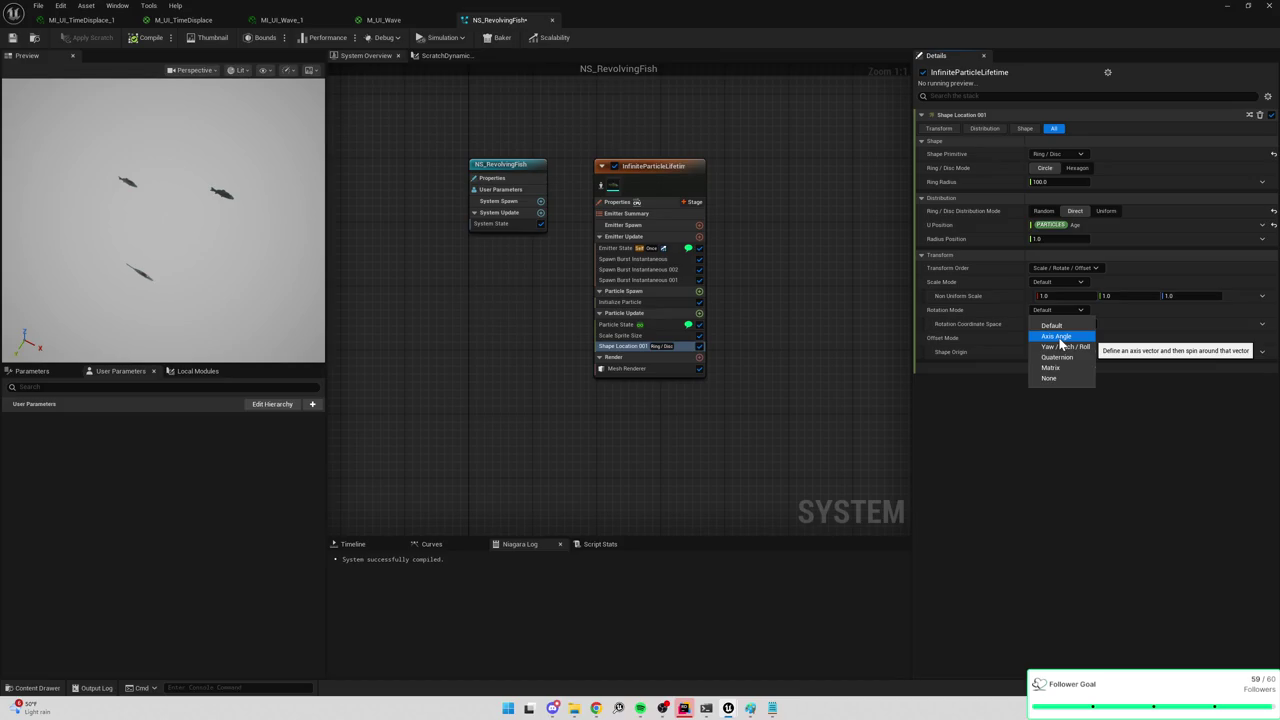
click(1058, 337)
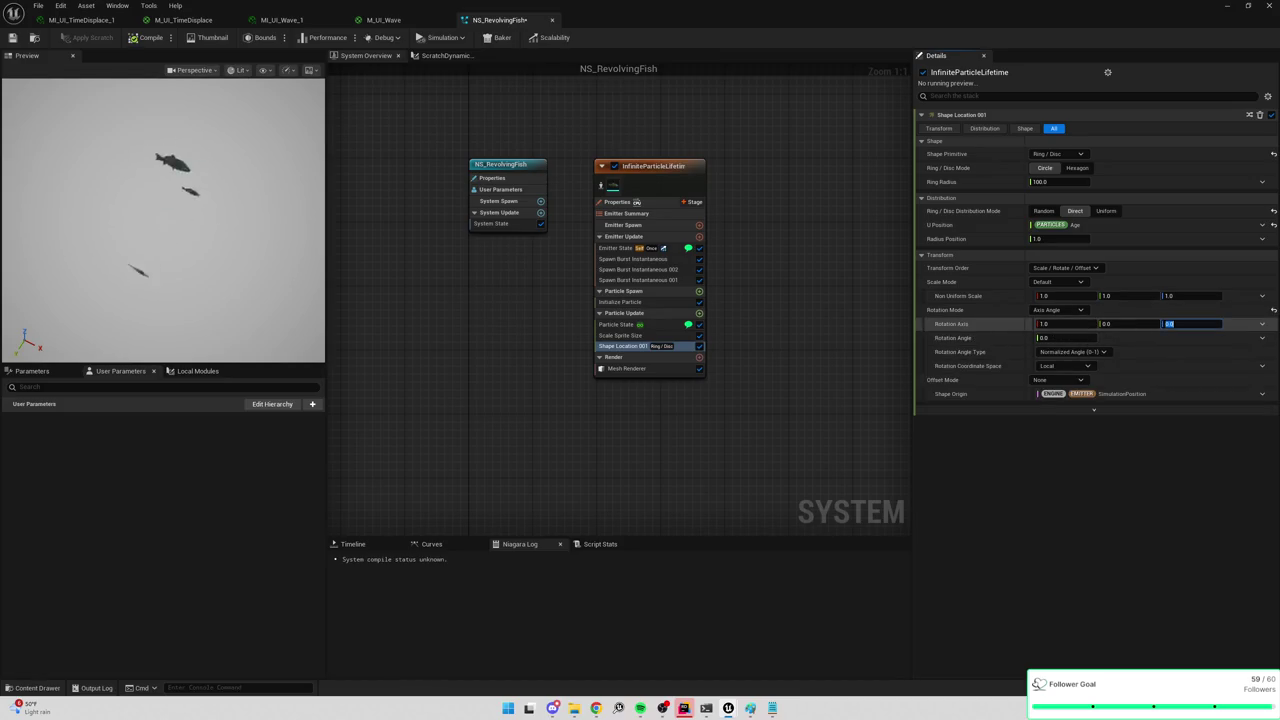
text(1)
click(1068, 324)
text(0)
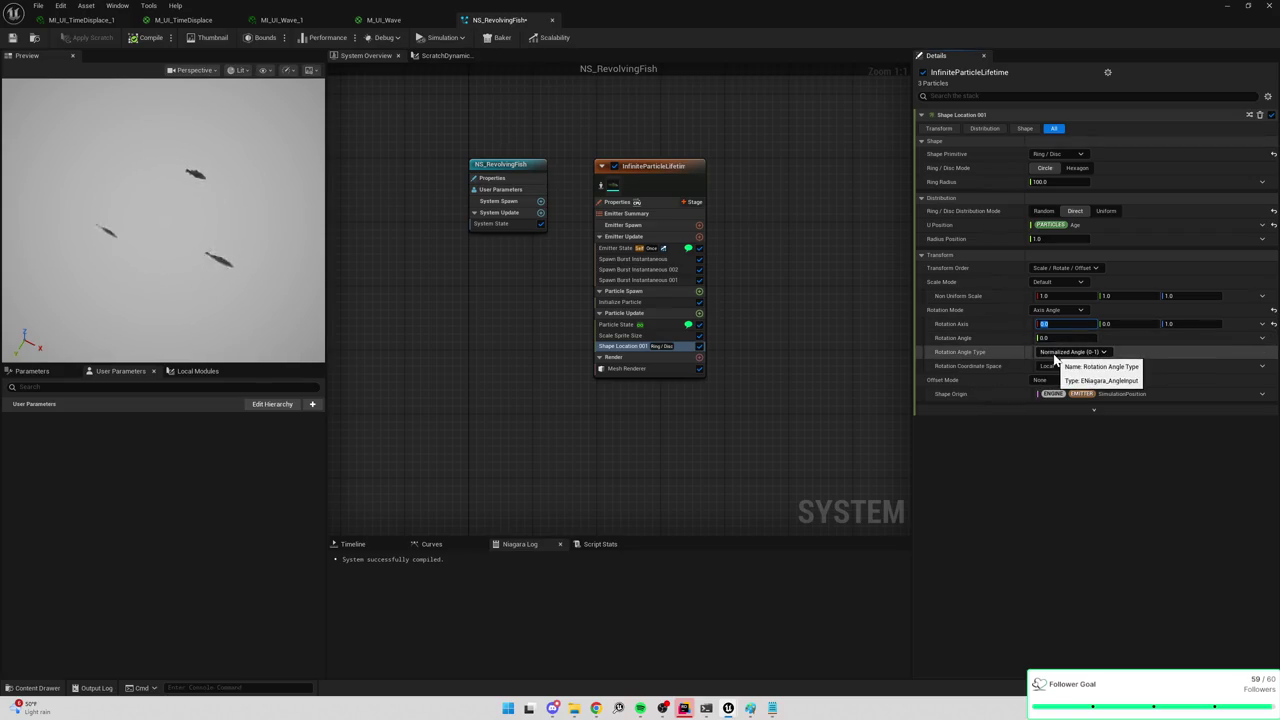
Keep Normalized Angle (0-1) in Local space and reset the rotation angle to 0.
click(1055, 353)
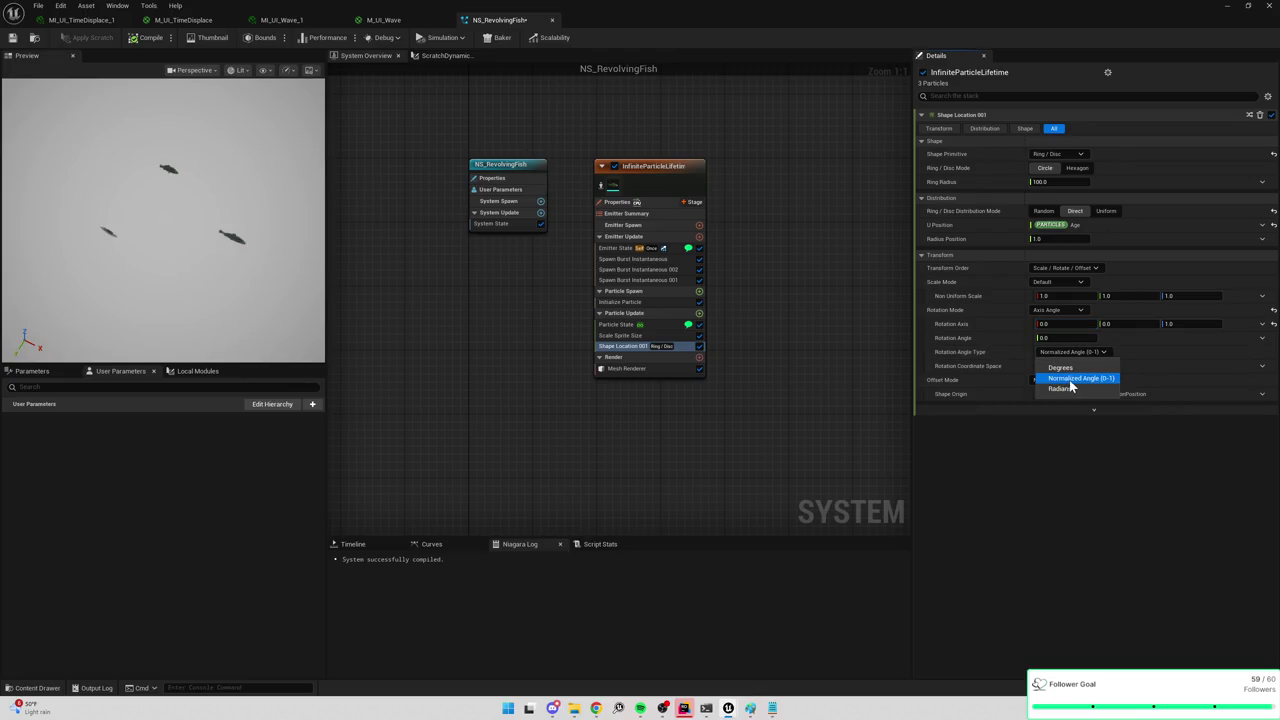
click(1072, 380)
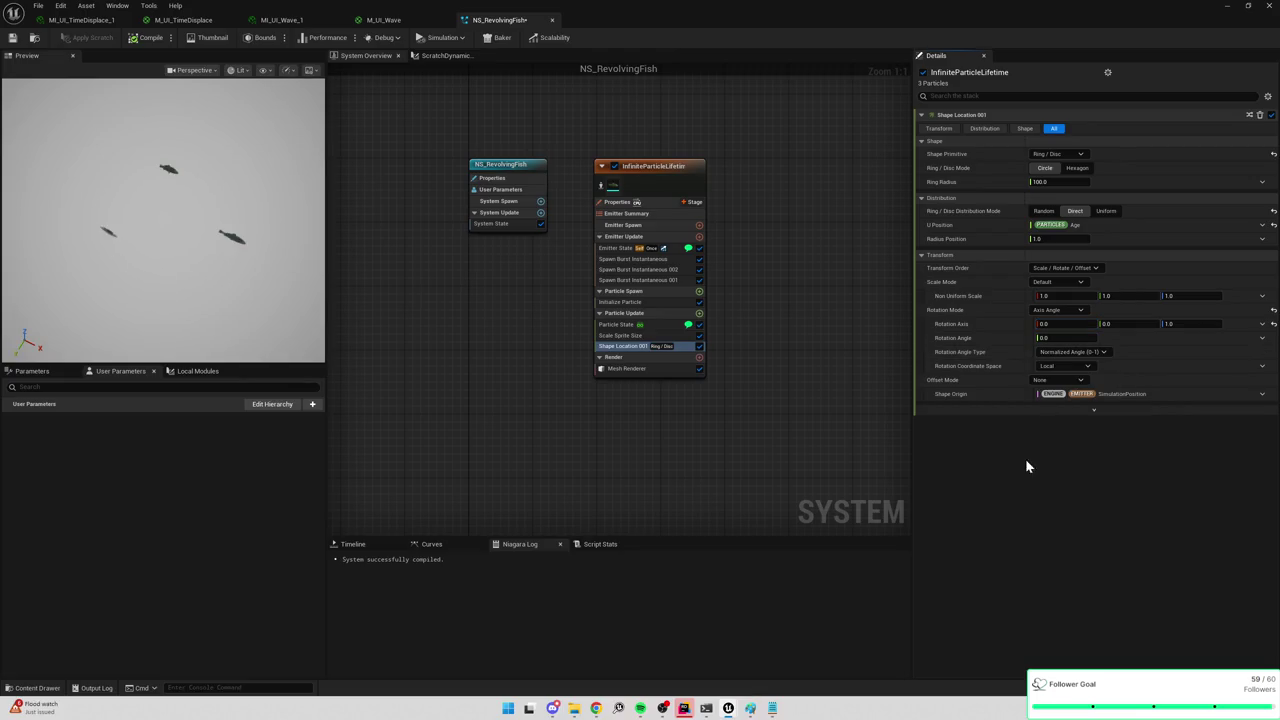
click(1064, 366)
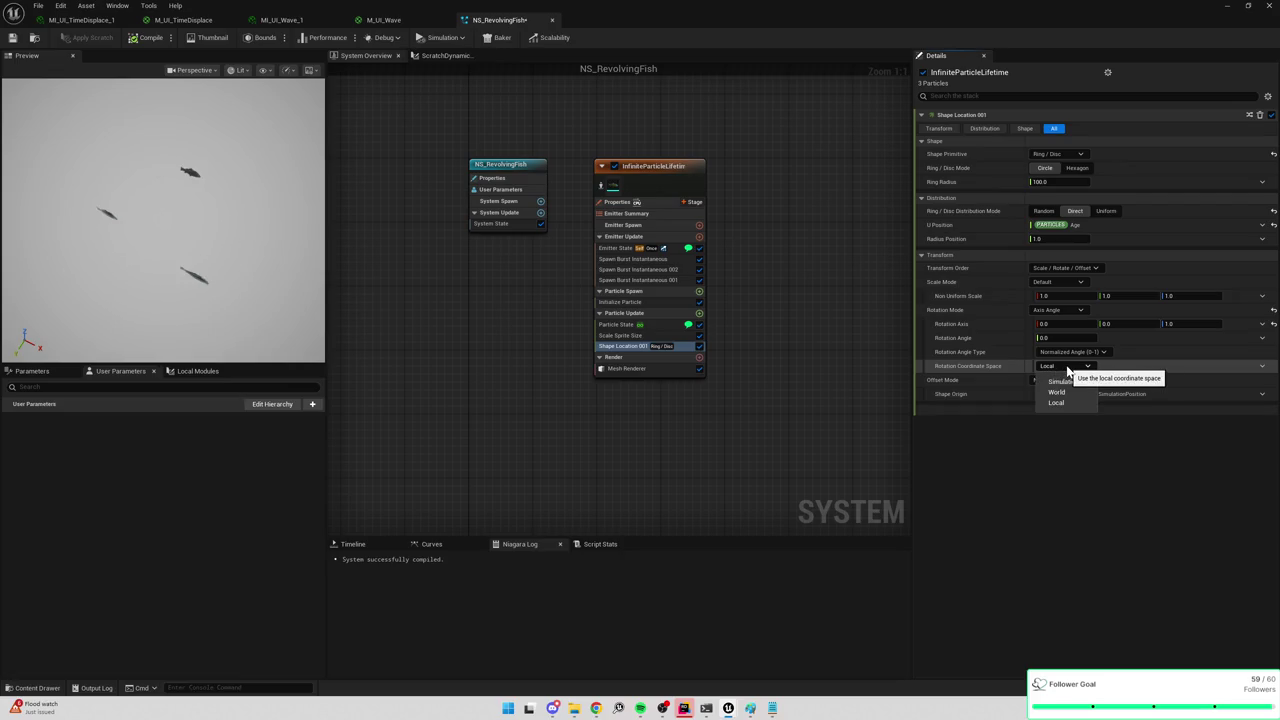
click(1065, 368)
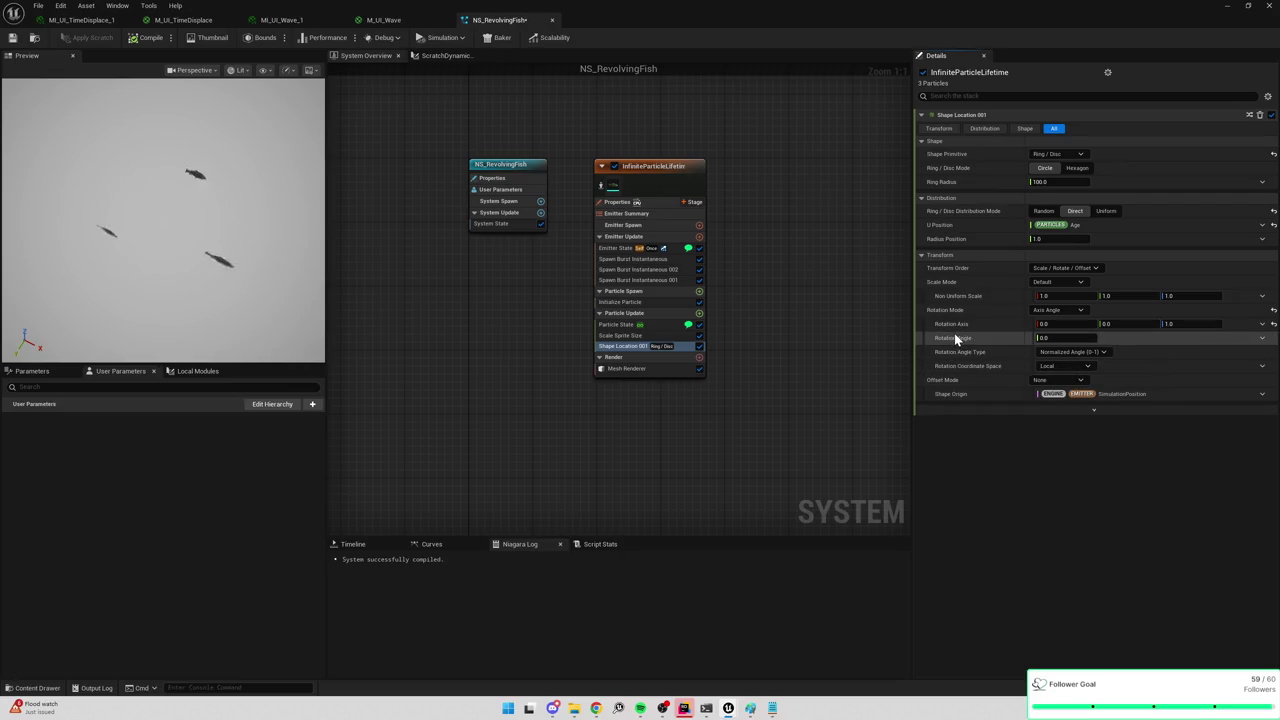
click(1052, 338)
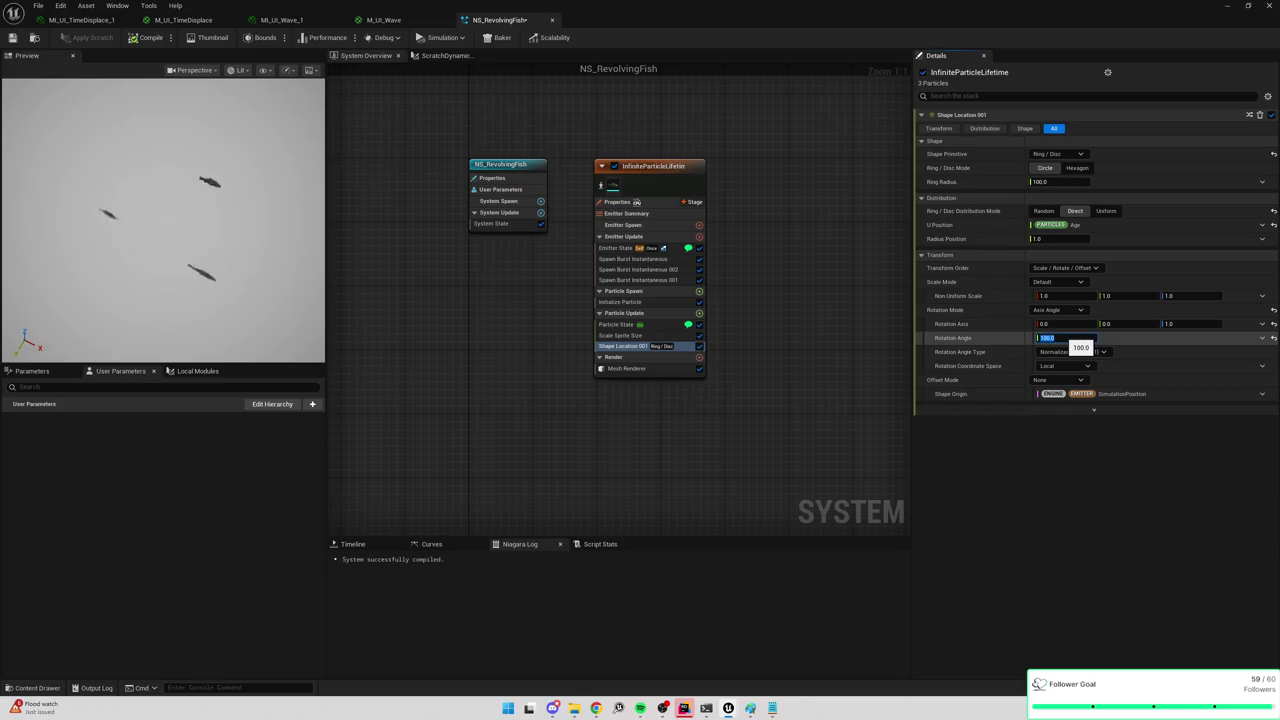
text(0)
key(Return)
click(1056, 310)
click(1045, 316)
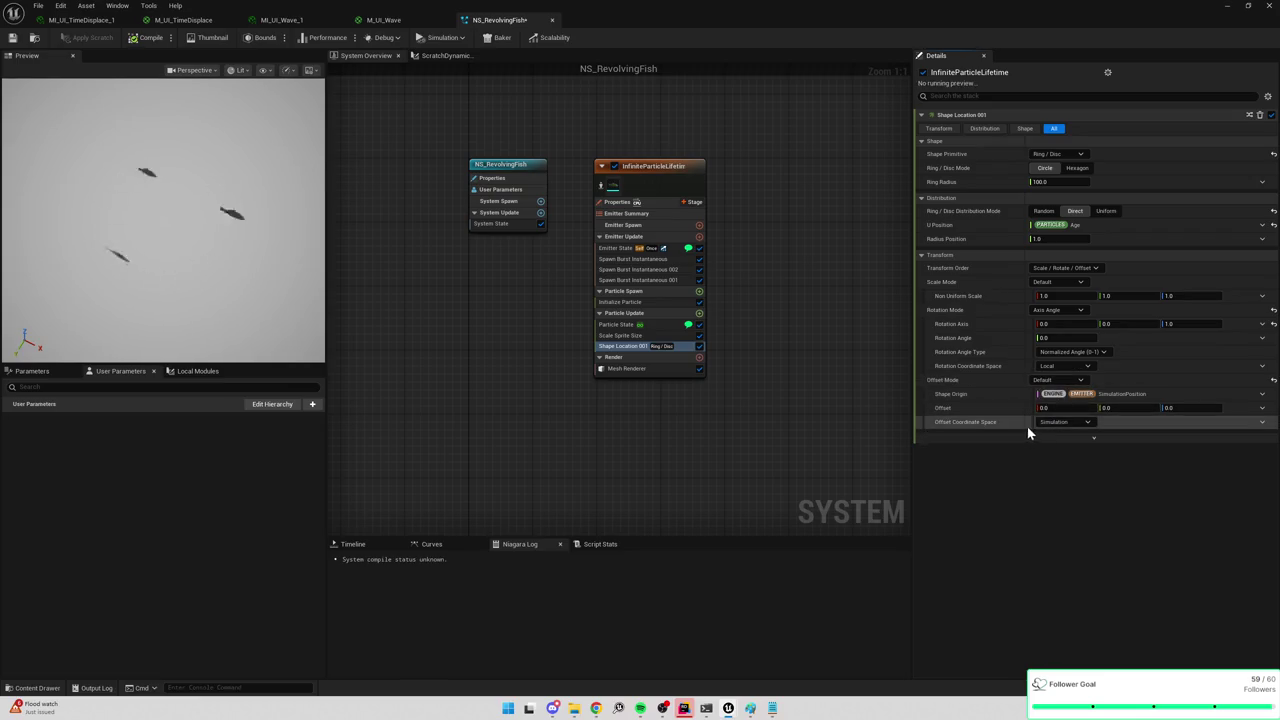
Turn off the position offset and return the rotation mode to Default.
click(1058, 381)
click(1049, 408)
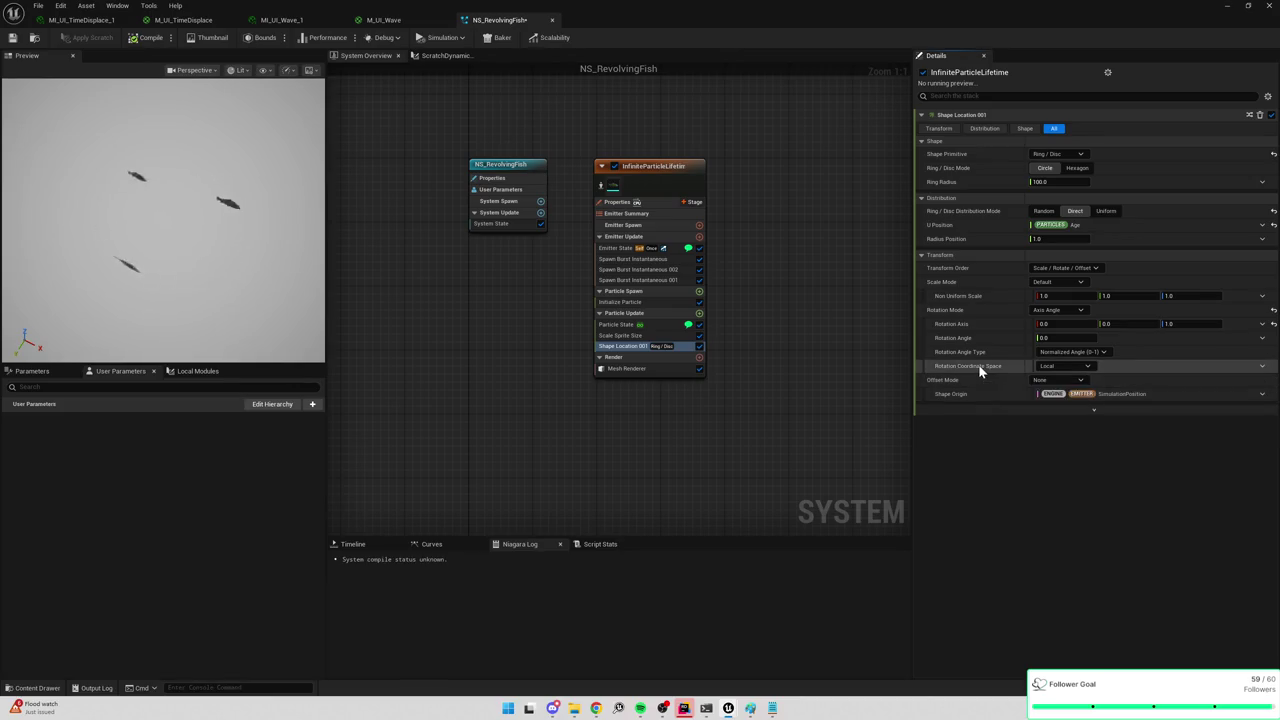
click(1066, 355)
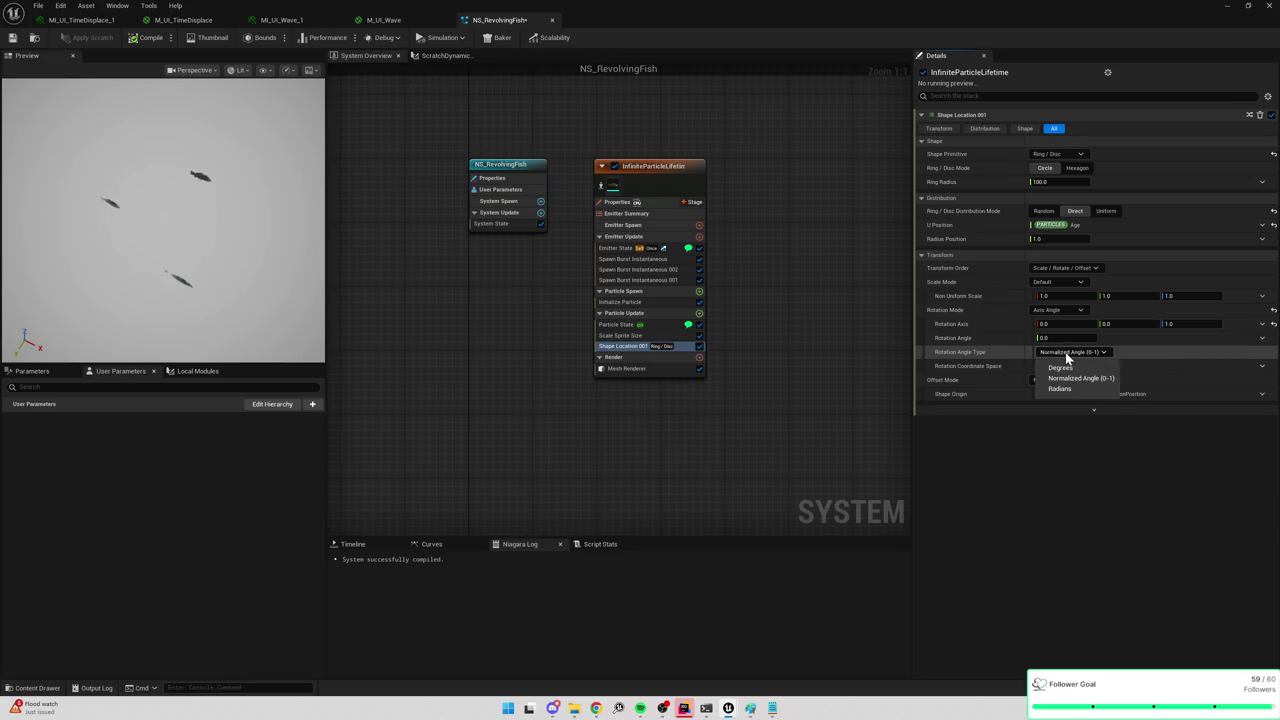
click(1066, 353)
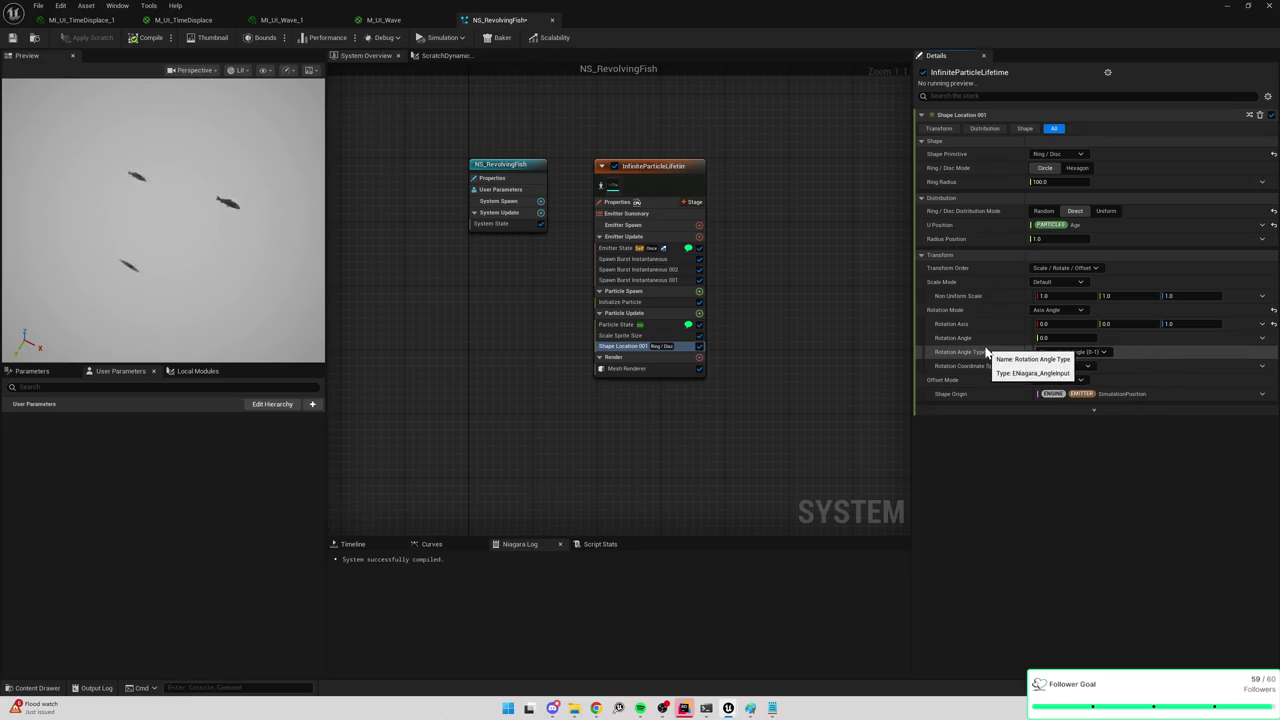
click(1052, 311)
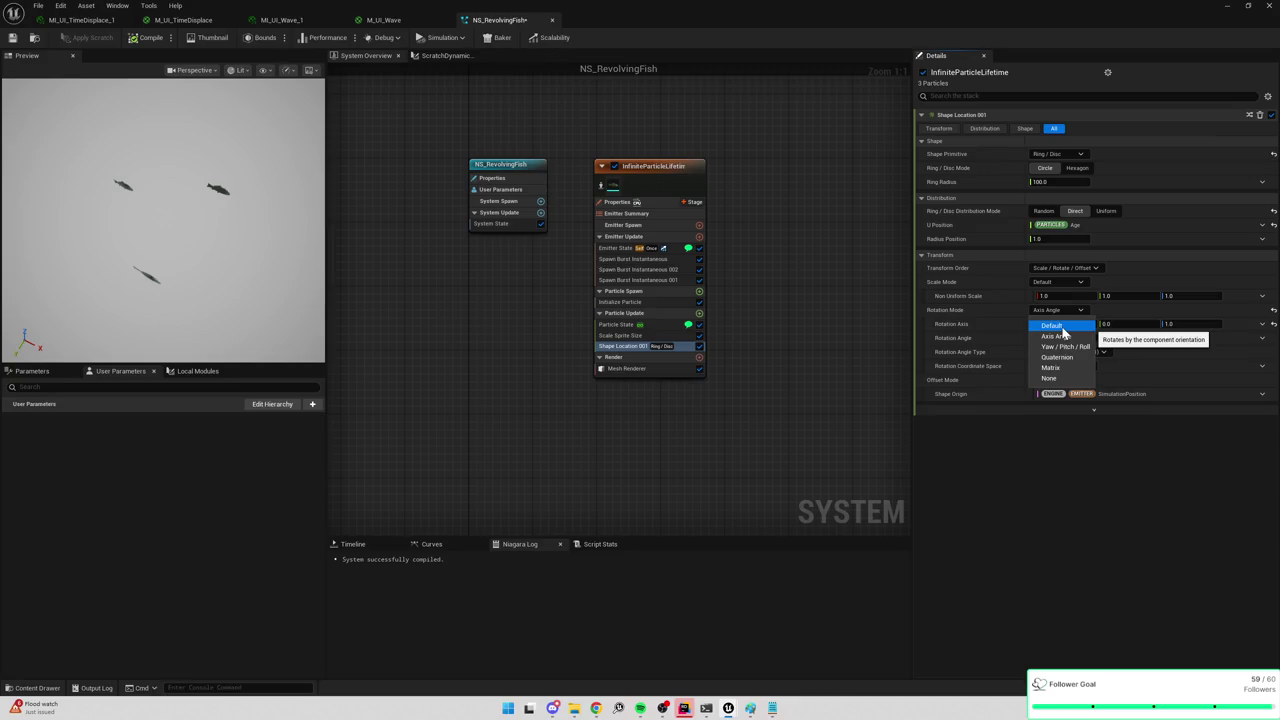
click(1062, 327)
Keep Local coordinate space, switch rotation to Axis Angle, and set axis Y to 0.
click(1063, 324)
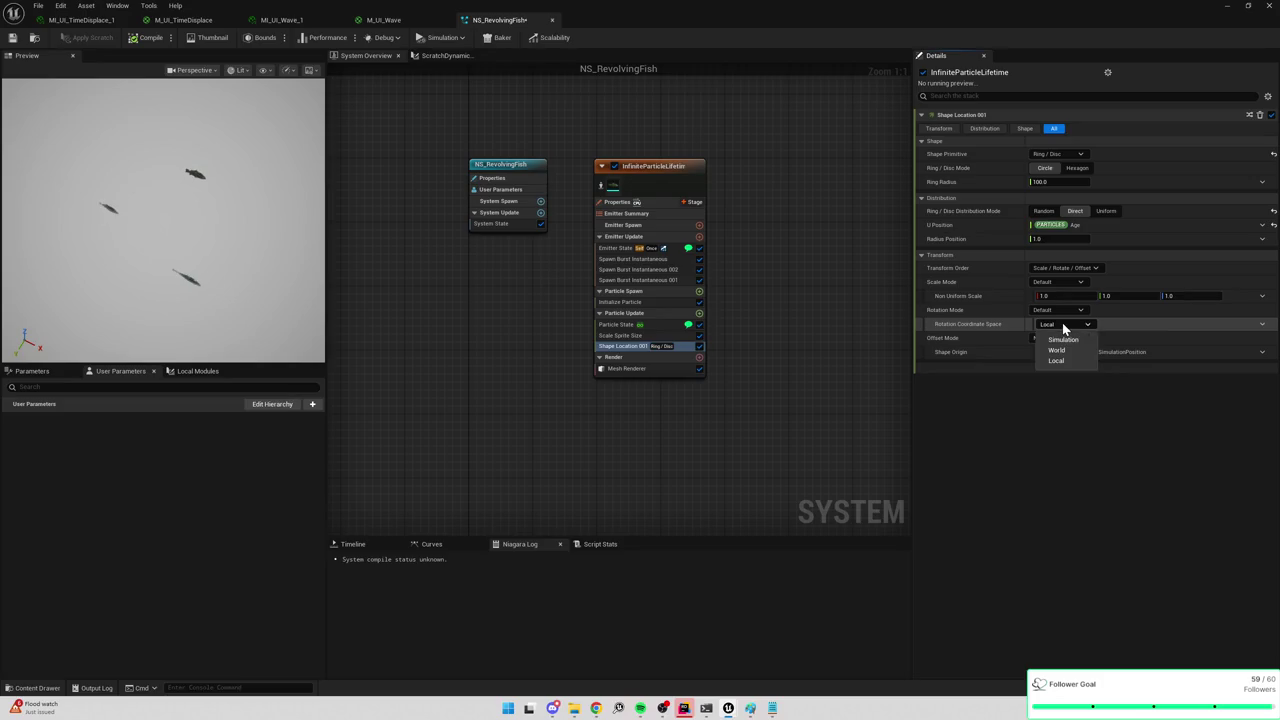
click(1064, 328)
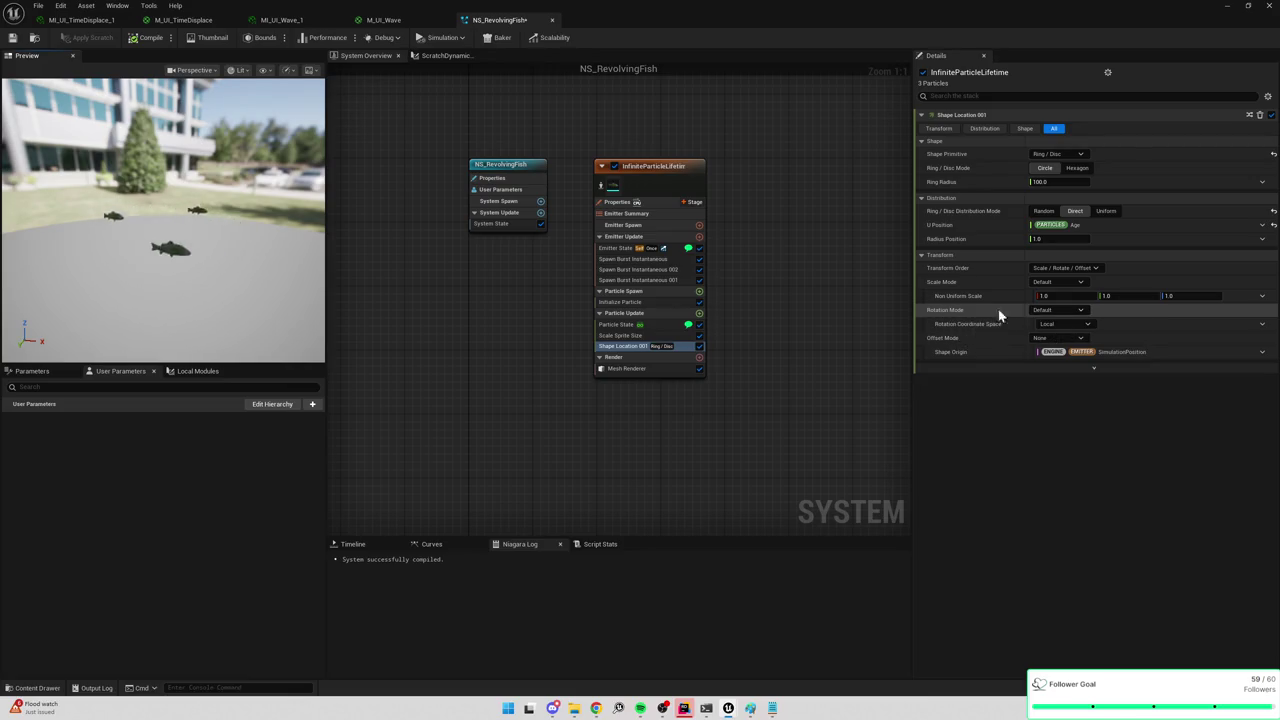
click(1066, 314)
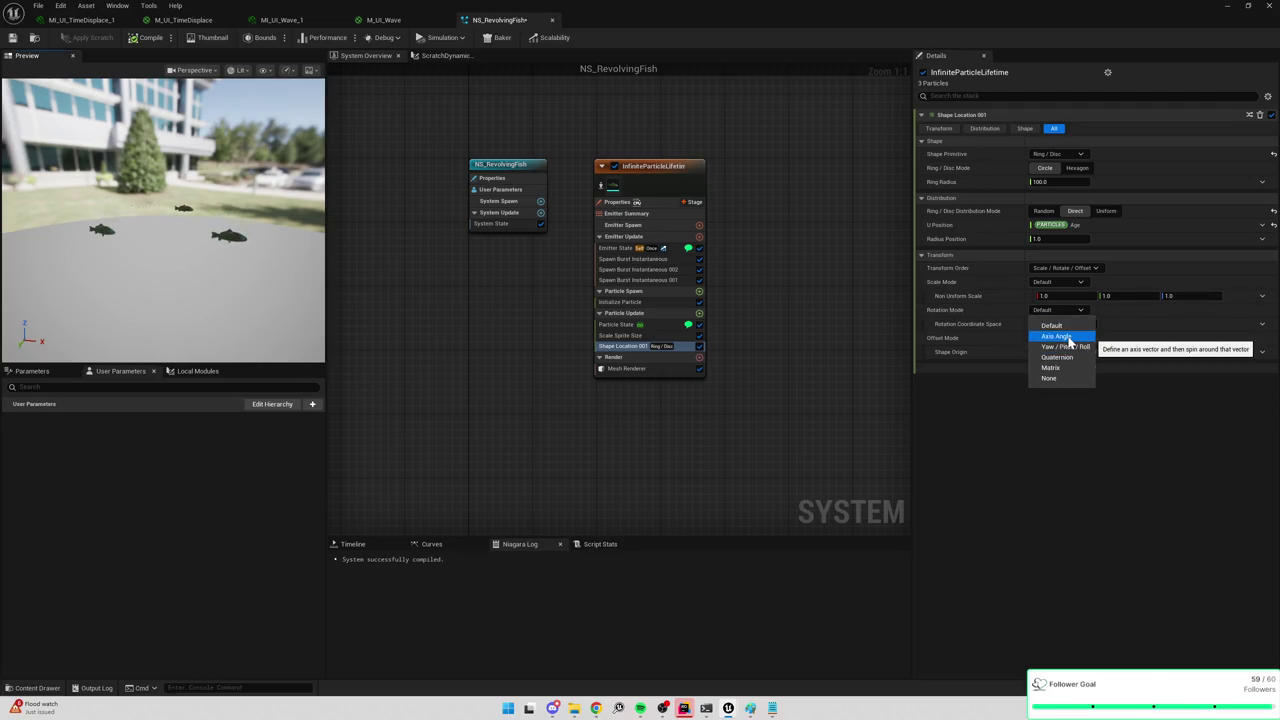
click(1066, 337)
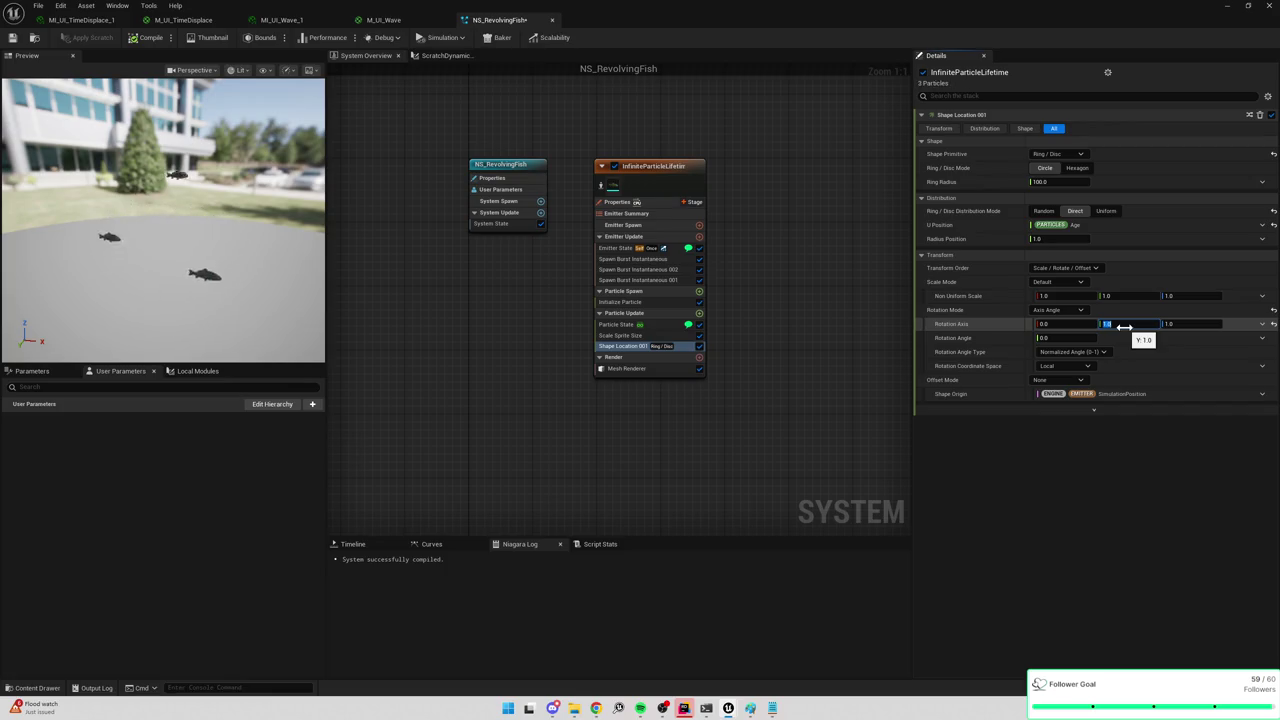
text(0)
key(Return)
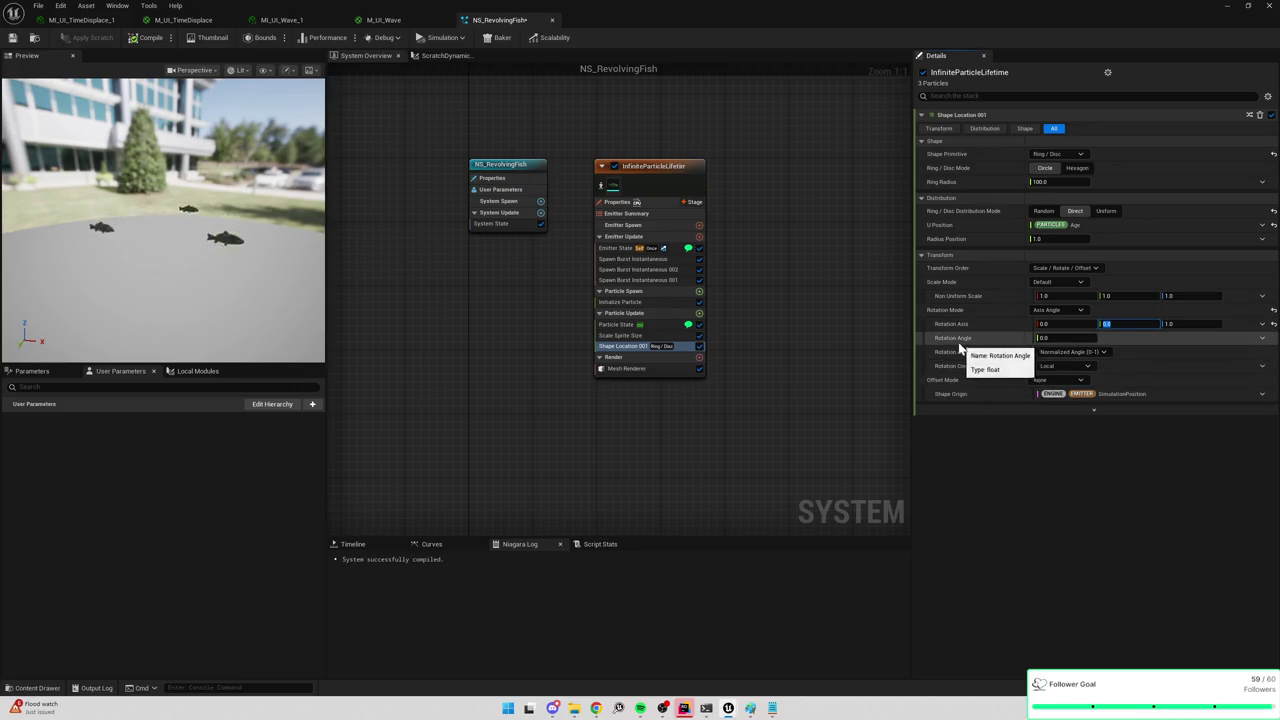
Try rotation angles 180 and 90, then return the angle to 0.
click(1058, 338)
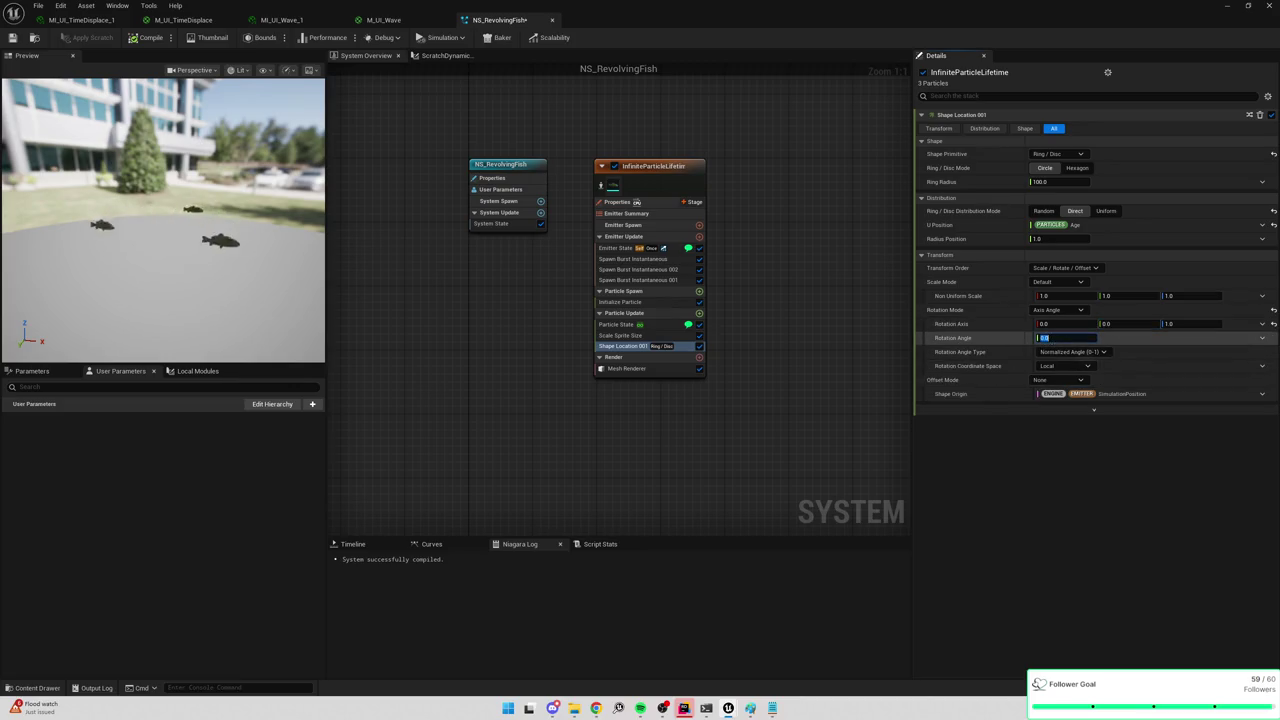
text(180)
key(Return)
text(90)
key(Return)
text(0)
key(Return)
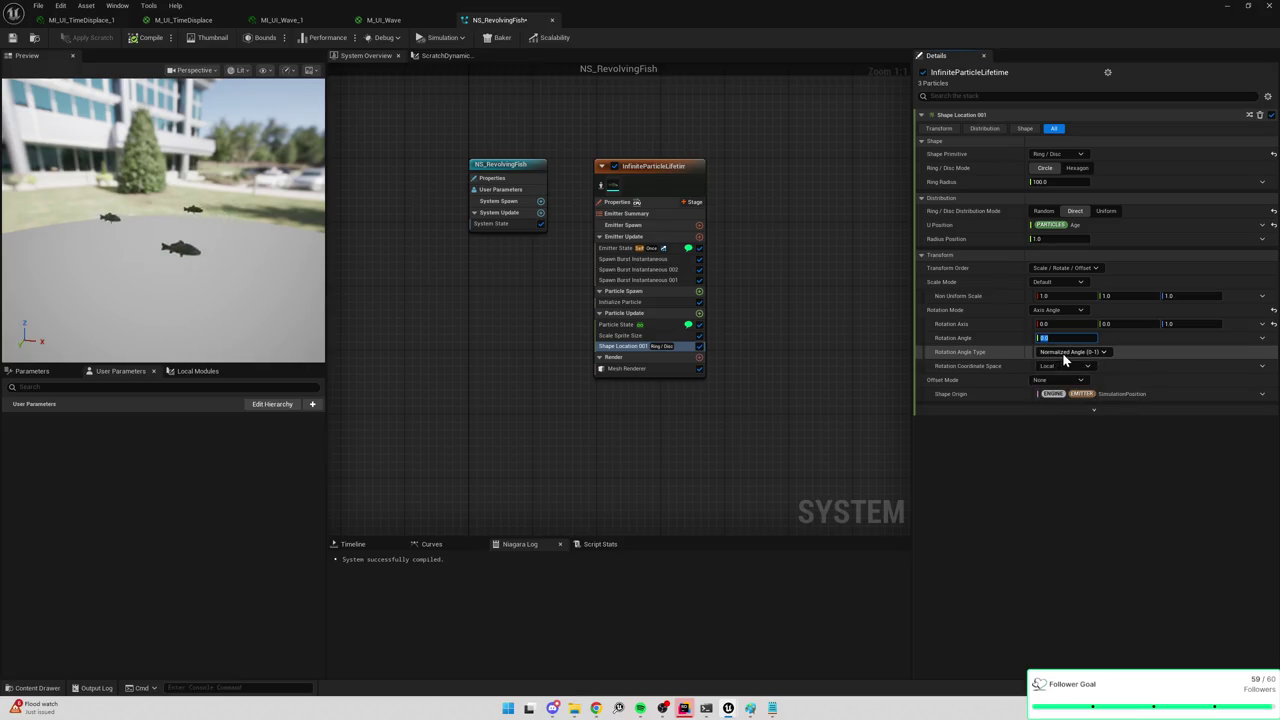
Keep the angle type Normalized Angle (0-1) and reveal the module's advanced properties.
click(1070, 352)
click(1075, 357)
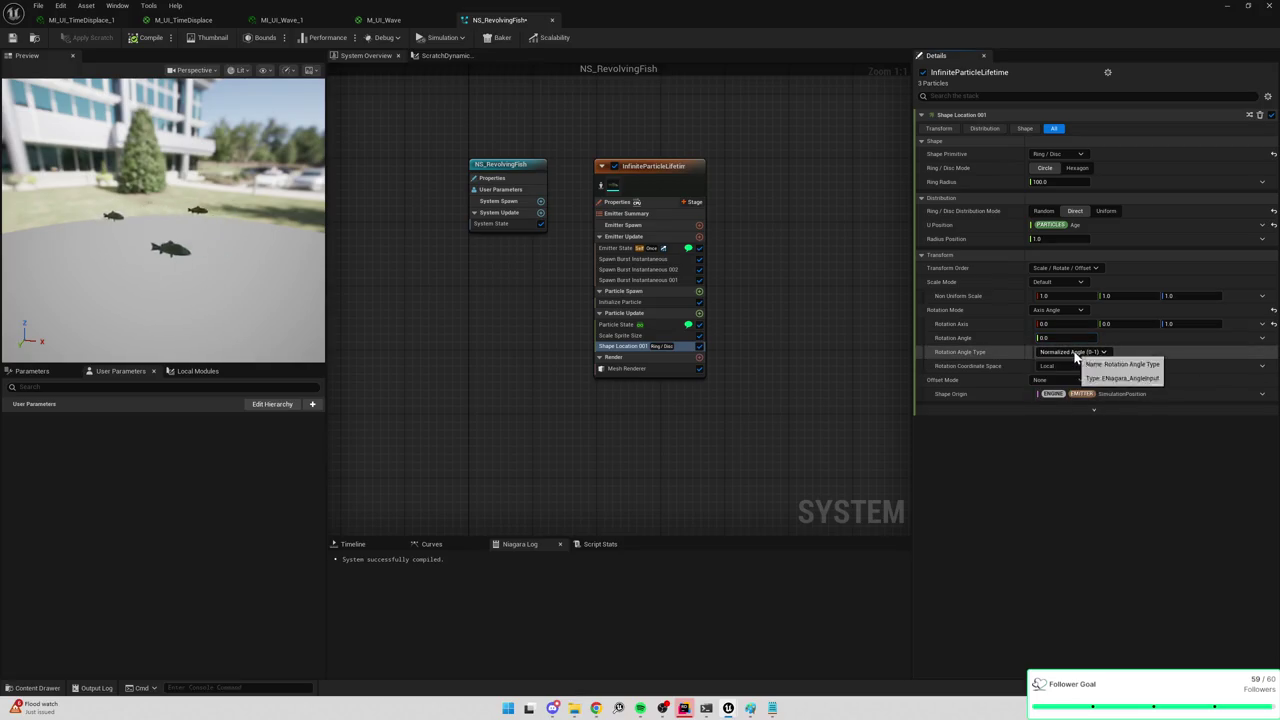
click(1021, 411)
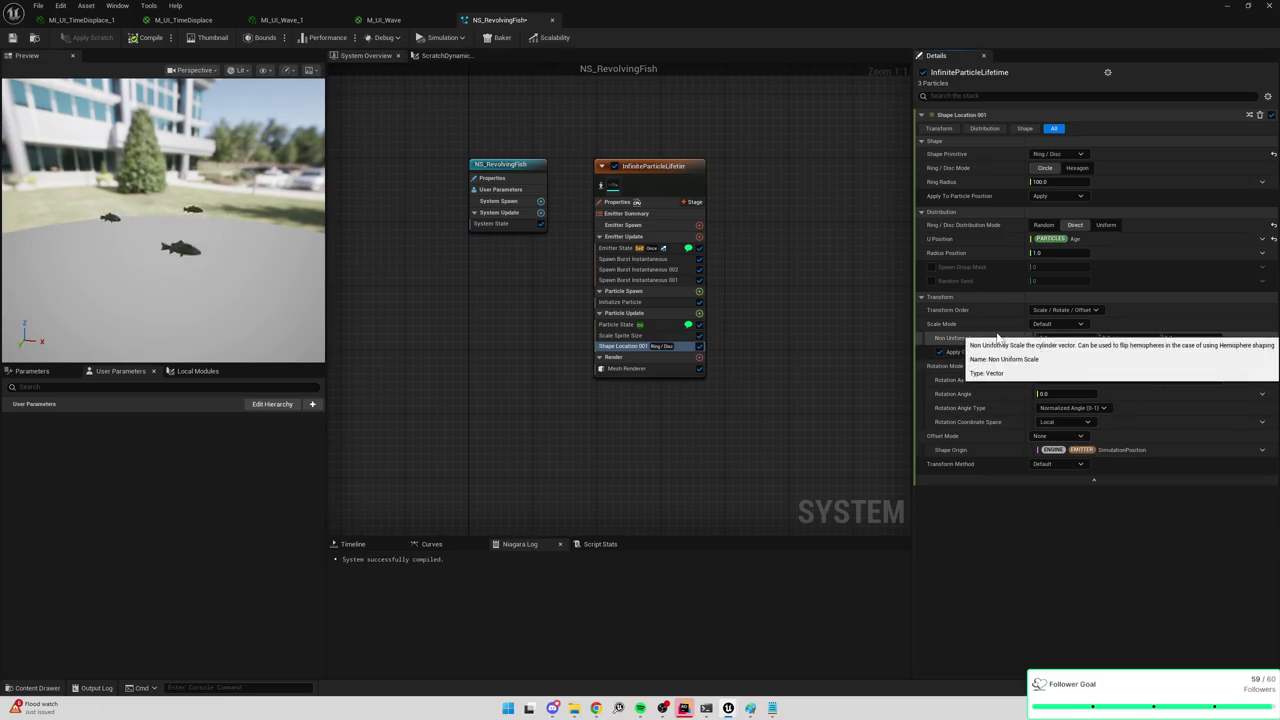
Move Shape Location 001 into Particle Spawn and review the resulting Particles.Age compile error.
mouse_move(939, 246)
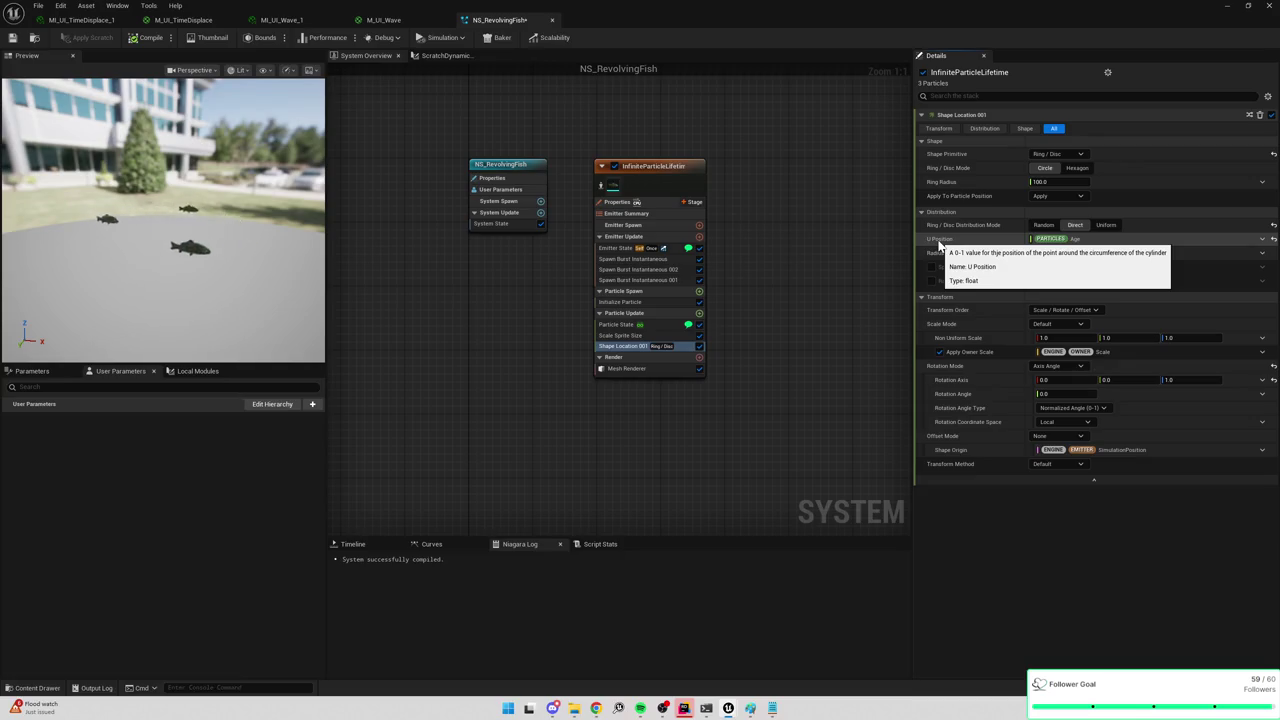
drag(634, 348, 635, 314)
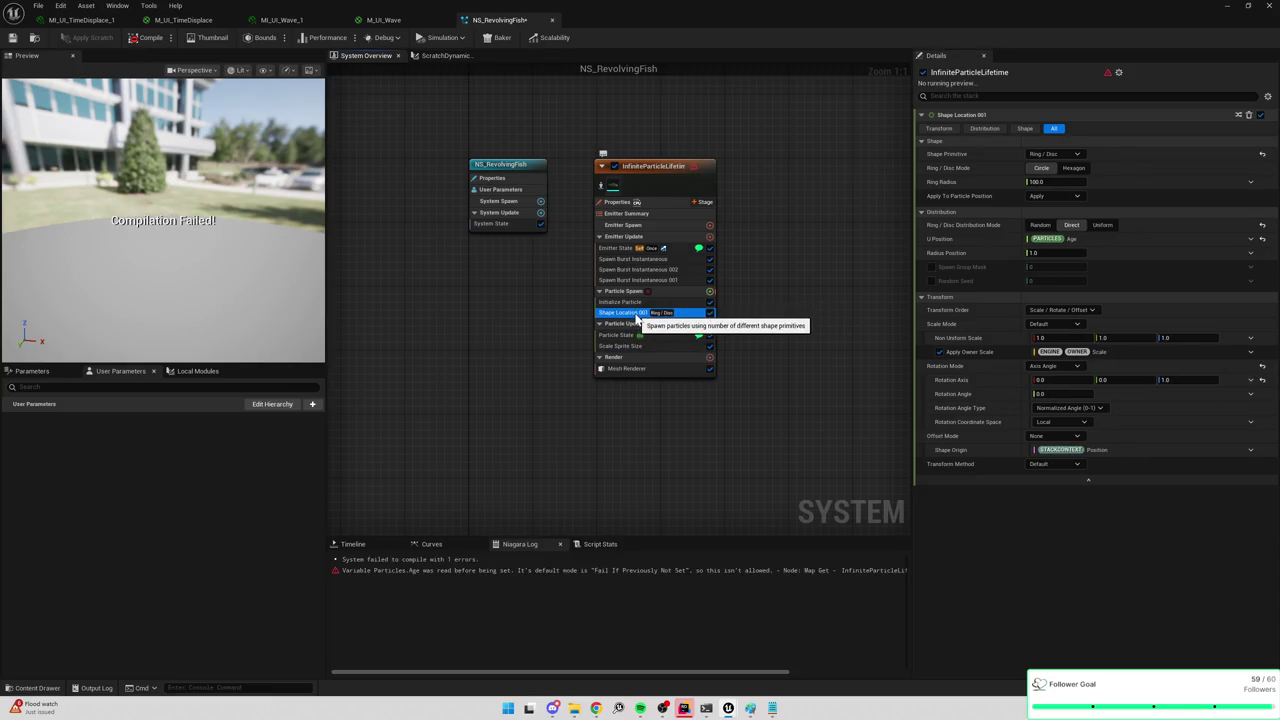
mouse_move(1108, 74)
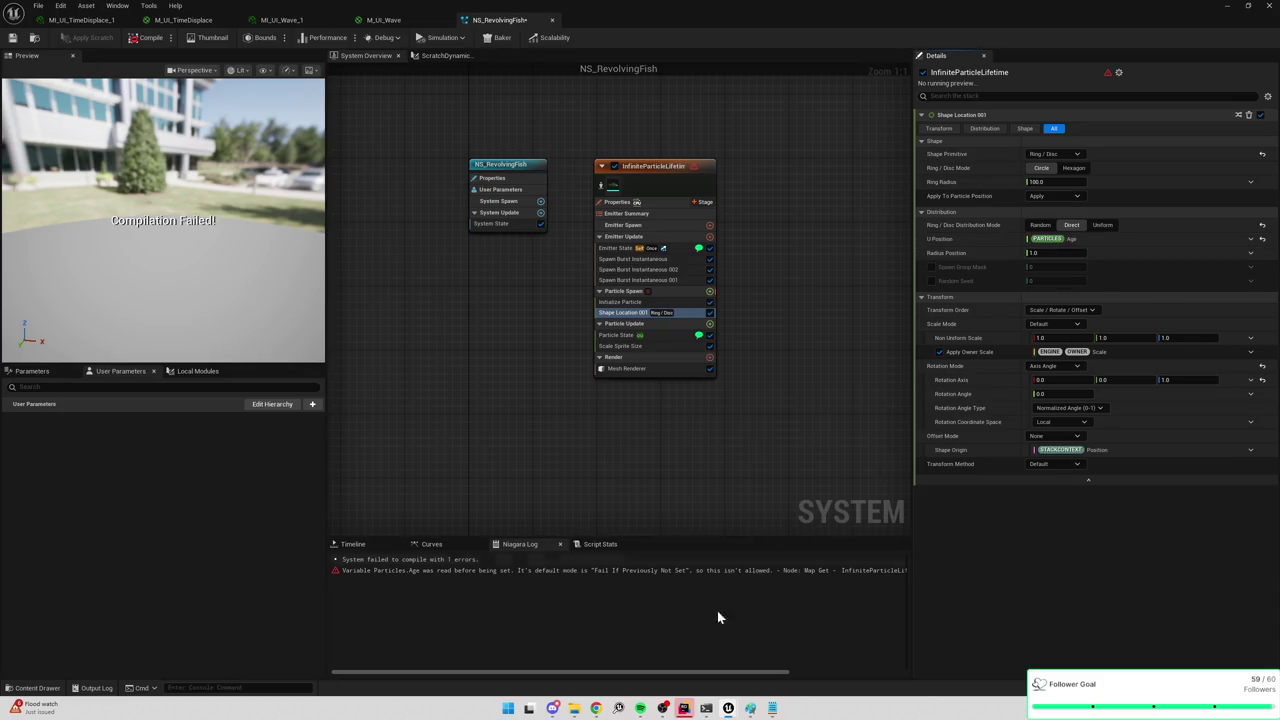
mouse_move(676, 676)
mouse_down()
mouse_move(777, 674)
mouse_move(866, 634)
mouse_up()
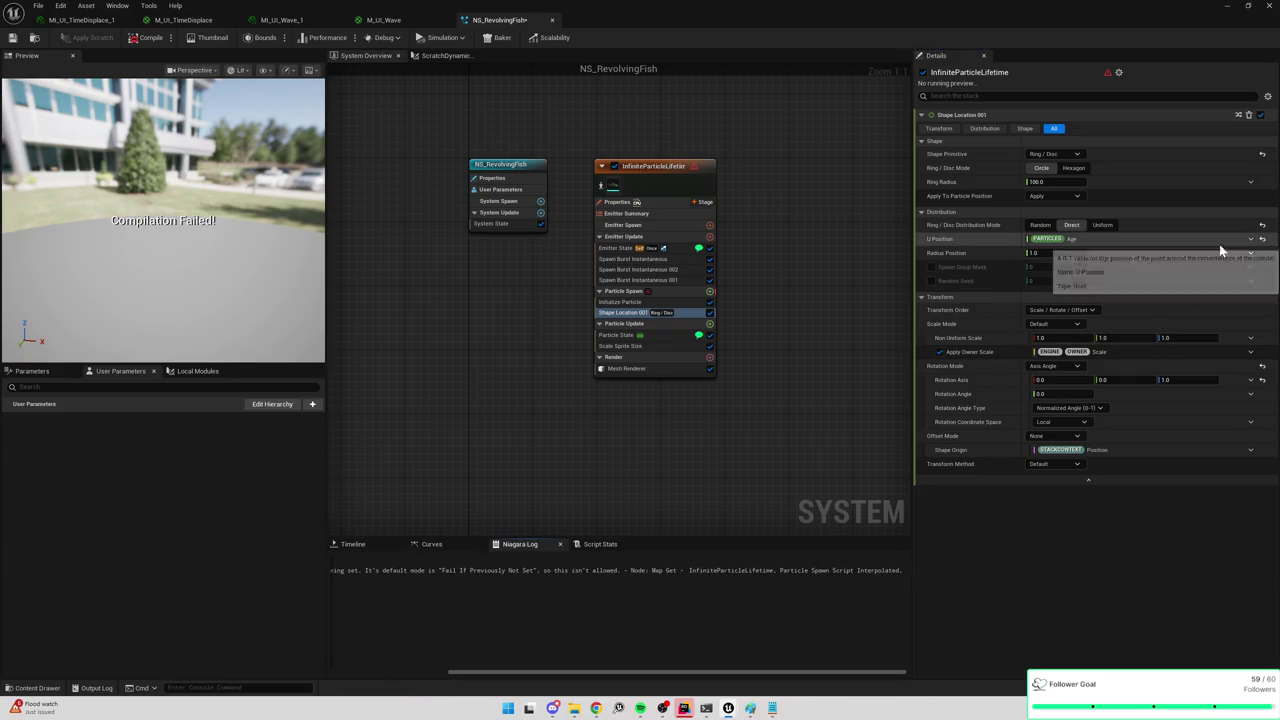
click(1251, 240)
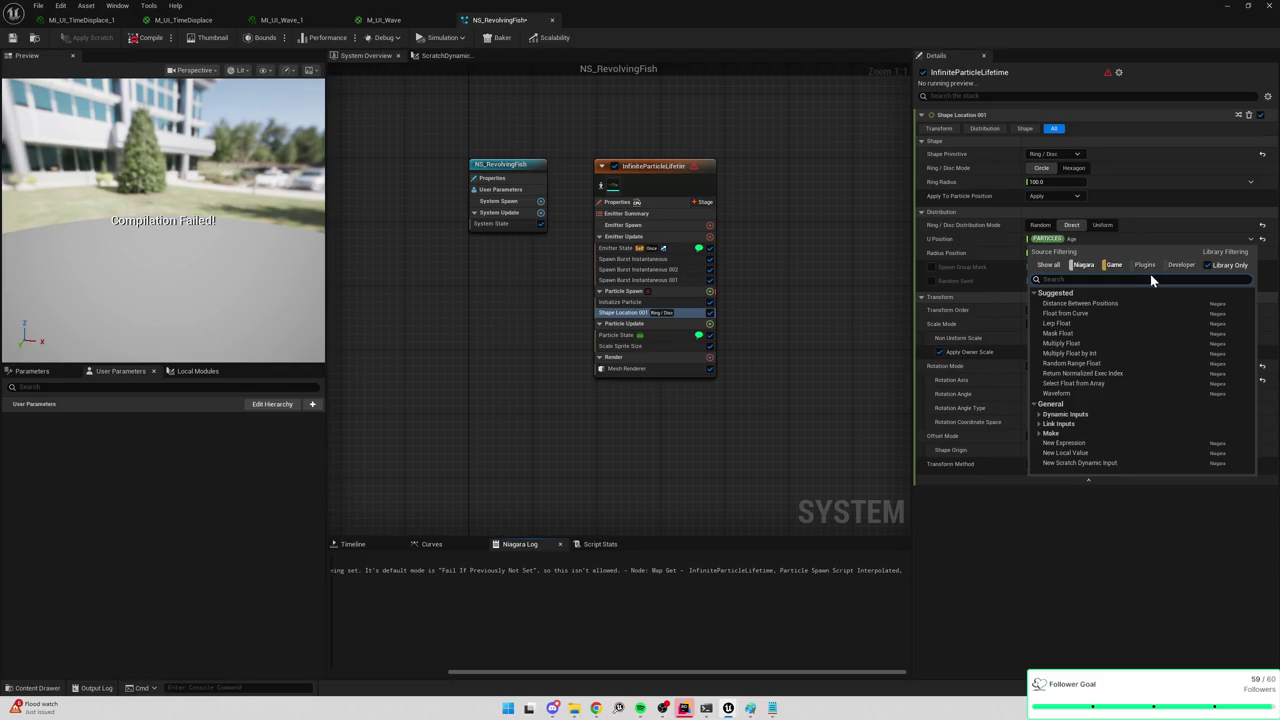
Bind U Position to Mask Float by Spawn Group via a 'group' search, then check System State.
text(spawn)
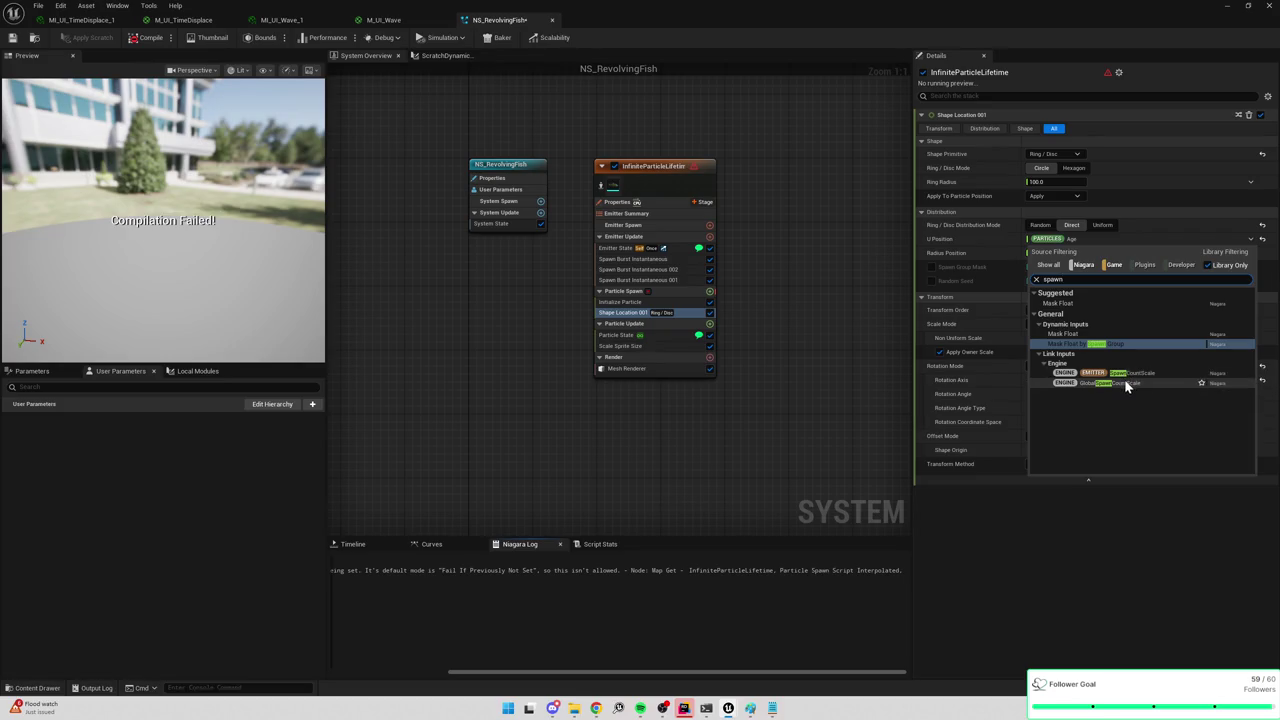
double_click(1052, 279)
key(BackSpace)
text(group)
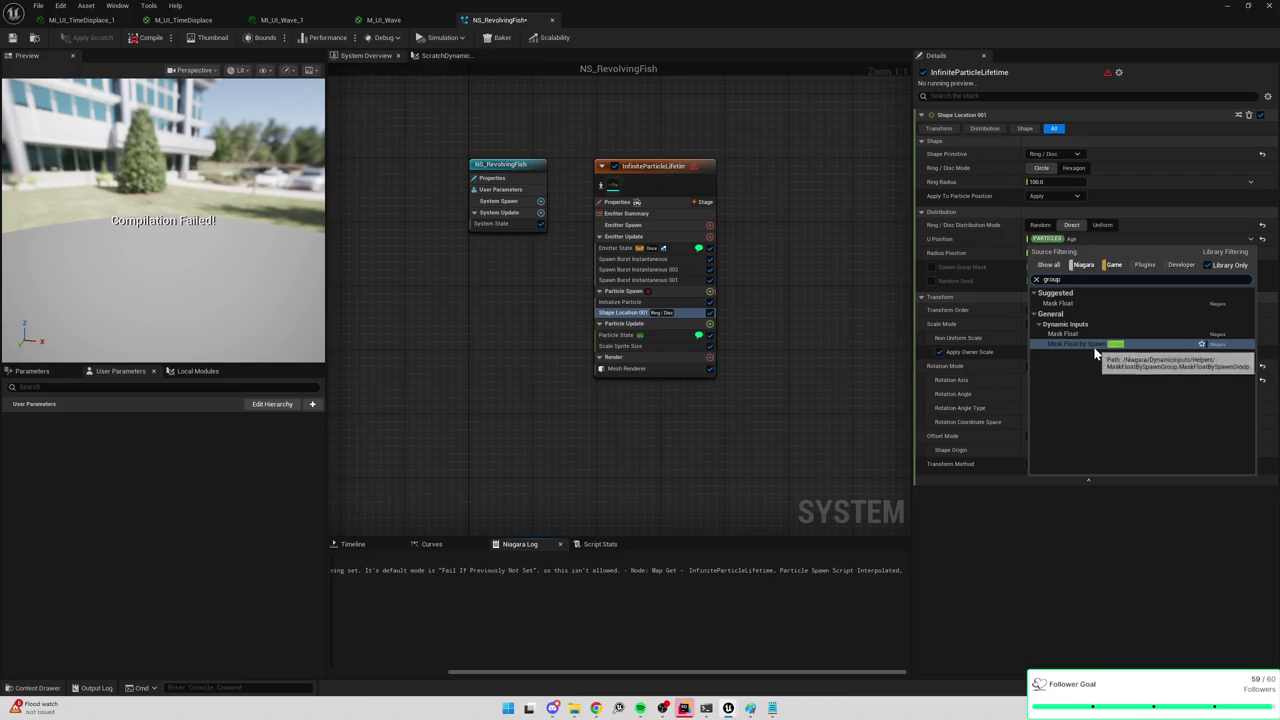
click(1095, 345)
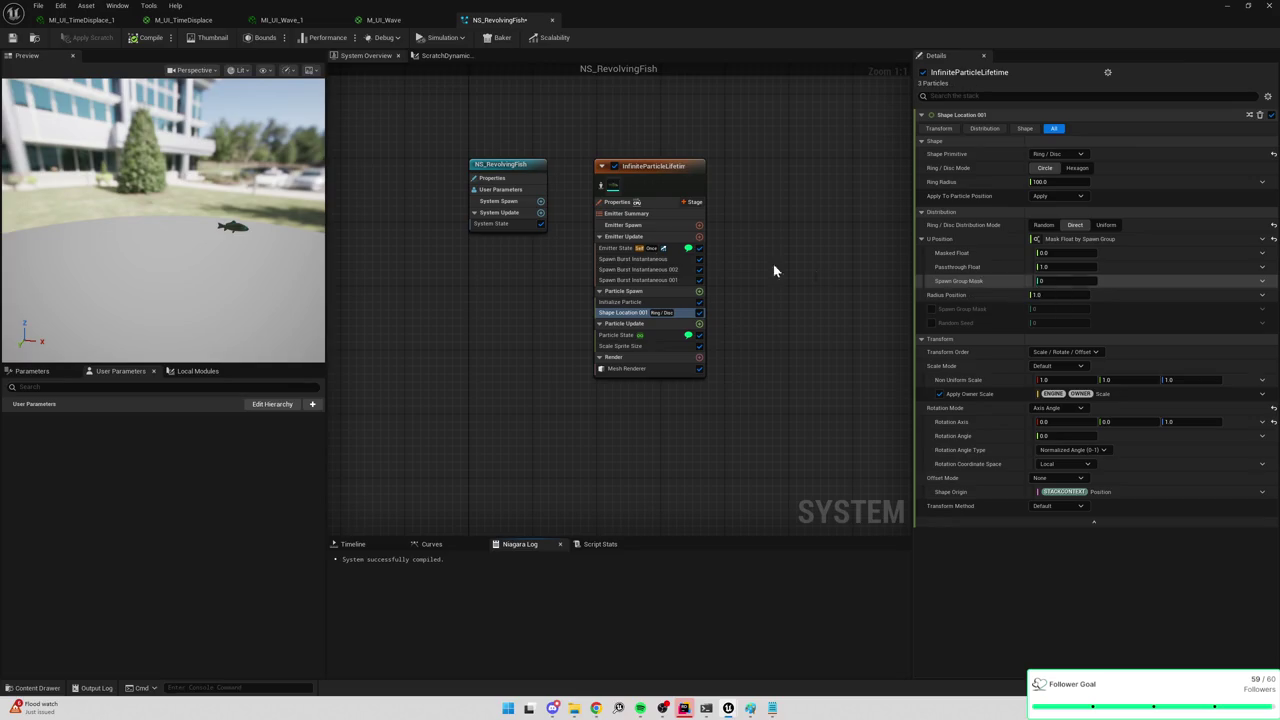
click(491, 223)
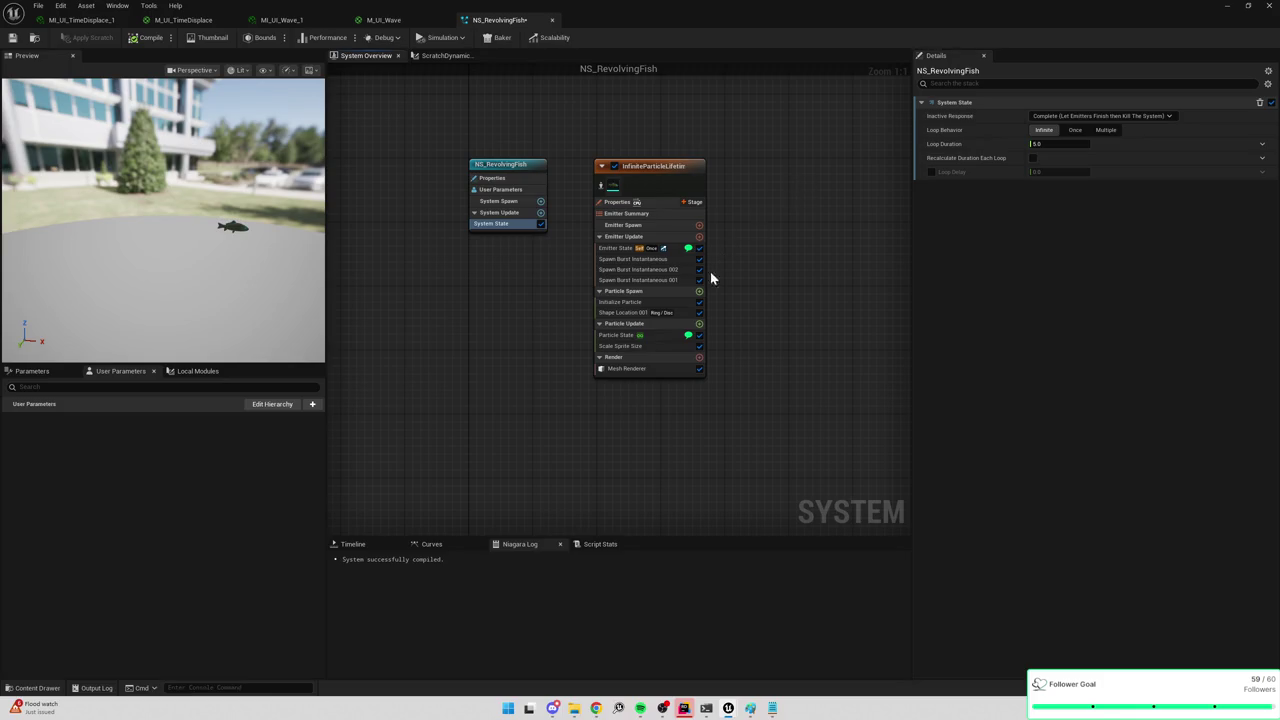
Try Output for Shape Location 001's Apply To Particle Position, then revert it to Apply.
click(632, 313)
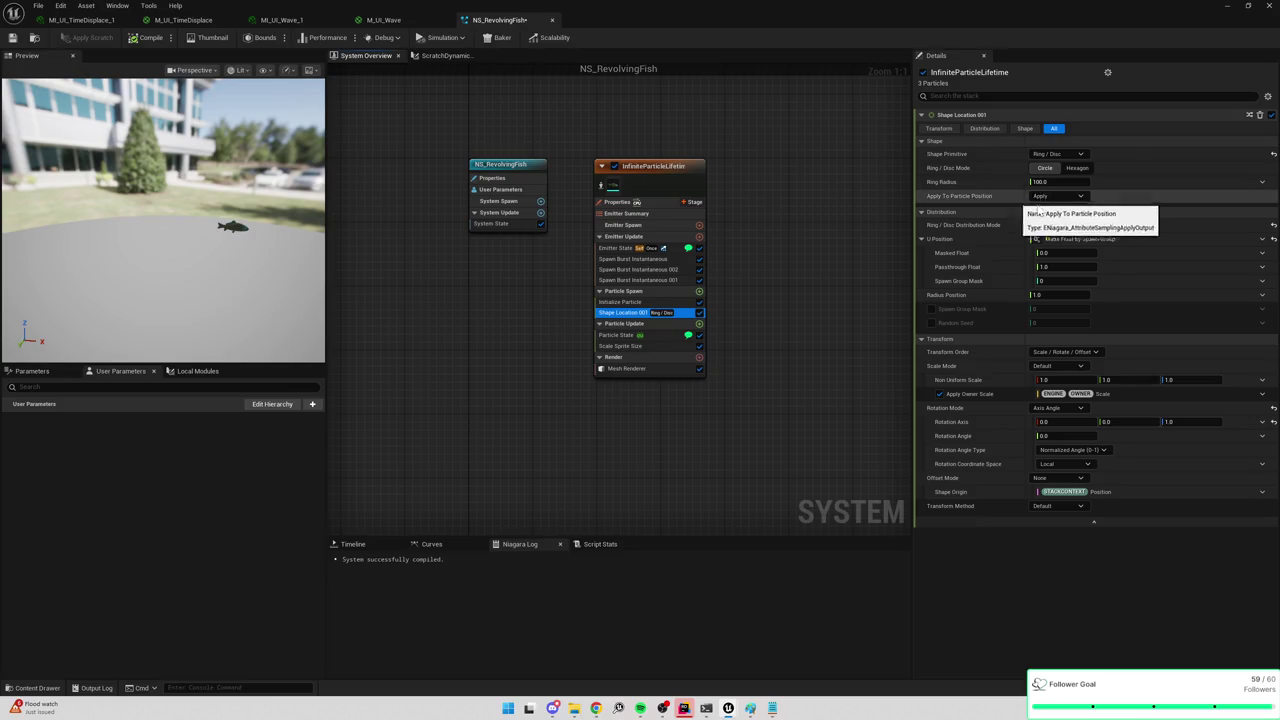
click(1069, 196)
click(1068, 224)
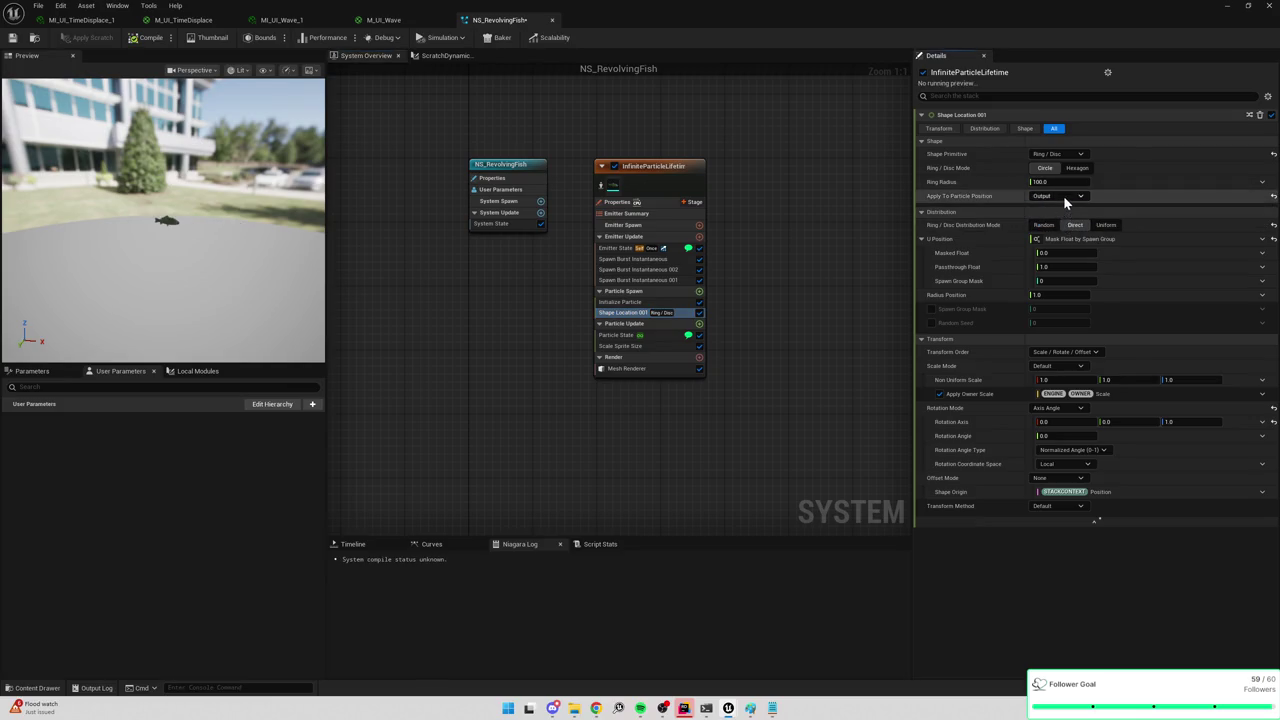
click(1063, 197)
click(972, 200)
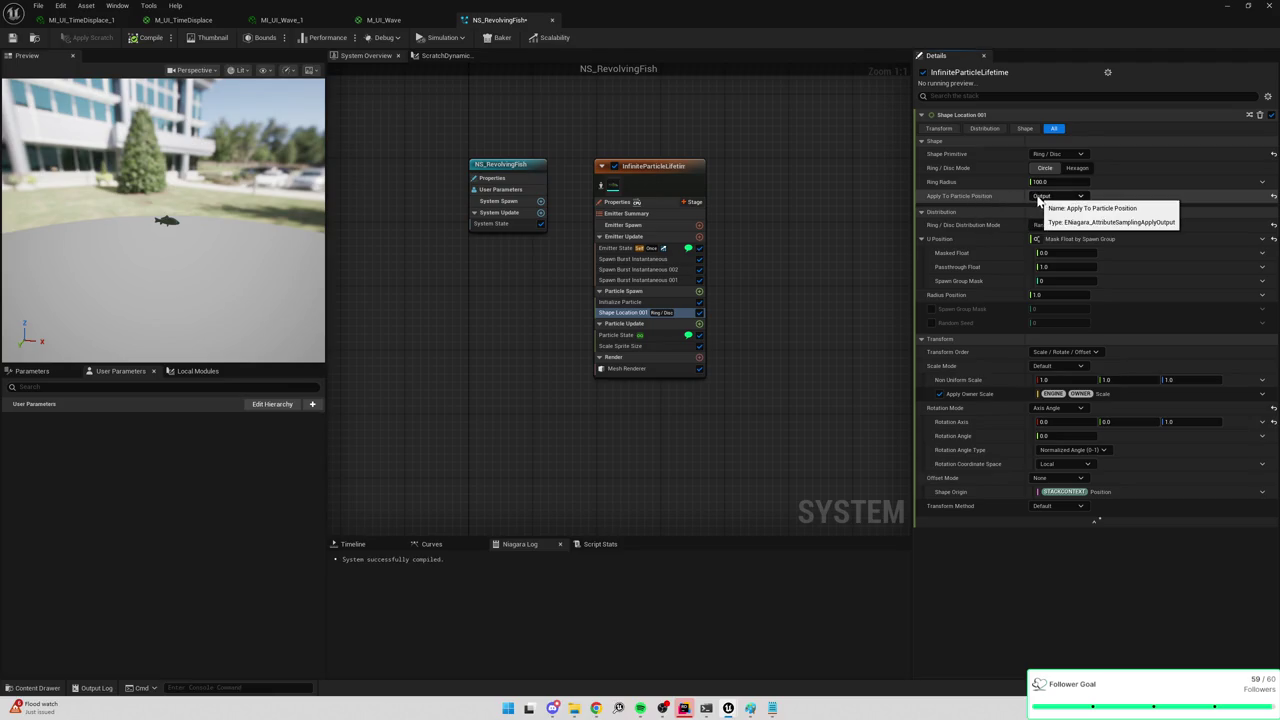
click(1040, 198)
click(1052, 215)
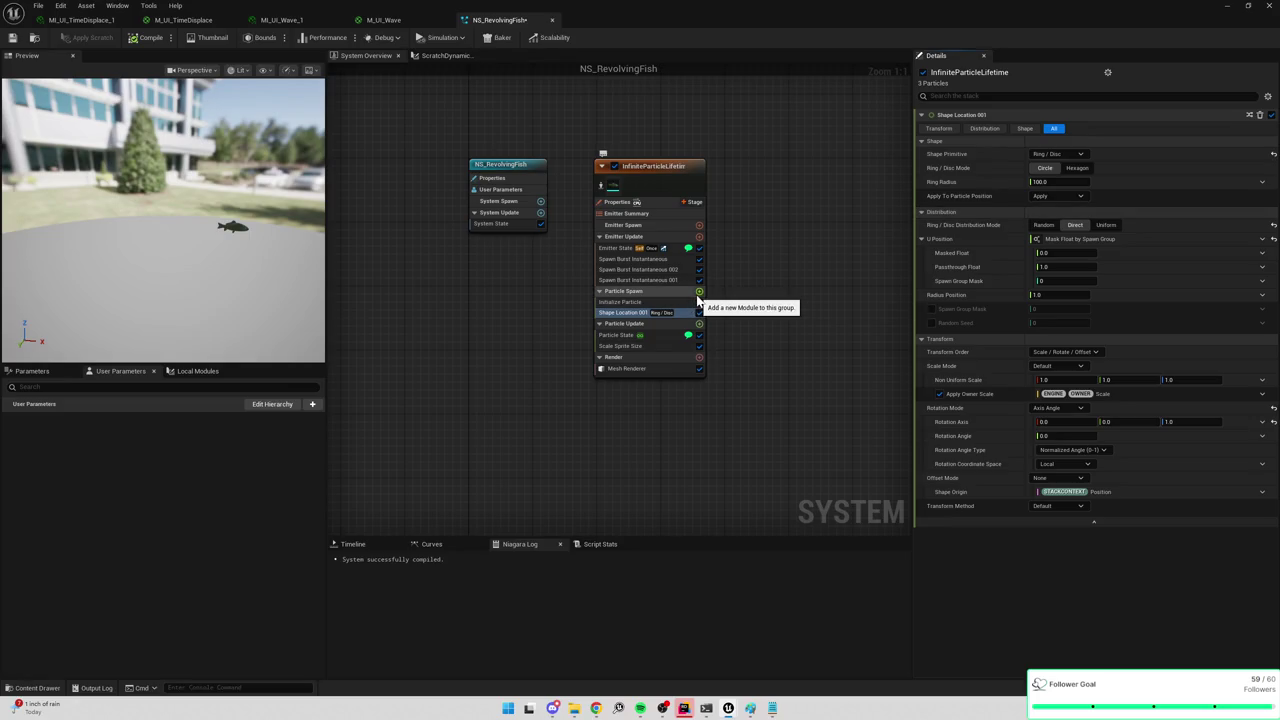
Add a Rotate Around Point module to Particle Update via a 'rotate' search.
click(699, 325)
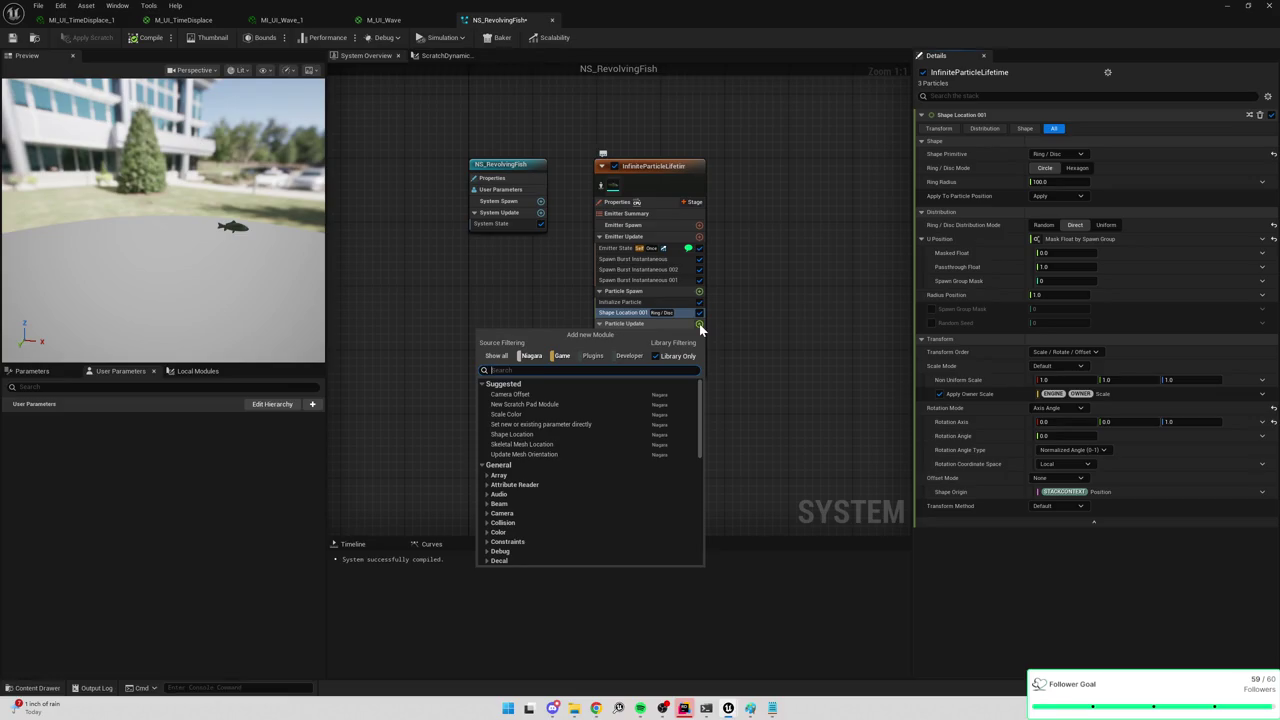
text(rotate)
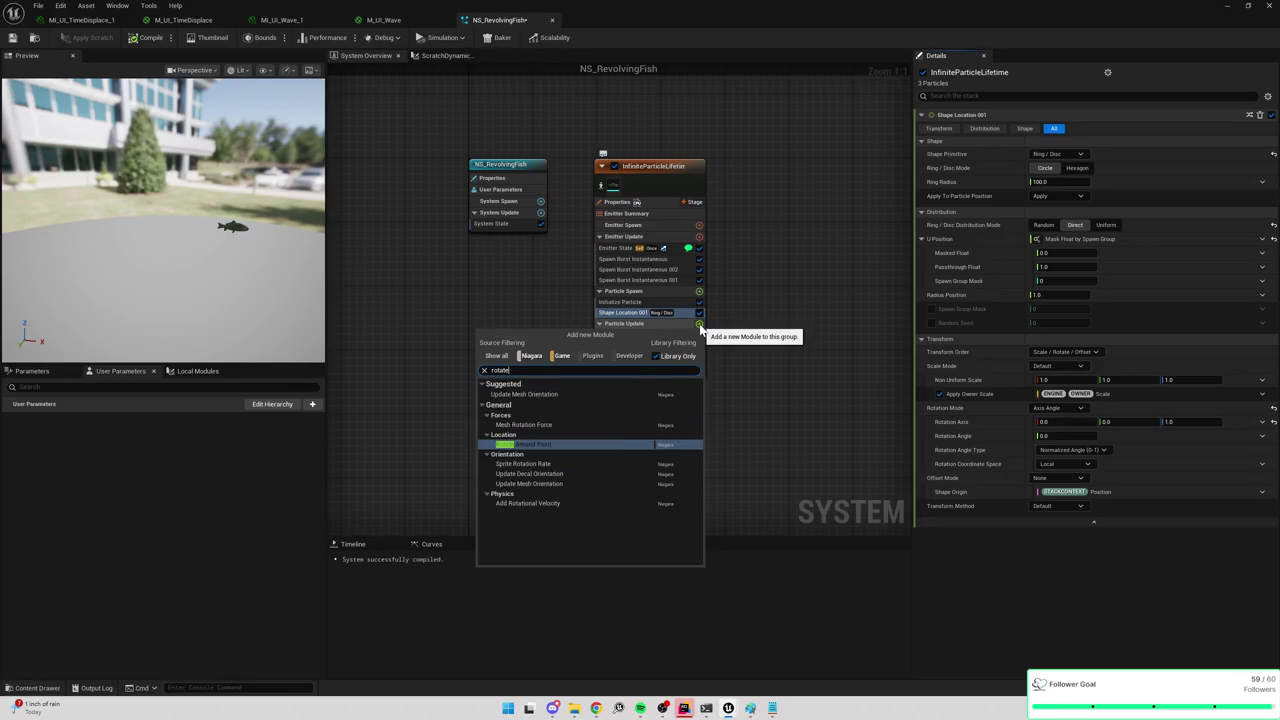
click(536, 443)
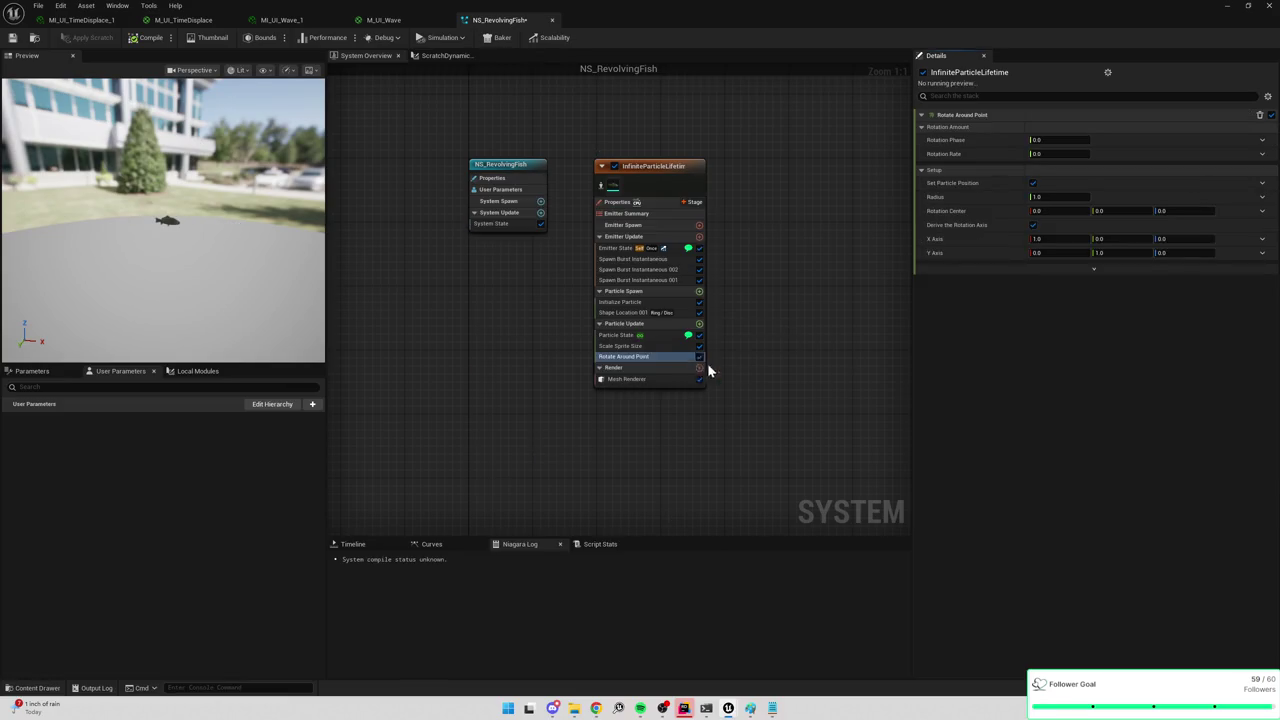
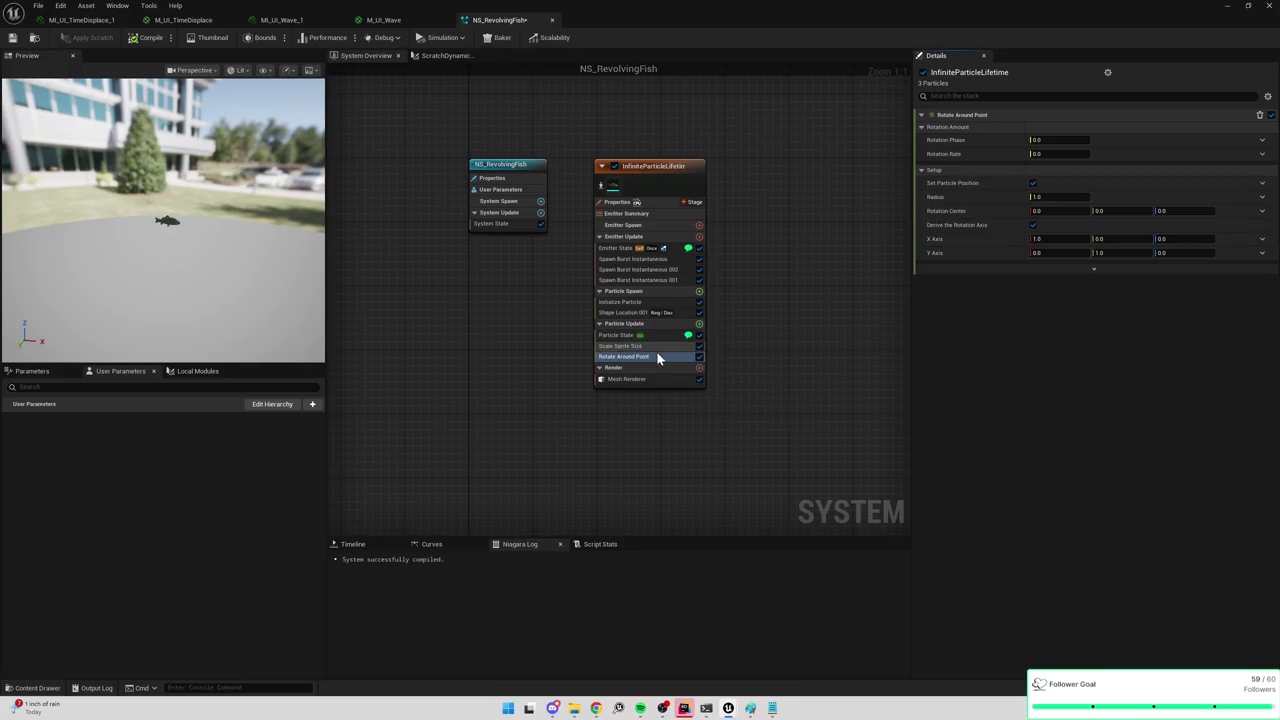
Undo recent edits back to the compiling version with Shape Location 001 driven by particle Age.
click(625, 312)
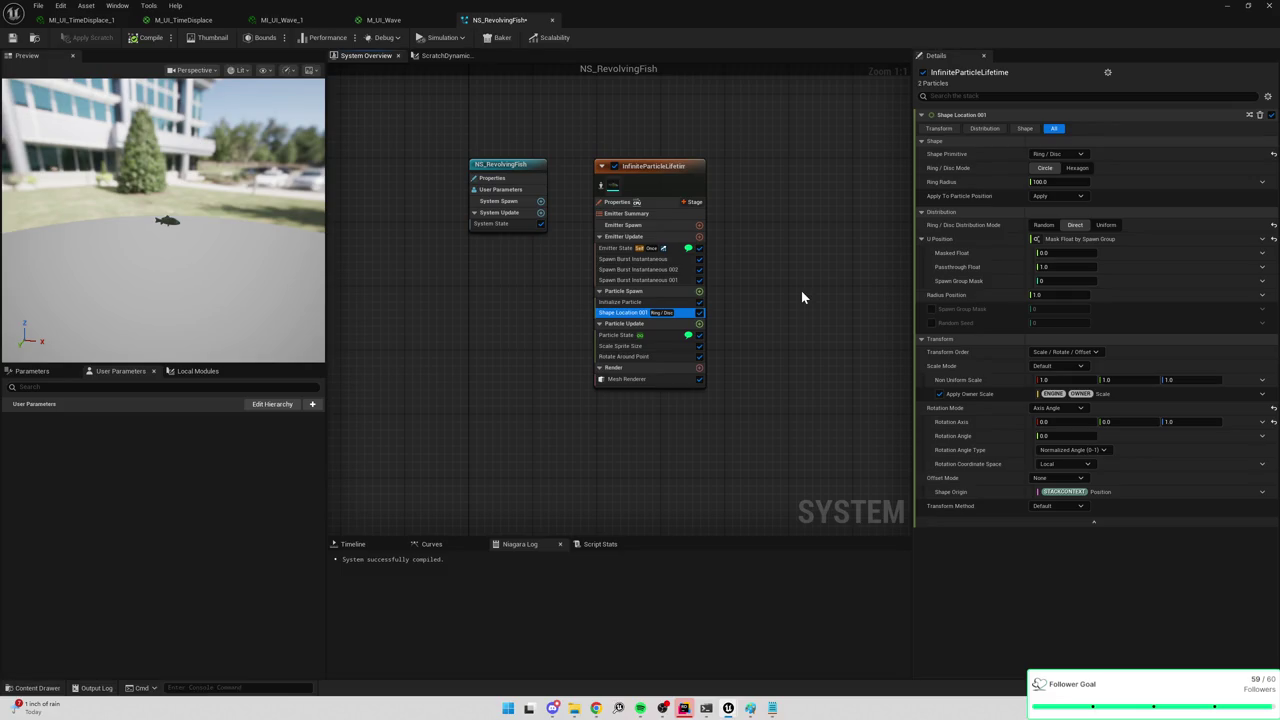
key(ctrl+z)
key(ctrl+z)
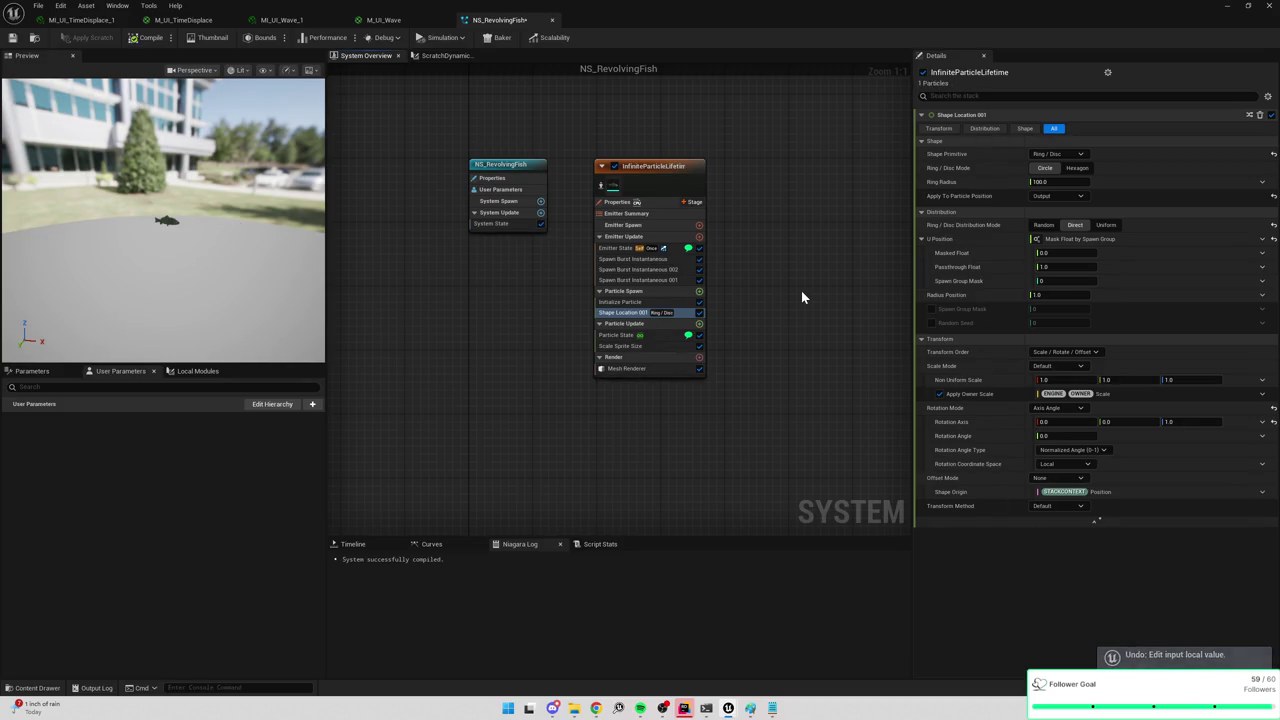
key(ctrl+z)
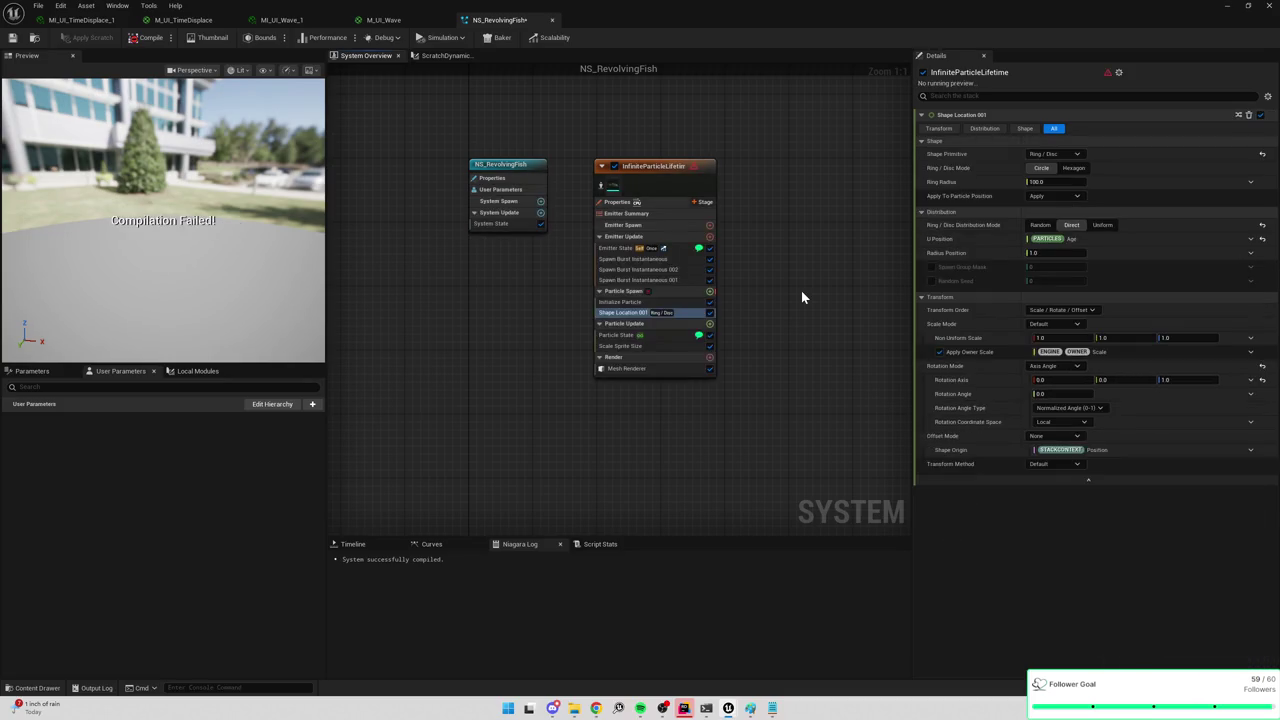
key(ctrl+z)
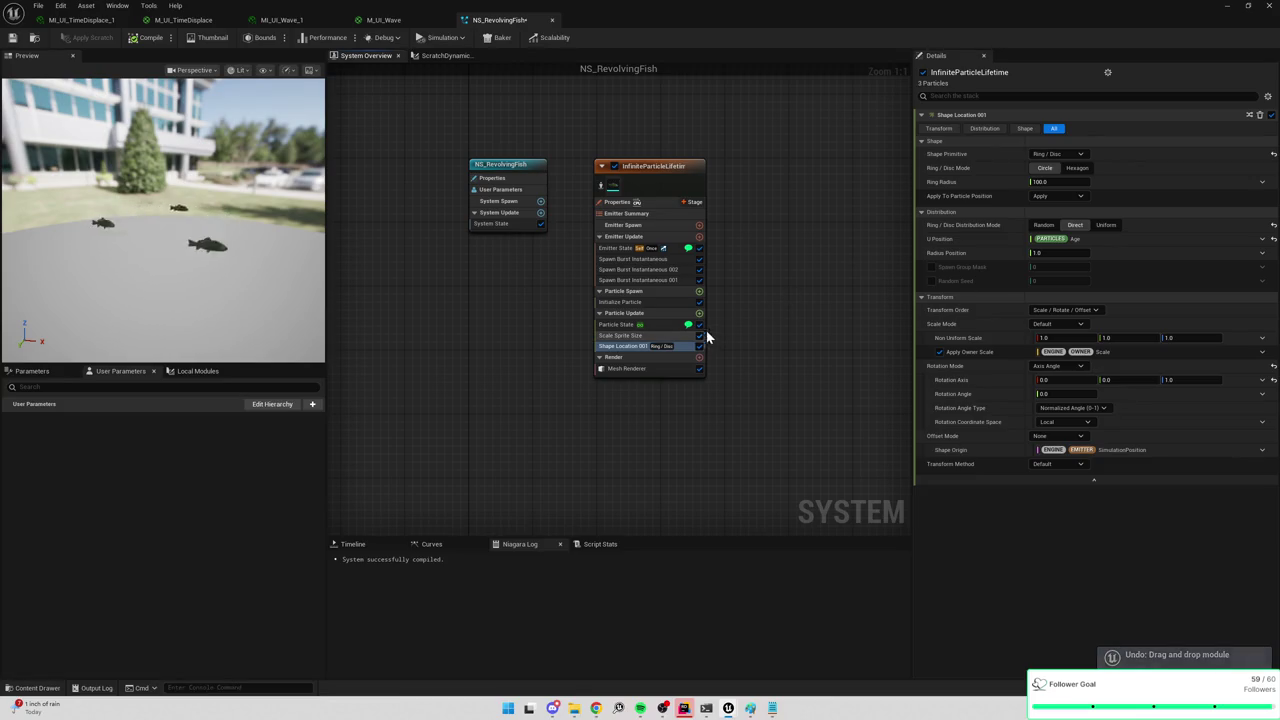
key(ctrl+z)
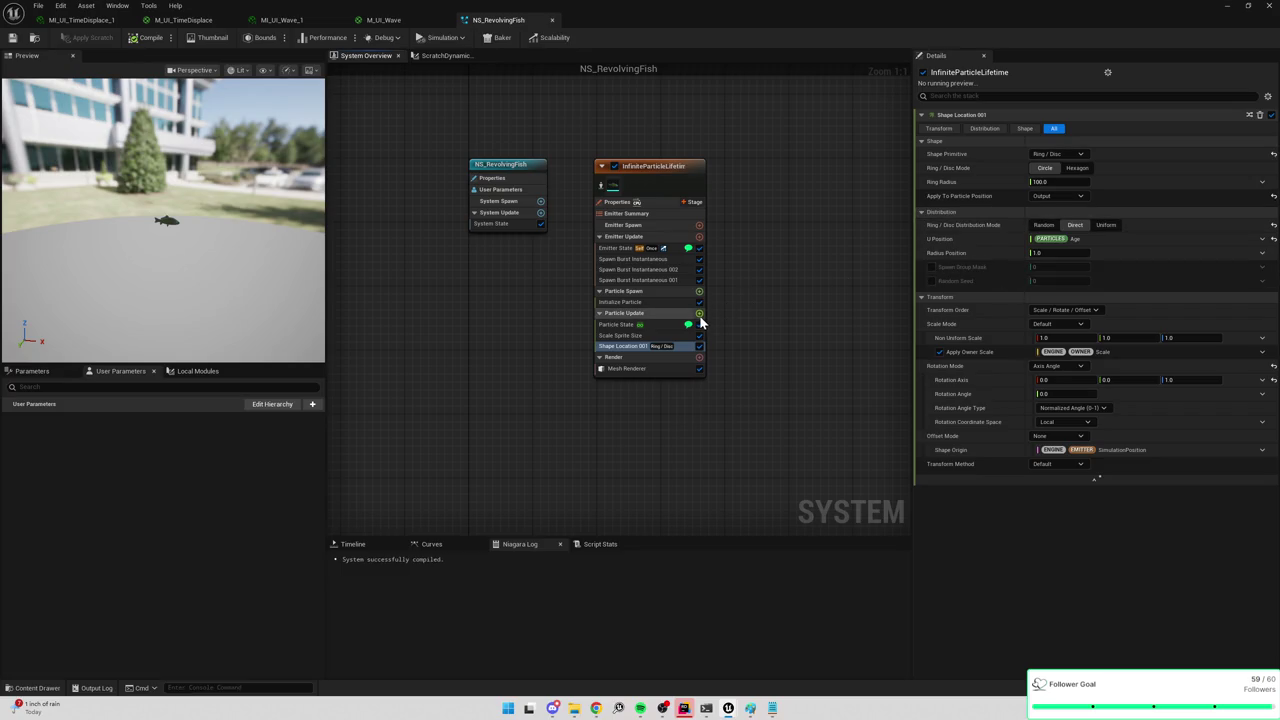
click(699, 313)
Add a new Scratch Pad Module and name its dynamic input CalcVelocityFromShapeLocationPosition.
text(scrat)
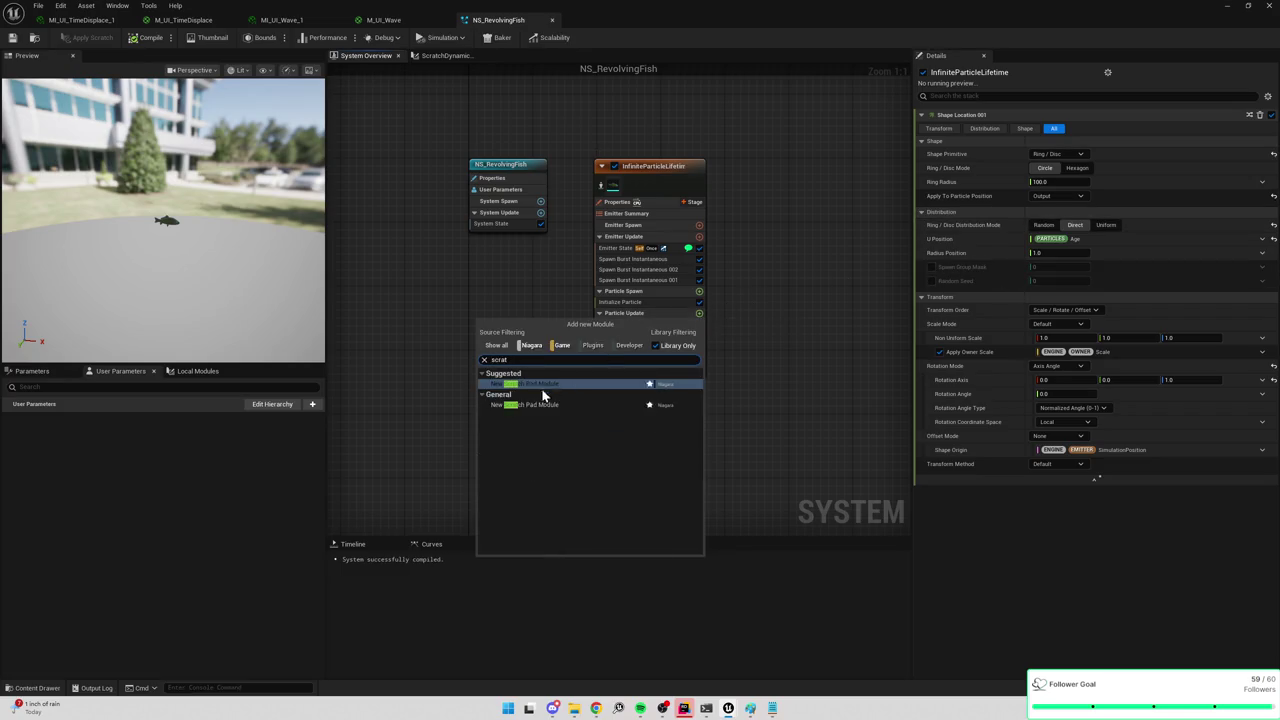
click(539, 390)
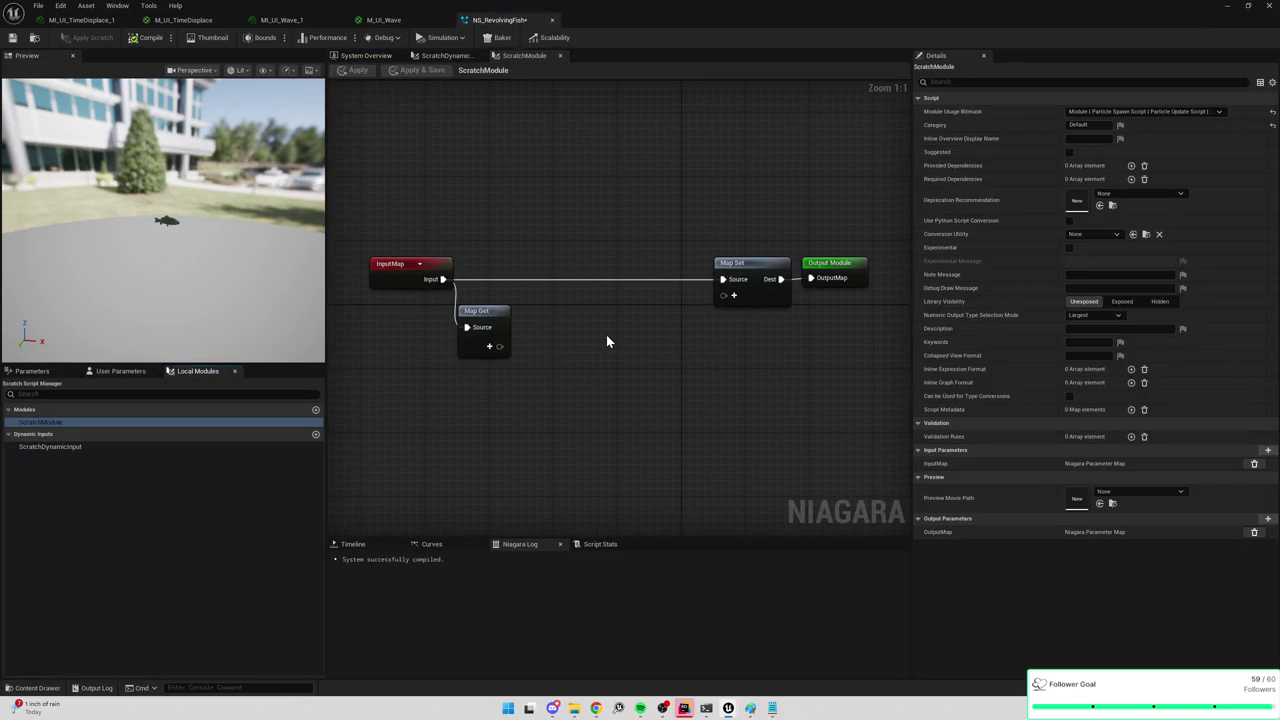
click(140, 447)
key(F2)
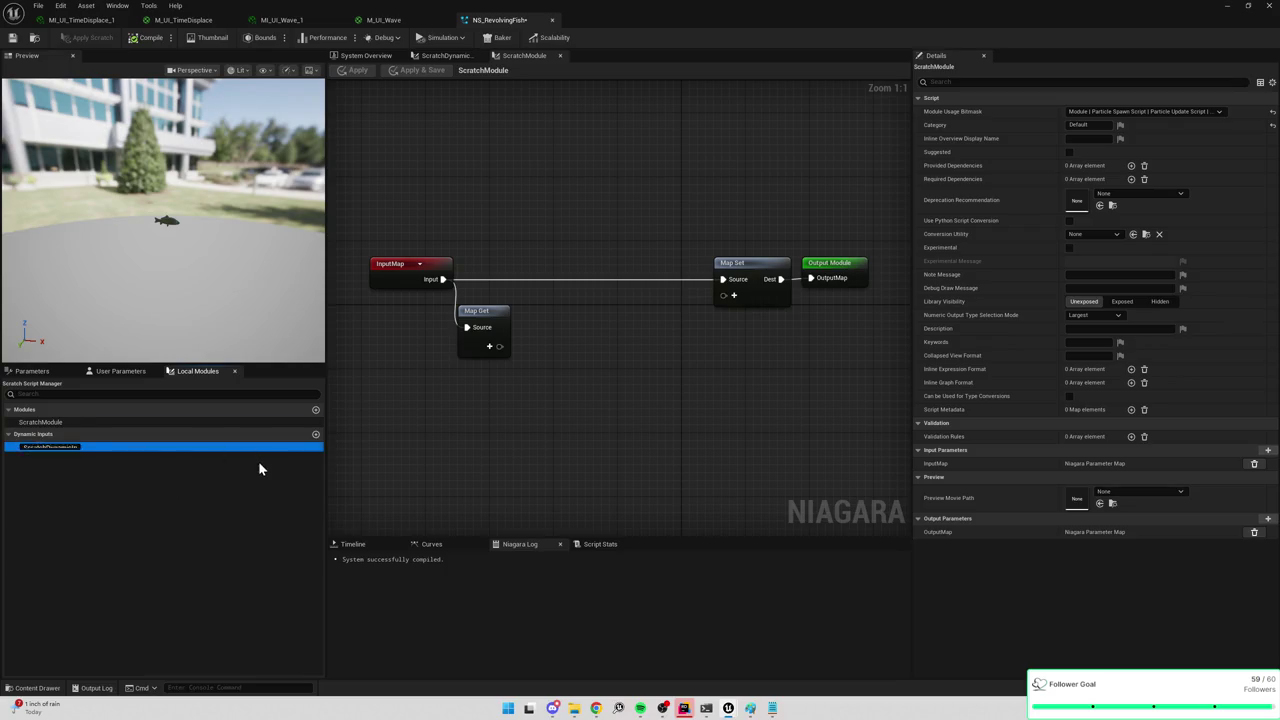
text(CalcVelocityFrom)
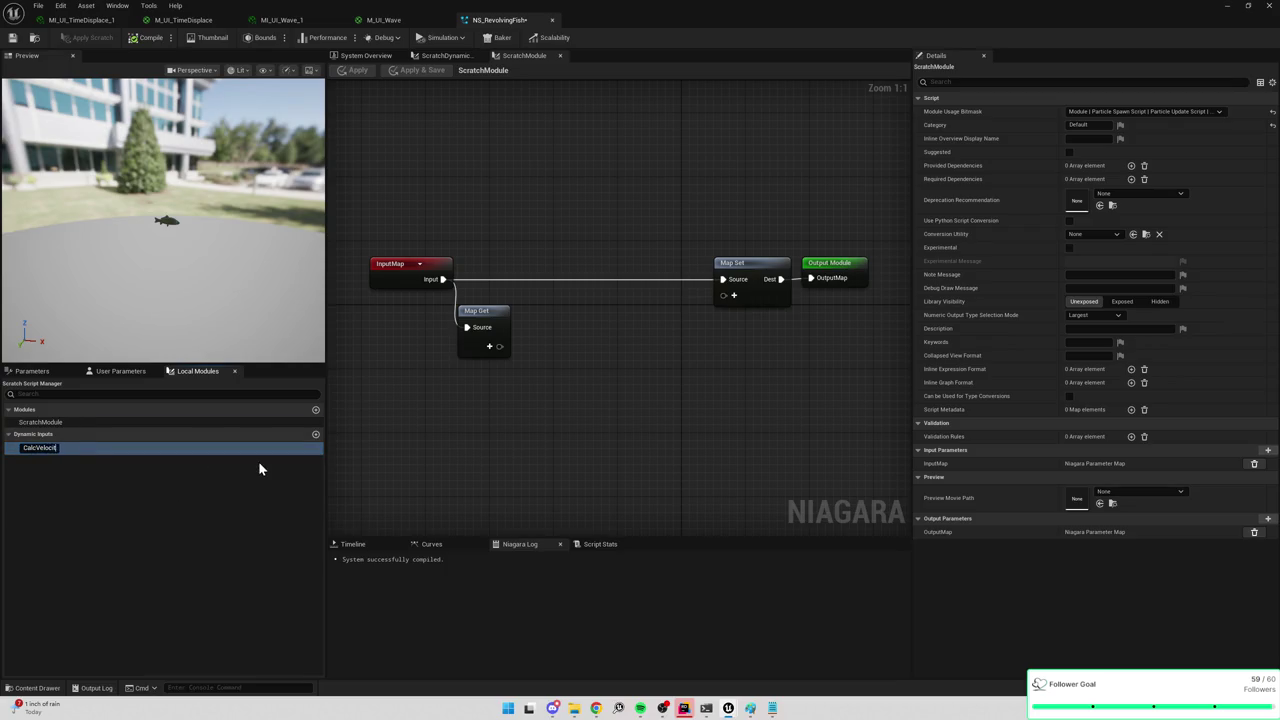
text(P)
key(BackSpace)
text(ShapeLocation)
text(Position)
key(Return)
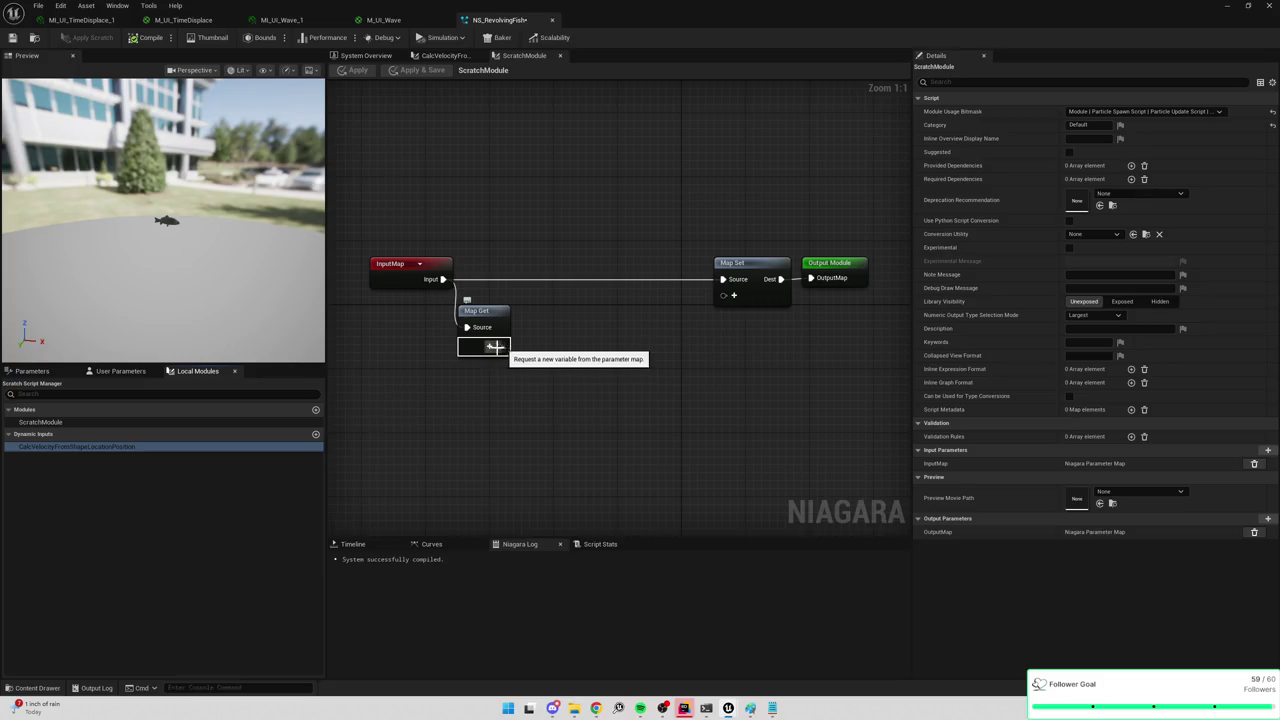
Add a position variable to read from the parameter map.
click(489, 347)
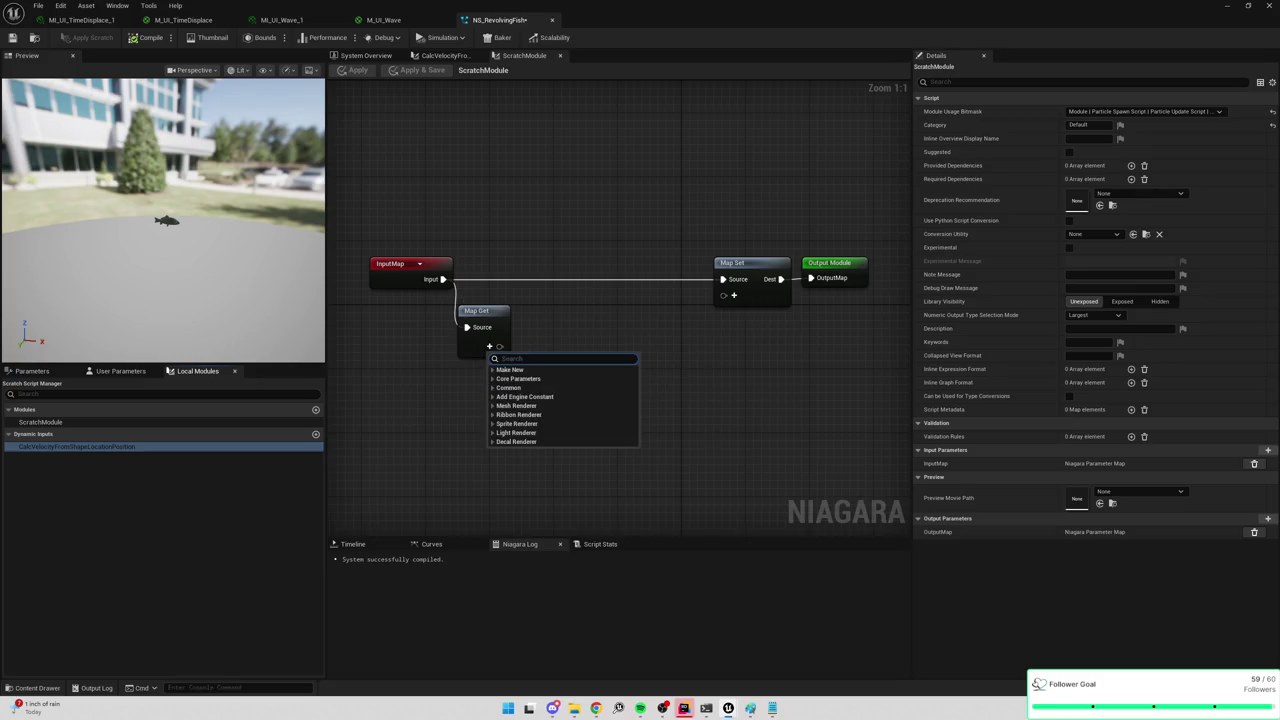
text(pos)
key(BackSpace)
key(BackSpace)
key(BackSpace)
text(position)
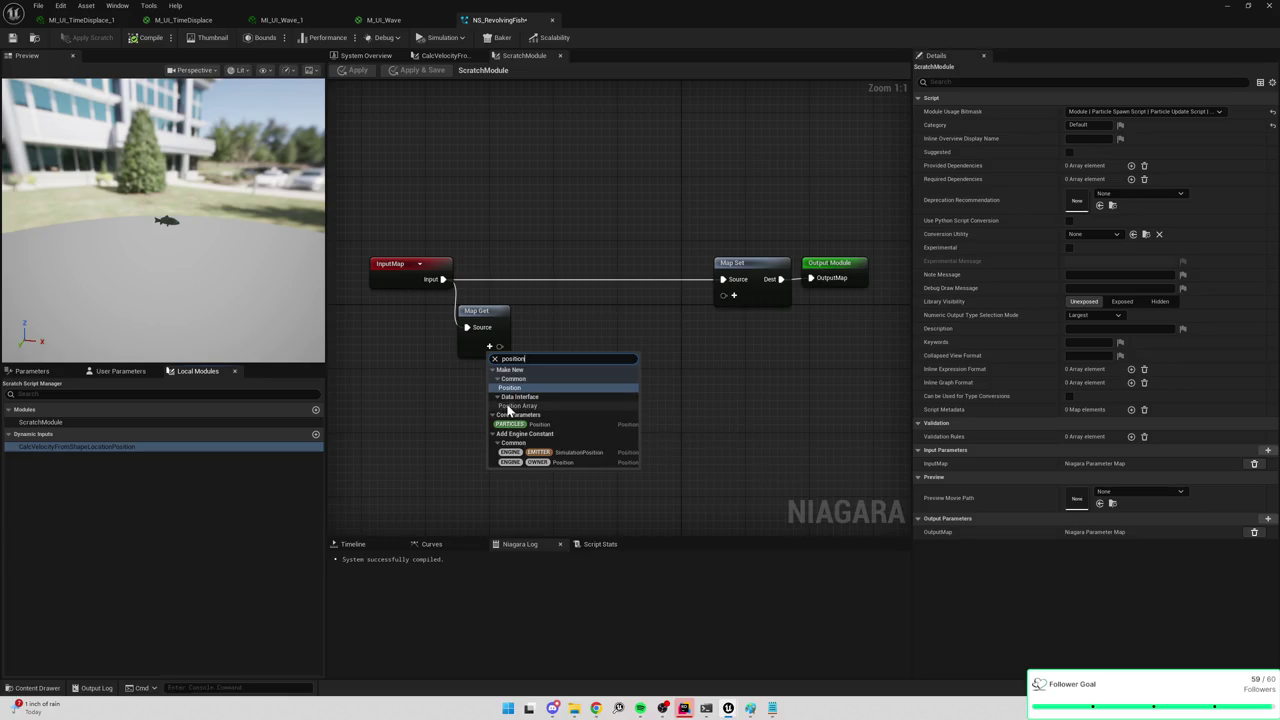
Delete the CalcVelocityFromShapeLocationPosition dynamic input and return to the System Overview.
click(445, 55)
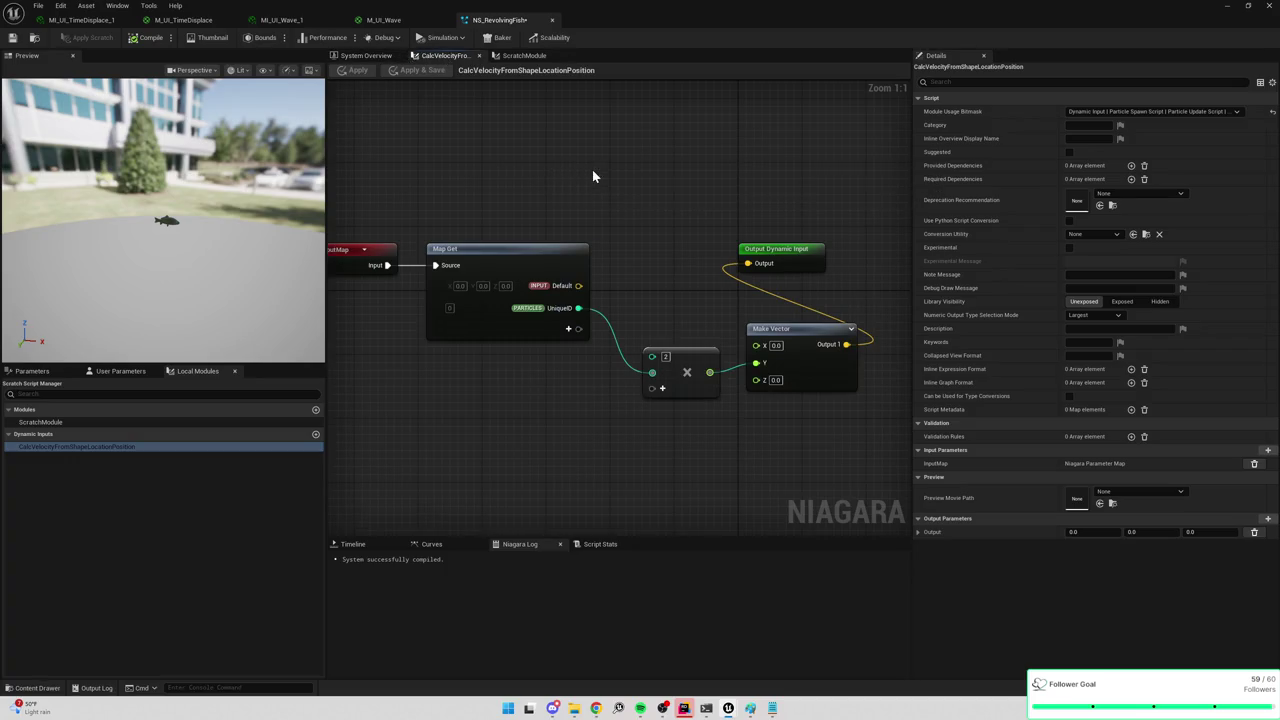
click(524, 56)
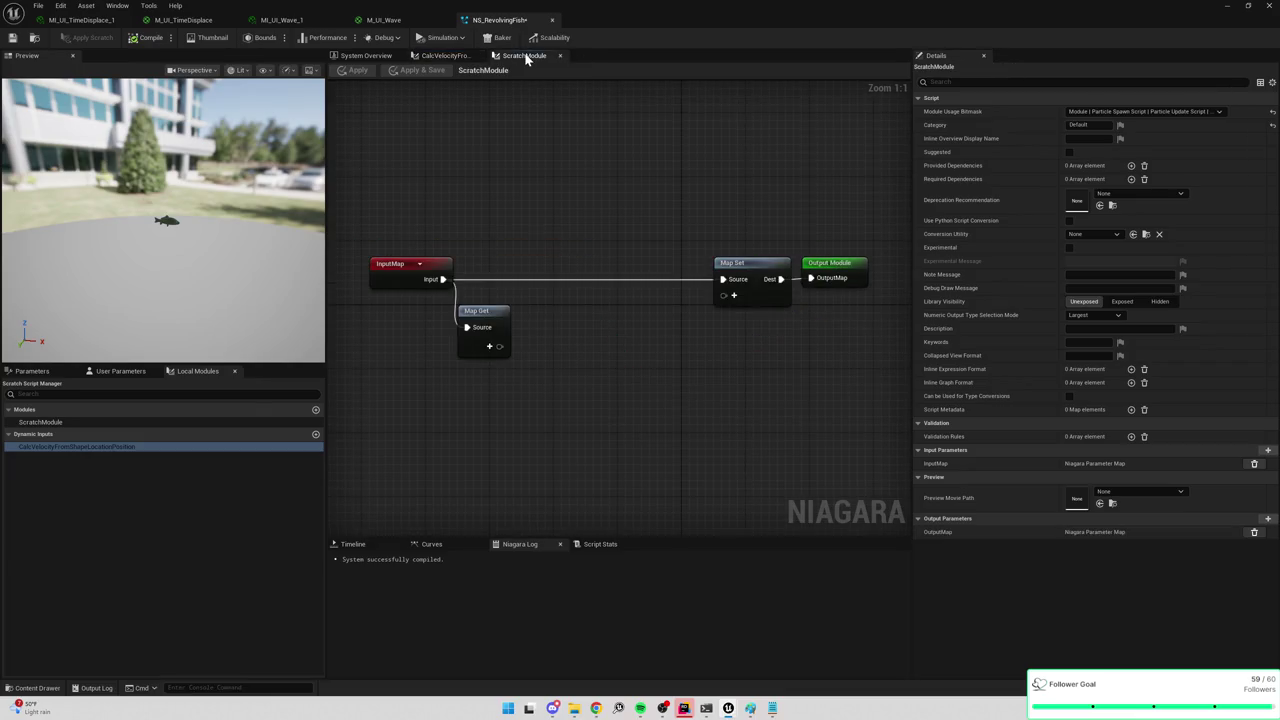
click(447, 57)
double_click(85, 448)
click(151, 448)
right_click(152, 446)
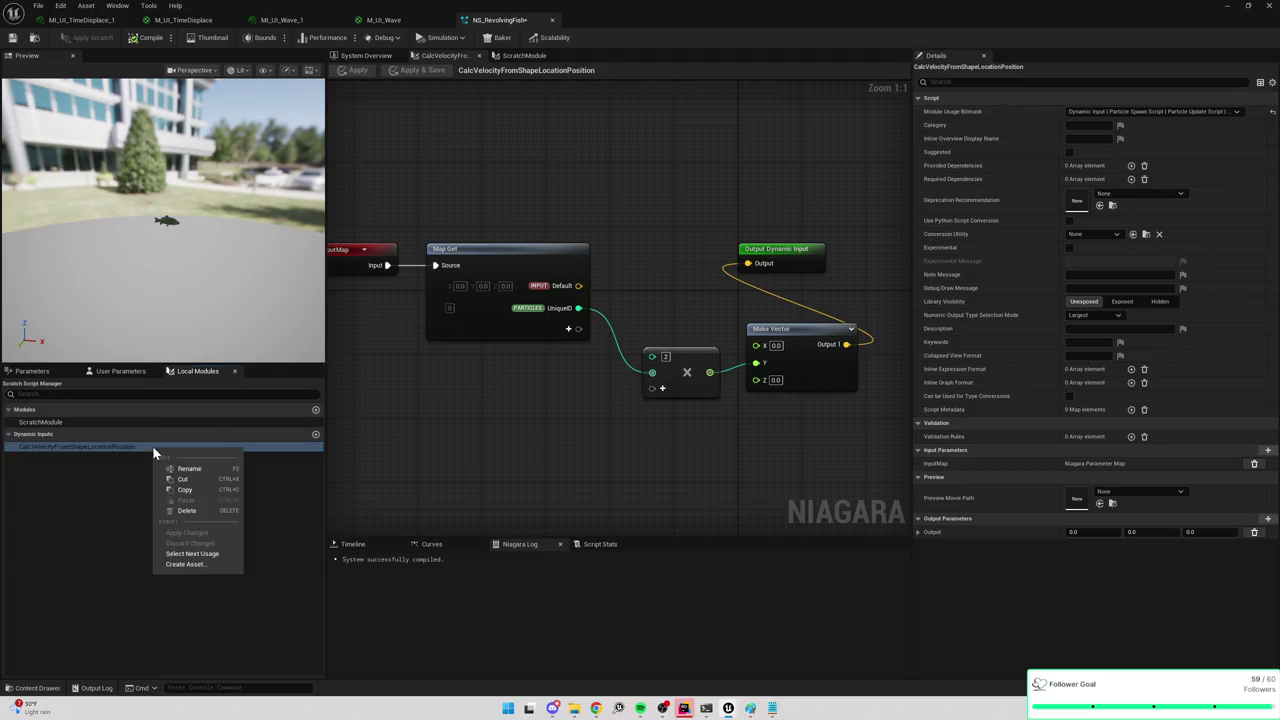
click(195, 511)
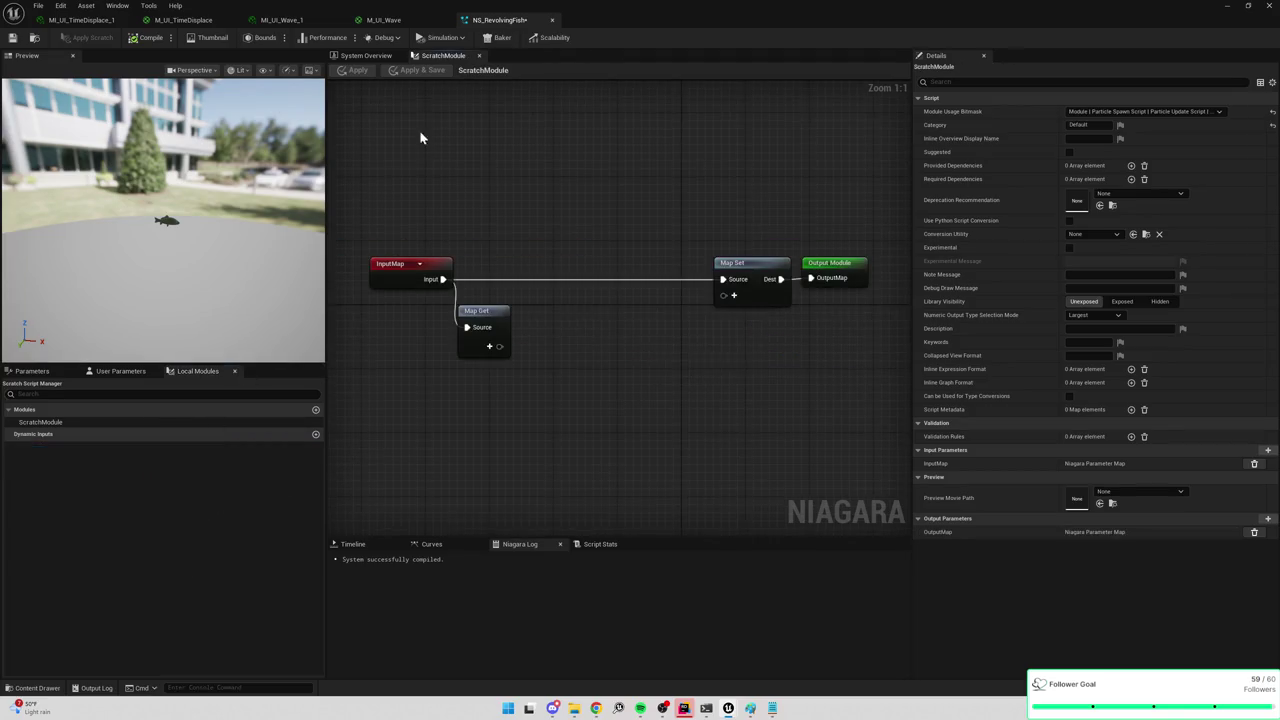
click(377, 56)
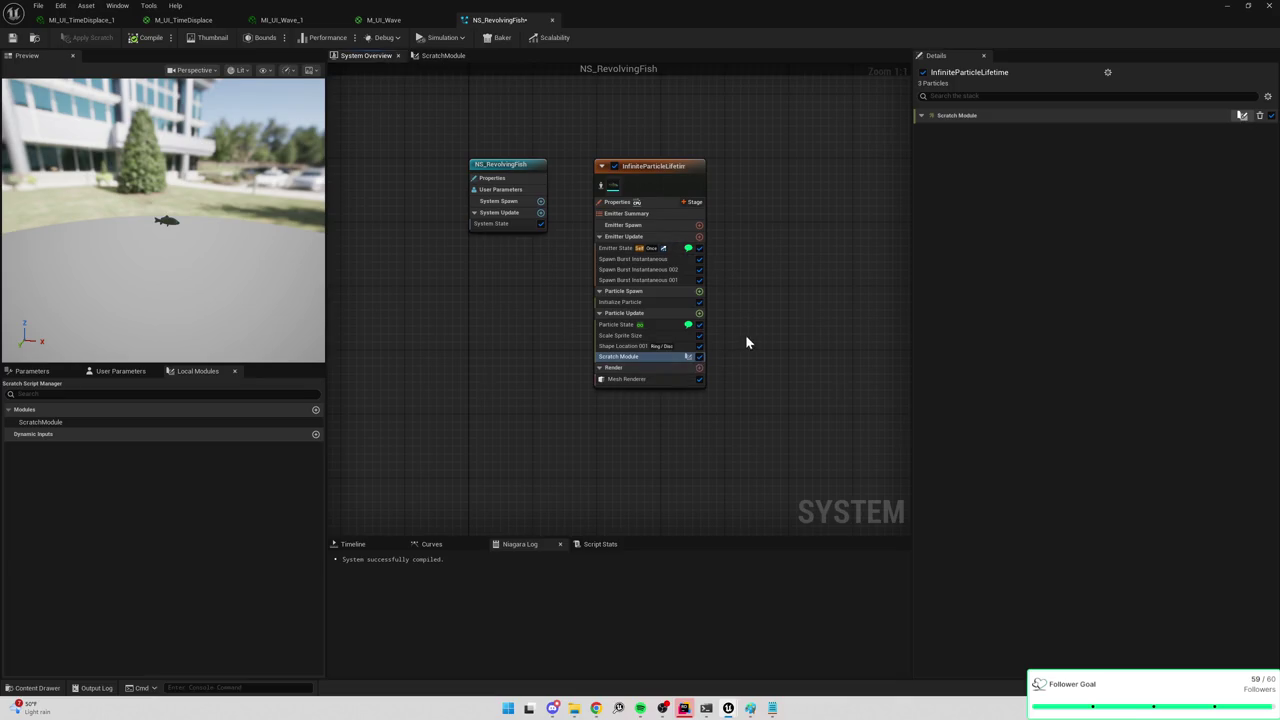
Recompile and keep Rotation Rate as the Update Mesh Orientation module's Orientation Method.
click(613, 346)
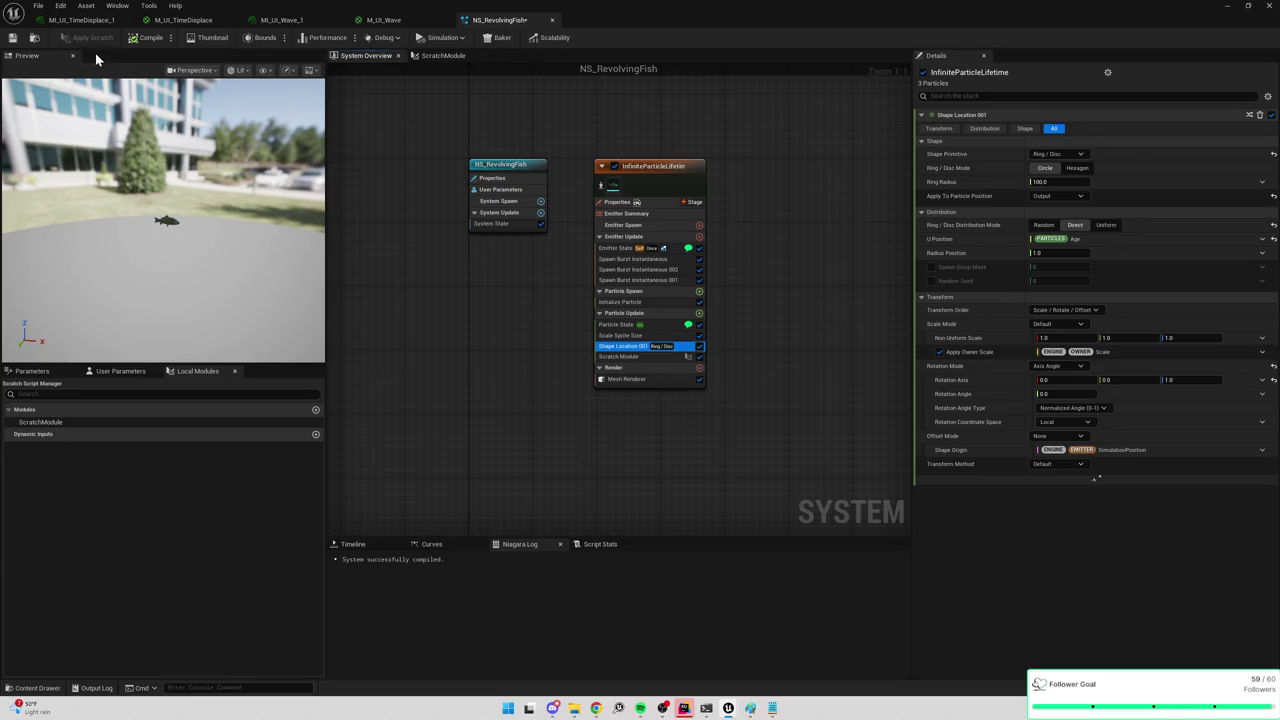
click(12, 38)
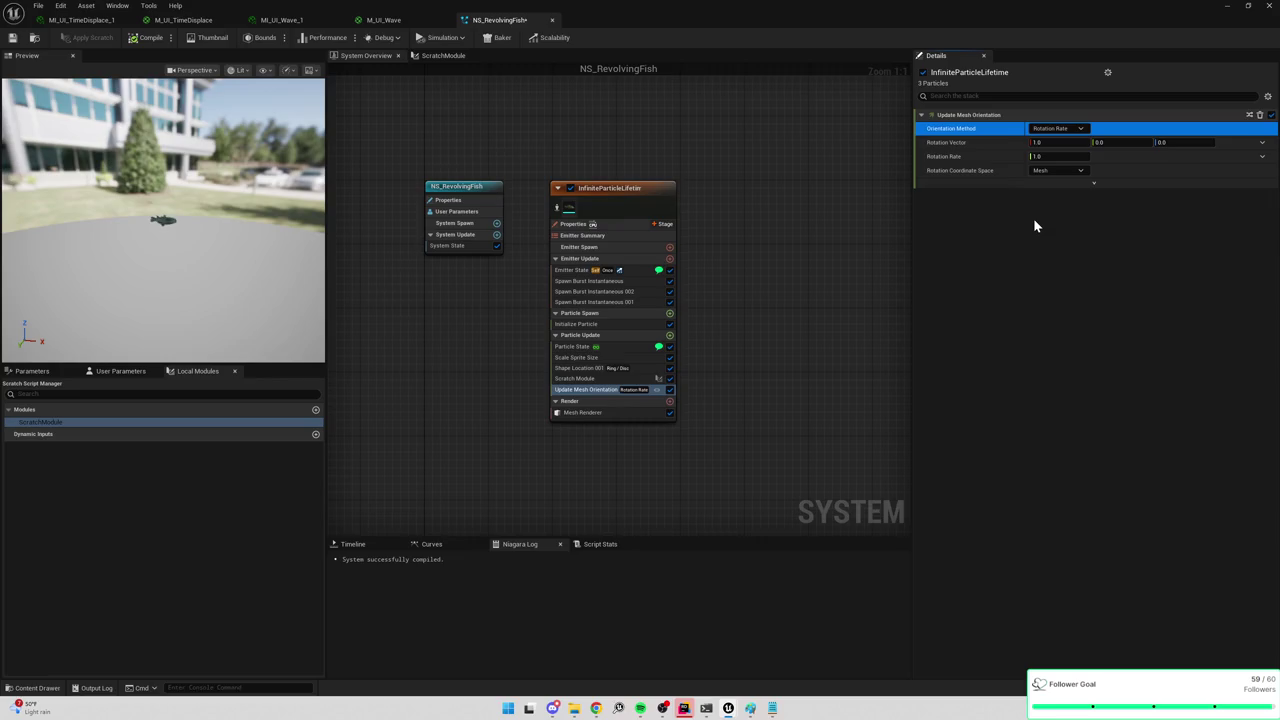
click(1057, 129)
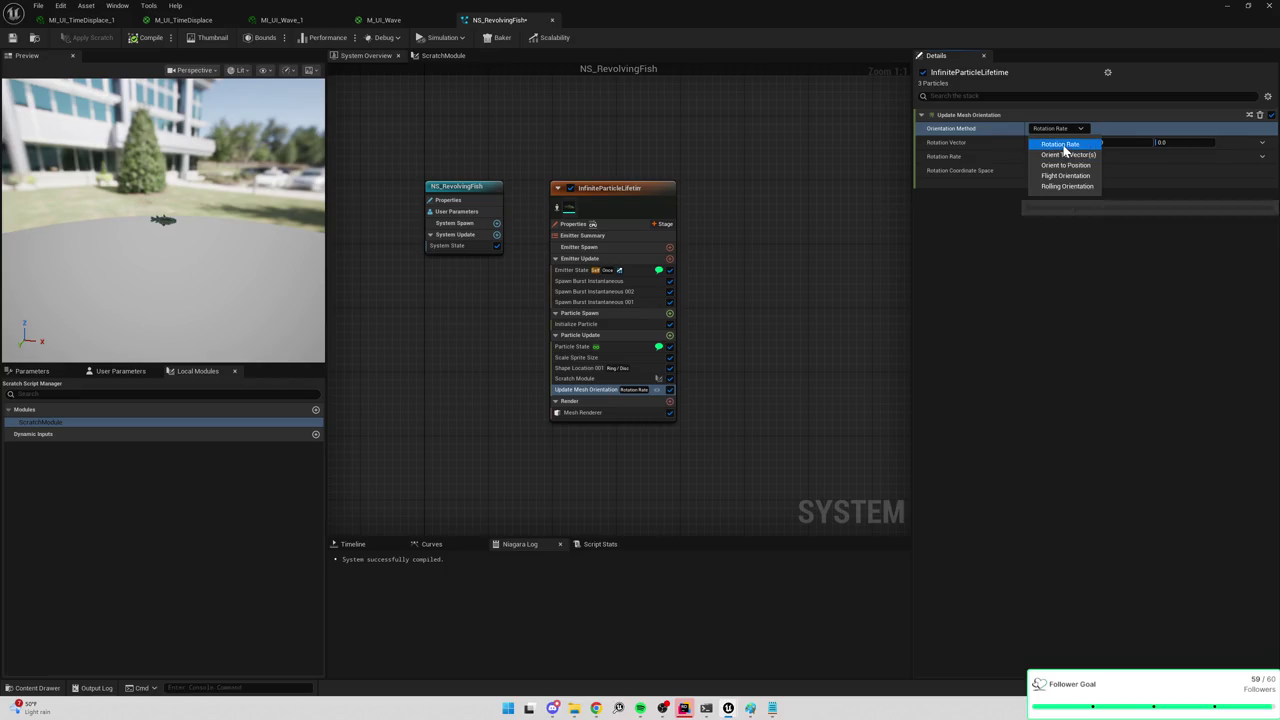
click(1062, 146)
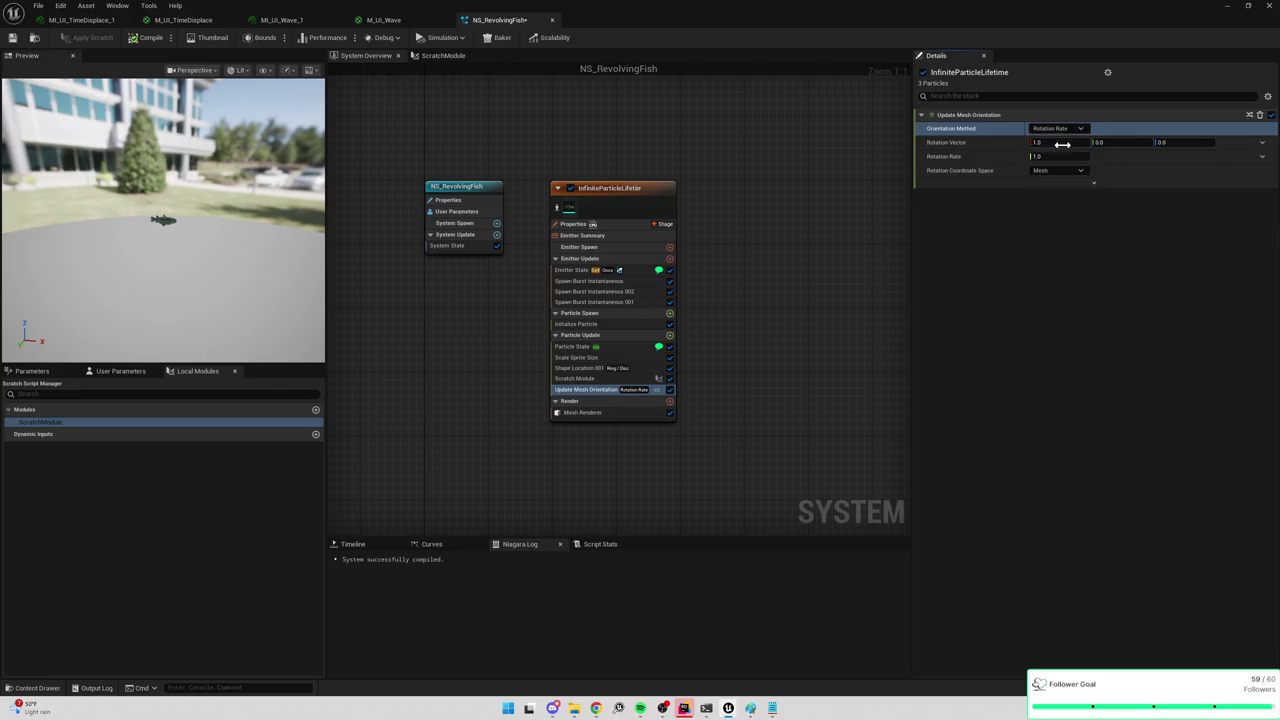
click(585, 368)
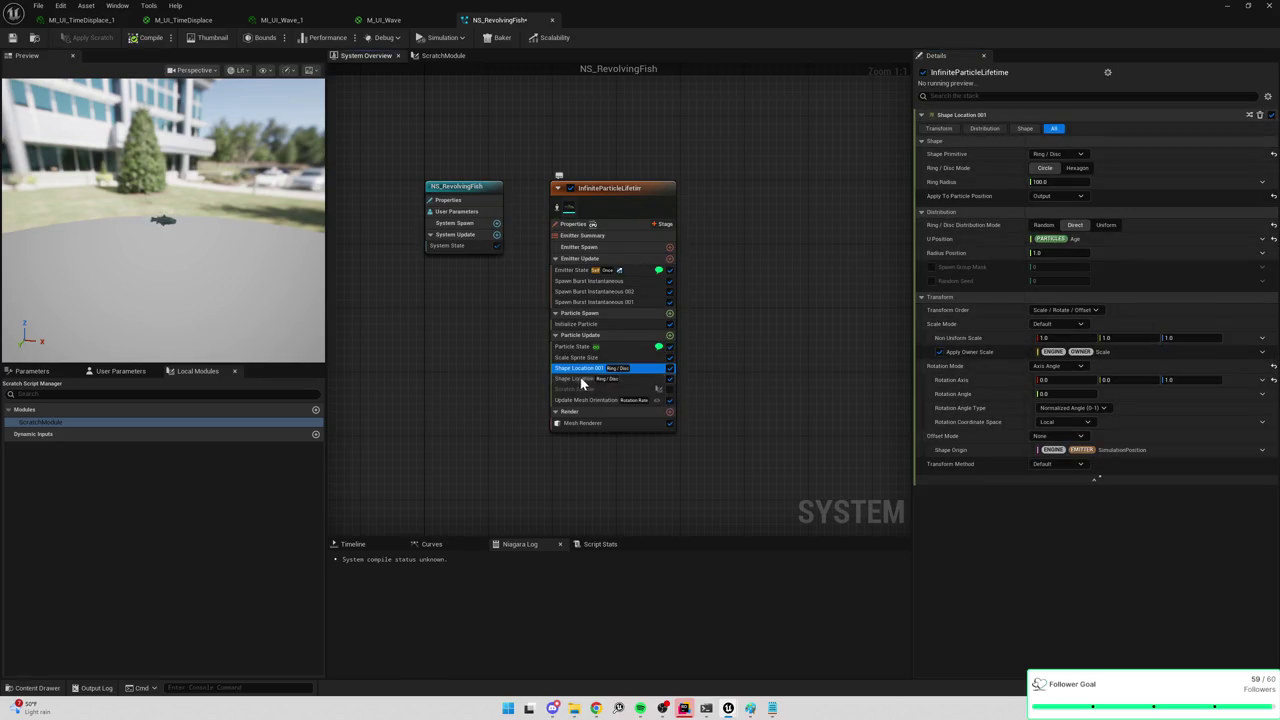
Move the extra Shape Location module into Particle Spawn and delete it.
click(600, 379)
drag(592, 380, 585, 332)
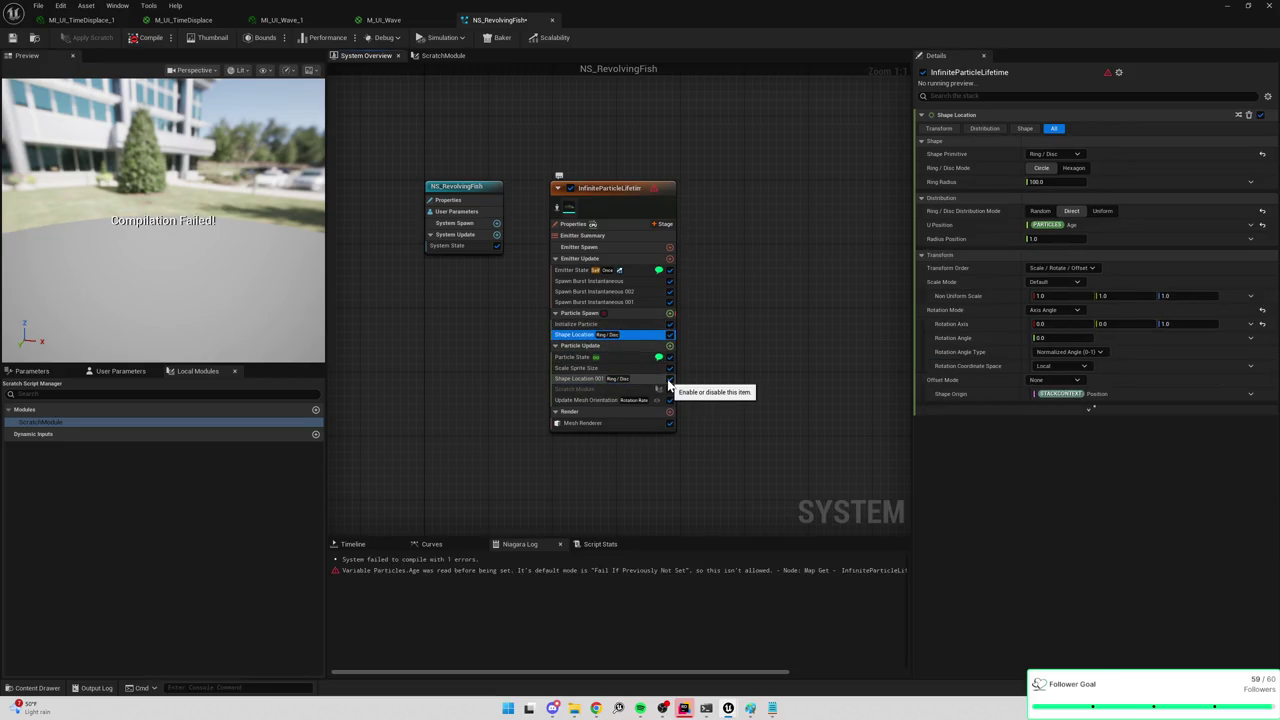
key(Delete)
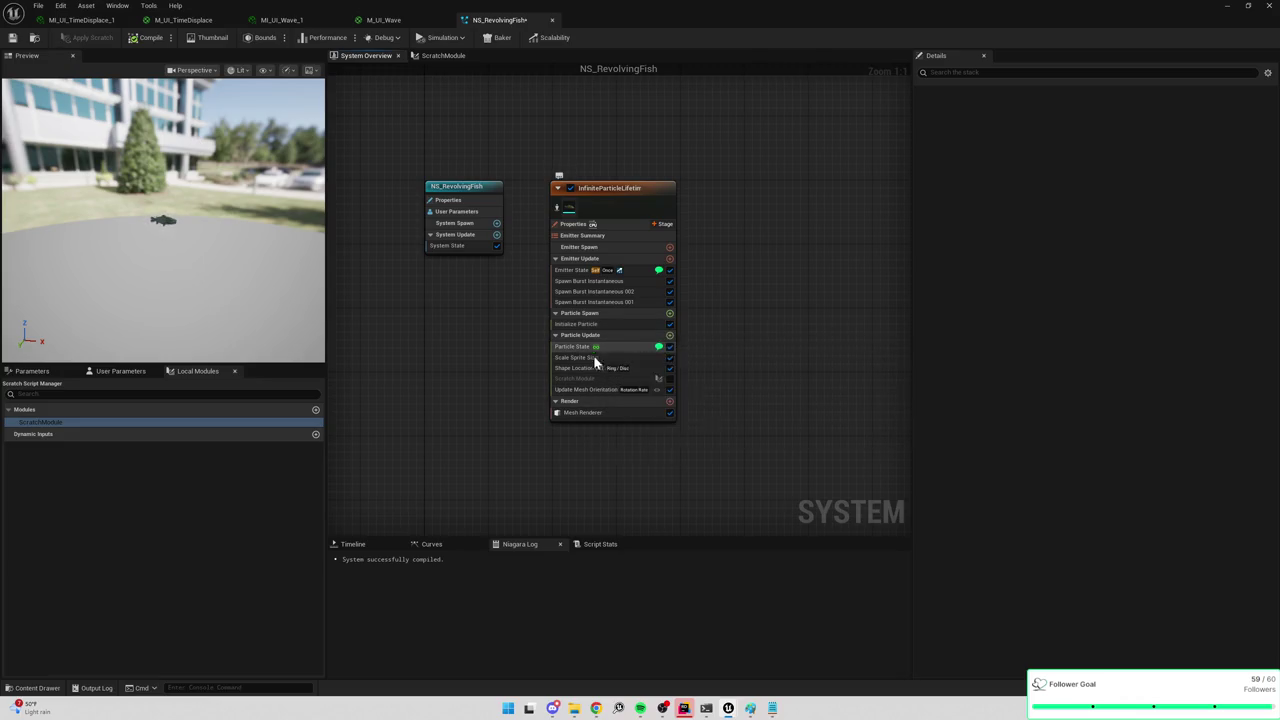
Disable Update Mesh Orientation and switch Shape Location 001 from Apply to Output.
click(588, 368)
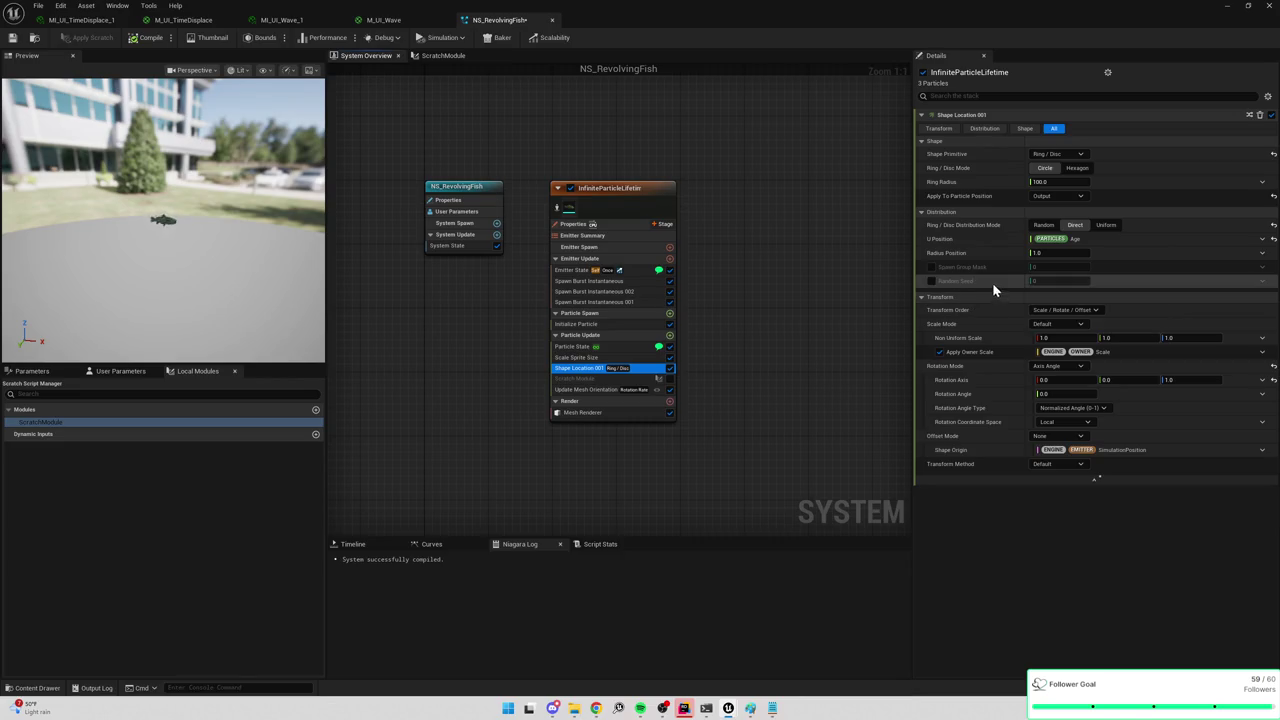
click(670, 389)
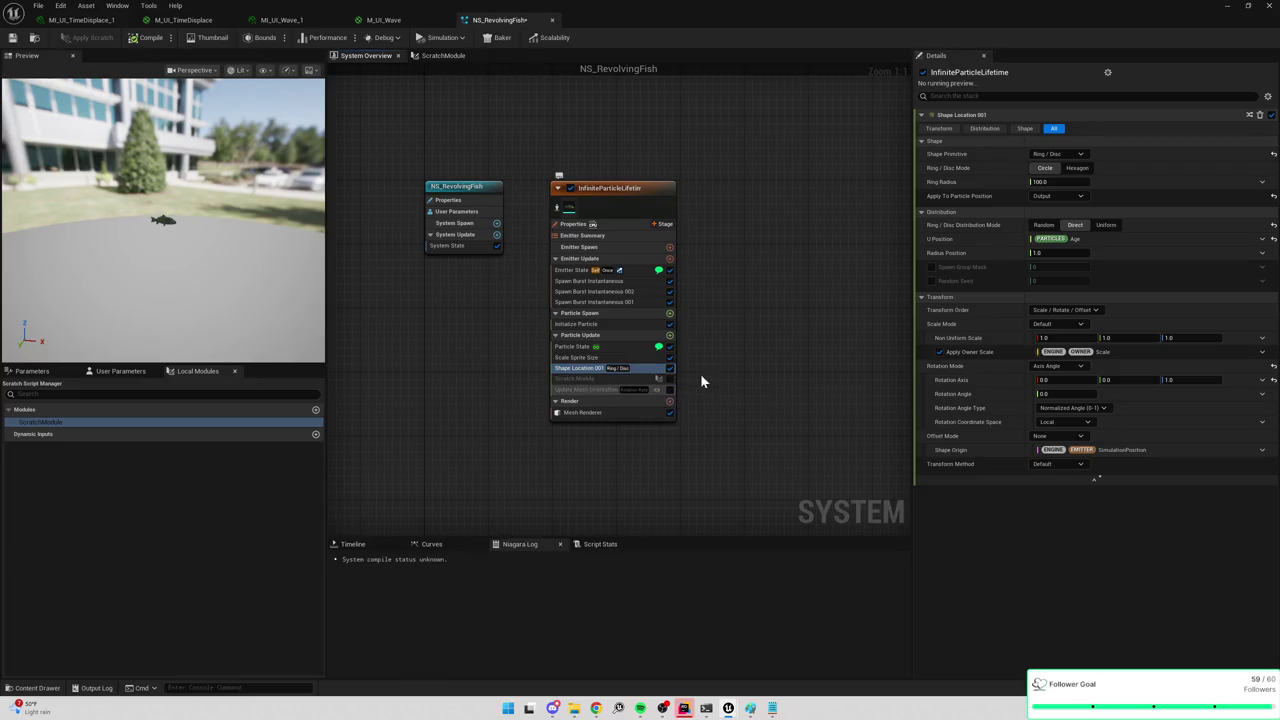
click(1070, 197)
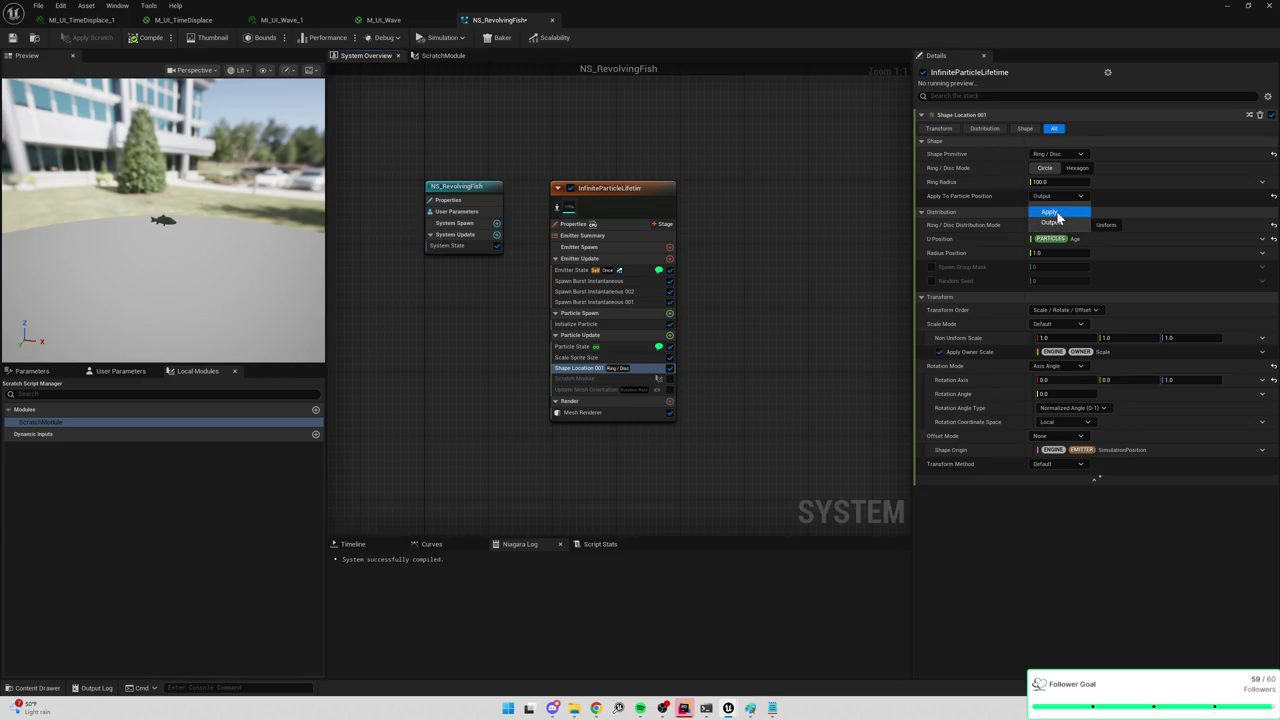
click(1055, 214)
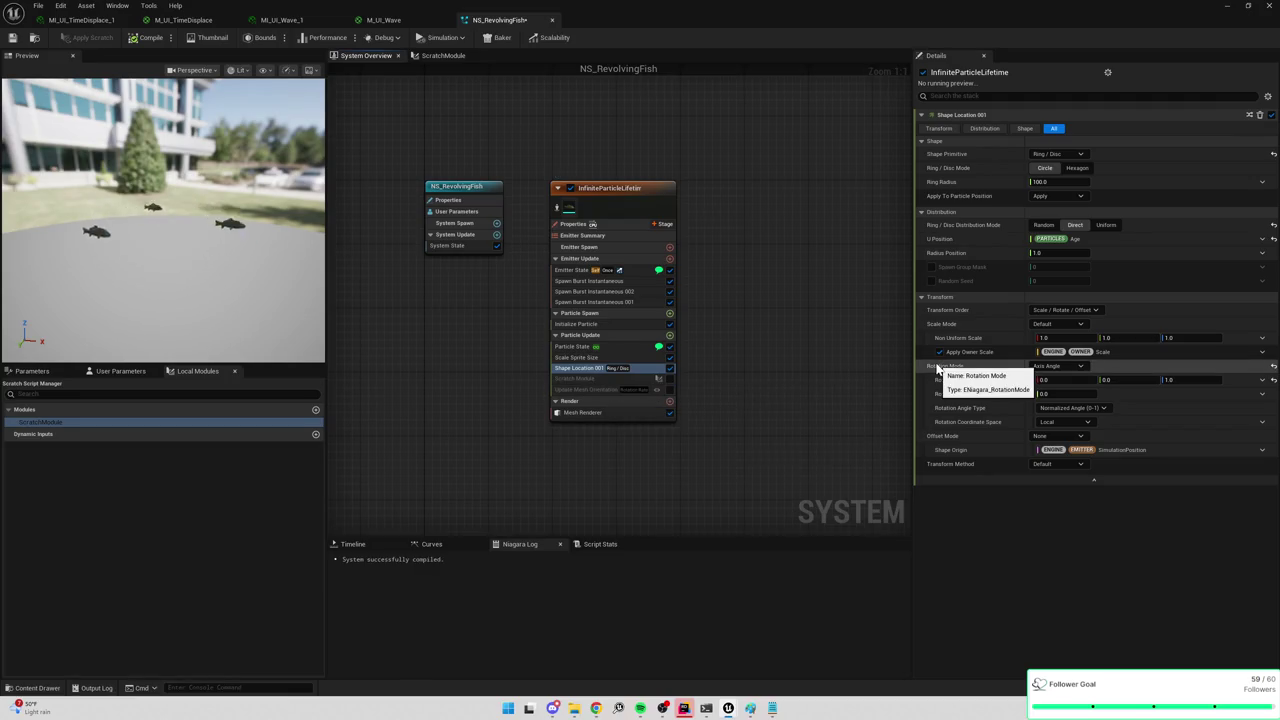
click(1063, 198)
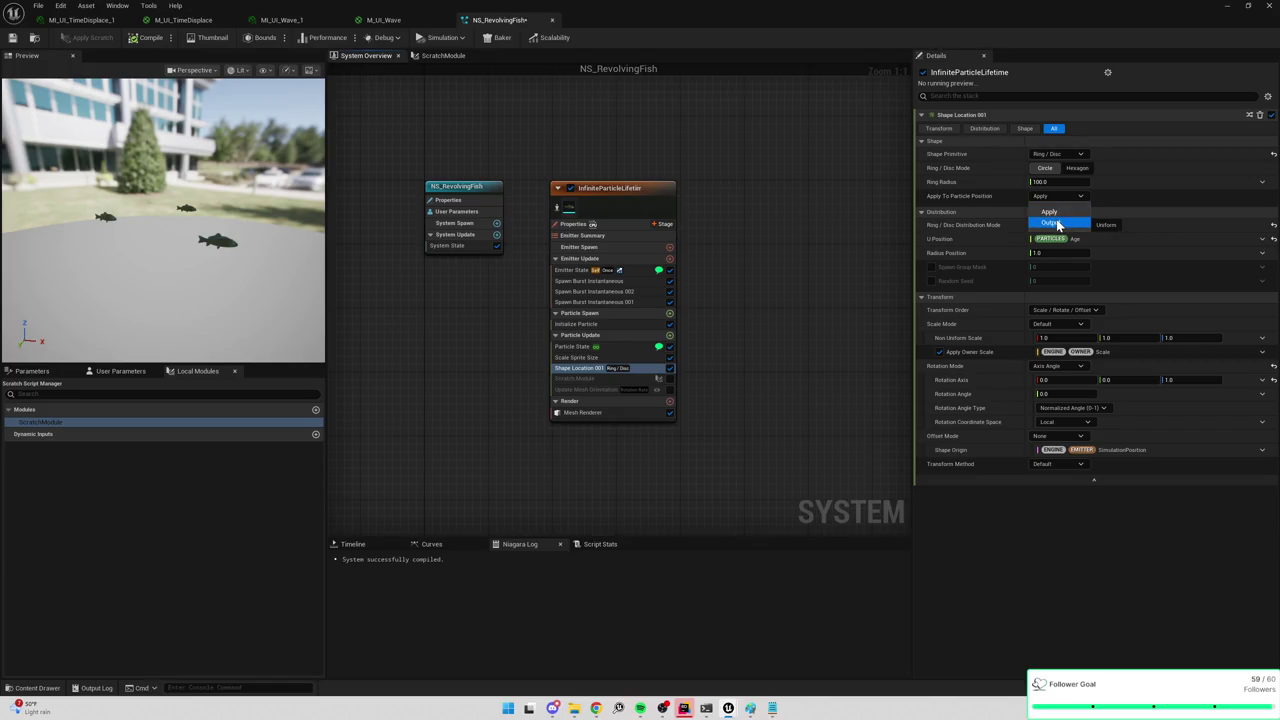
click(1058, 224)
click(597, 391)
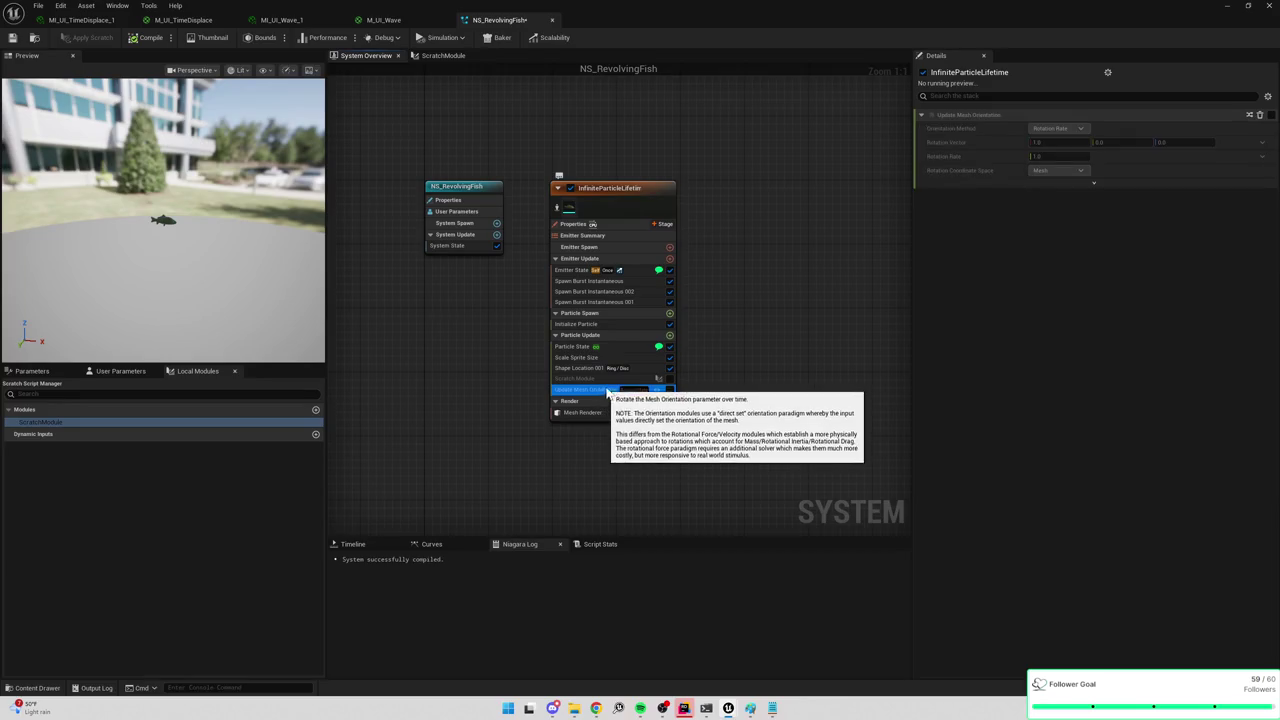
Enable Update Mesh Orientation and set its Orientation Method to Orient To Vector(s).
click(670, 390)
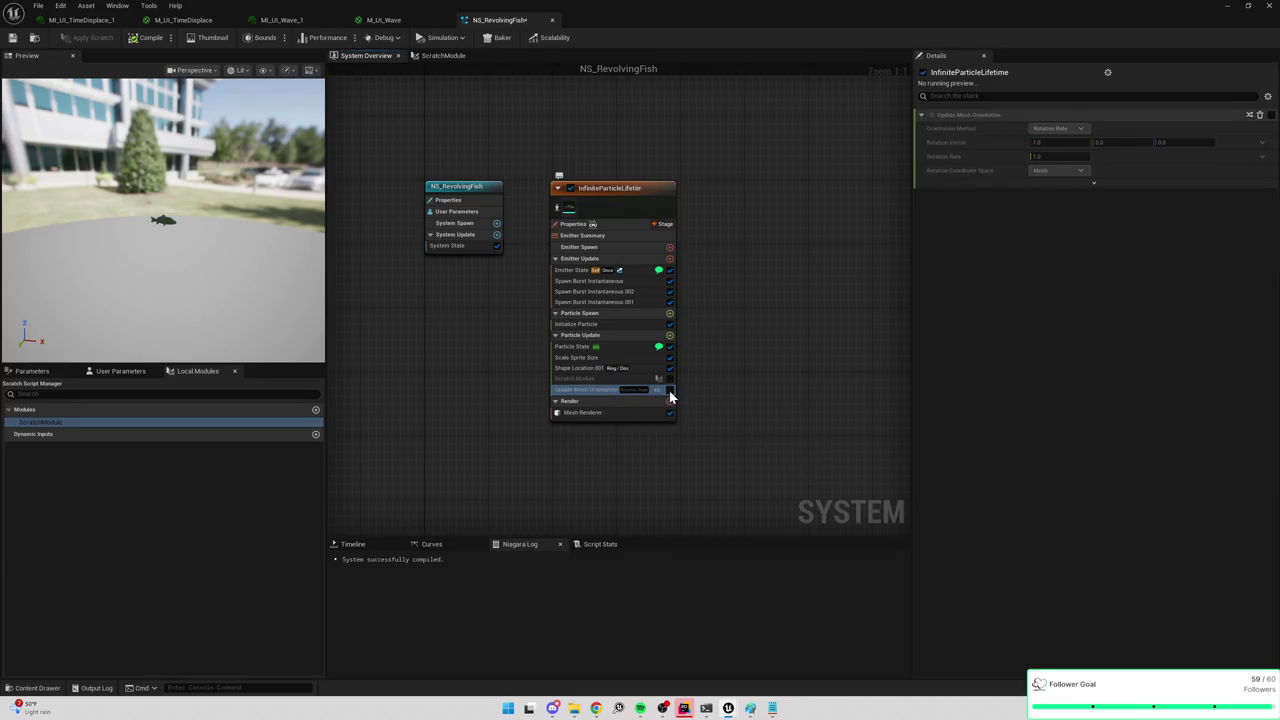
click(1058, 128)
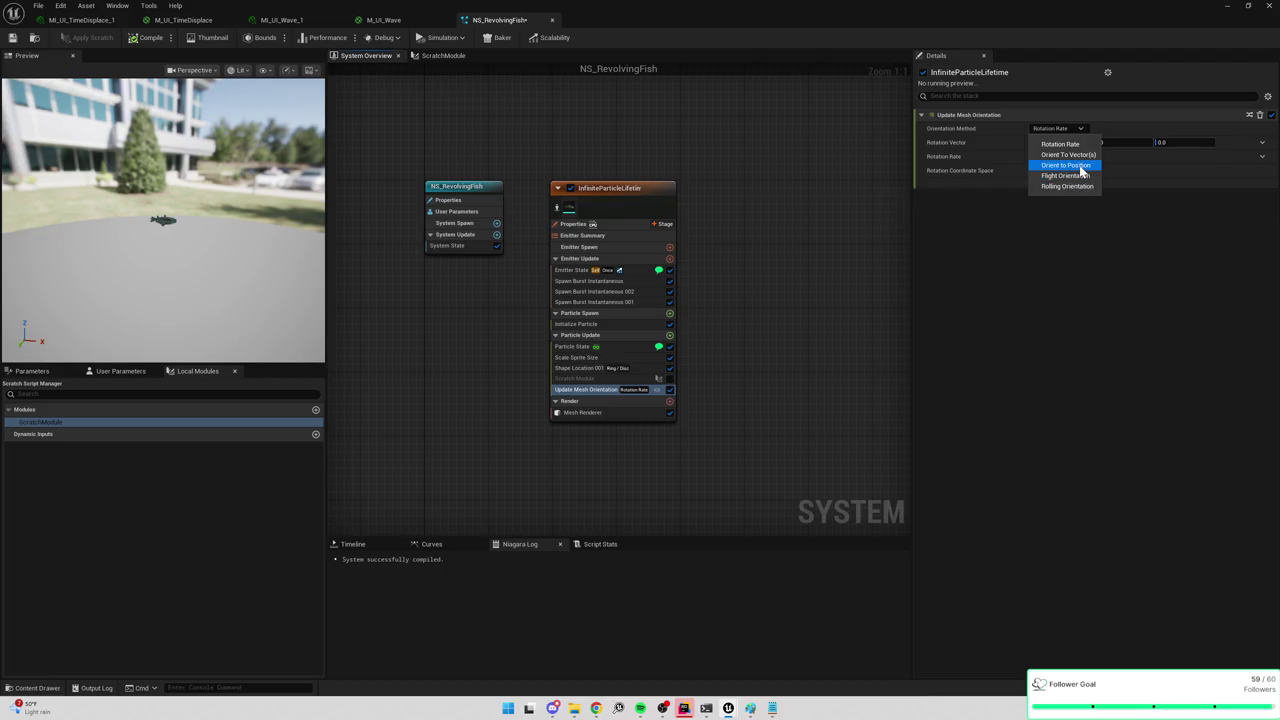
click(1072, 155)
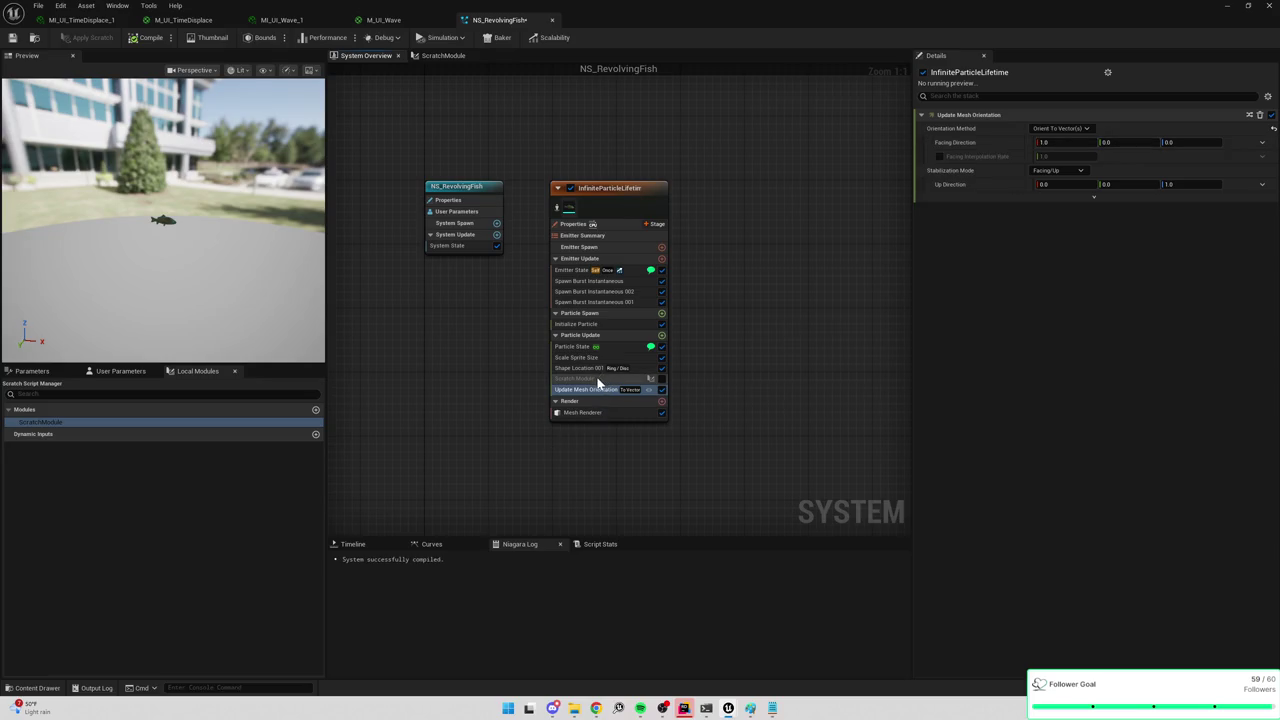
Search Facing Direction's link inputs for velocity, leaving it unchanged.
click(1263, 143)
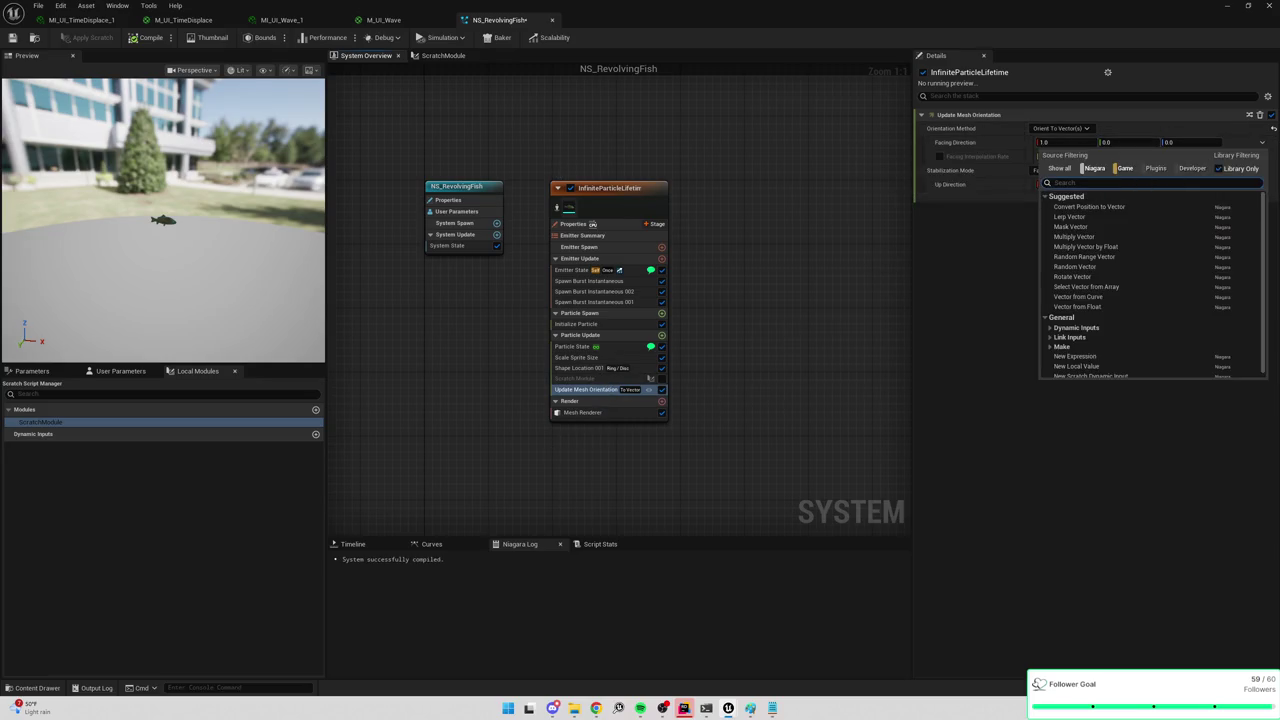
text(veloci)
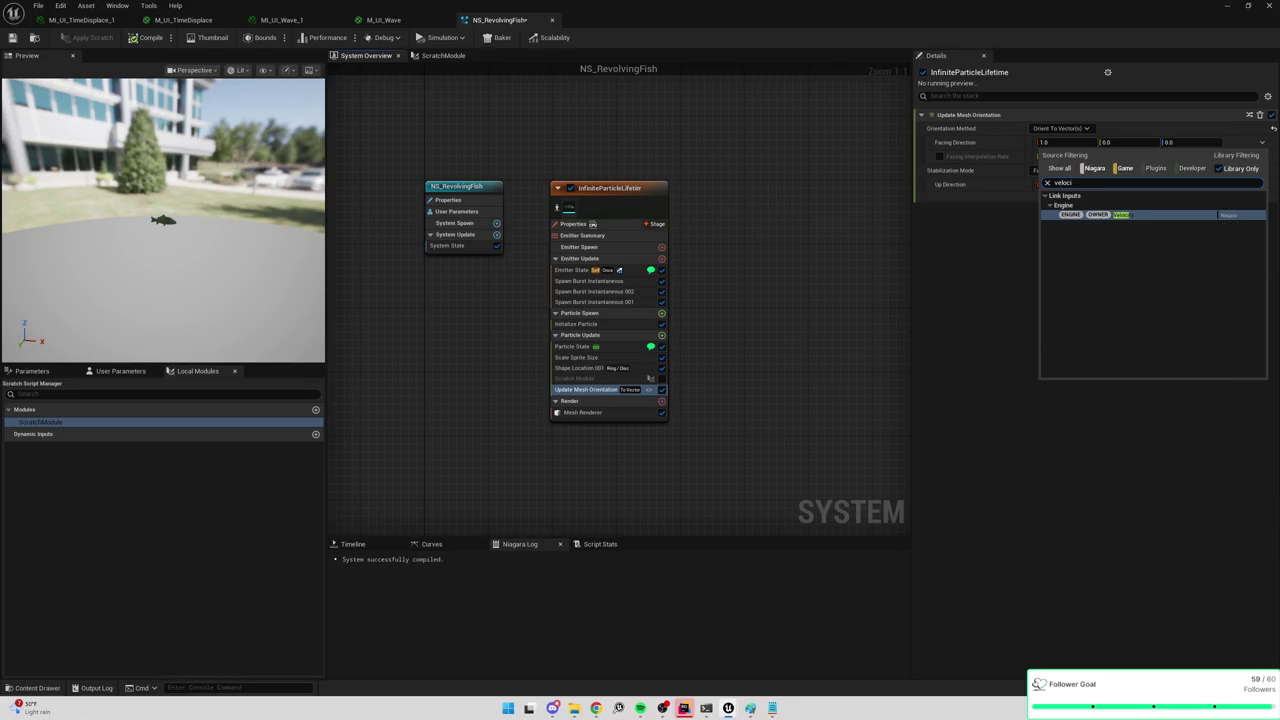
drag(1074, 183, 1045, 185)
key(BackSpace)
text(vel)
key(BackSpace)
key(BackSpace)
key(BackSpace)
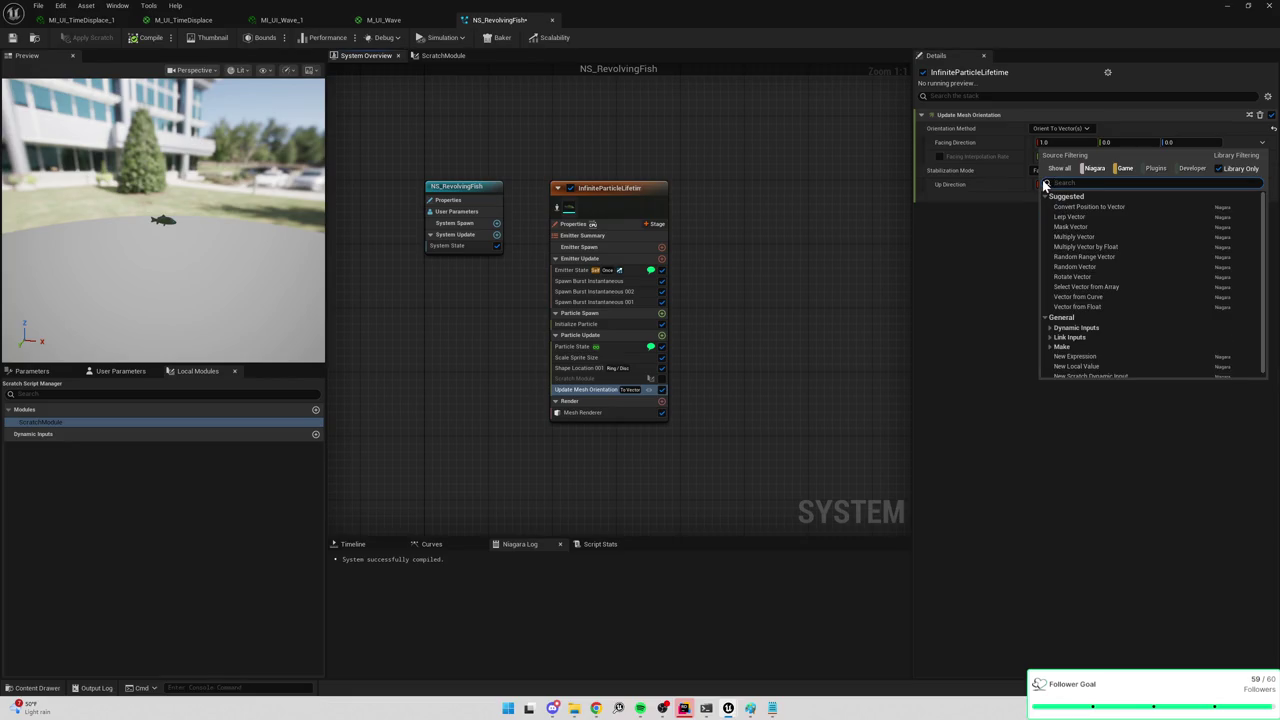
click(1050, 336)
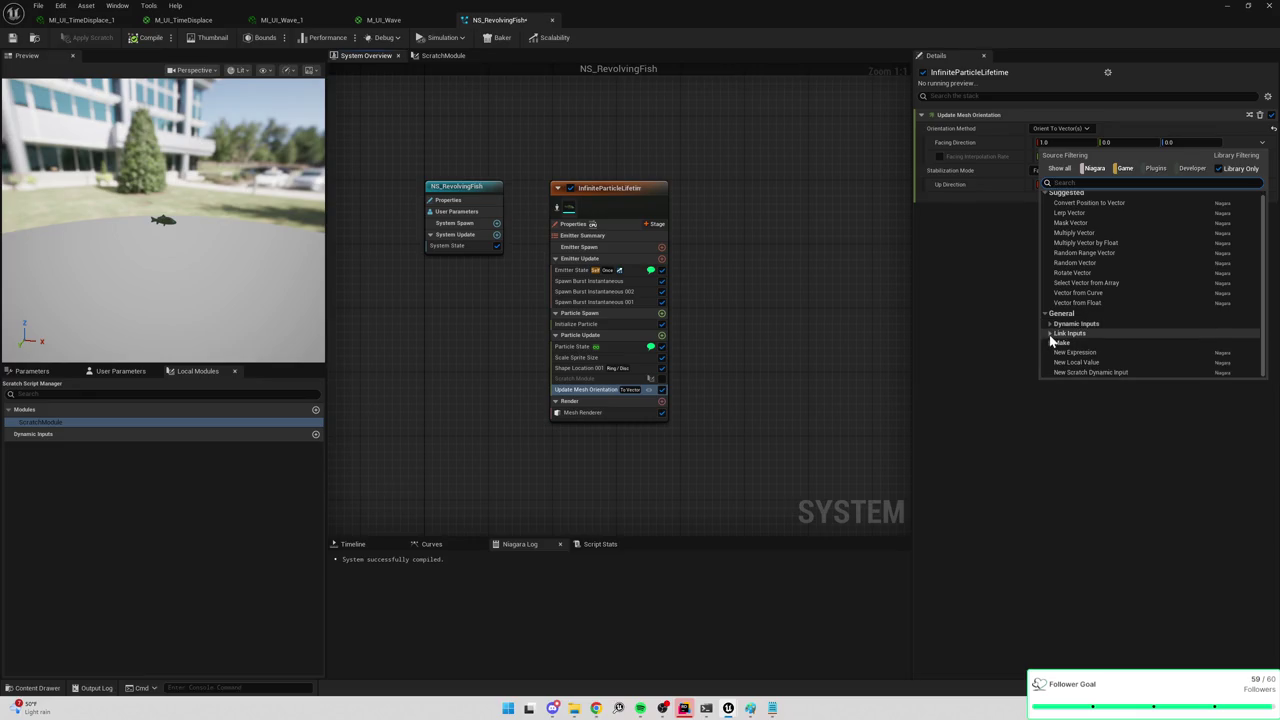
click(1062, 352)
scroll(1078, 340, down, 2)
scroll(1078, 340, up, 2)
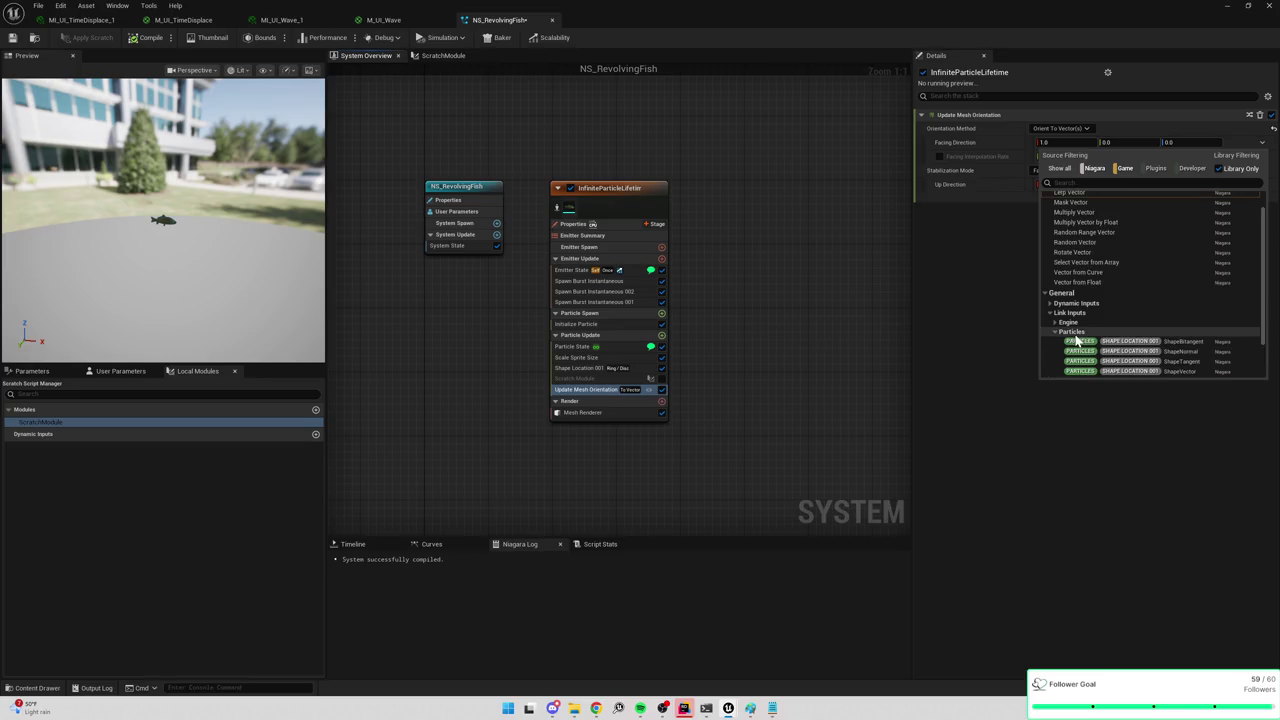
scroll(1073, 333, down, 2)
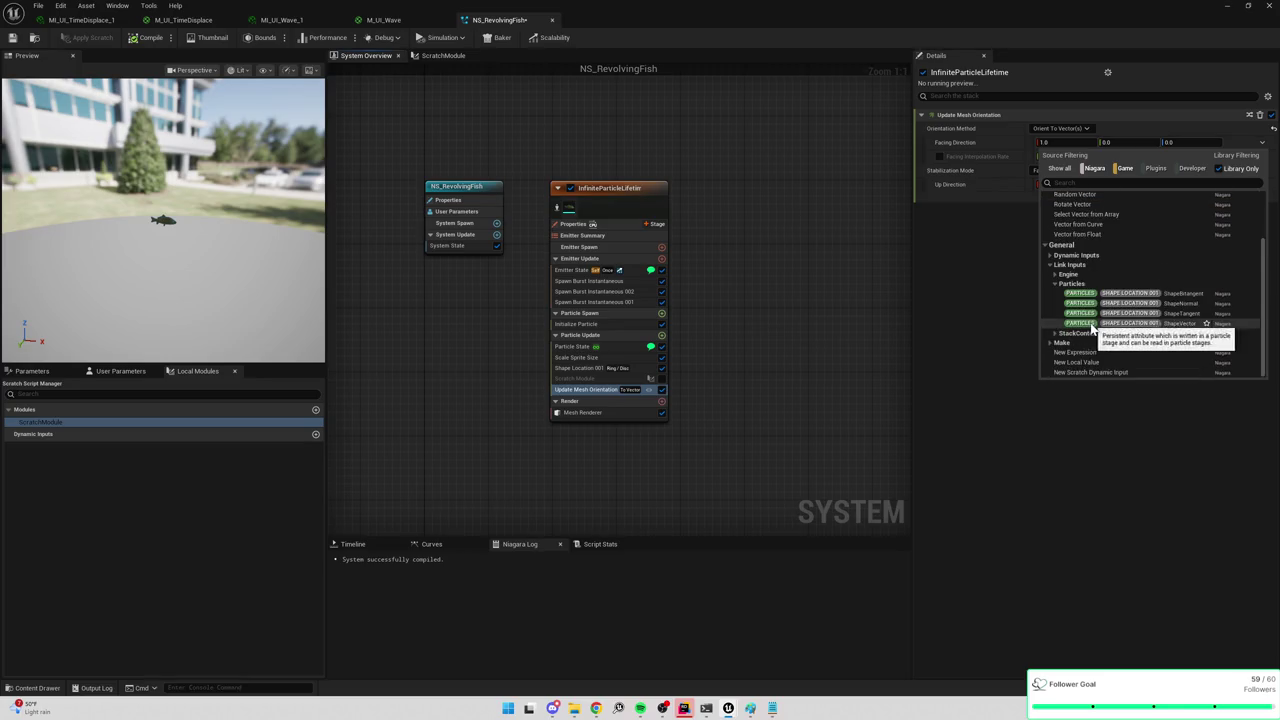
key(Escape)
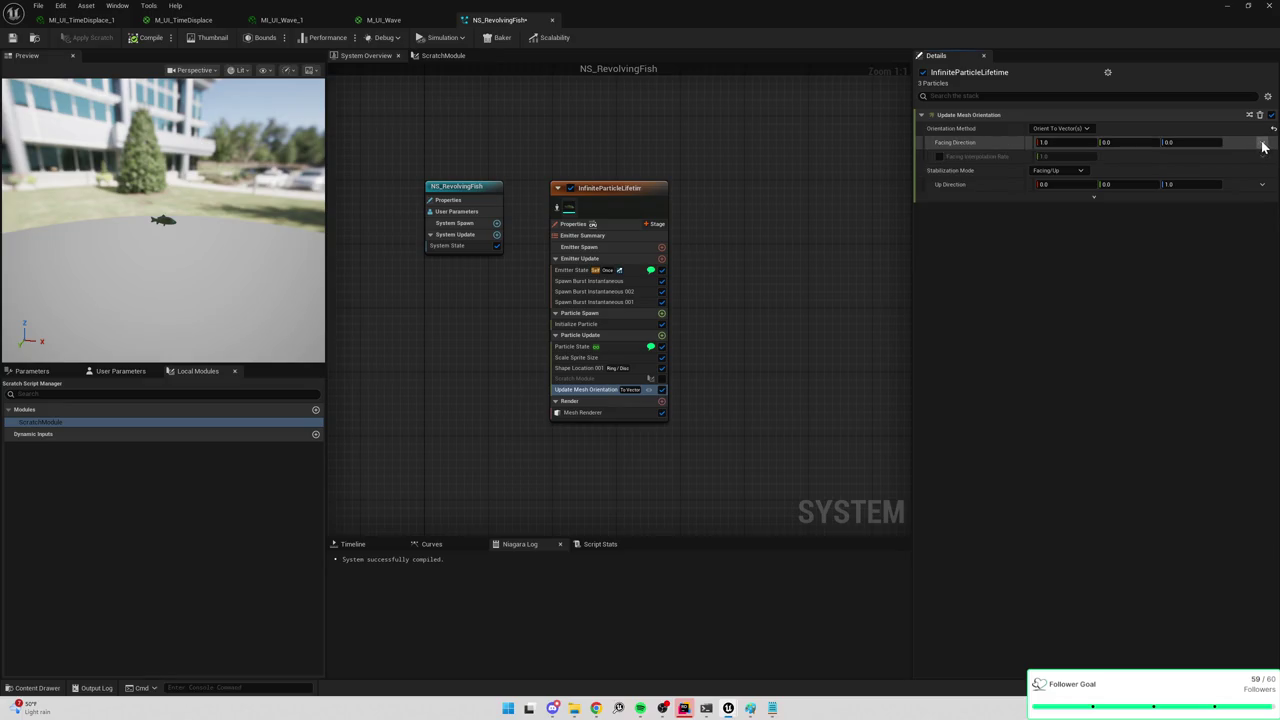
Link Facing Direction to Particles.ShapeLocation001.ShapeTangent.
click(1260, 145)
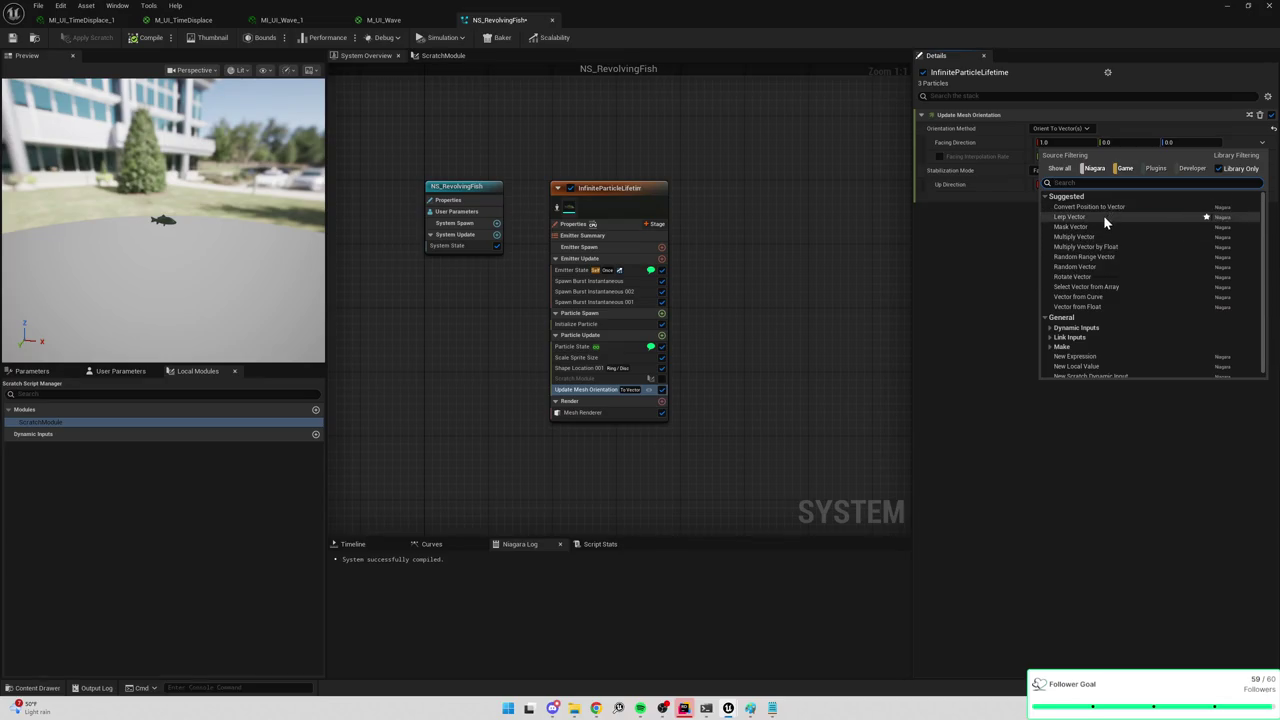
scroll(1104, 240, down, 1)
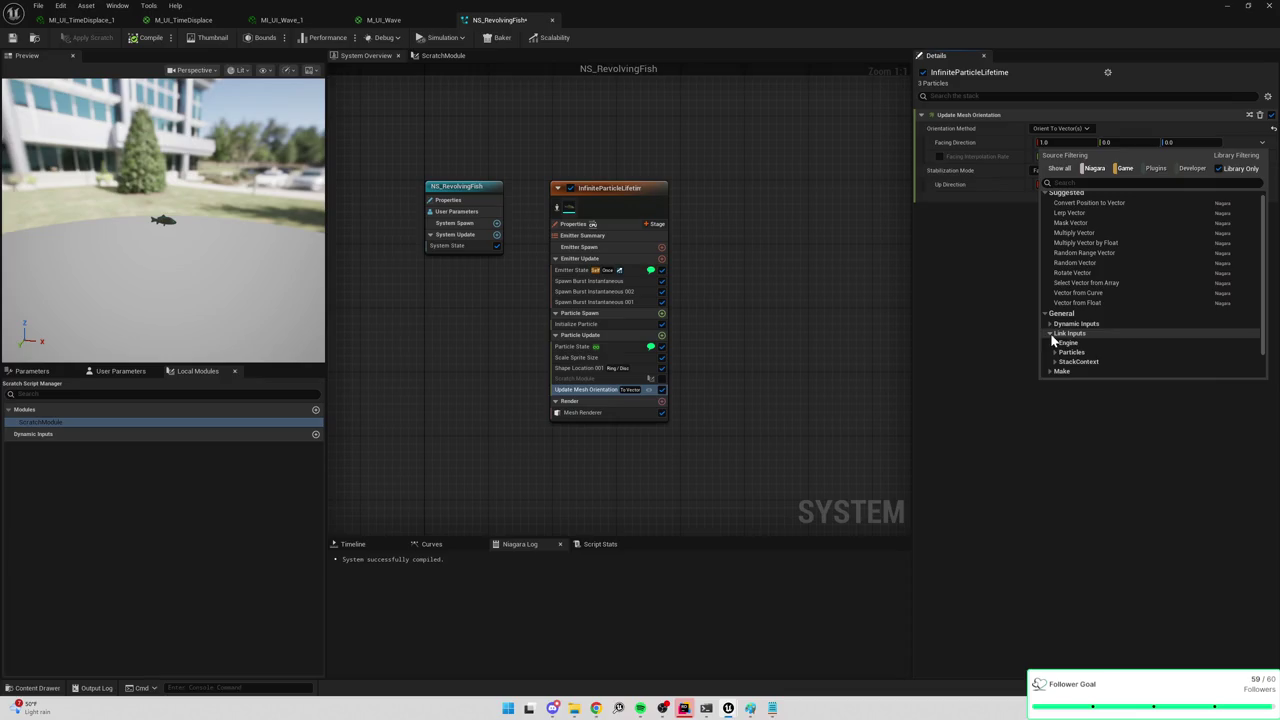
click(1049, 323)
scroll(1049, 323, down, 3)
scroll(1056, 322, down, 10)
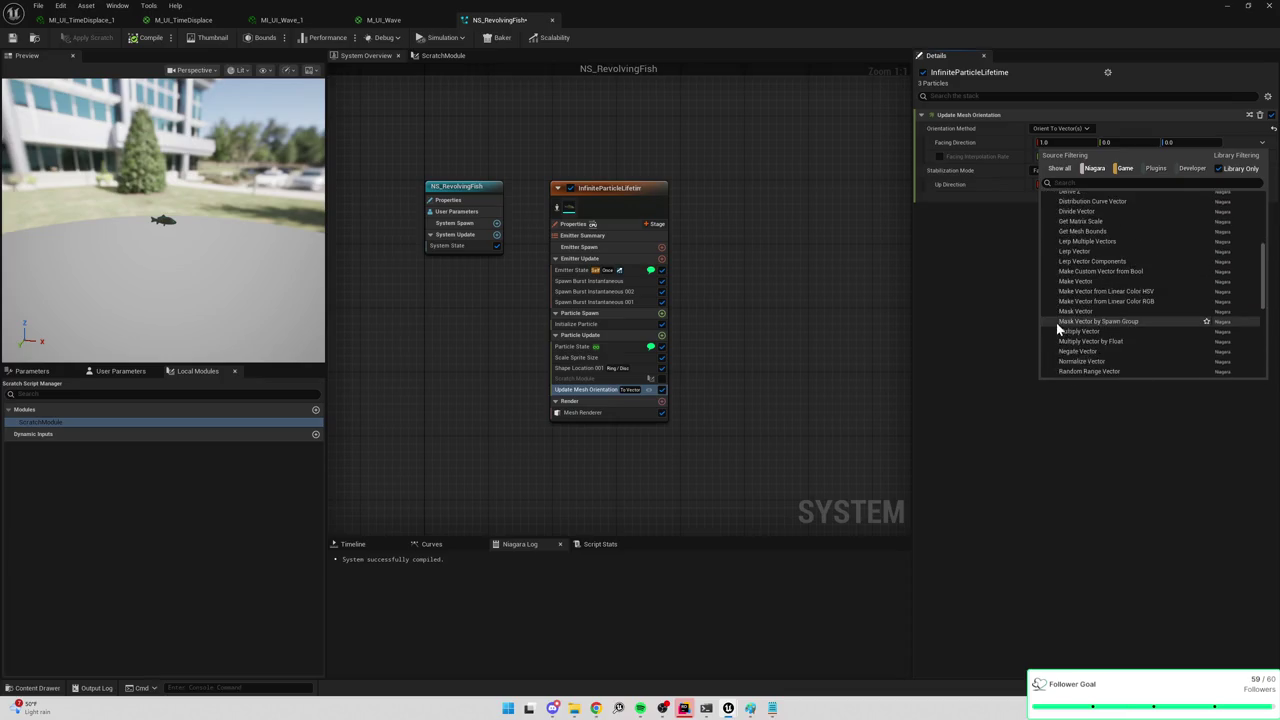
scroll(1066, 332, down, 3)
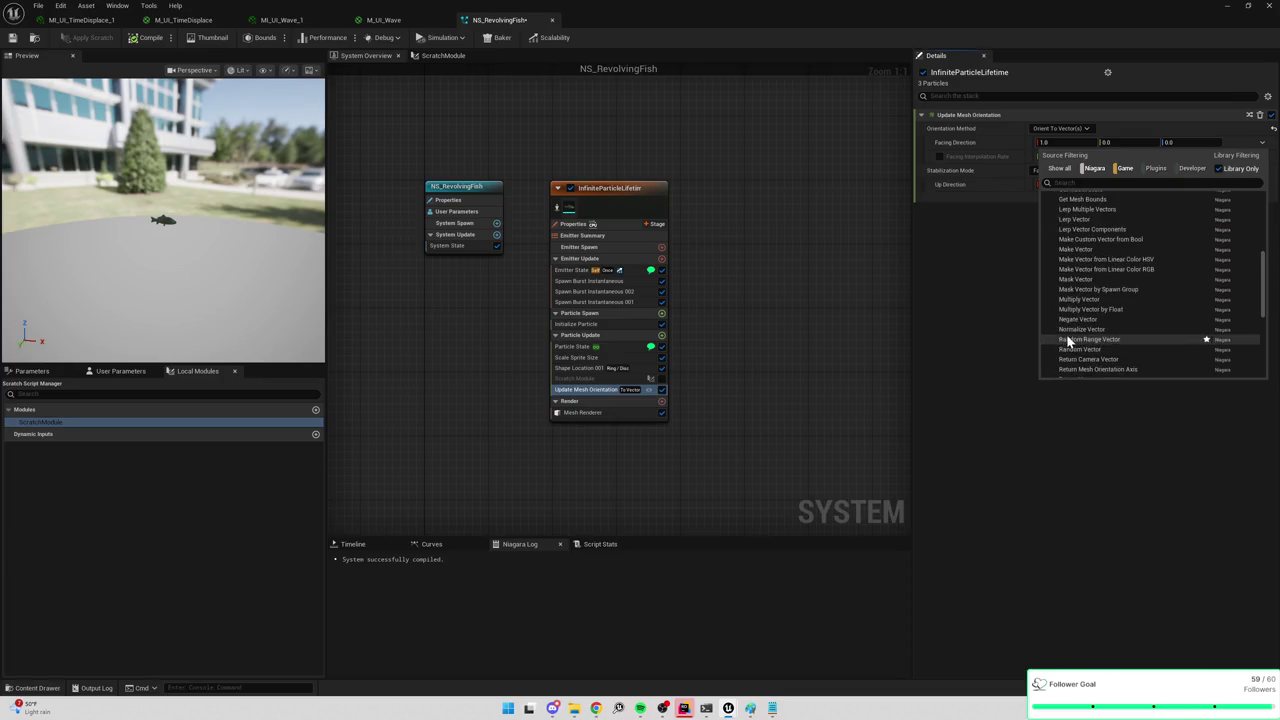
scroll(1072, 340, down, 5)
click(1065, 332)
click(1065, 332)
scroll(1065, 330, down, 2)
click(1060, 333)
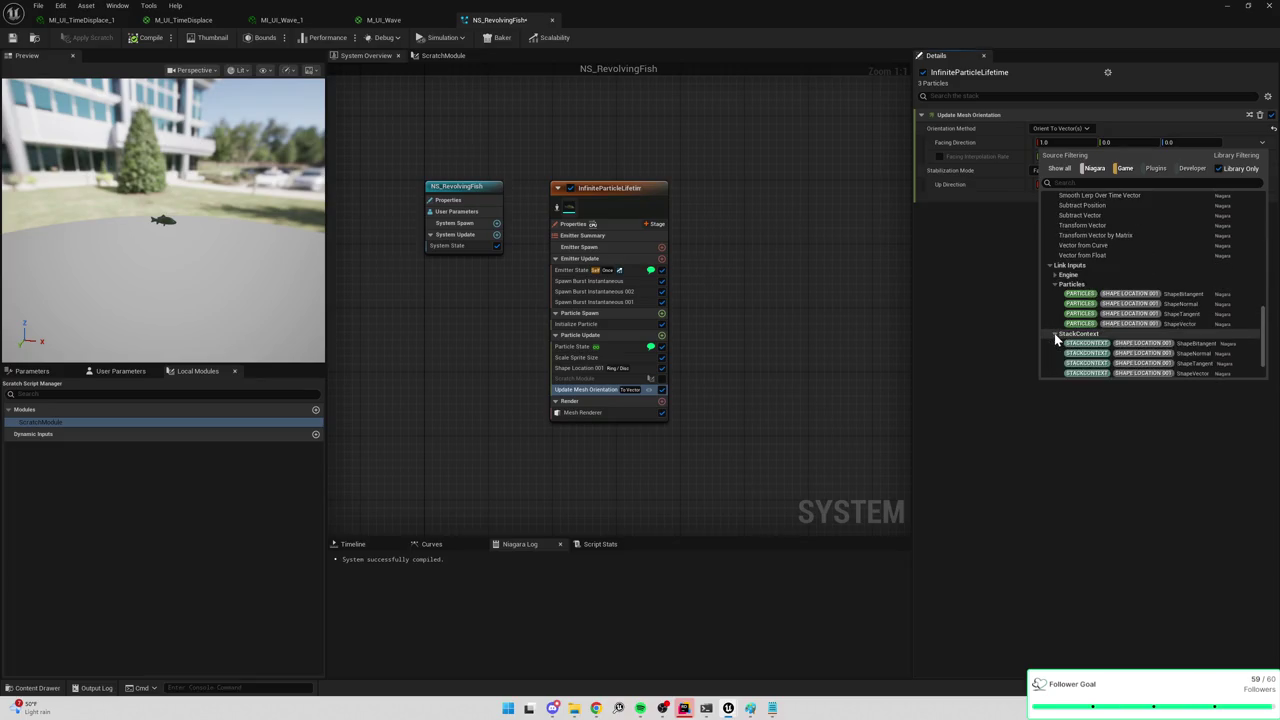
scroll(1058, 335, down, 2)
click(1056, 236)
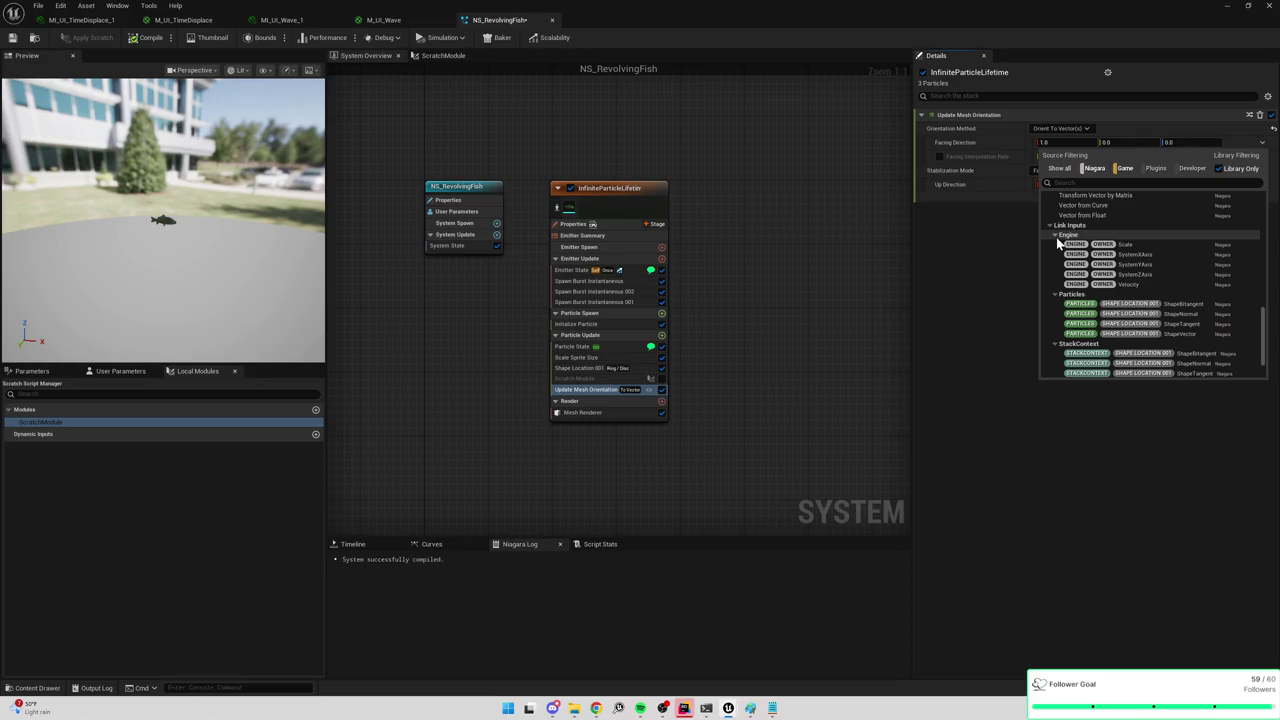
click(1183, 324)
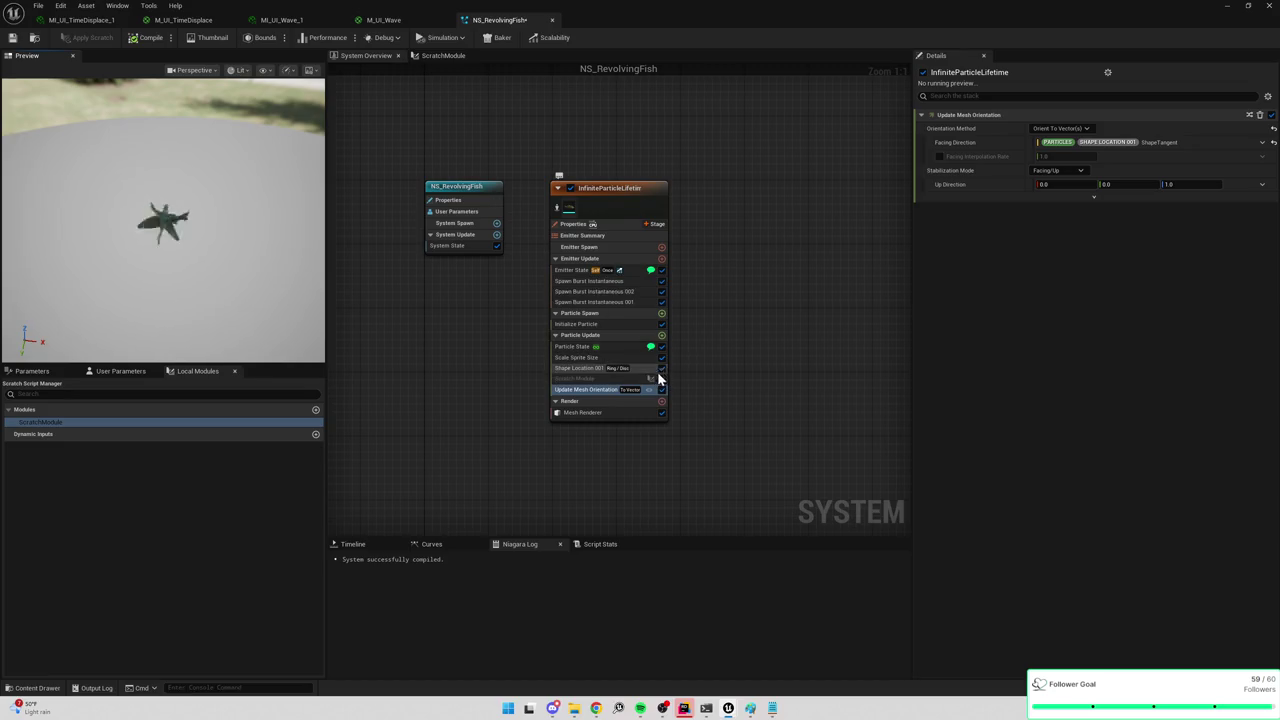
click(590, 368)
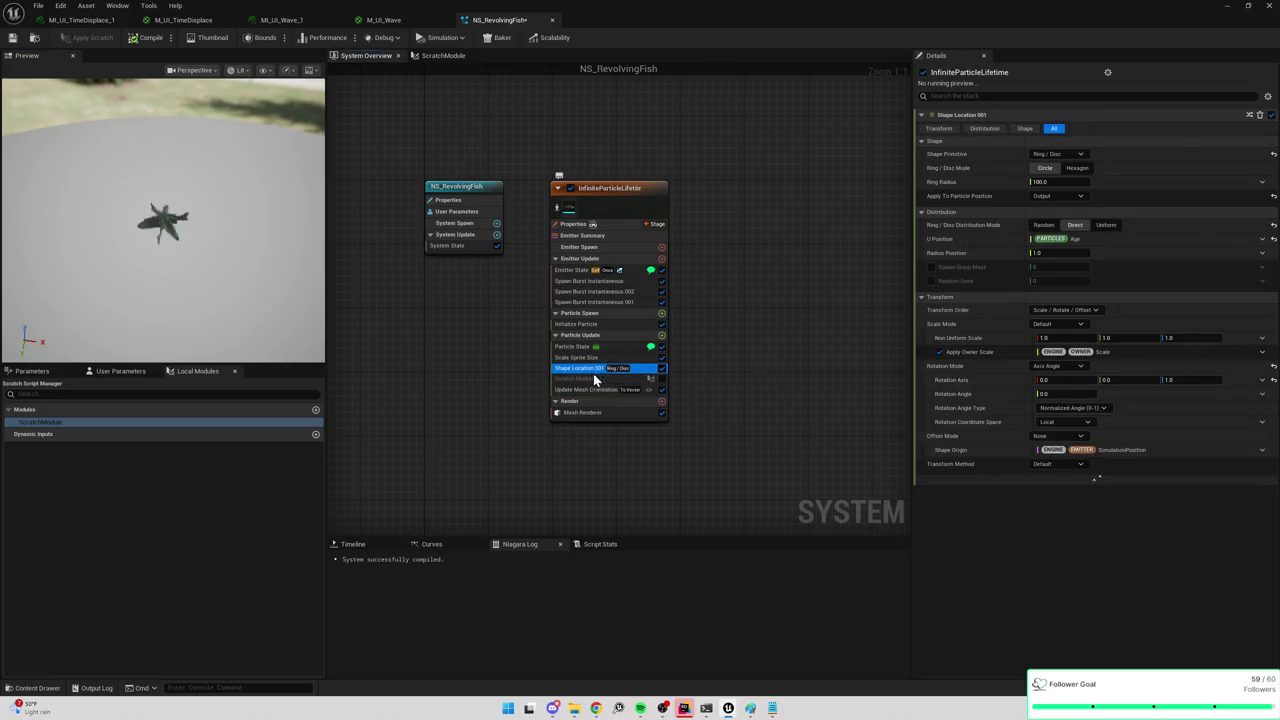
Set Shape Location 001 back to Apply and link Facing Direction to ShapeNormal.
click(1057, 195)
click(1058, 218)
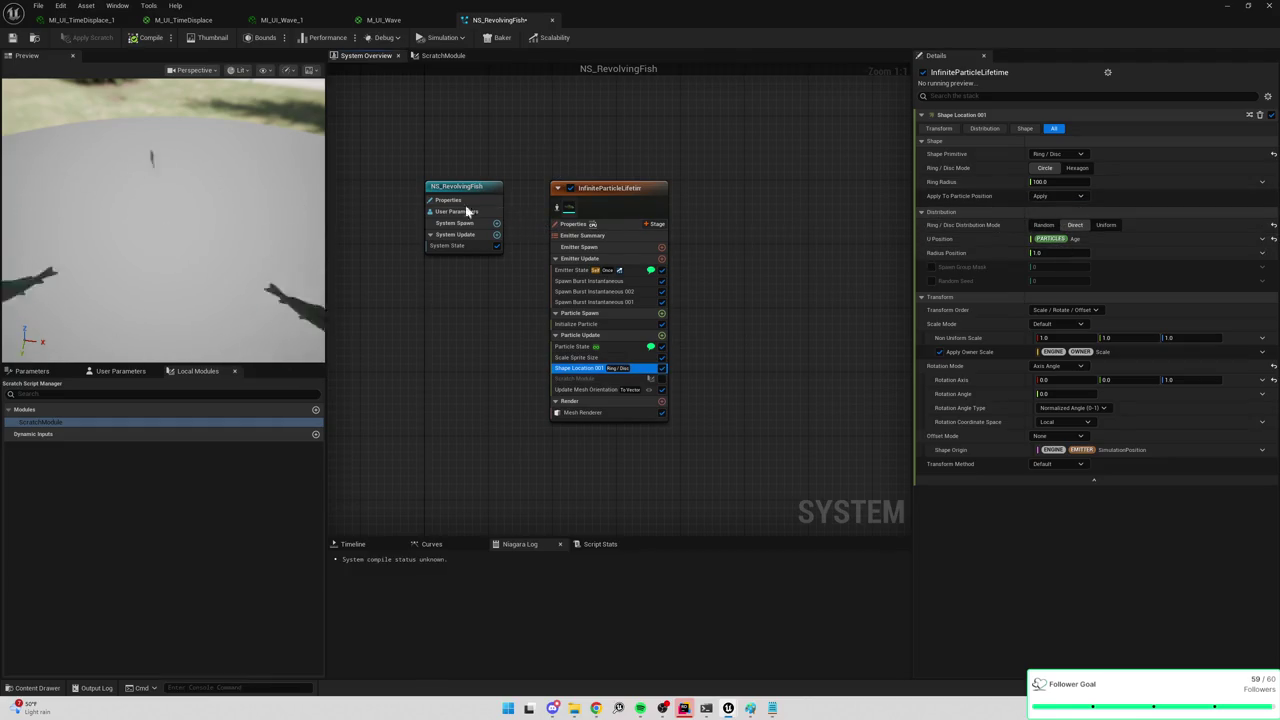
click(586, 389)
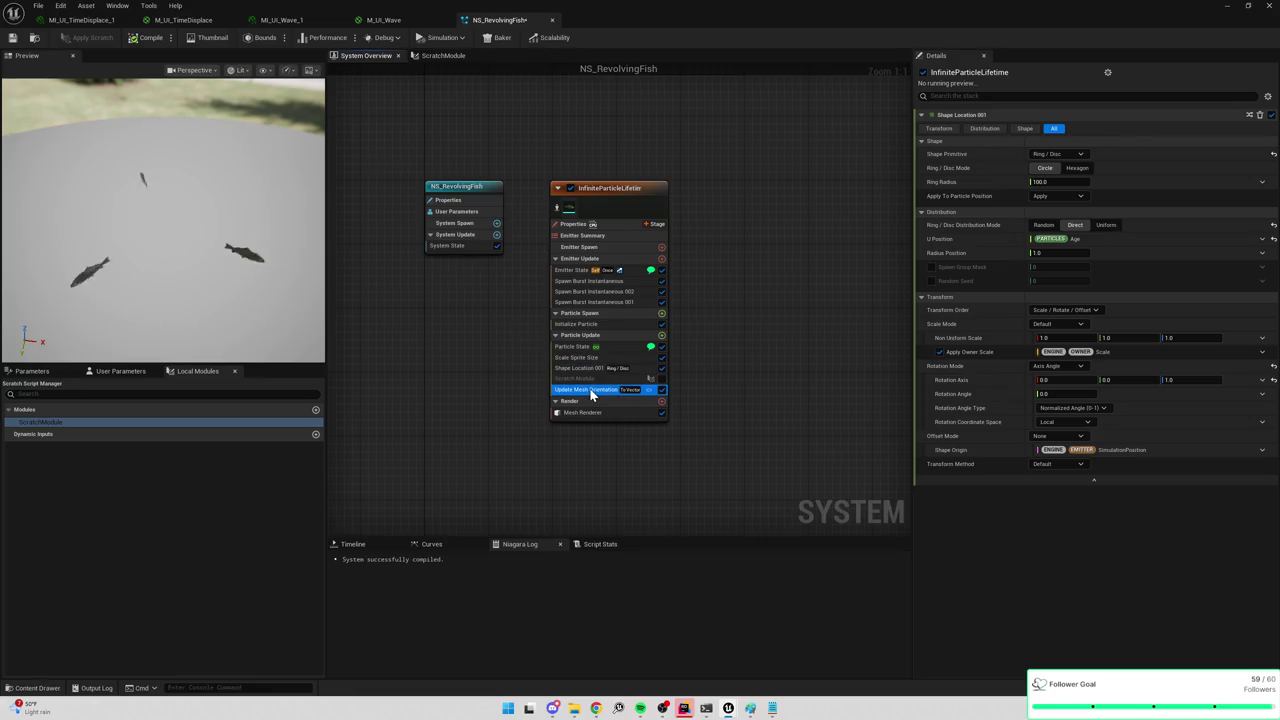
click(1073, 131)
click(1068, 154)
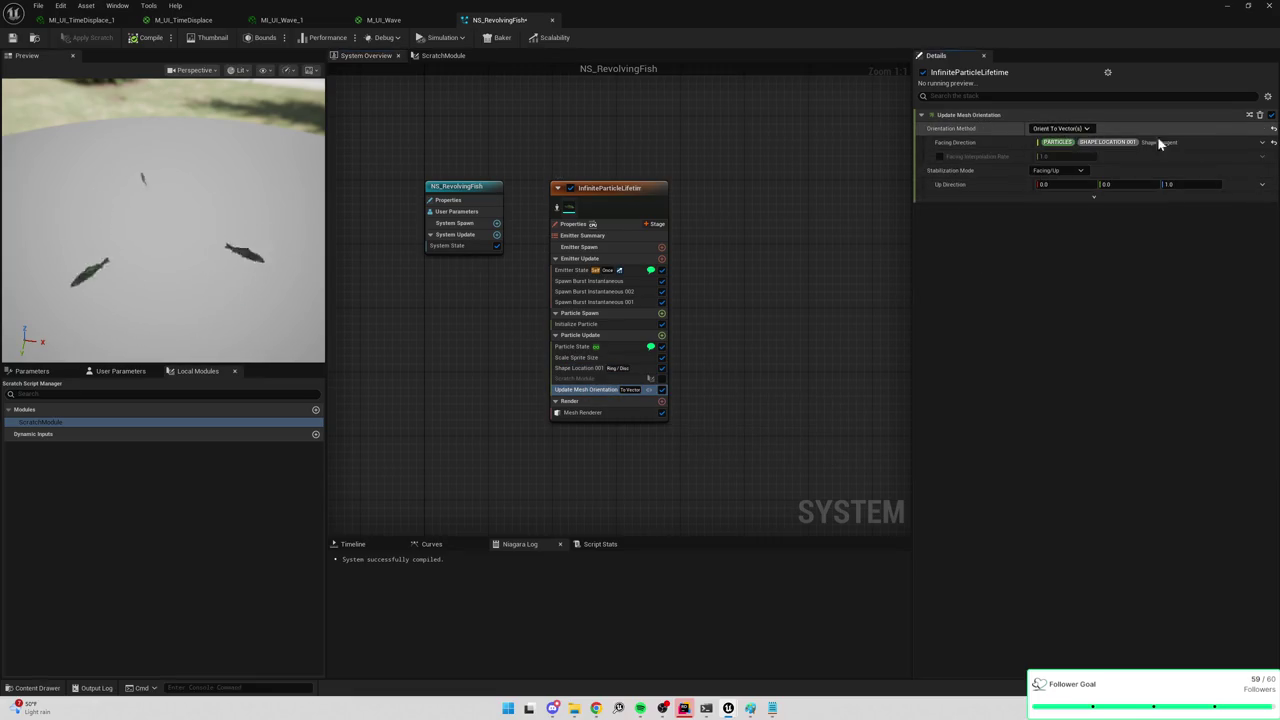
click(1262, 142)
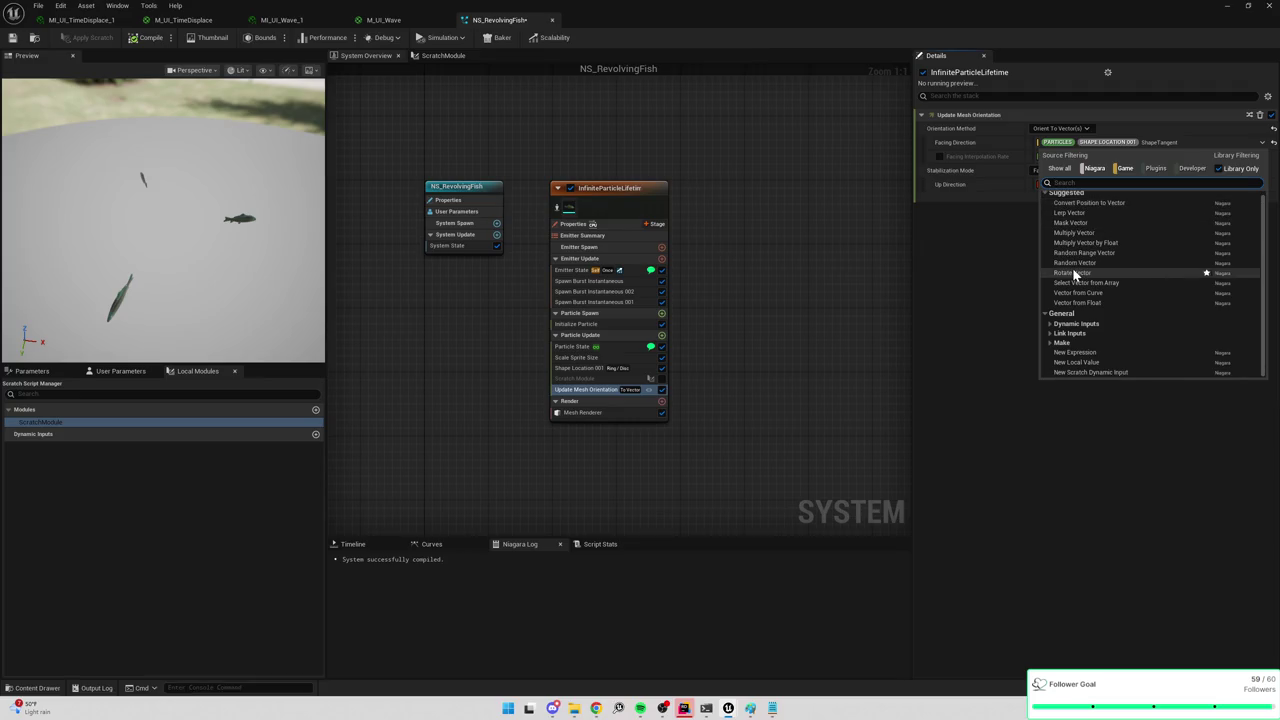
click(1054, 339)
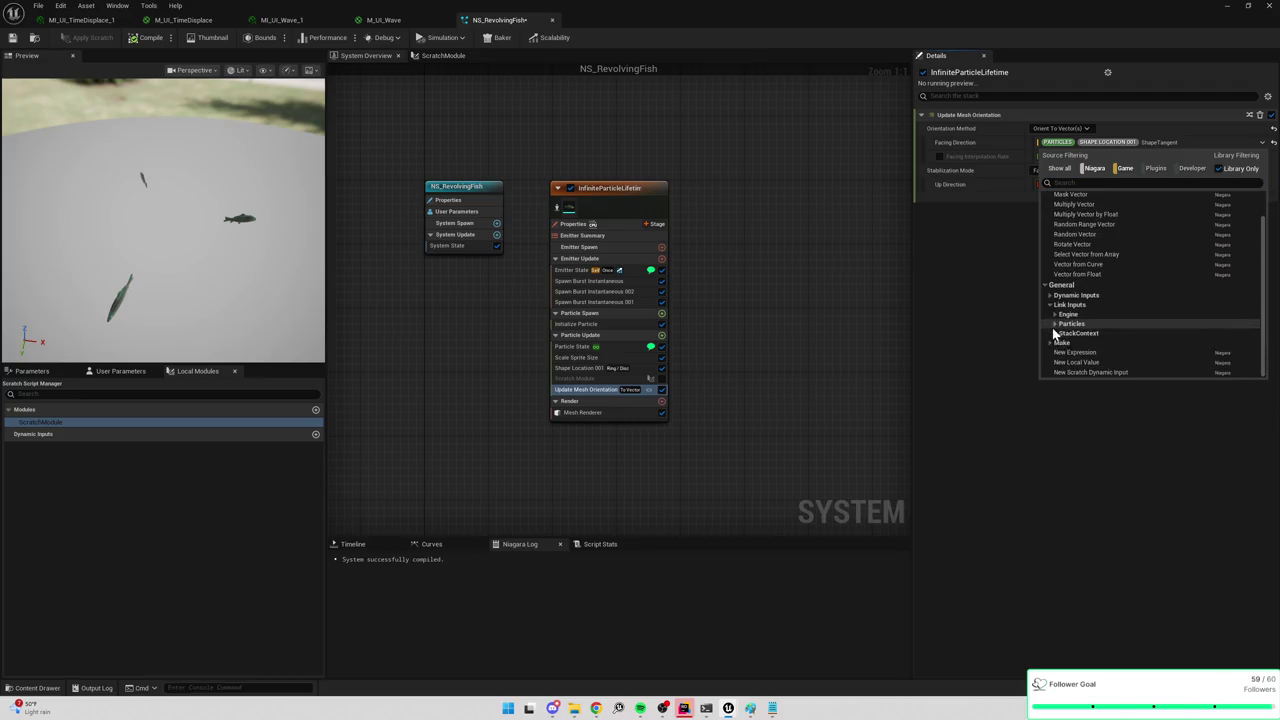
click(1055, 325)
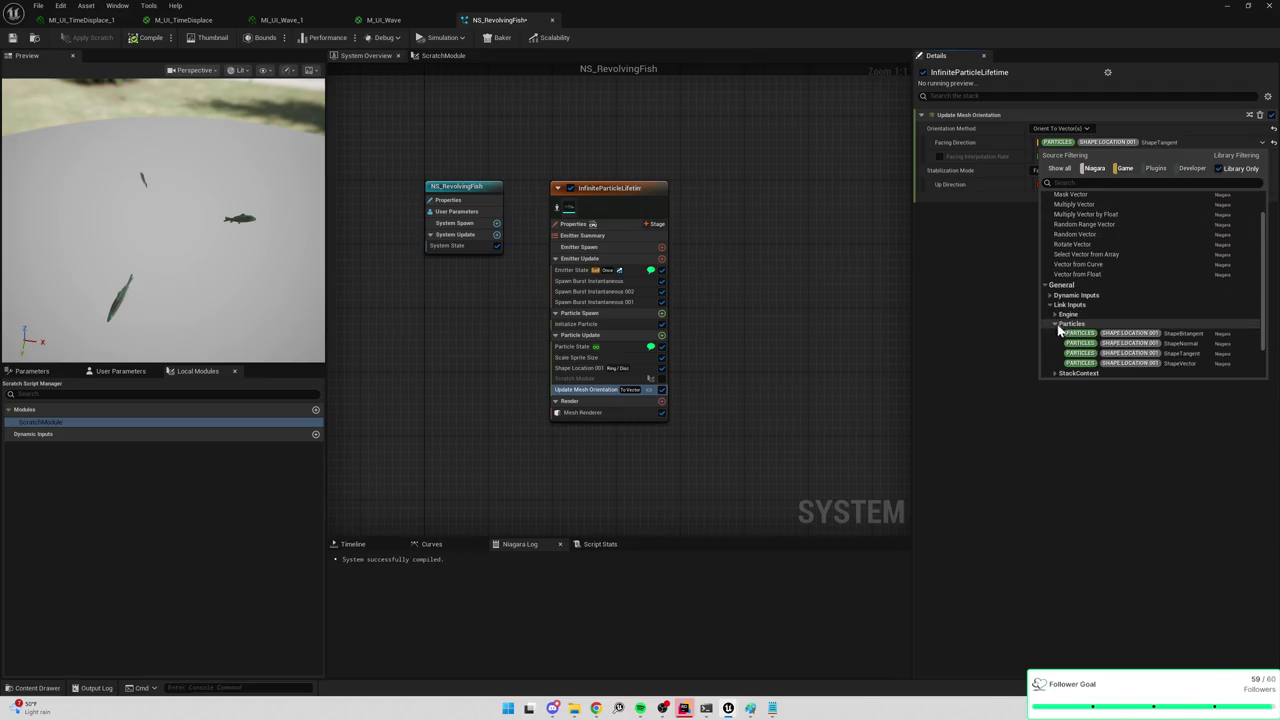
click(1145, 344)
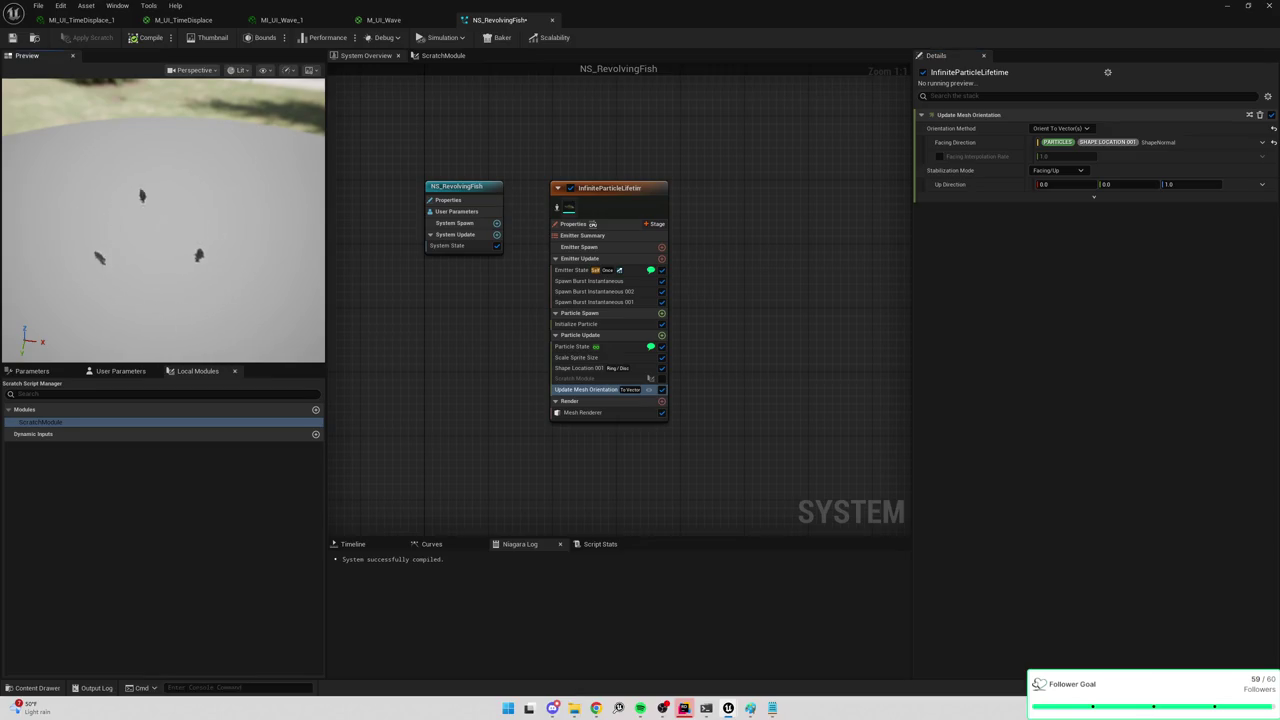
Tilt the preview camera toward the horizon and select Shape Location 001.
drag(261, 144, 261, 200)
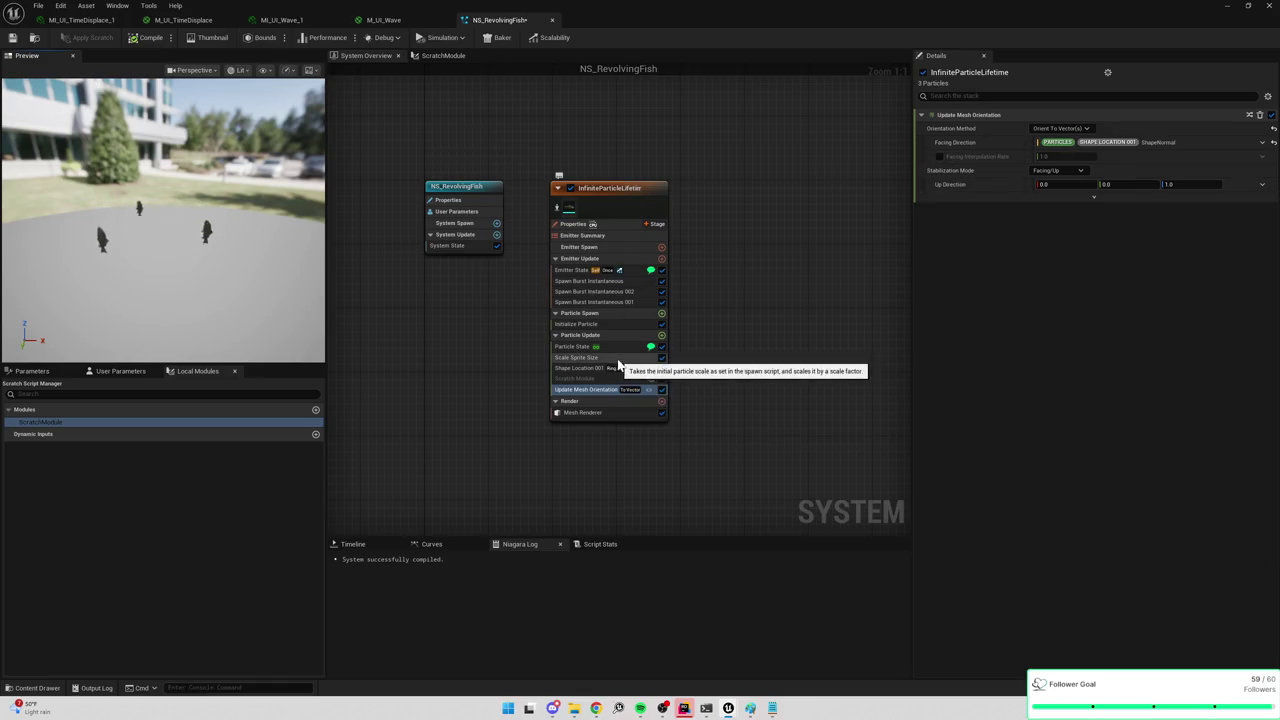
click(612, 358)
click(588, 370)
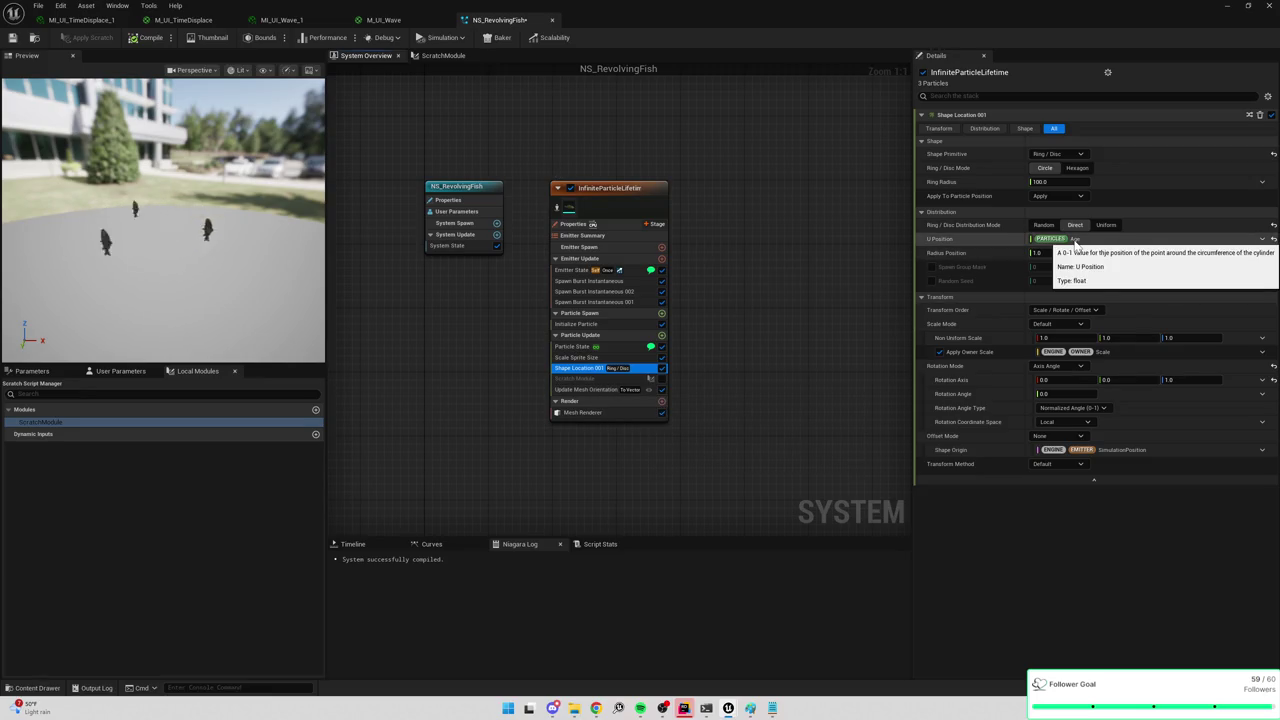
Give U Position a Divide Float input with A linked to Particles.Age and B set to 3.
click(1262, 239)
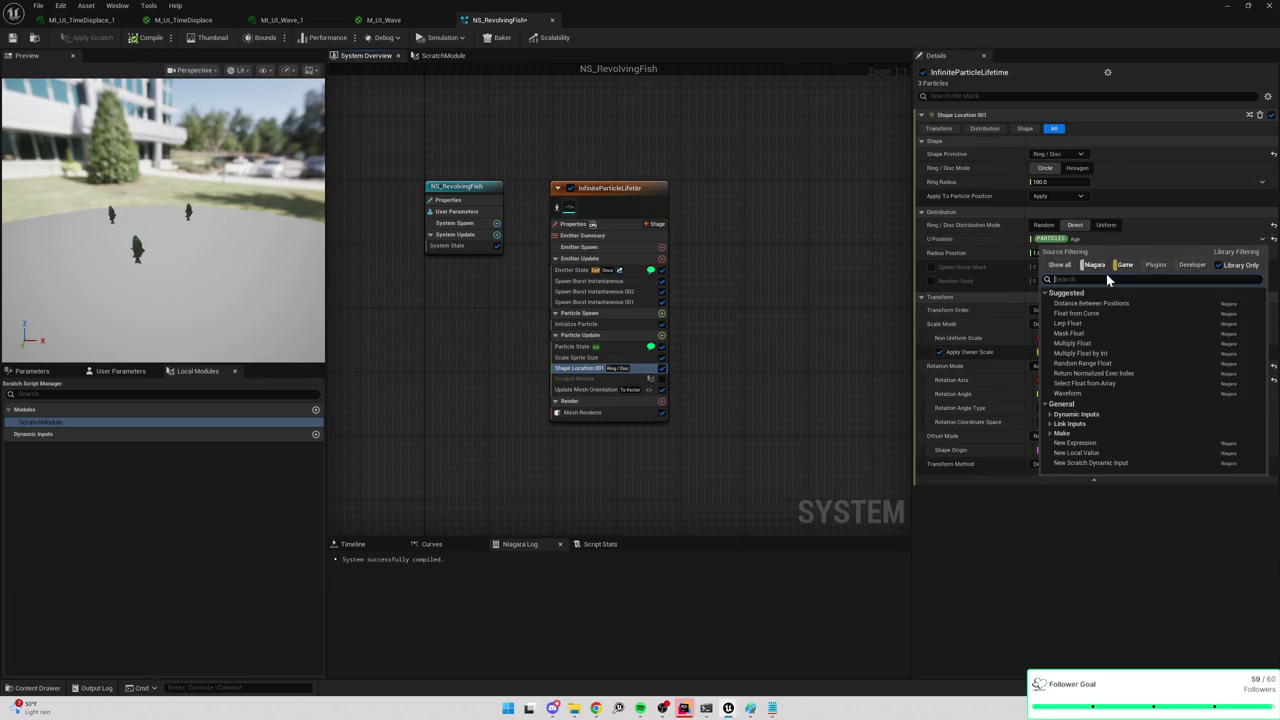
text(divi)
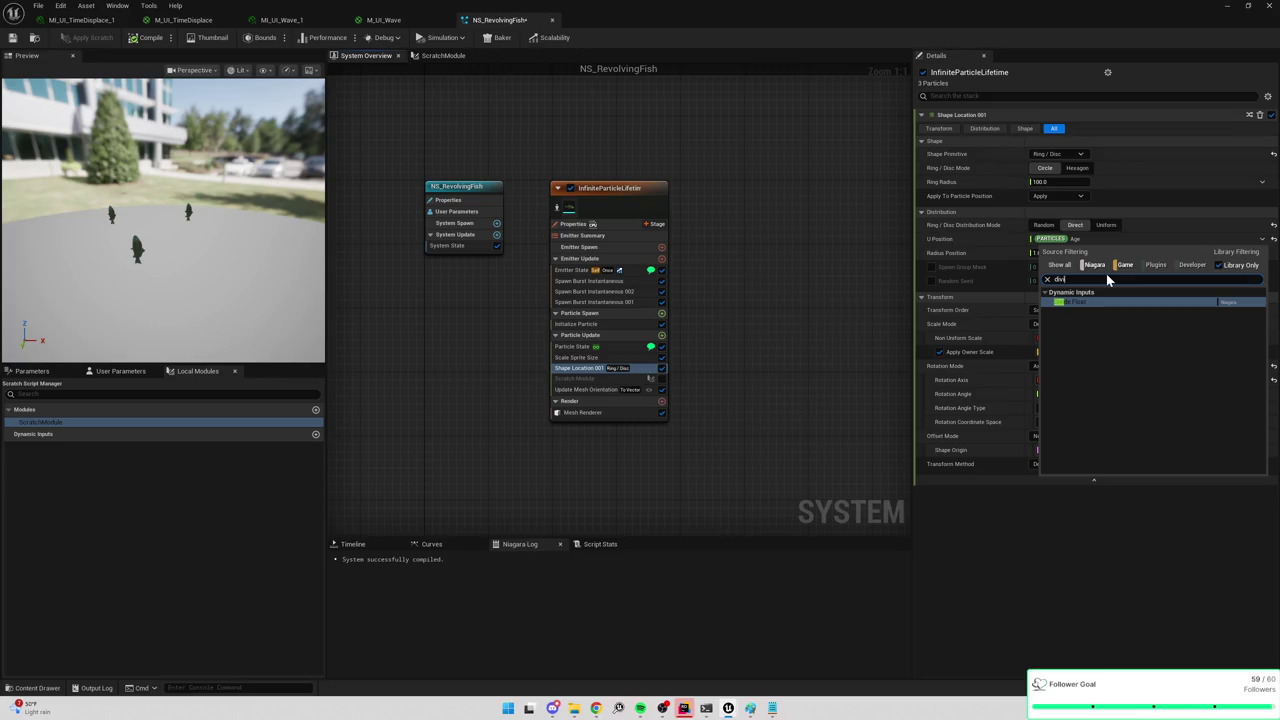
key(Return)
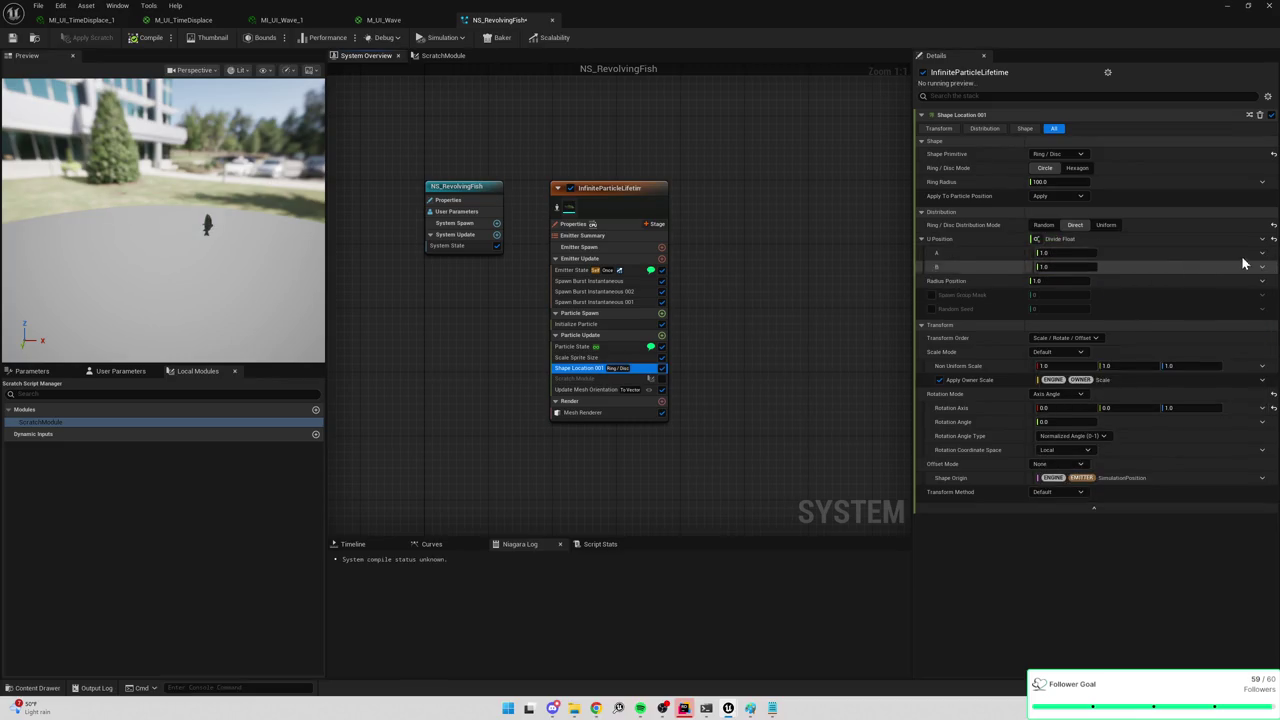
click(1264, 256)
text(age)
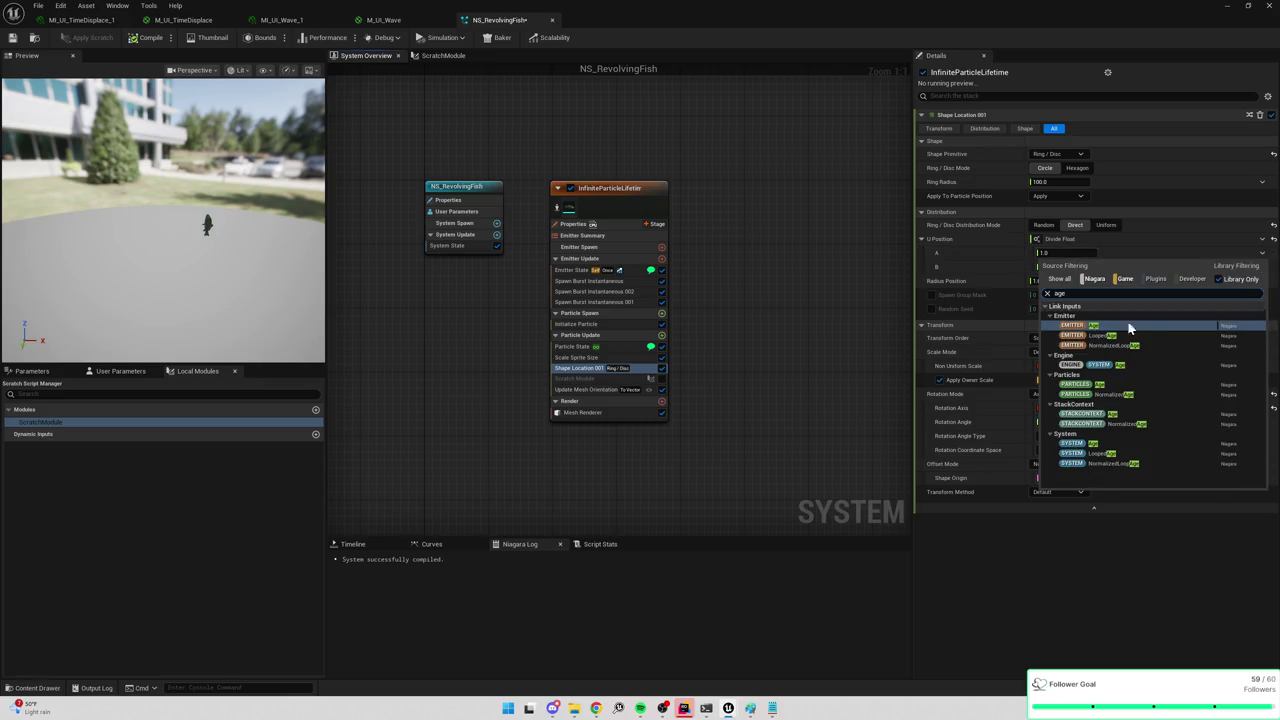
click(1088, 393)
click(1062, 267)
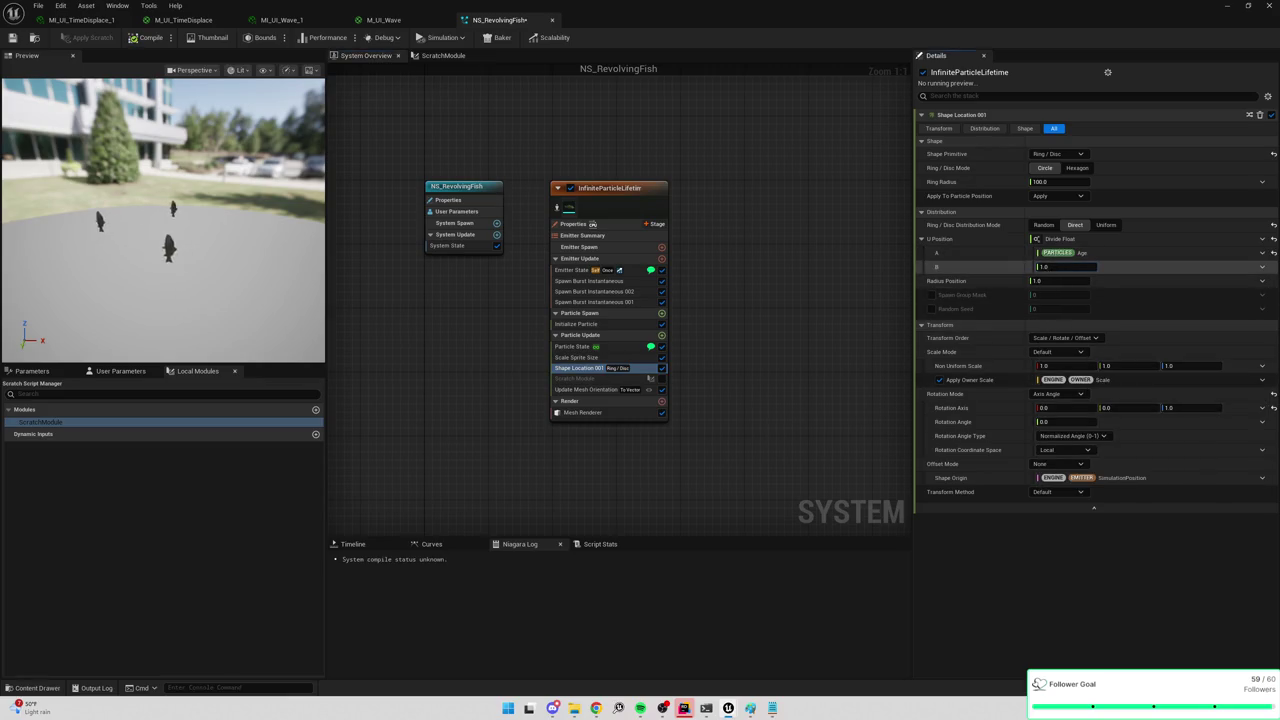
text(5)
key(Return)
text(3)
key(Return)
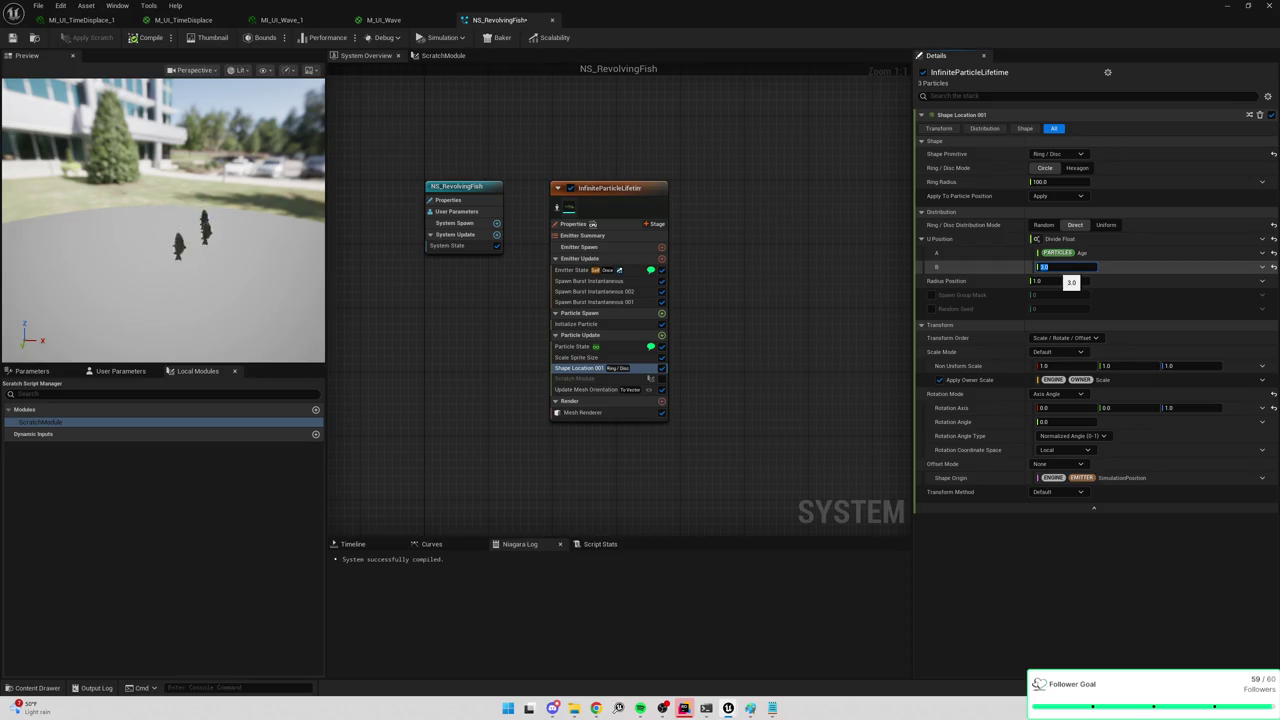
Change Spawn Burst Instantaneous 002's Spawn Time to 1.0.
click(585, 287)
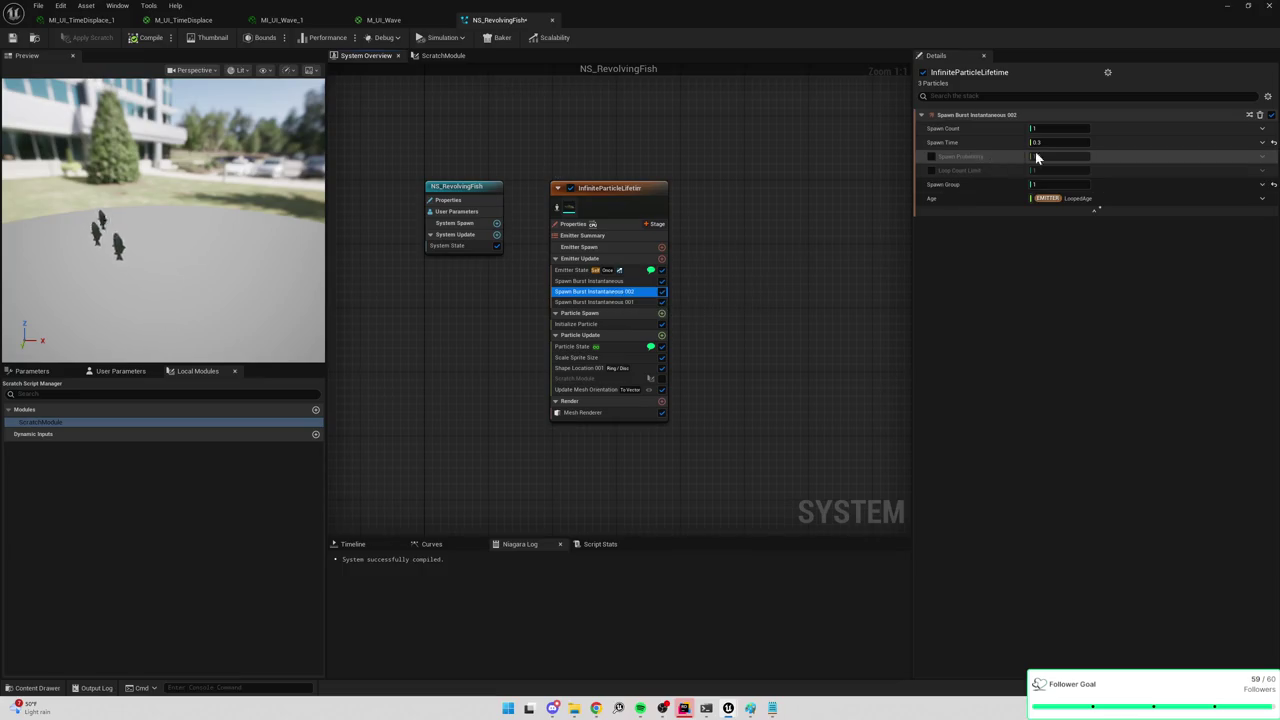
click(1050, 142)
text(1)
key(Return)
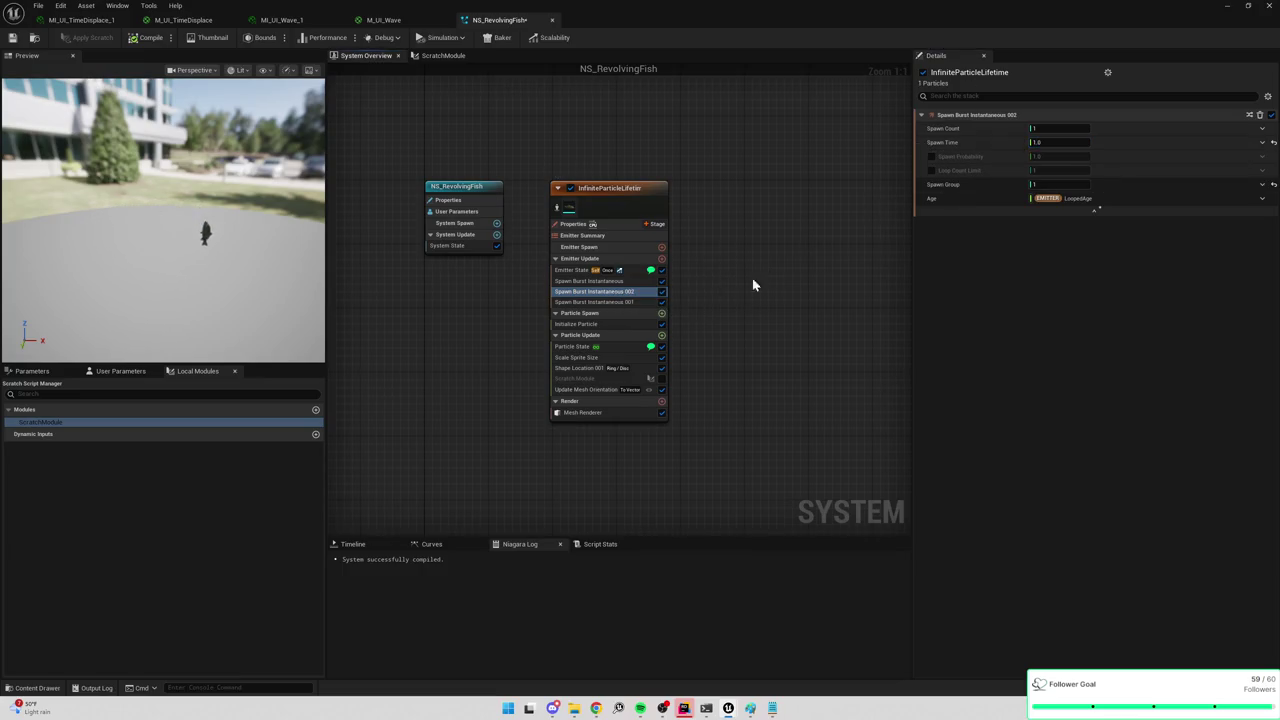
click(600, 301)
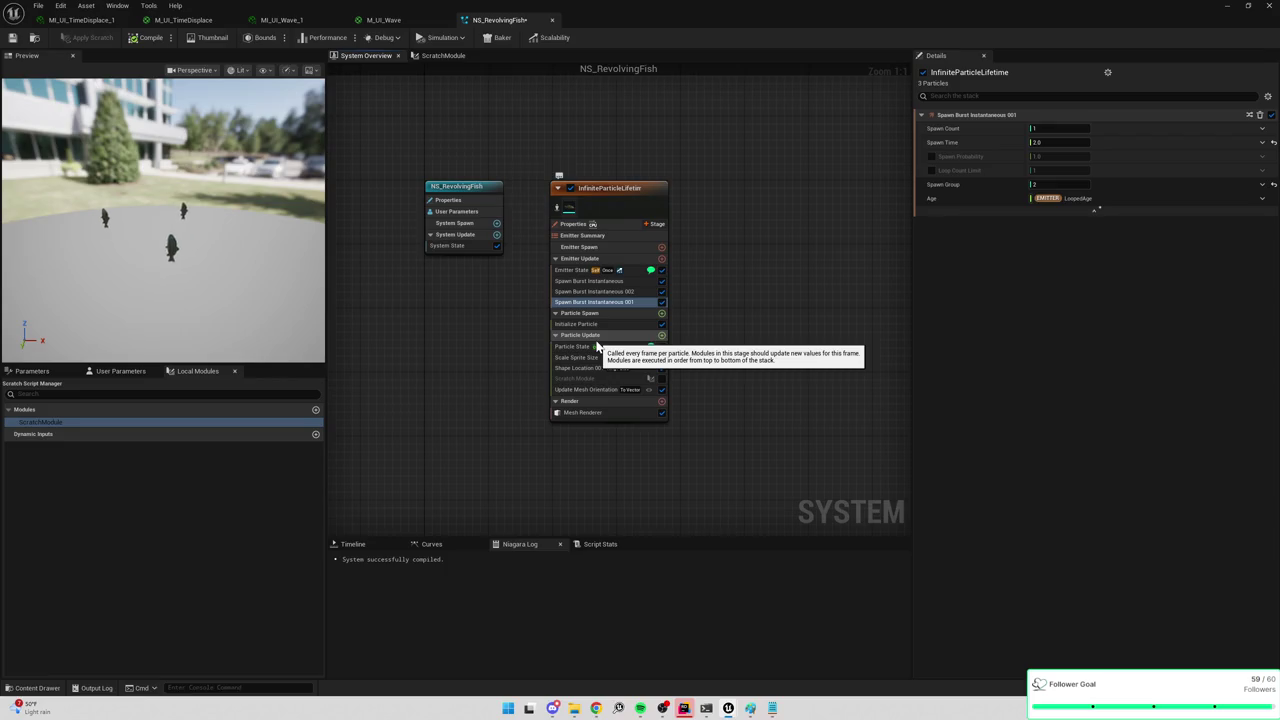
click(588, 389)
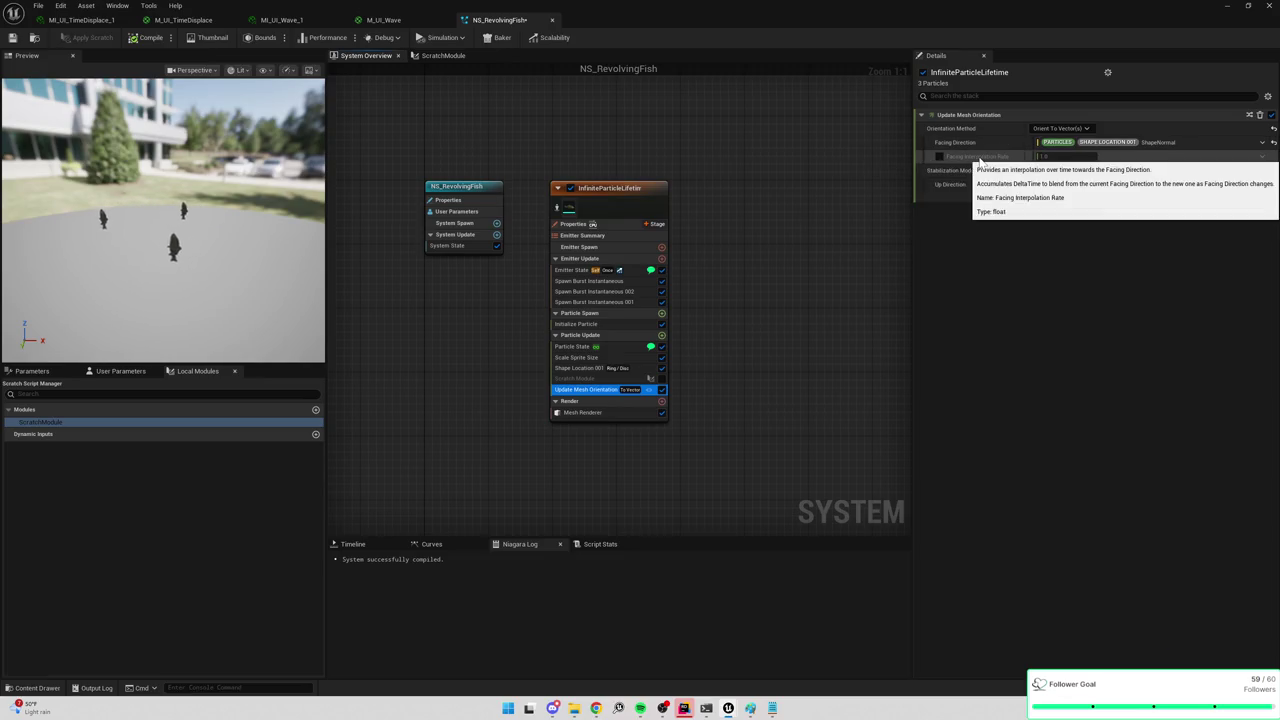
Link Facing Direction to Particles.ShapeLocation001.ShapeBitangent.
click(1262, 143)
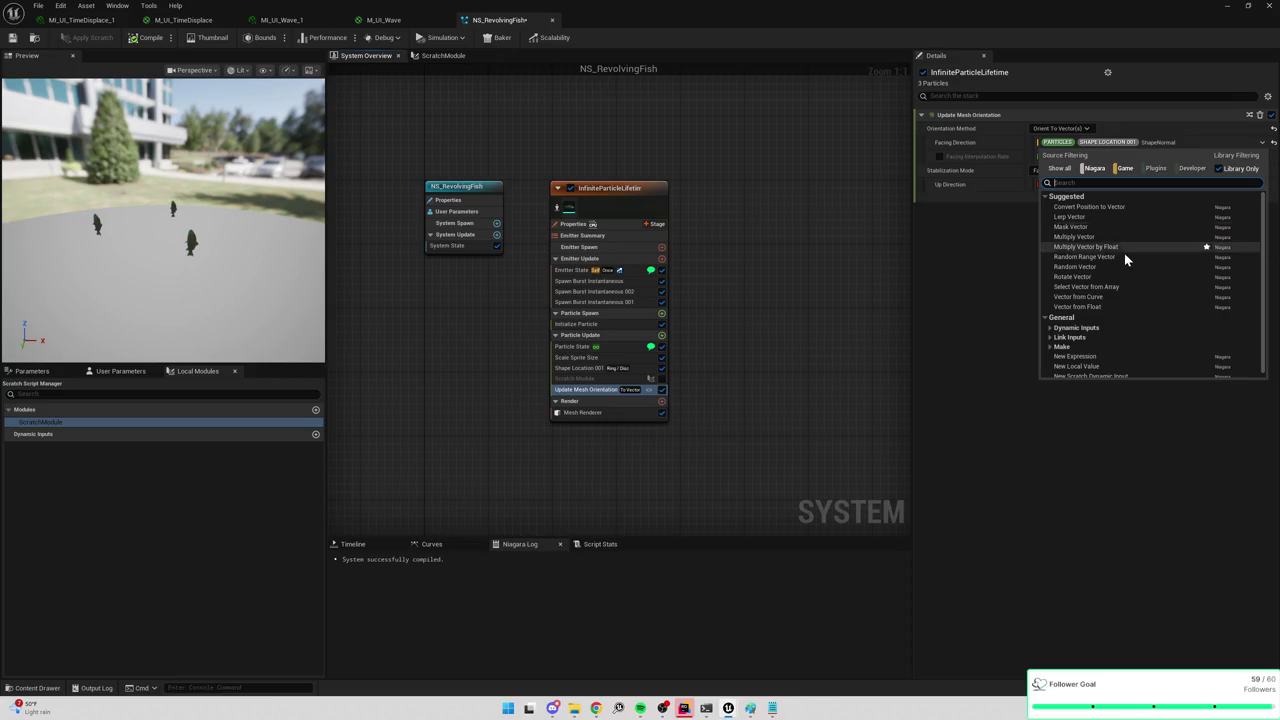
scroll(1125, 258, down, 1)
click(1050, 337)
click(1055, 352)
scroll(1103, 340, down, 2)
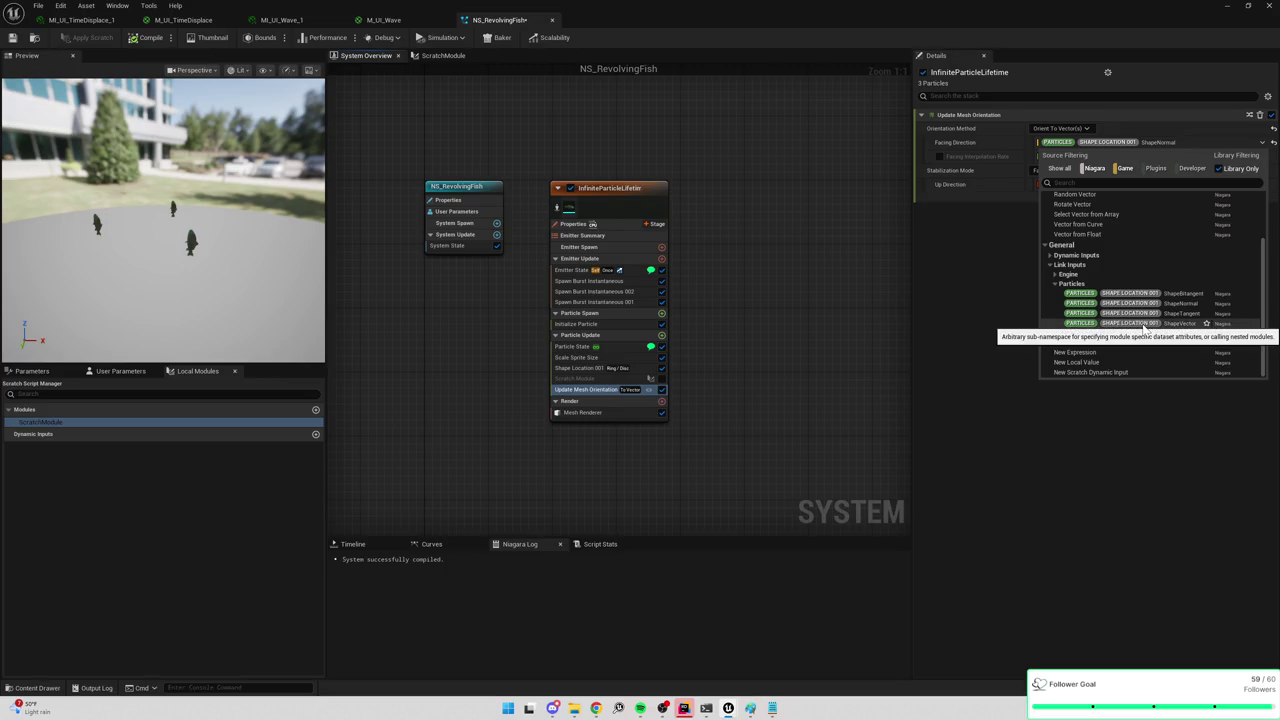
click(1192, 303)
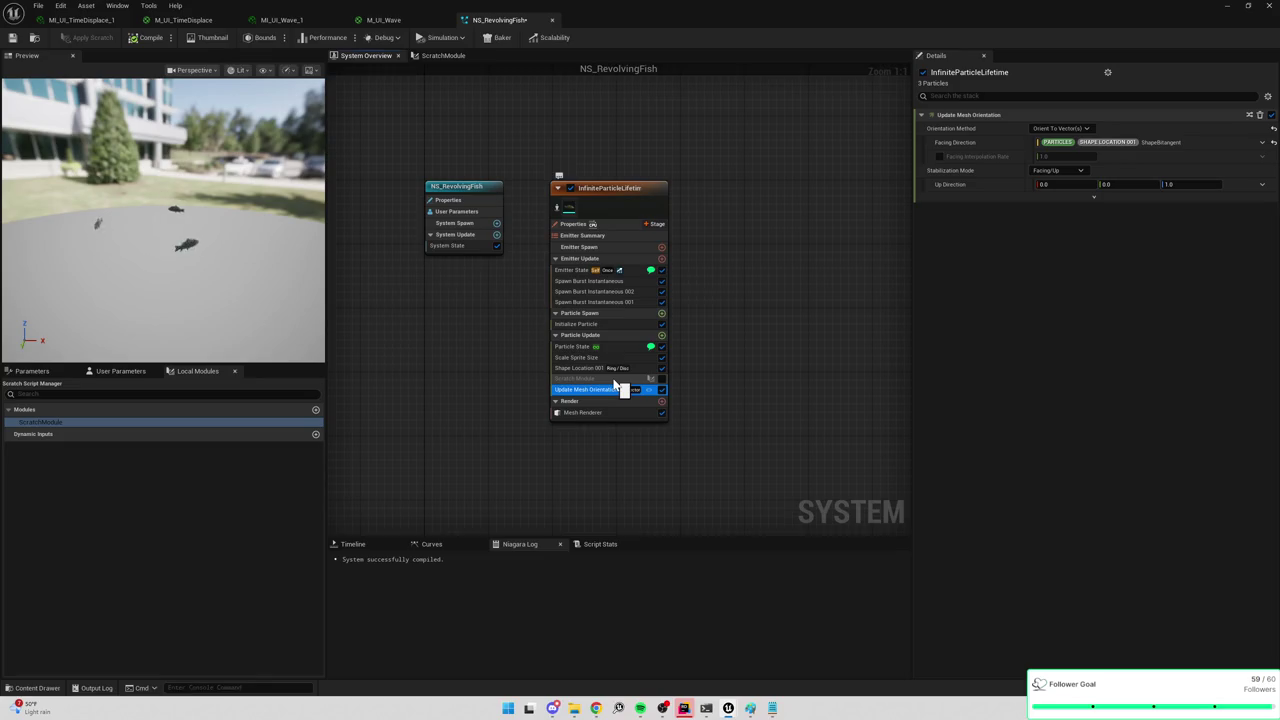
drag(615, 385, 616, 386)
Search Particle Update modules for transform, update, position and location without adding one.
click(662, 337)
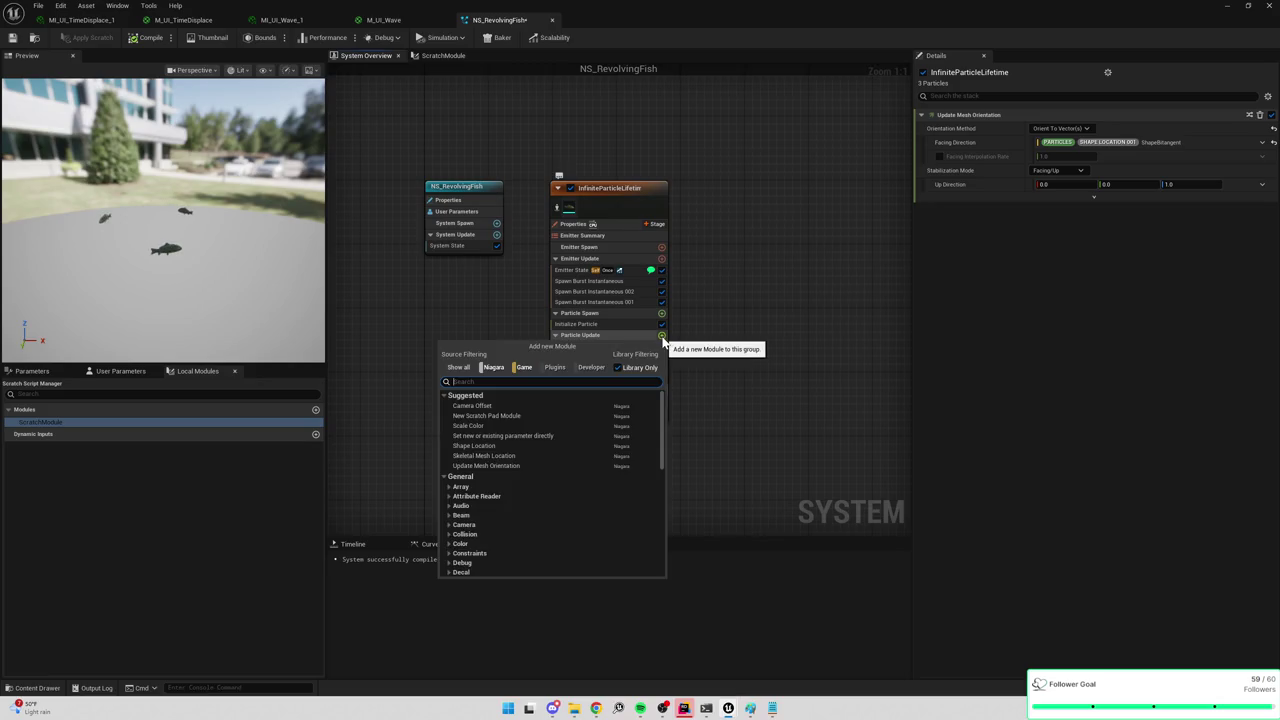
text(transfo)
key(BackSpace)
key(BackSpace)
key(BackSpace)
text(update)
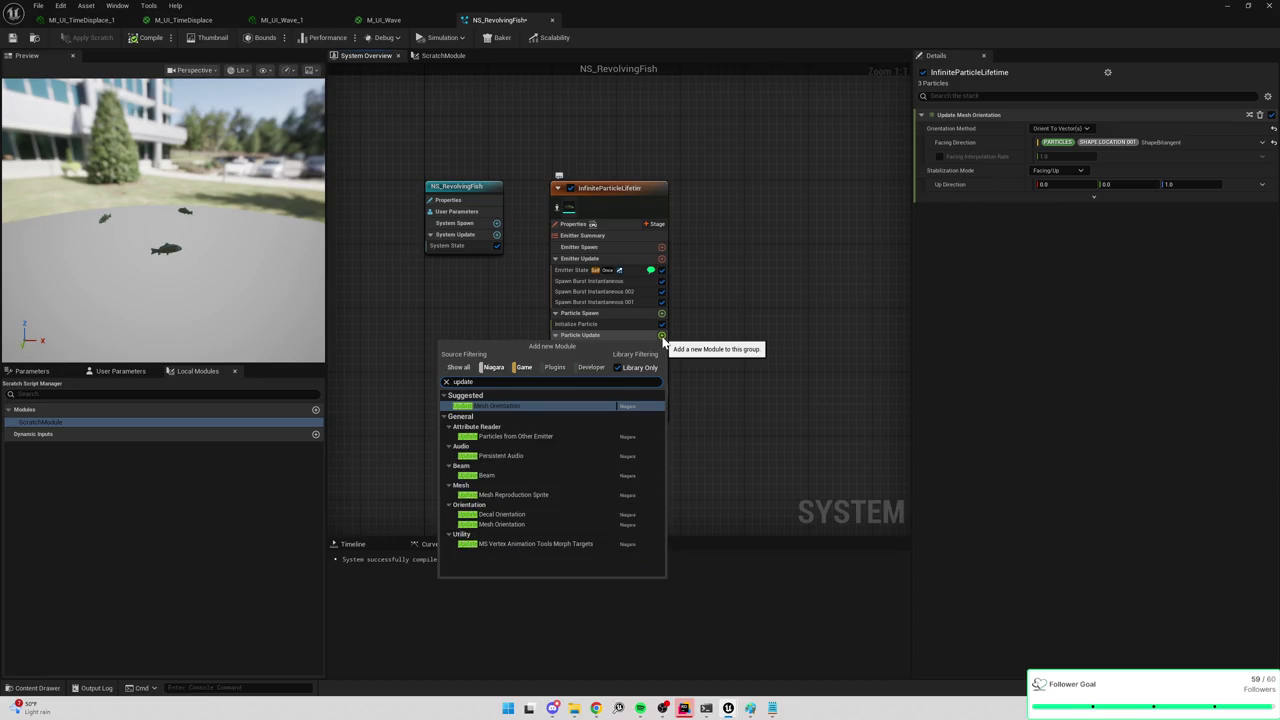
key(BackSpace)
key(BackSpace)
key(BackSpace)
text(position)
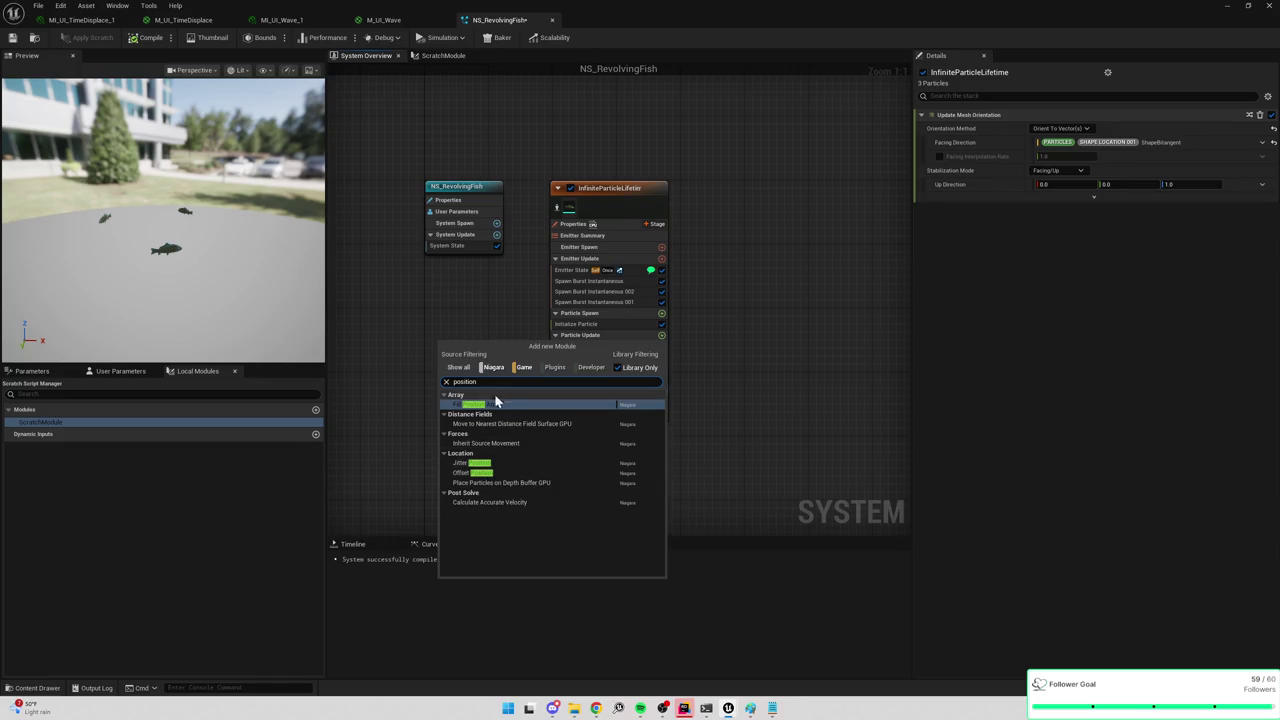
text(location)
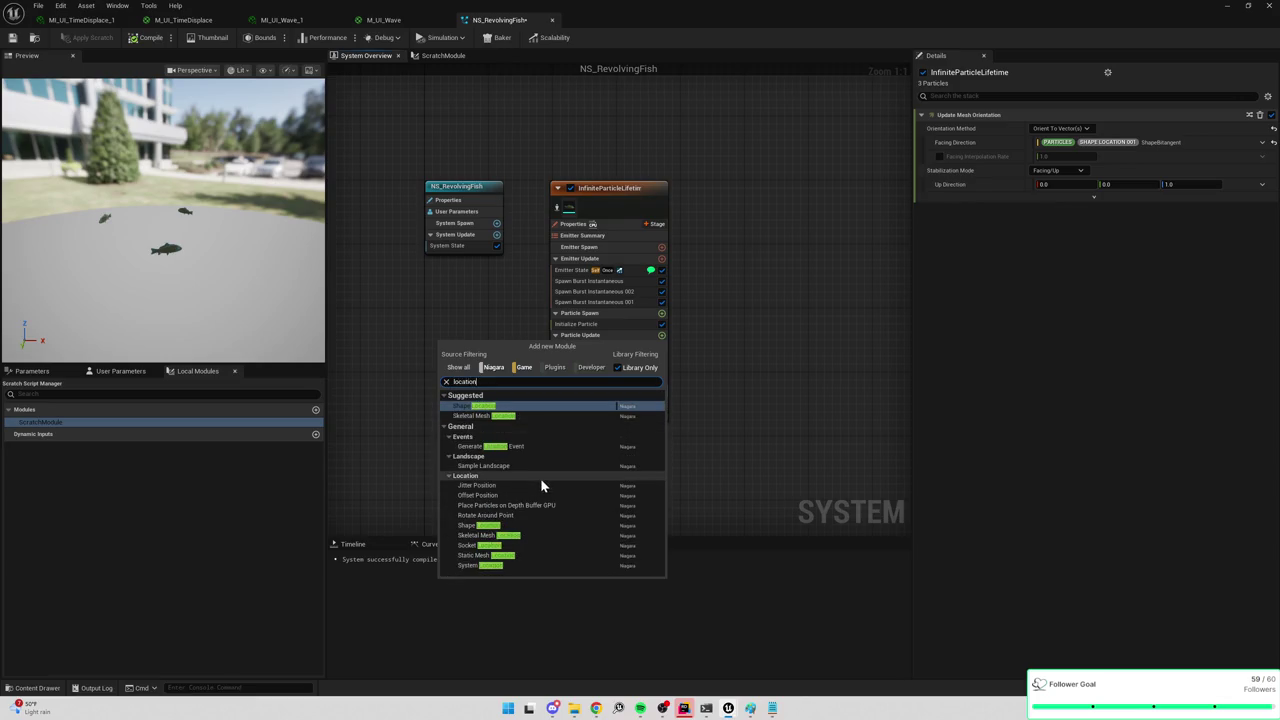
click(804, 435)
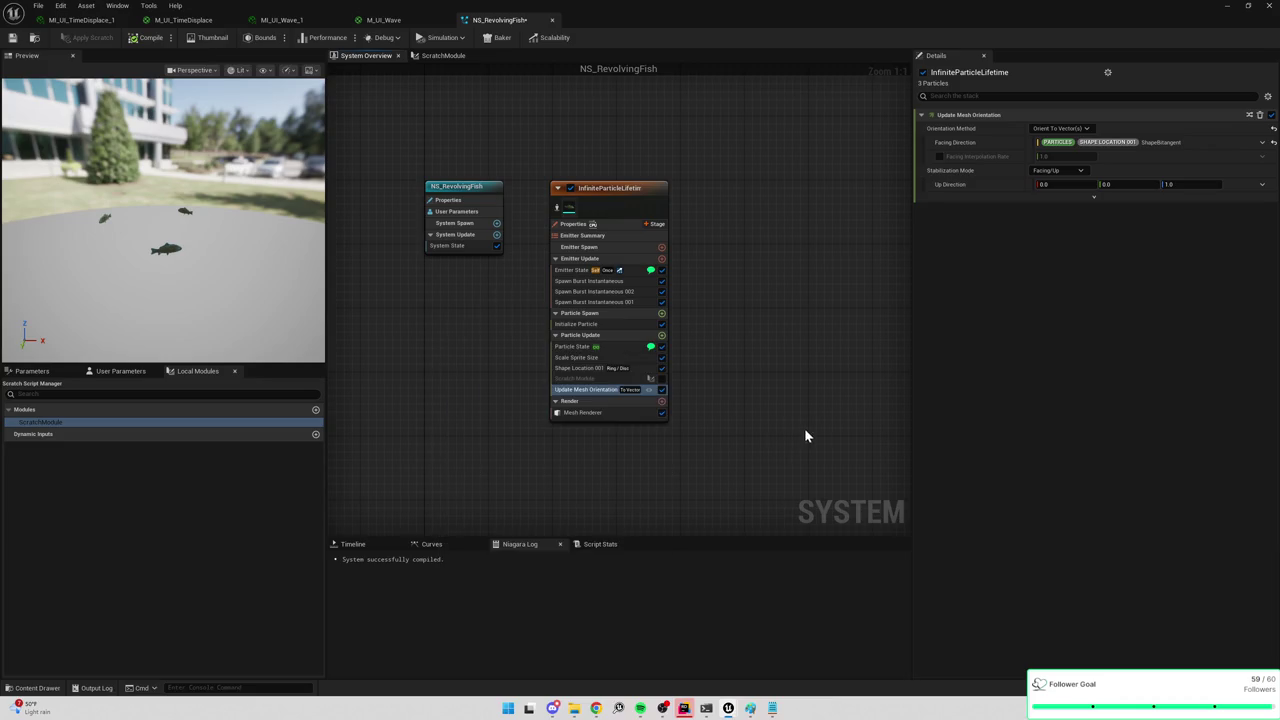
Set Shape Location 001's Offset Mode to Default and drive Offset with Vector from Curve.
click(578, 368)
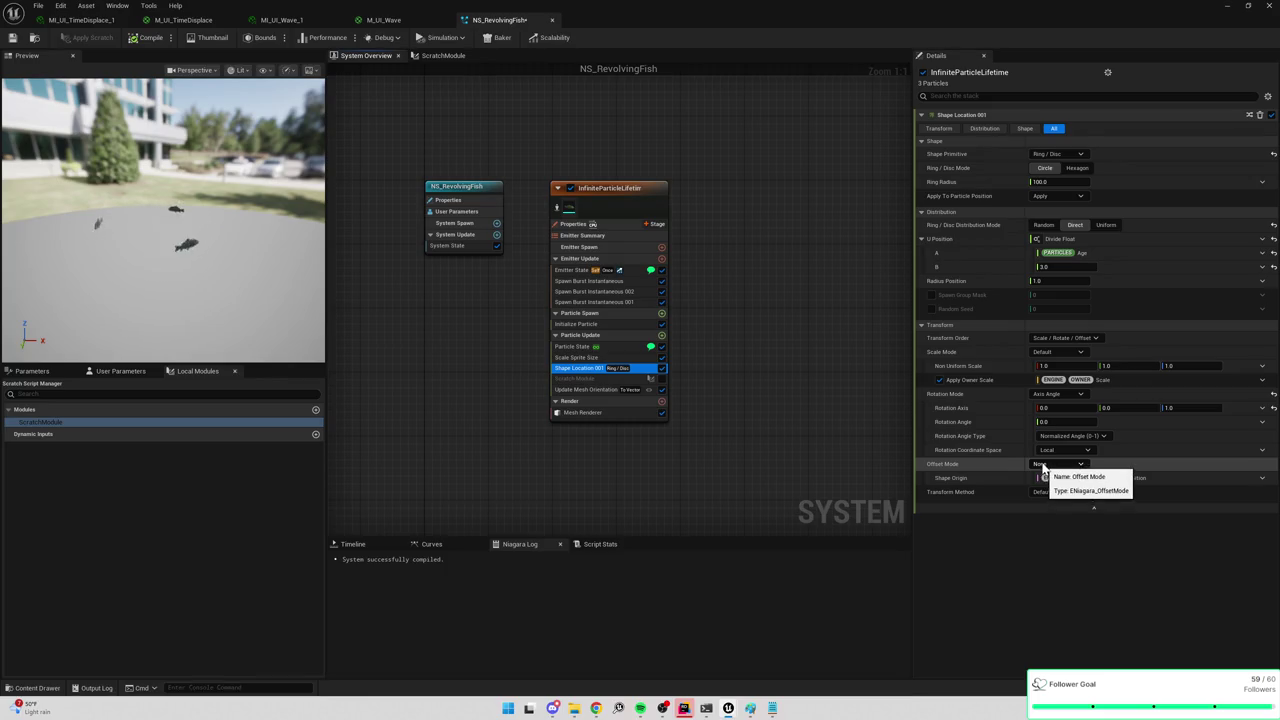
click(1065, 466)
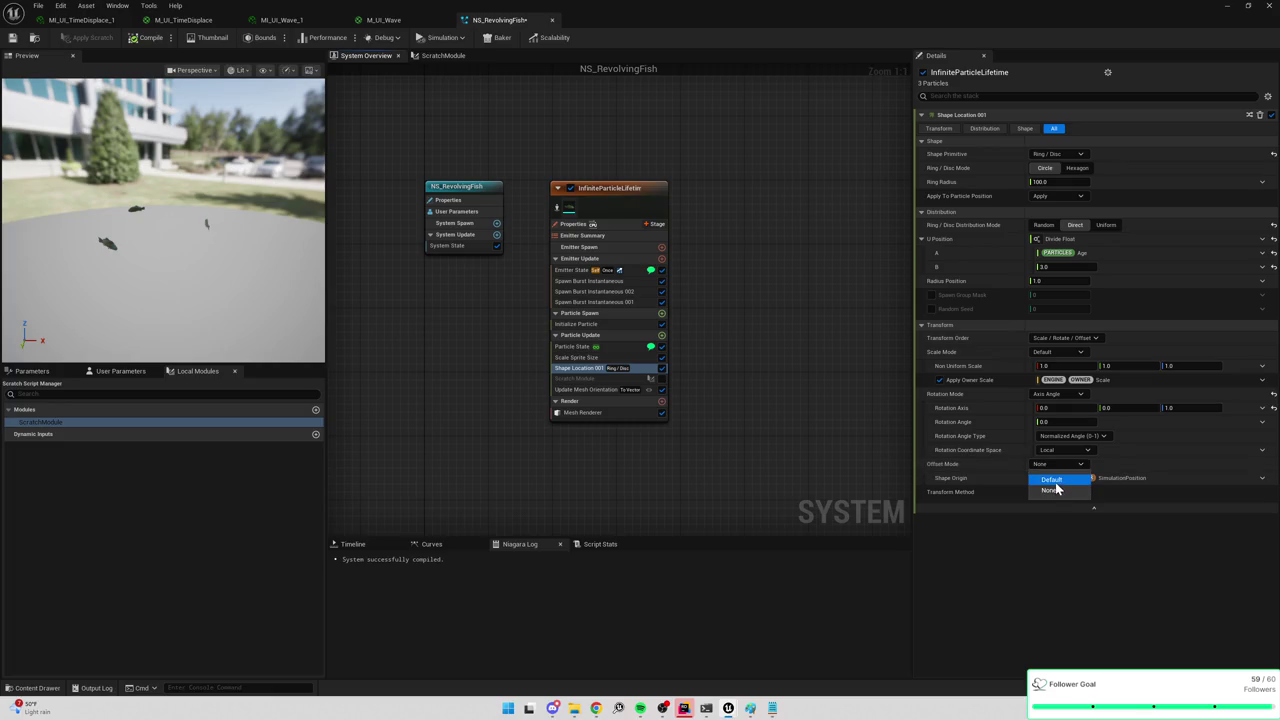
click(1054, 480)
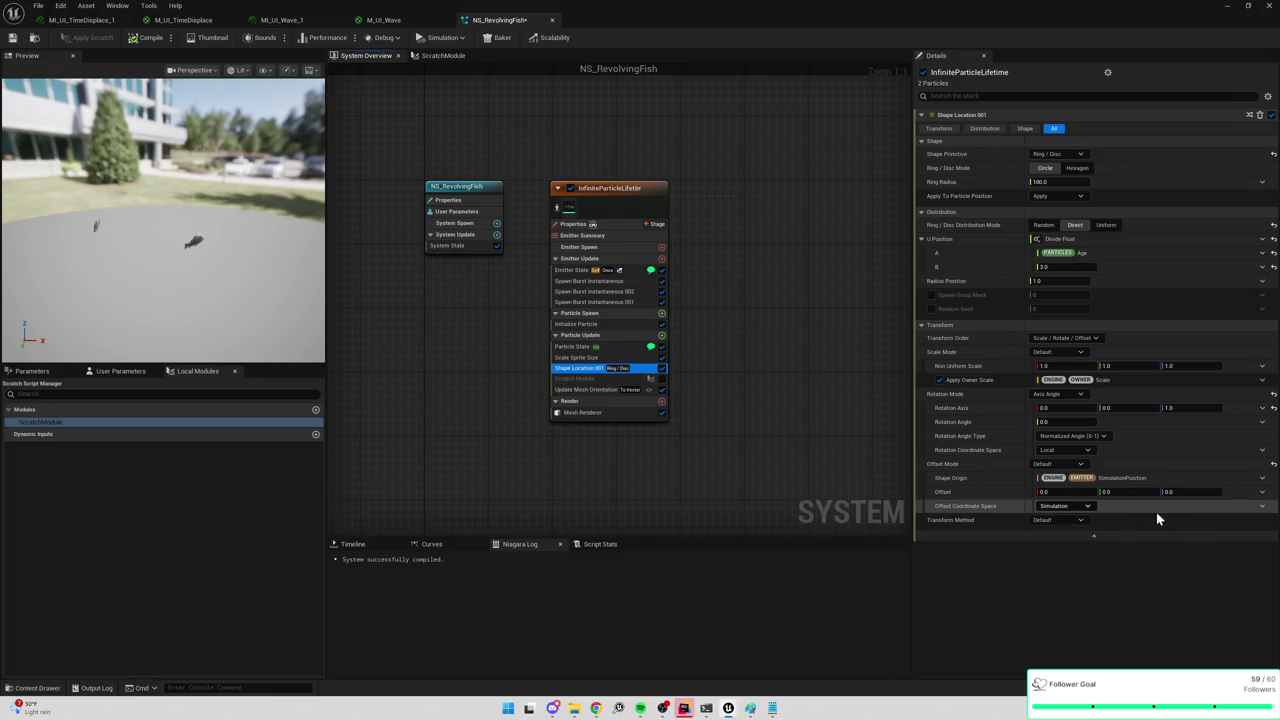
click(1263, 493)
text(vector)
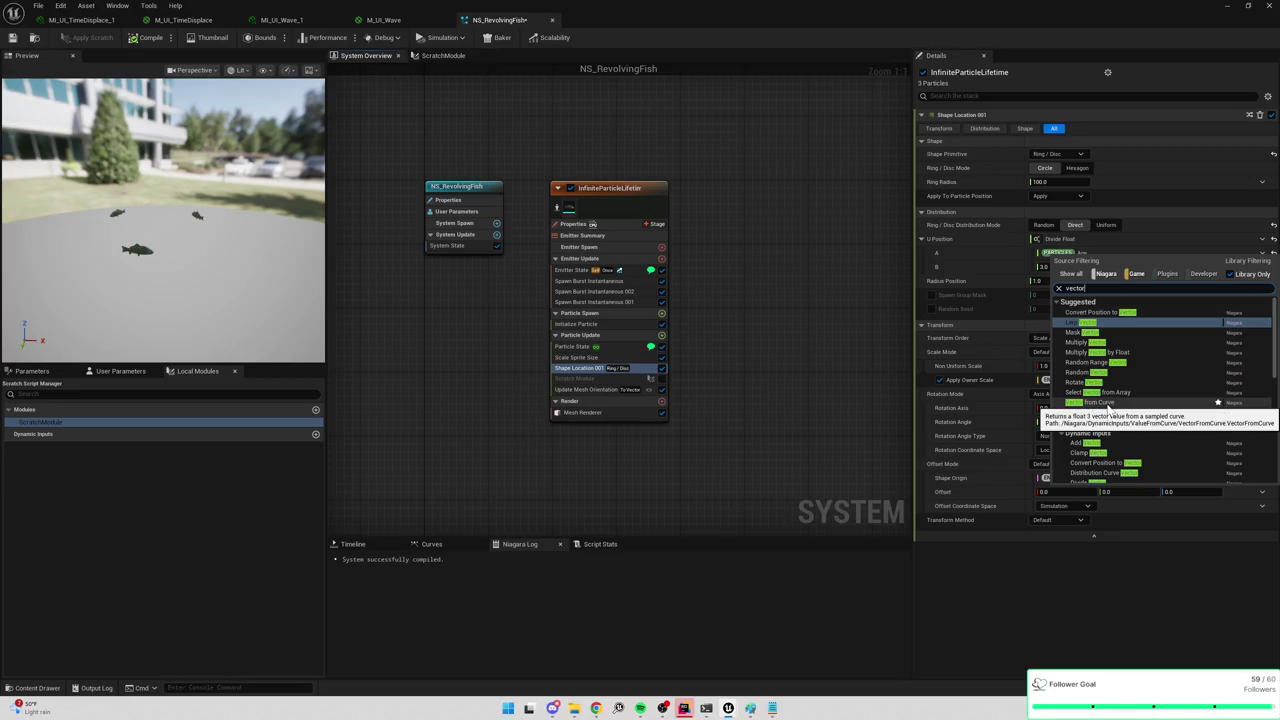
click(1109, 404)
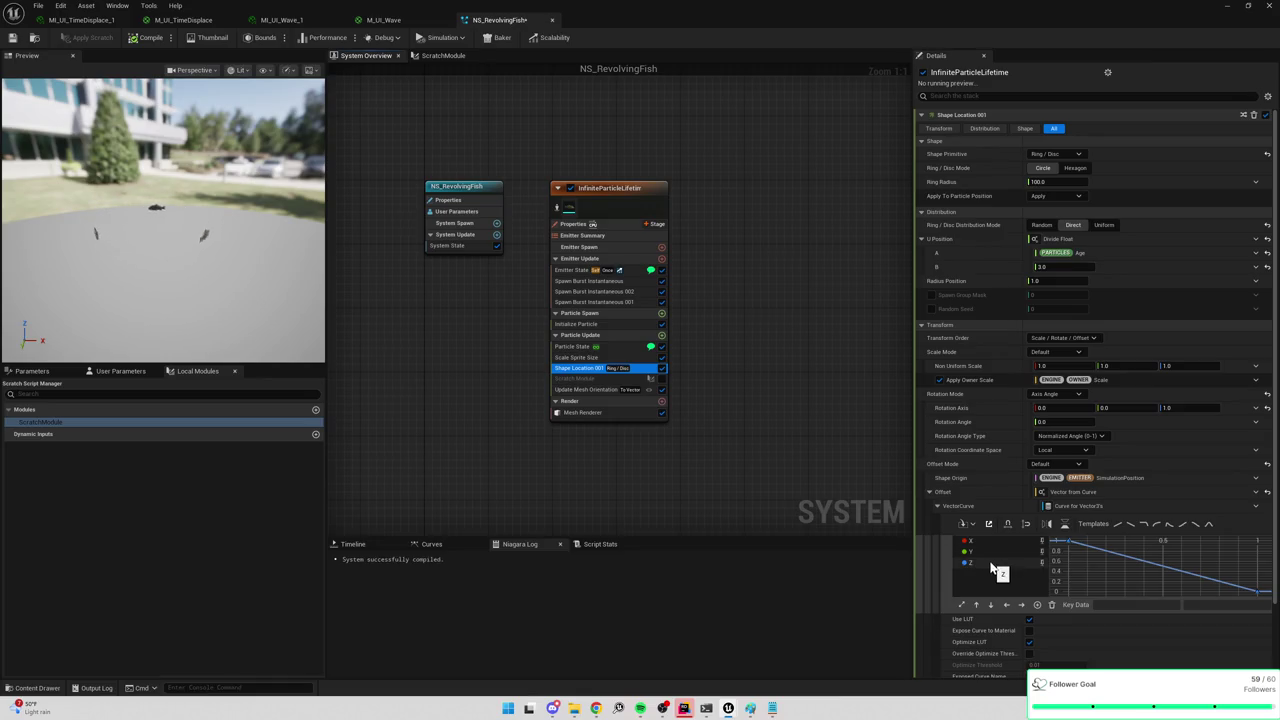
Set the offset curve's first key value to 0.0.
scroll(1105, 561, down, 2)
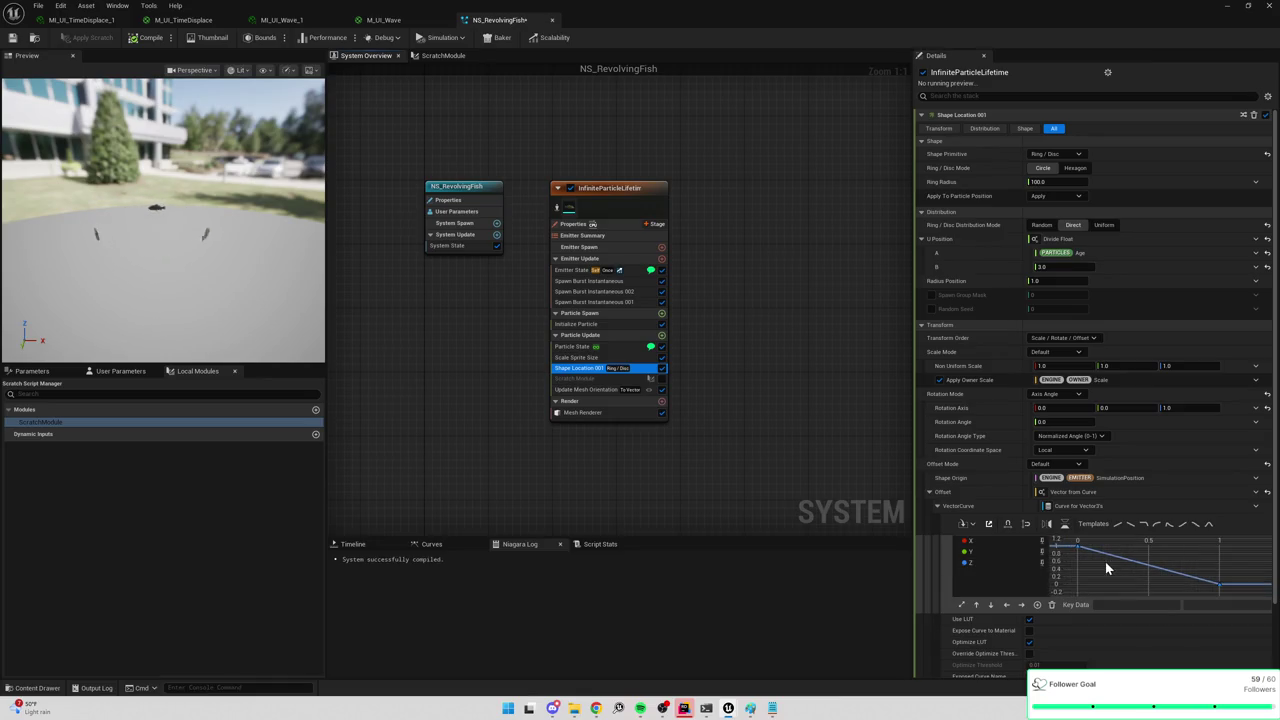
scroll(1105, 561, down, 1)
click(1080, 550)
text(0)
key(Return)
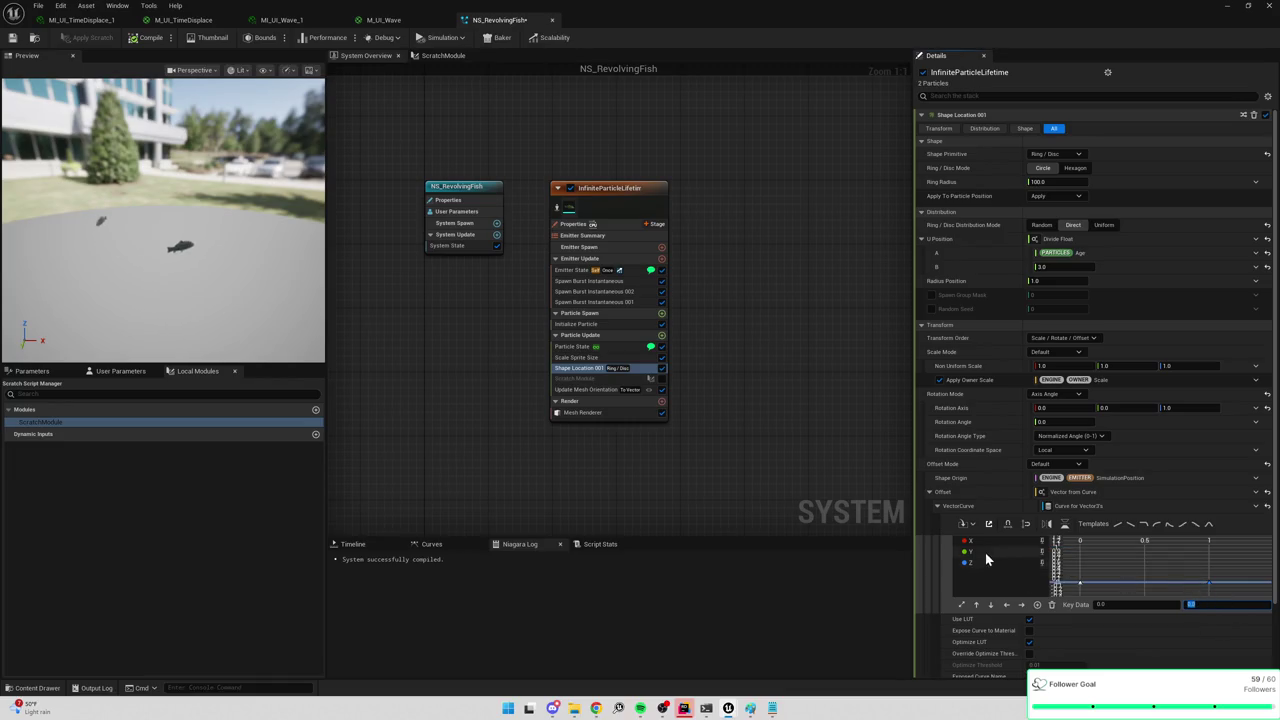
Show only the Z channel, frame its keys and raise the starting Z key slightly.
click(986, 555)
click(986, 563)
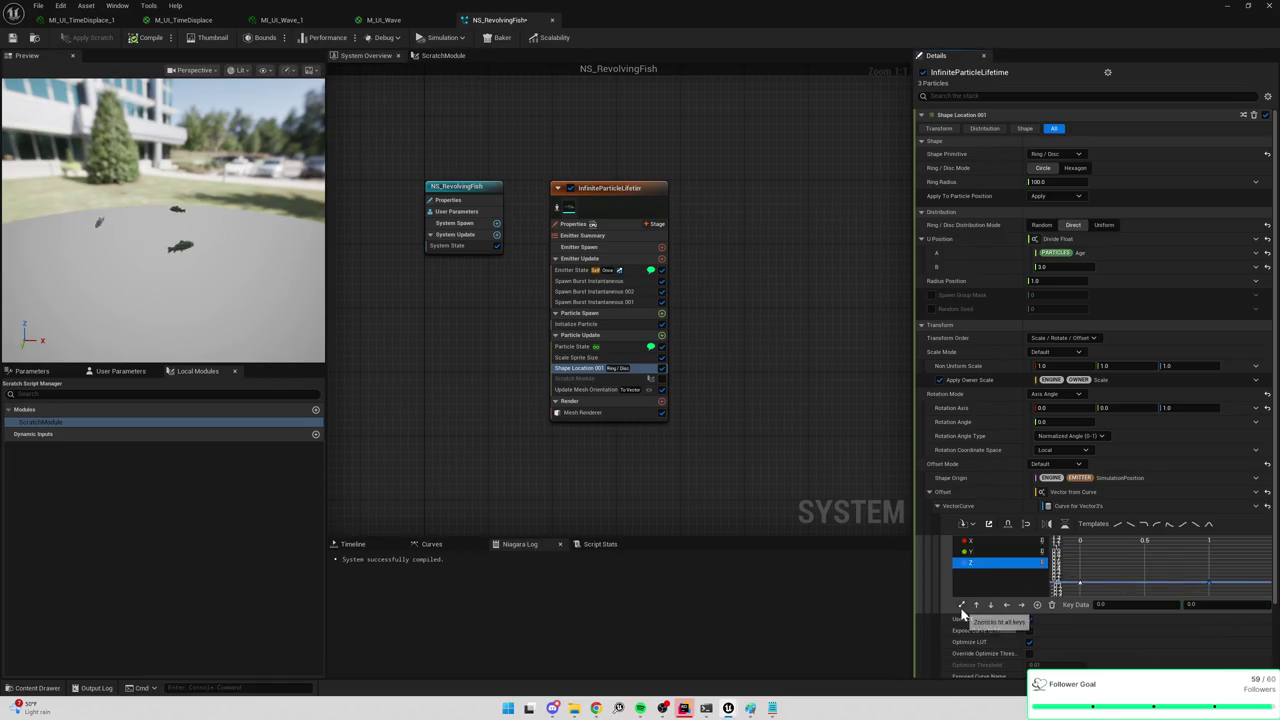
click(962, 607)
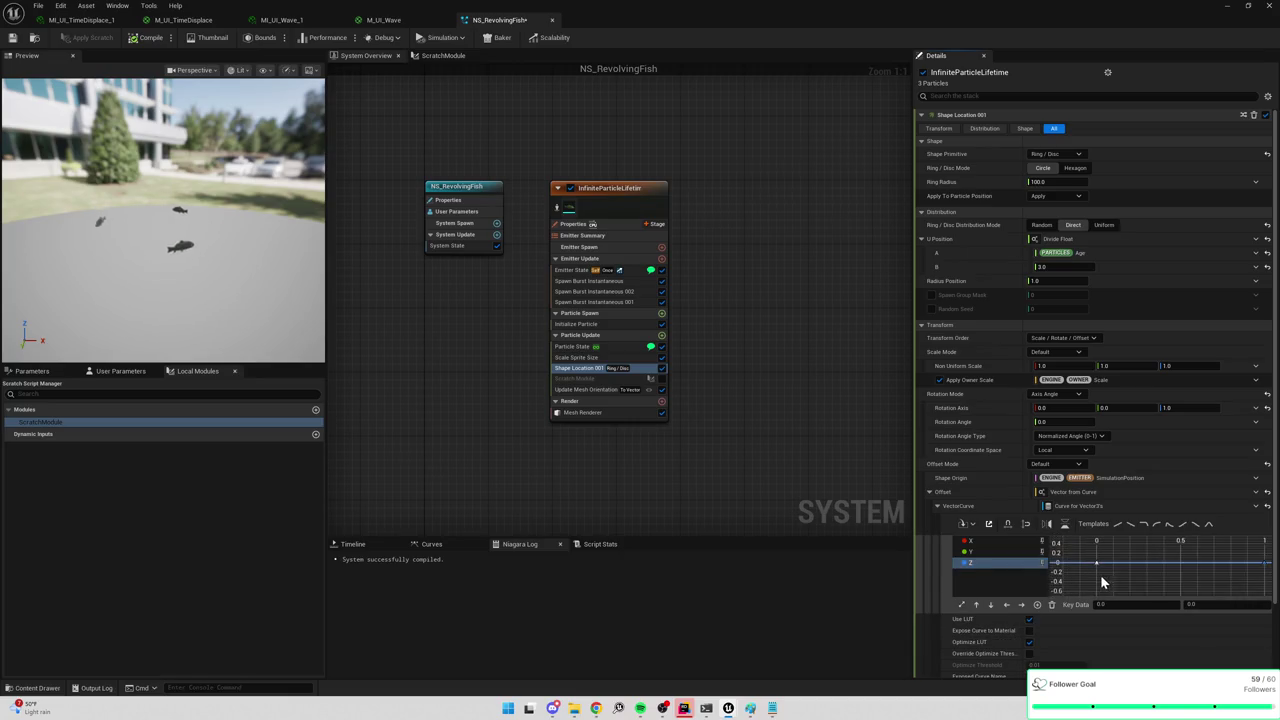
mouse_move(1098, 568)
mouse_move(1098, 568)
mouse_down()
mouse_move(1098, 545)
mouse_move(1098, 569)
mouse_up()
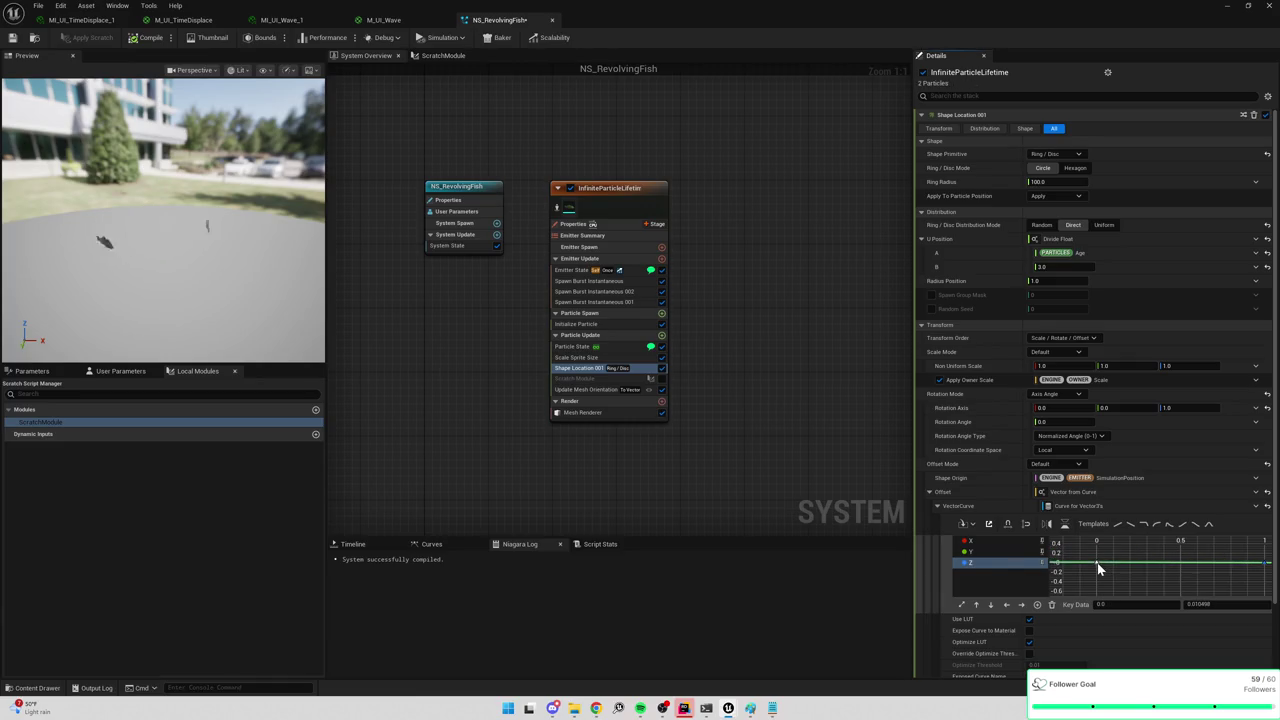
mouse_move(1098, 568)
key(ctrl+z)
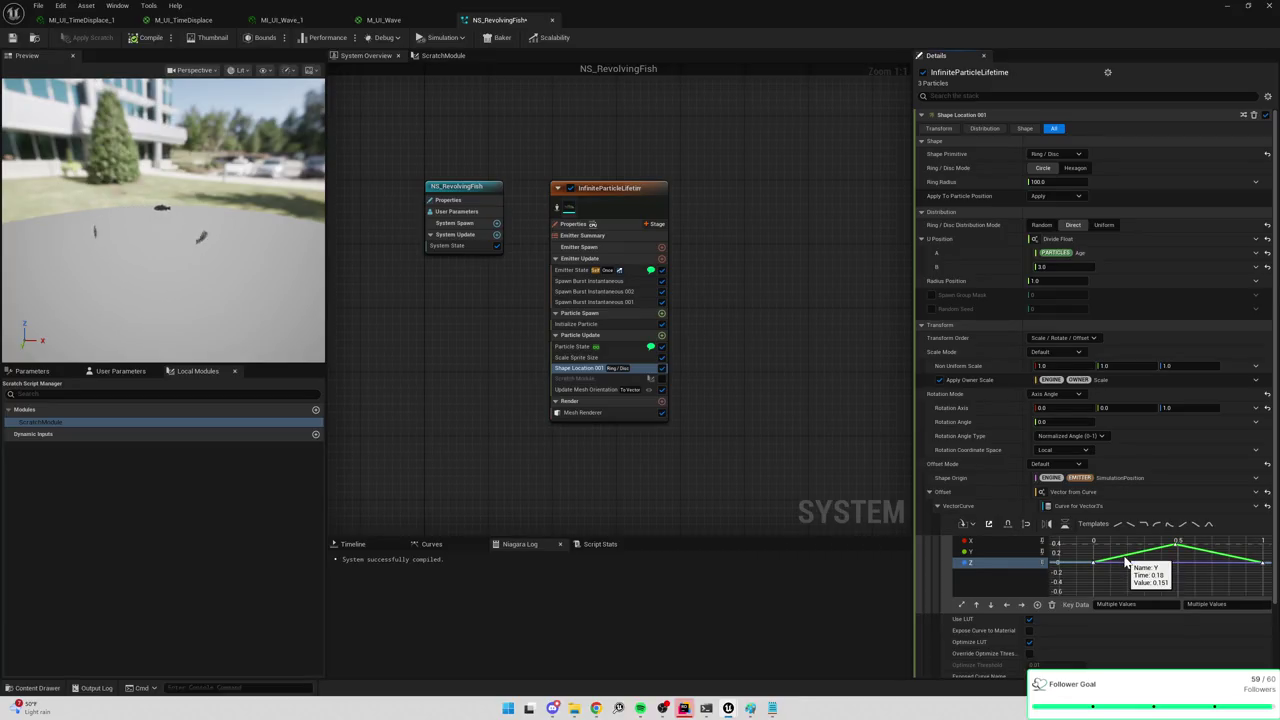
key(ctrl+y)
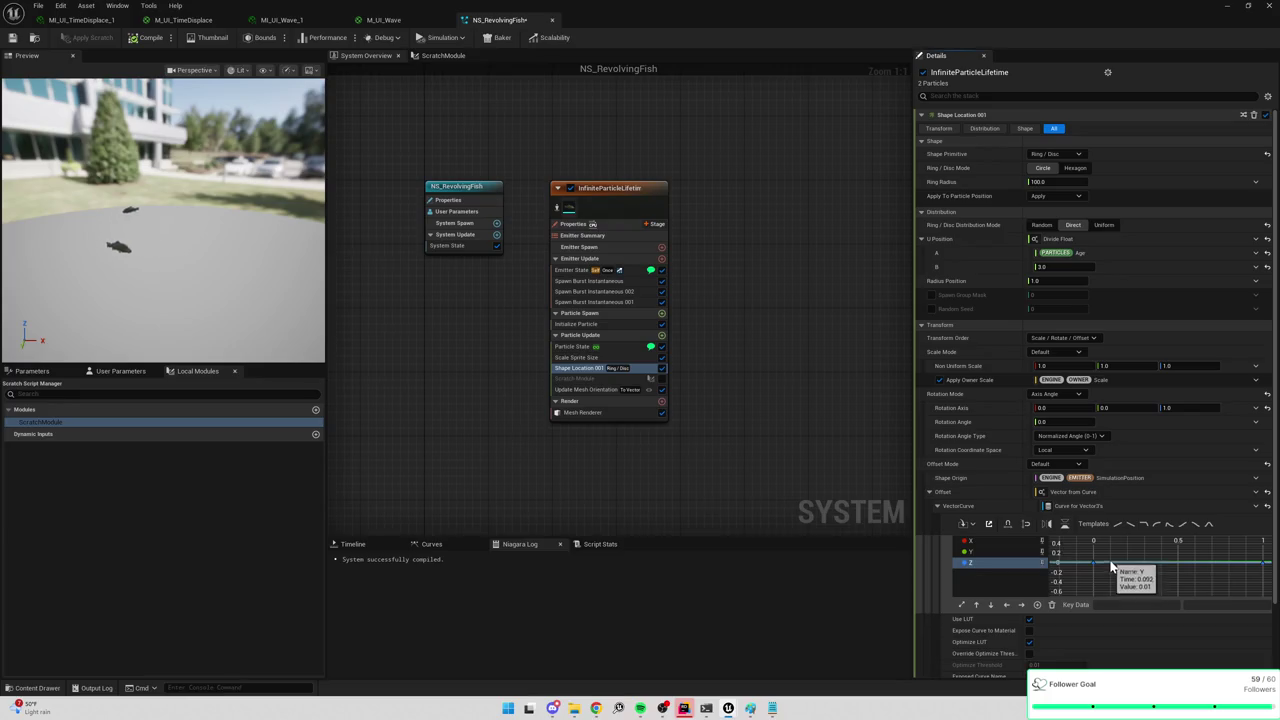
click(1095, 567)
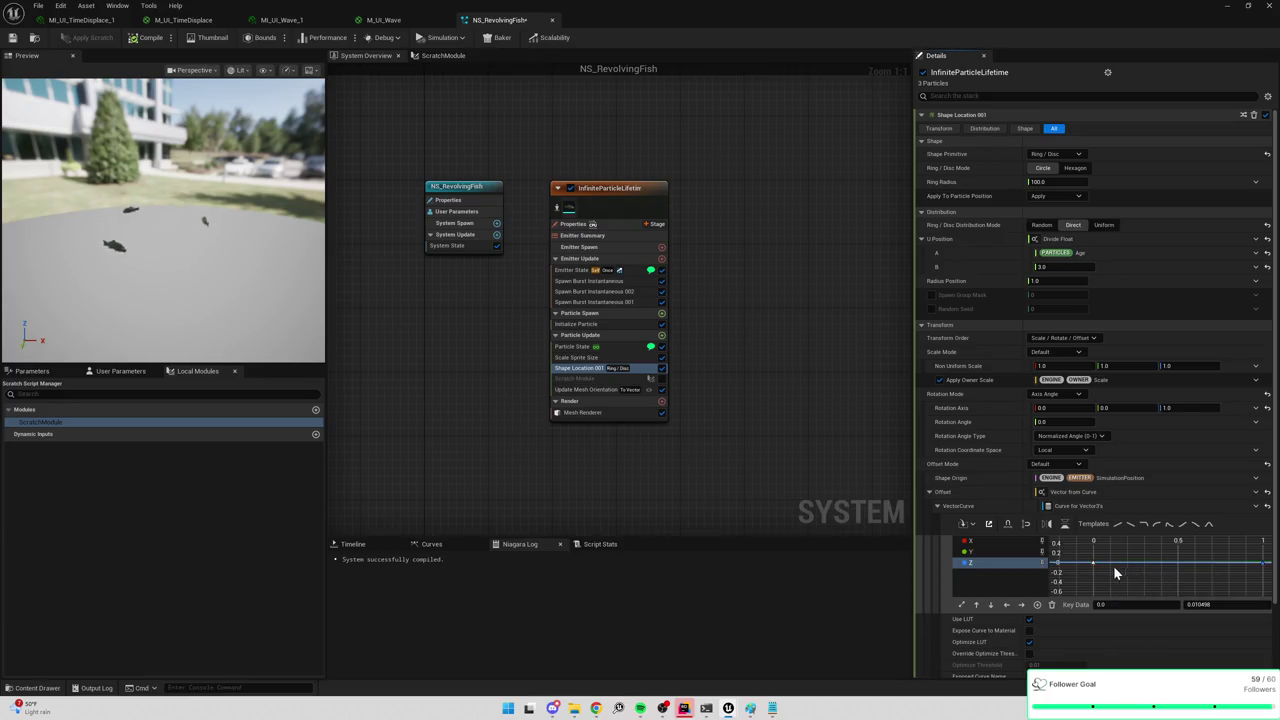
click(1110, 565)
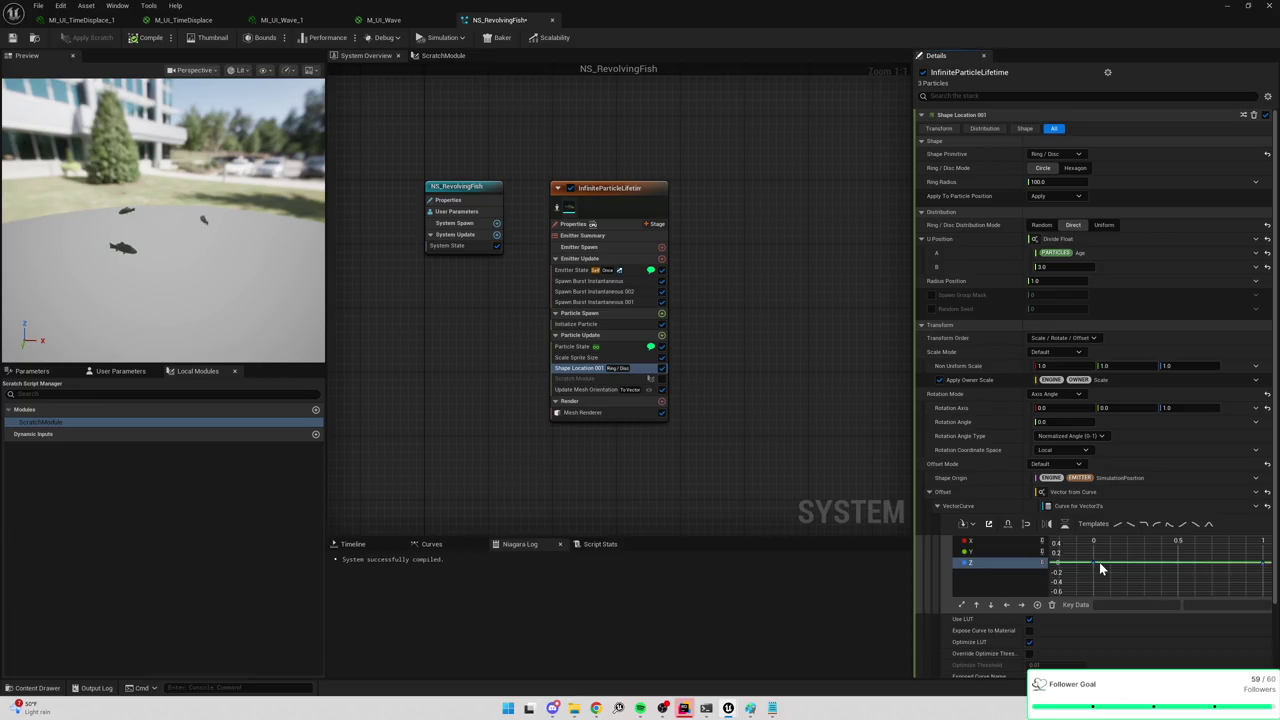
drag(1104, 553, 1102, 543)
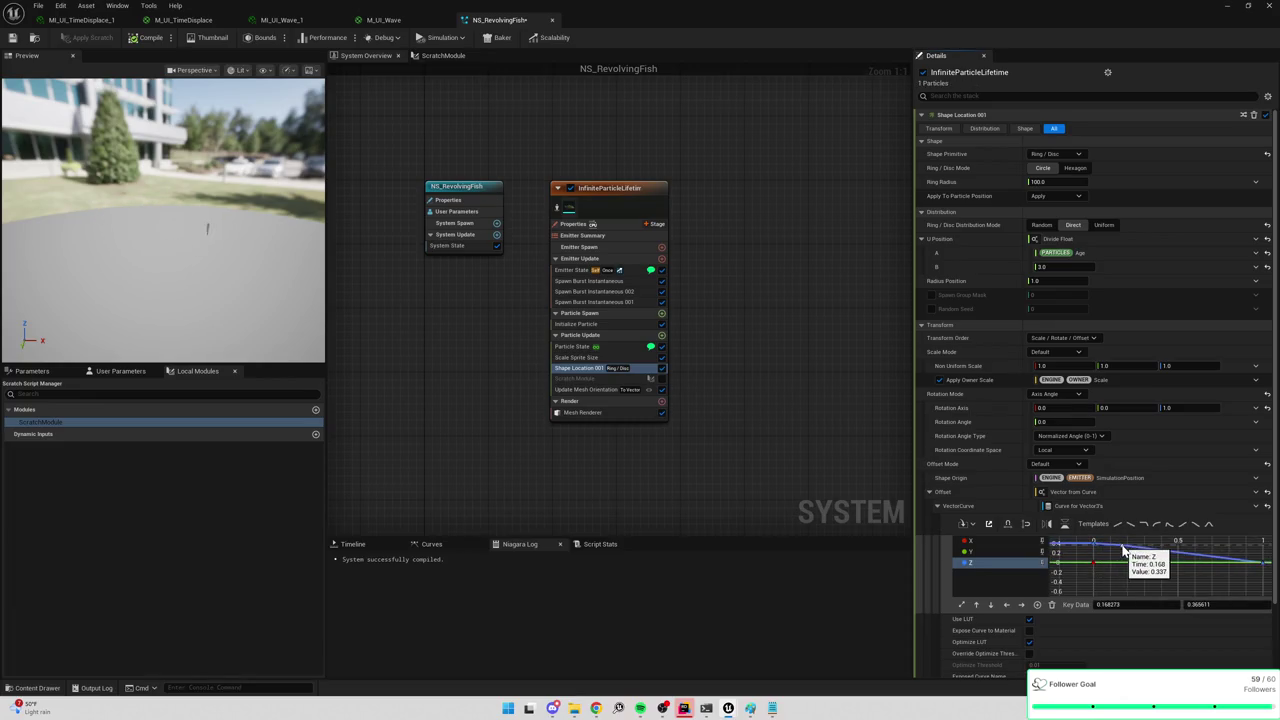
Add a new key on the Z curve with value 50, adjusting its time.
middle_click(1121, 550)
click(1155, 609)
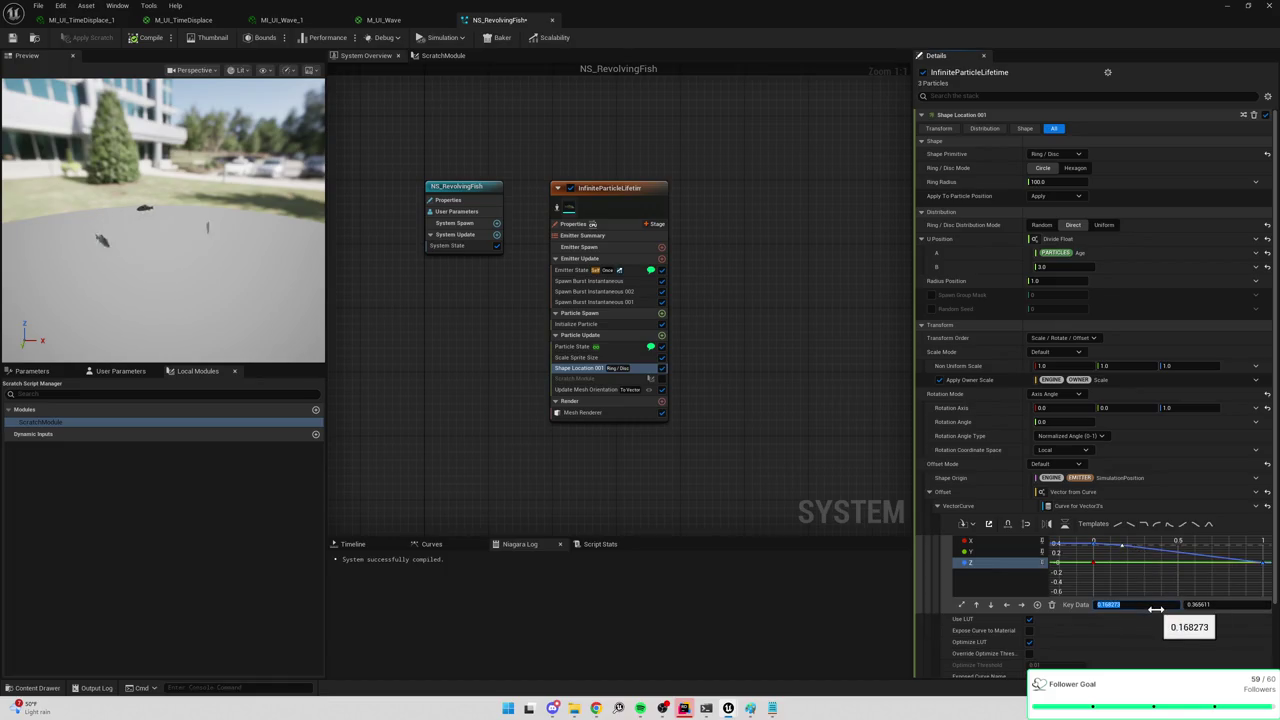
text(0.5)
key(Tab)
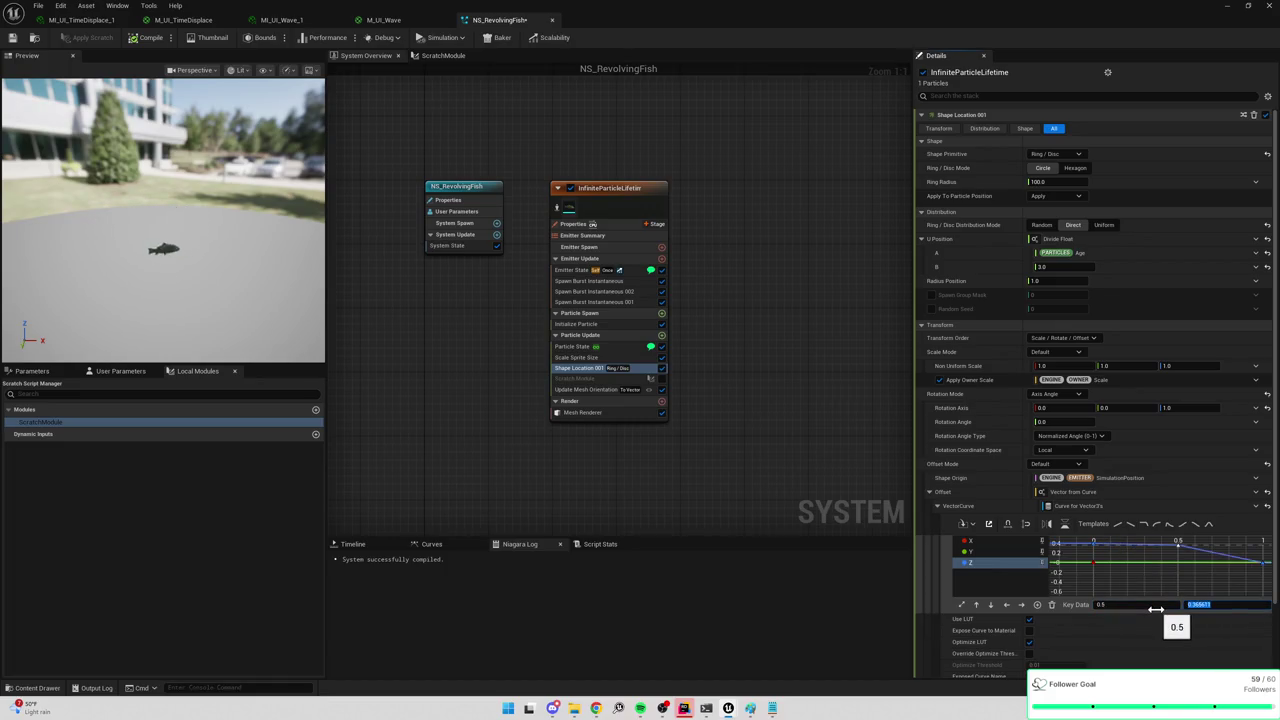
text(100)
text(0)
key(Return)
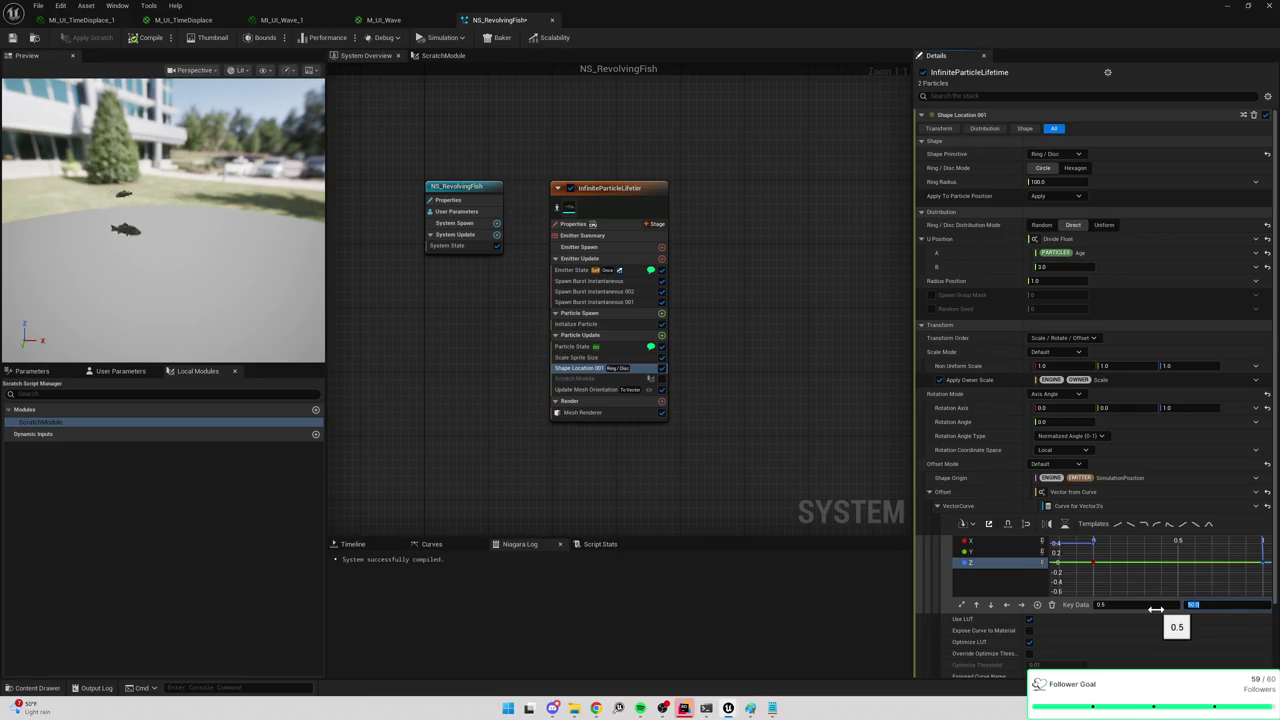
click(1155, 606)
text(0.25)
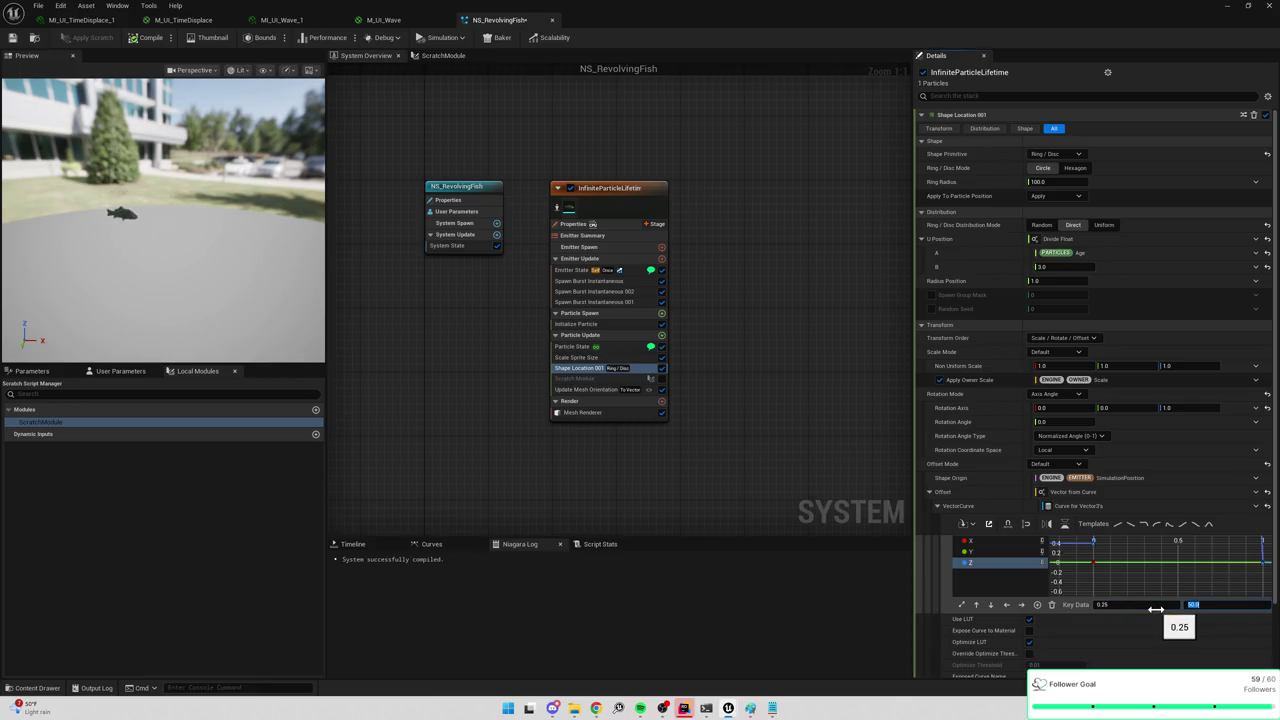
Frame the graph, select several Z curve keys and set their value to 0.
scroll(1148, 545, down, 4)
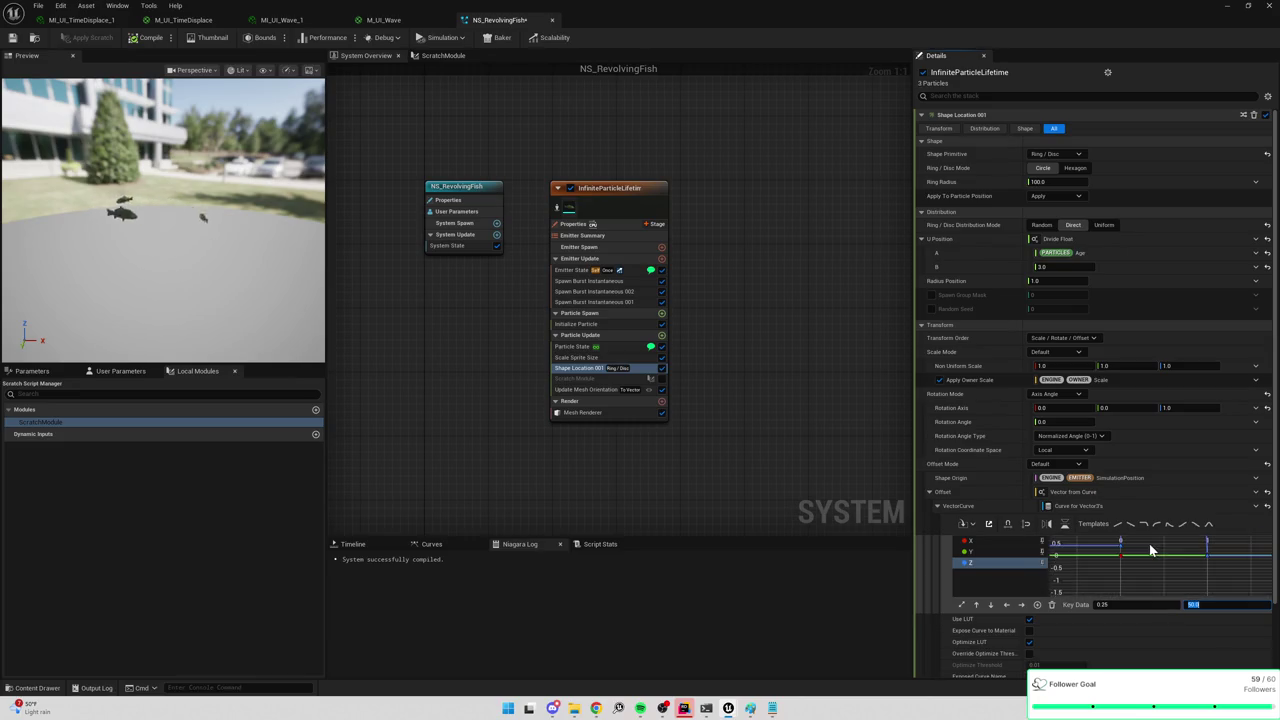
click(963, 604)
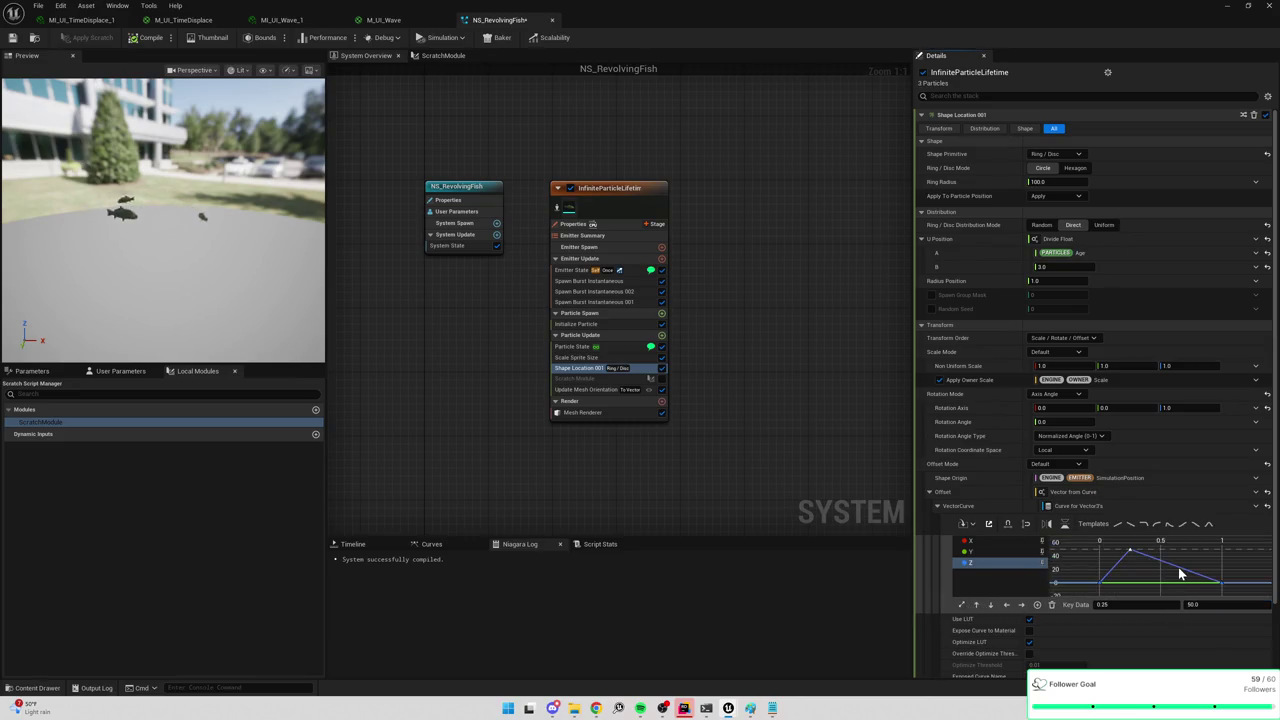
click(1220, 582)
click(1160, 605)
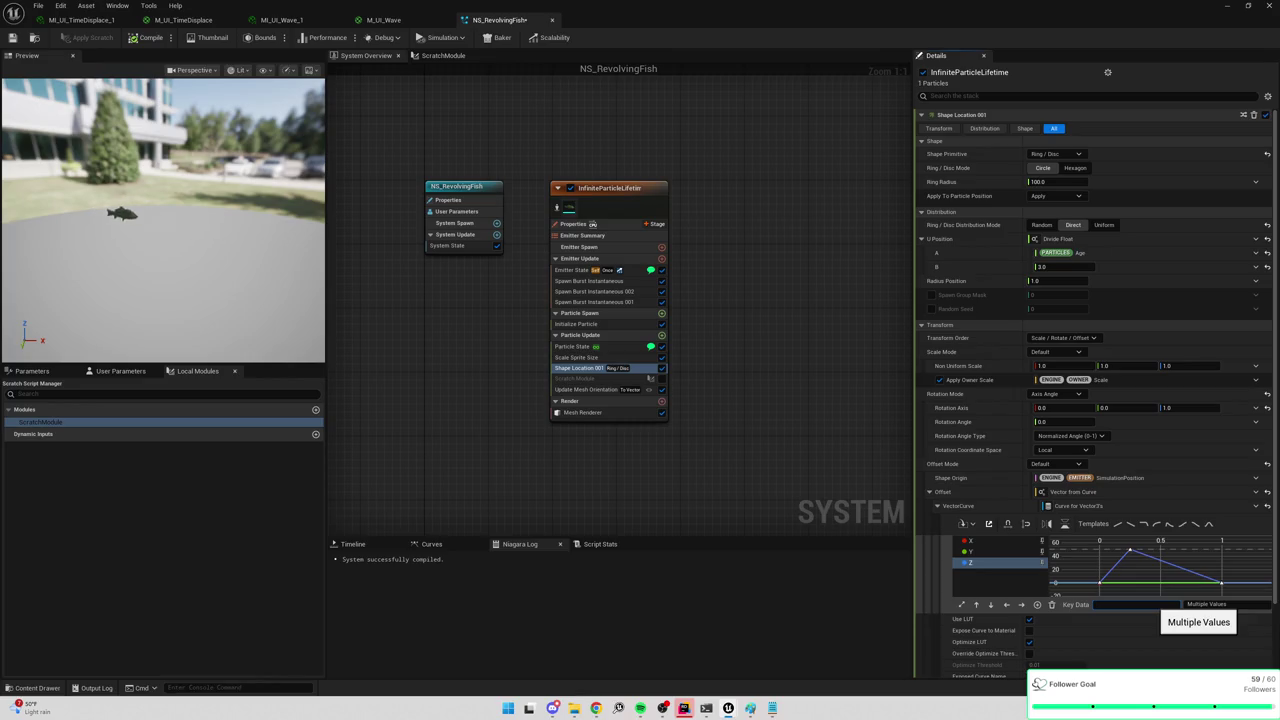
text(0.5)
key(Return)
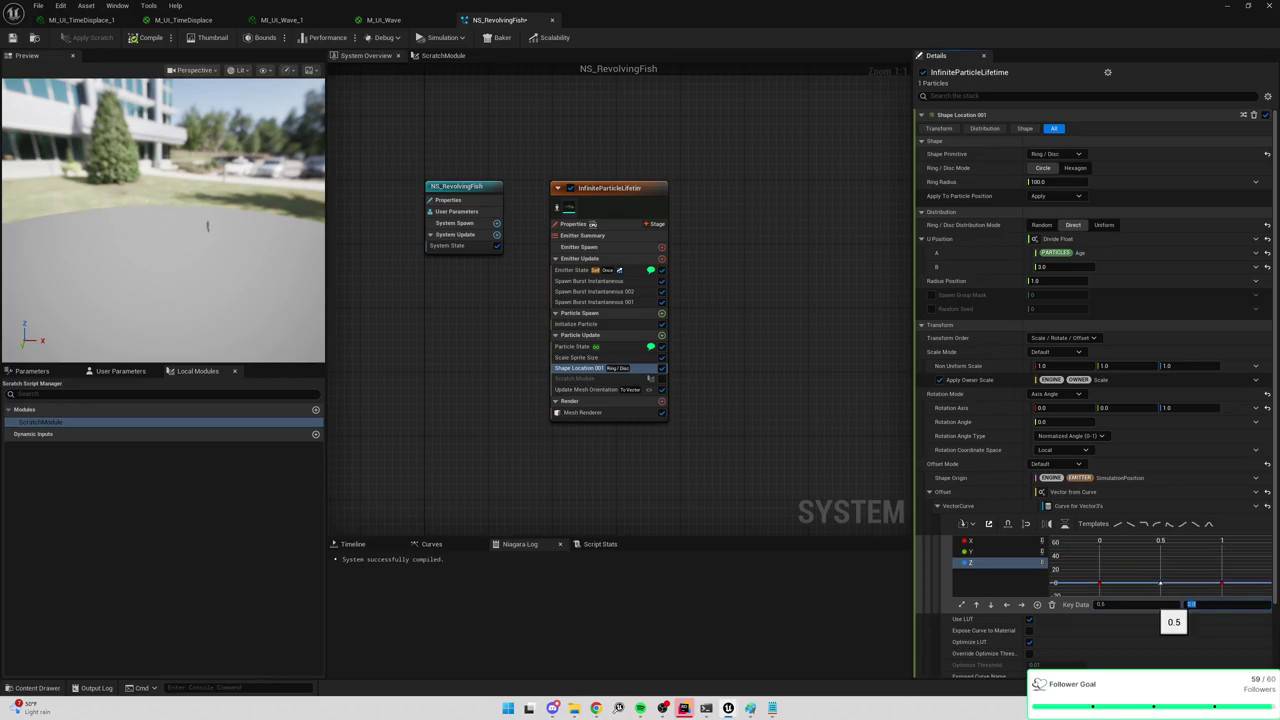
click(1192, 604)
text(0)
key(Return)
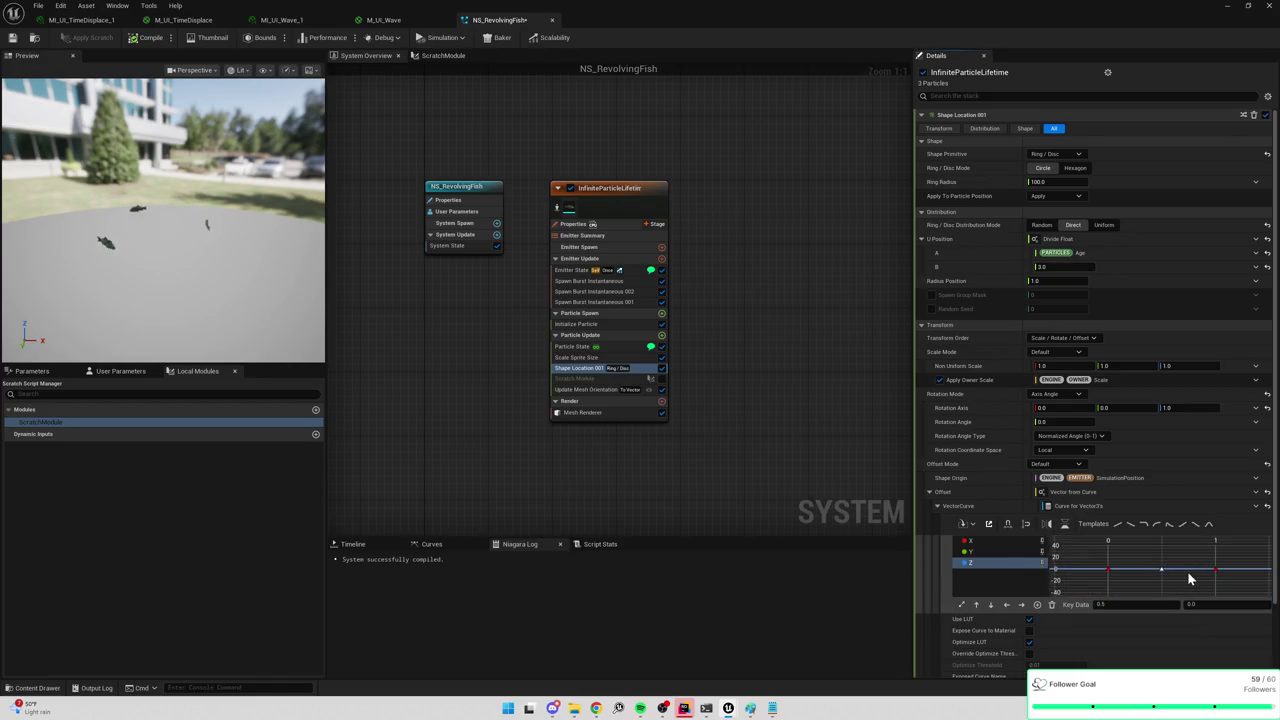
Set a Z key's value to 60 and move a key to time 0.5.
click(1140, 604)
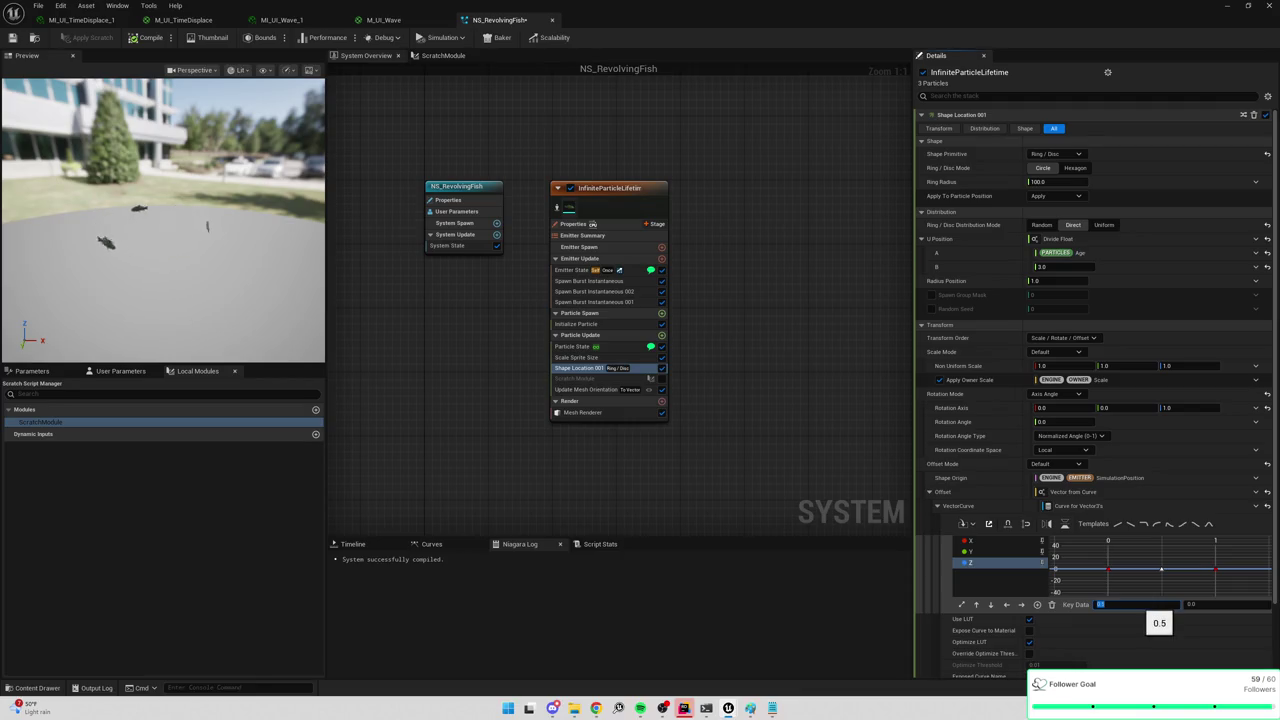
text(0.2560)
key(Return)
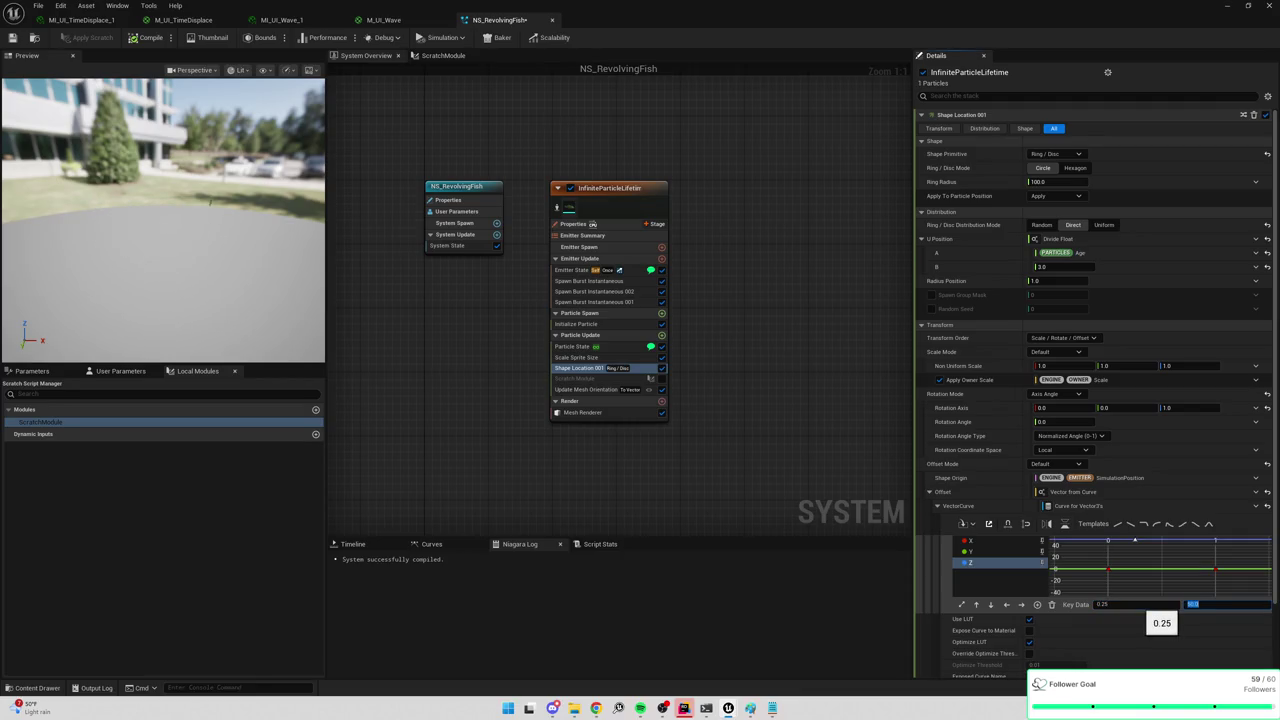
drag(1134, 541, 1160, 544)
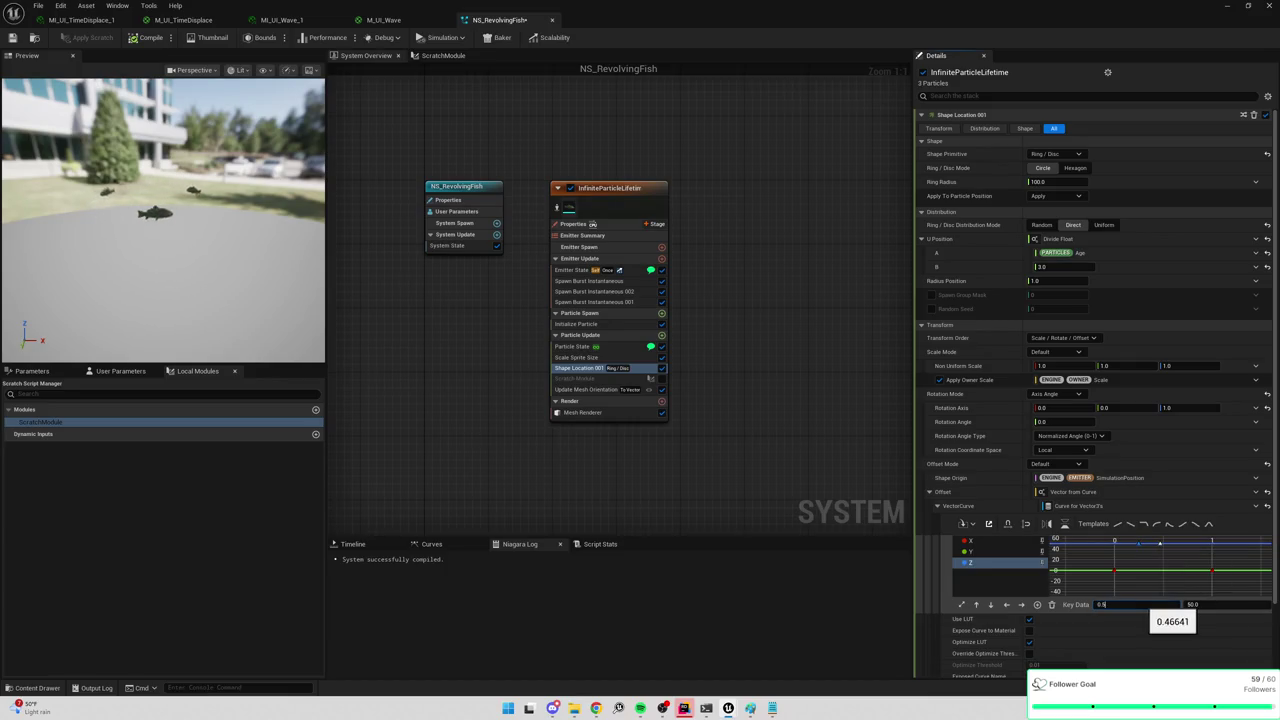
key(Tab)
Place the next Z key at time 0.75 with value -50.
drag(1157, 566, 1154, 559)
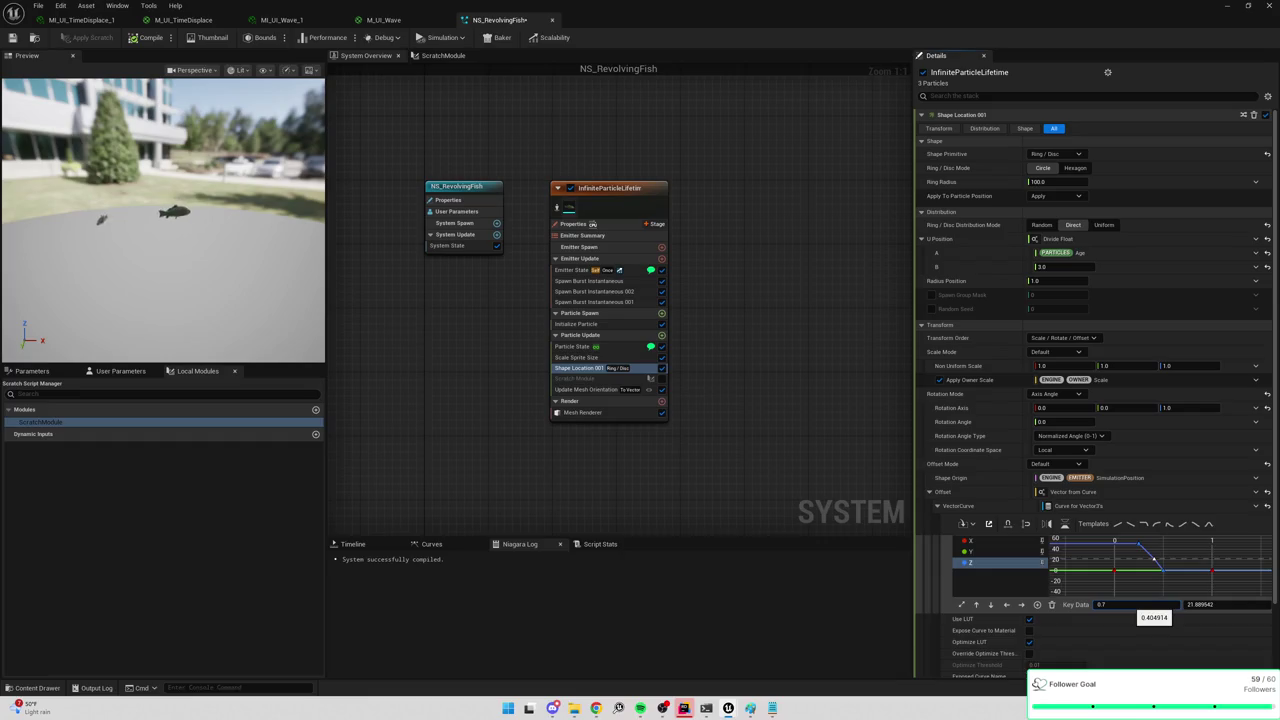
key(Tab)
text(-50)
key(Return)
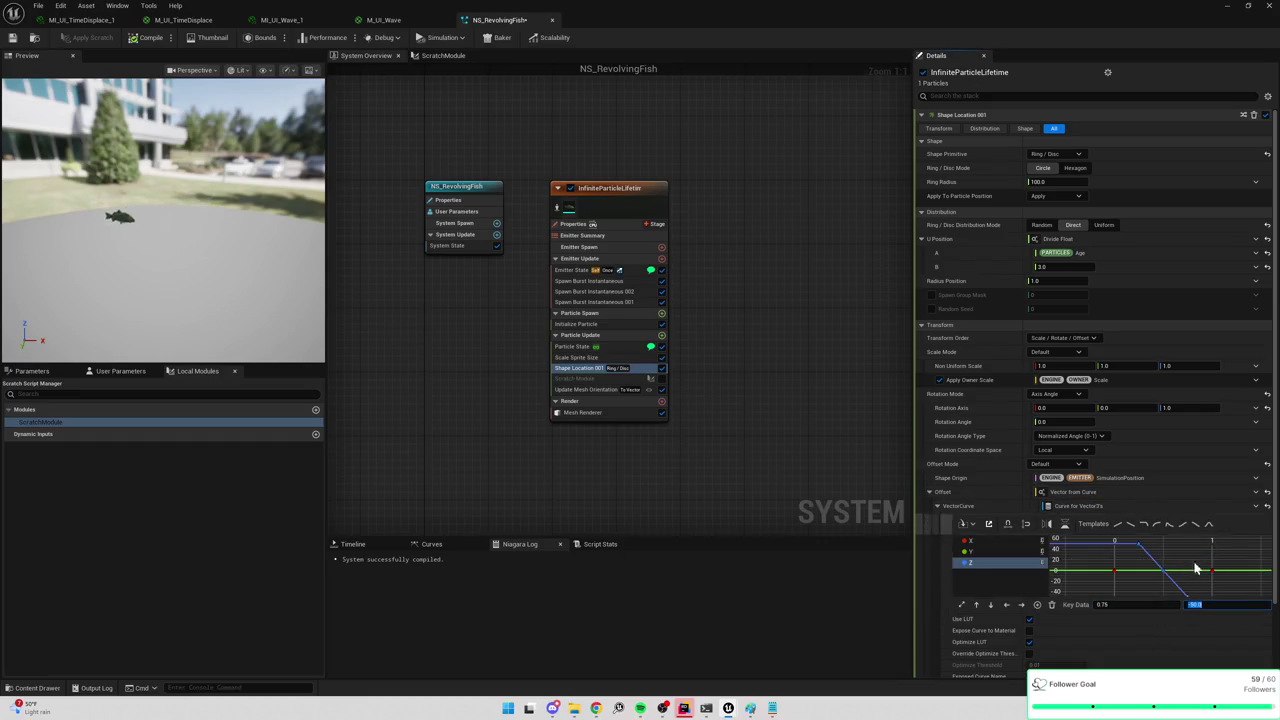
Delete the stray X-curve key and set the Z end key to time 1.0, value 0.
middle_click(1181, 553)
key(Delete)
click(1205, 593)
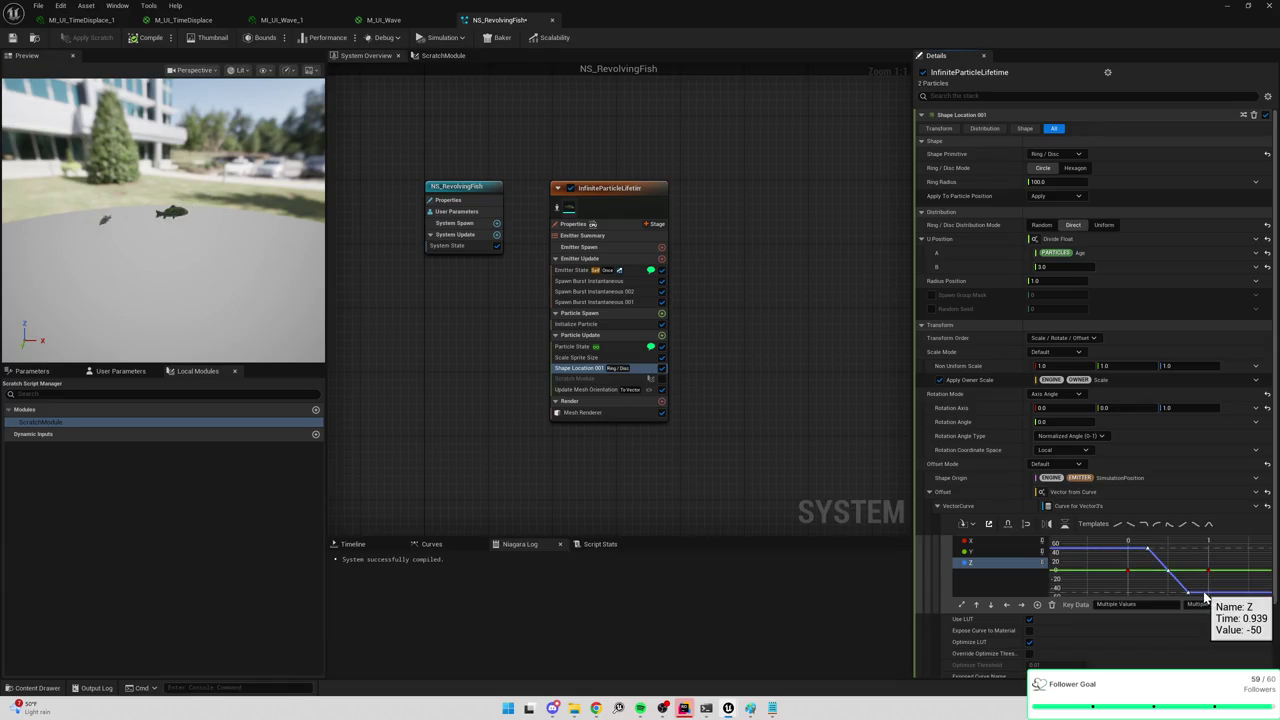
click(1139, 611)
click(1131, 605)
text(0)
key(Tab)
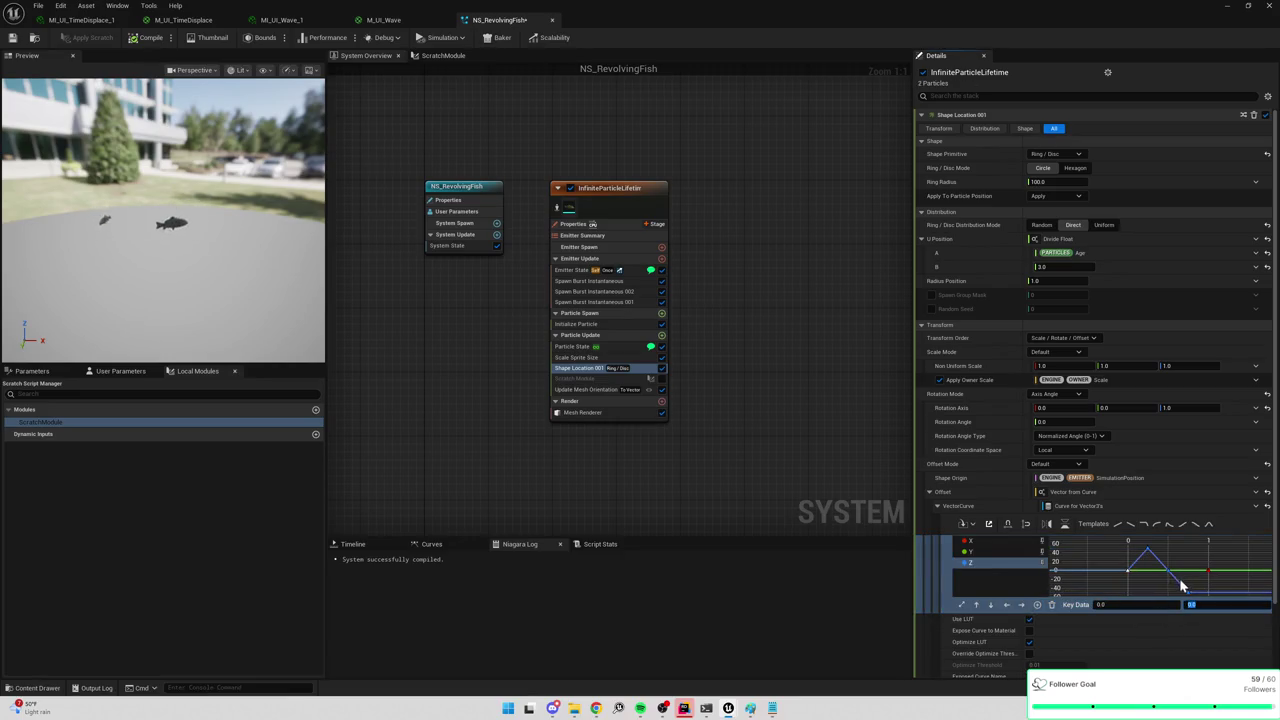
drag(1120, 605, 1138, 602)
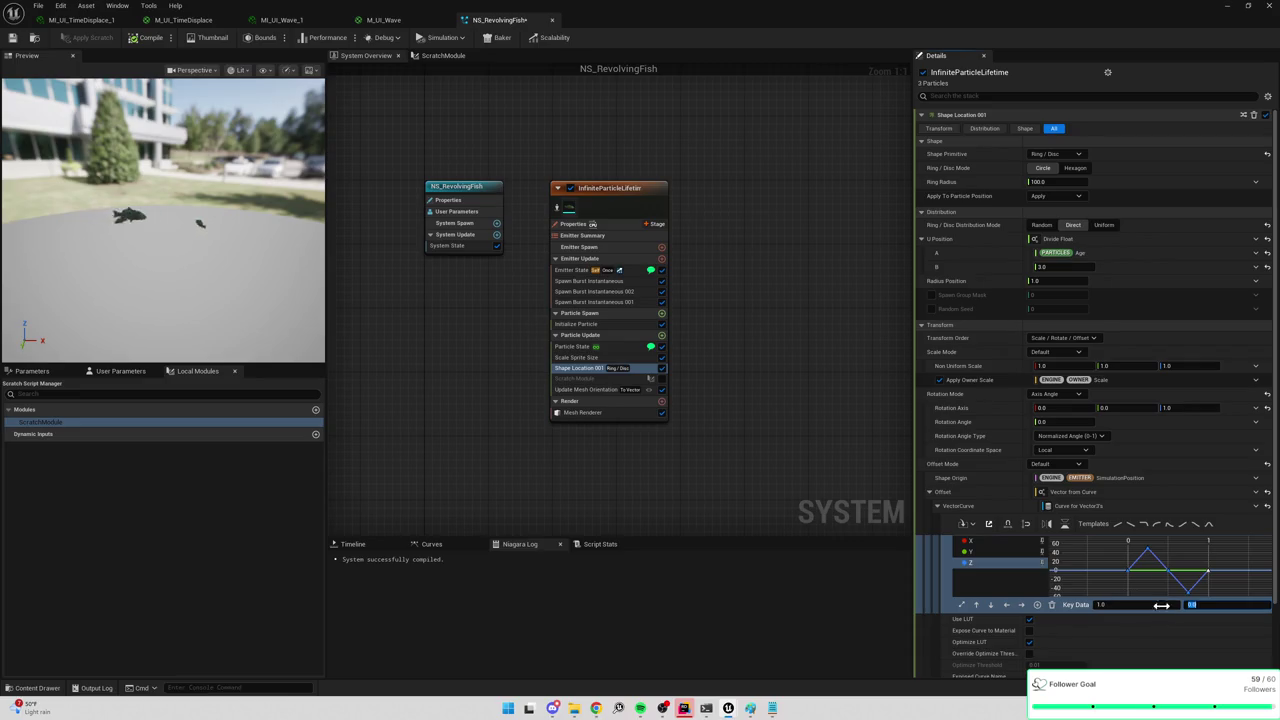
click(1150, 622)
click(1118, 543)
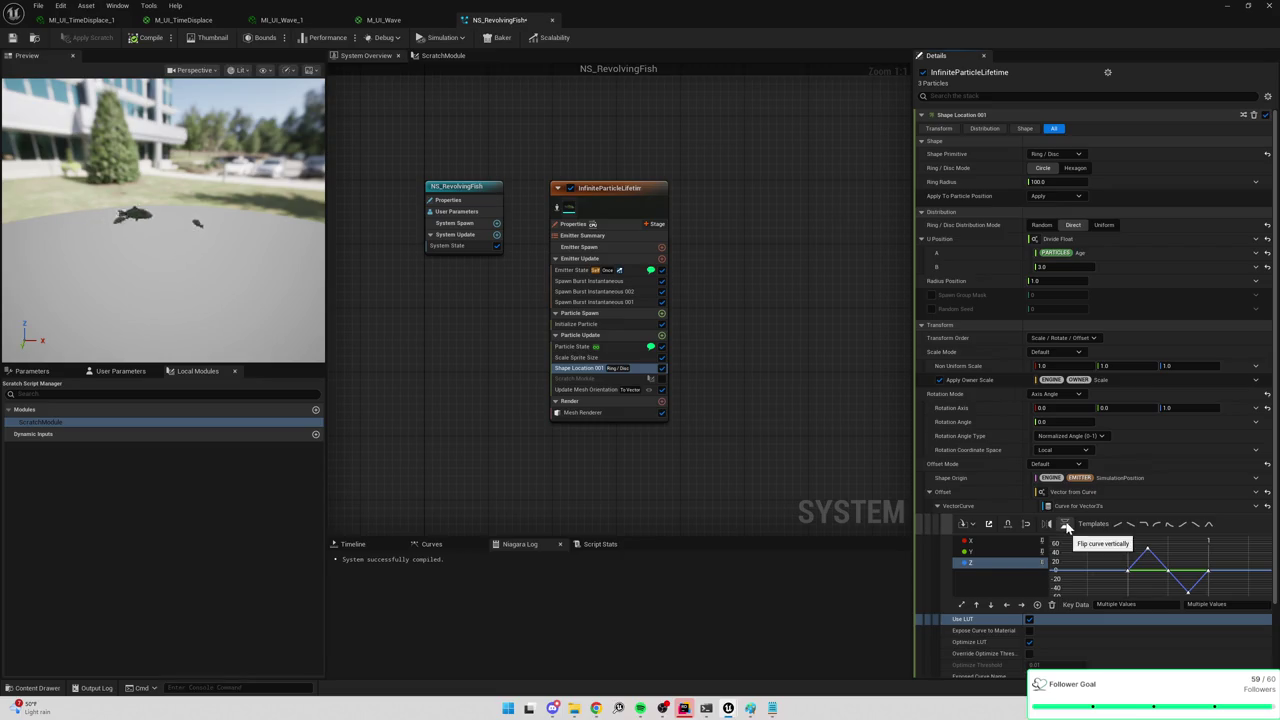
Frame the curves, select the offset curve keys and change their interpolation.
click(1143, 525)
scroll(1160, 575, down, 5)
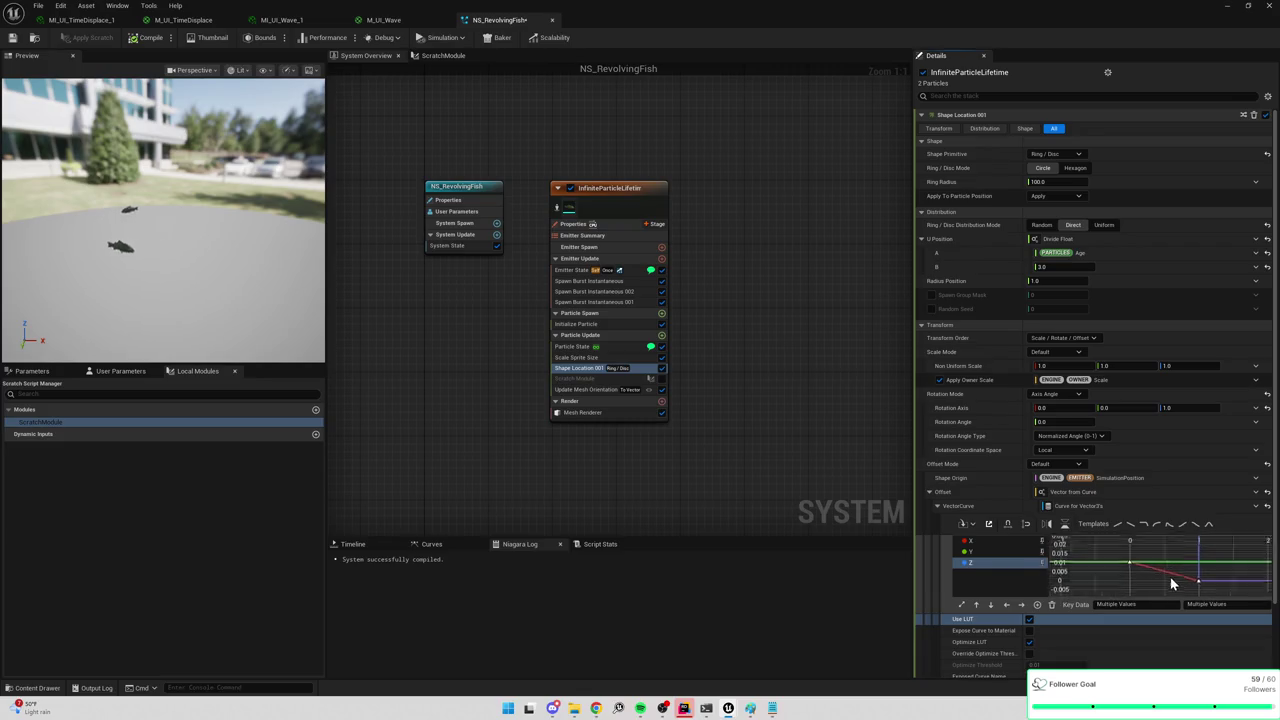
click(962, 605)
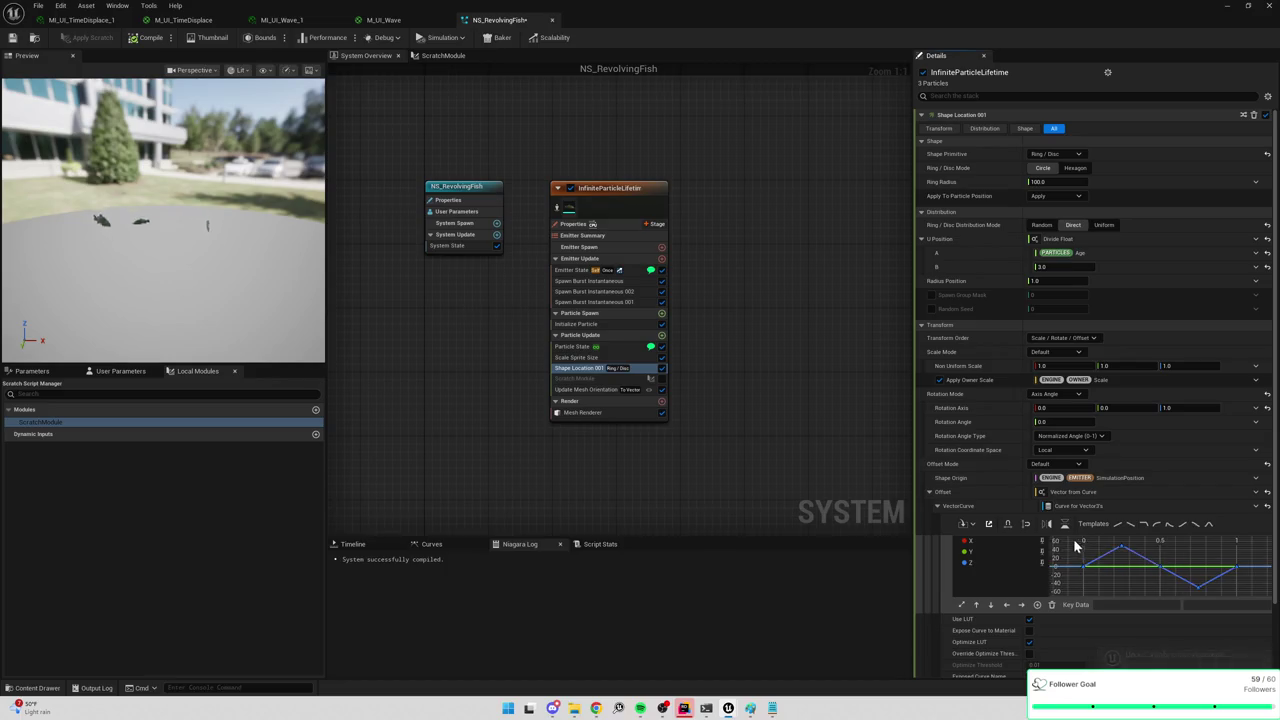
drag(1135, 591, 1136, 590)
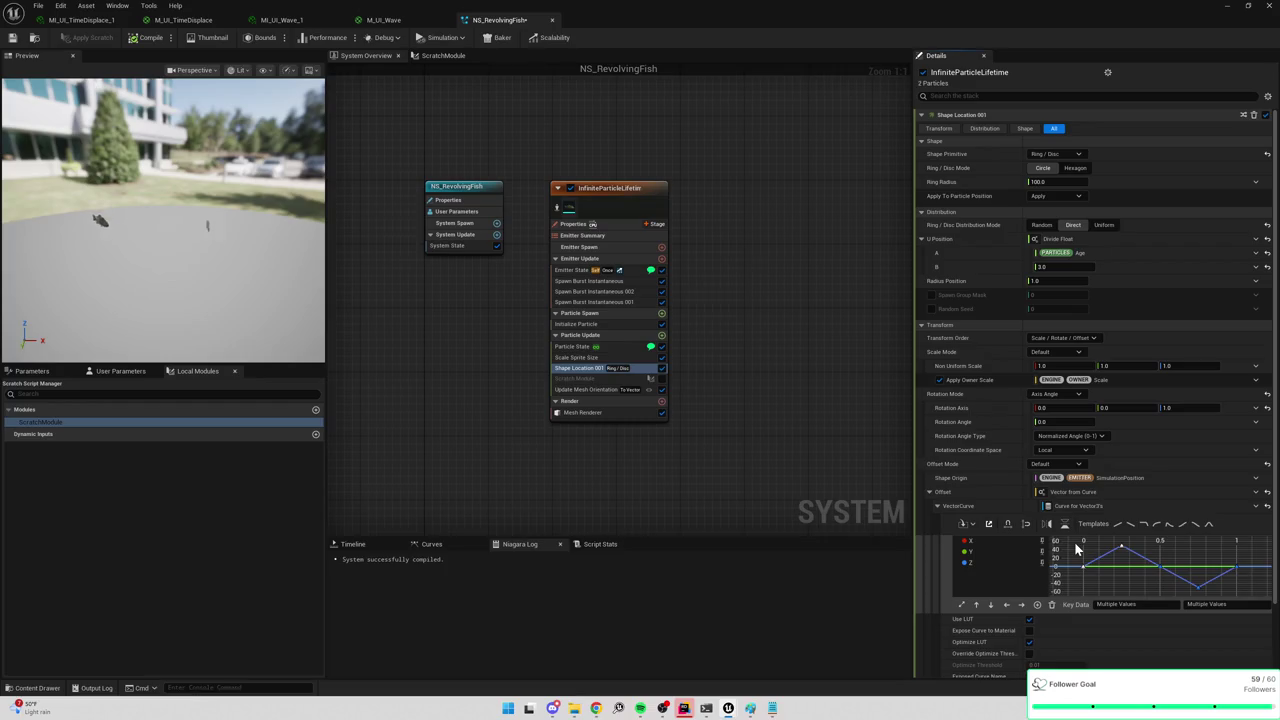
click(1117, 544)
drag(1168, 576, 1168, 576)
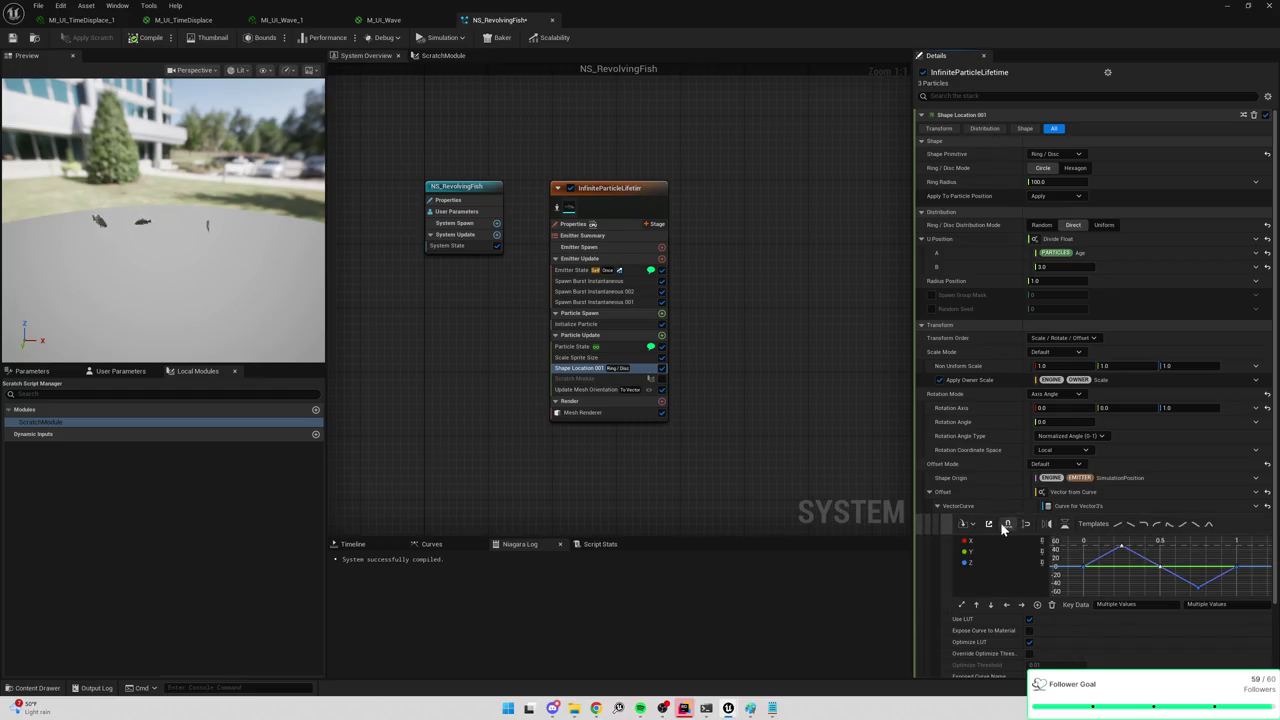
right_click(1122, 550)
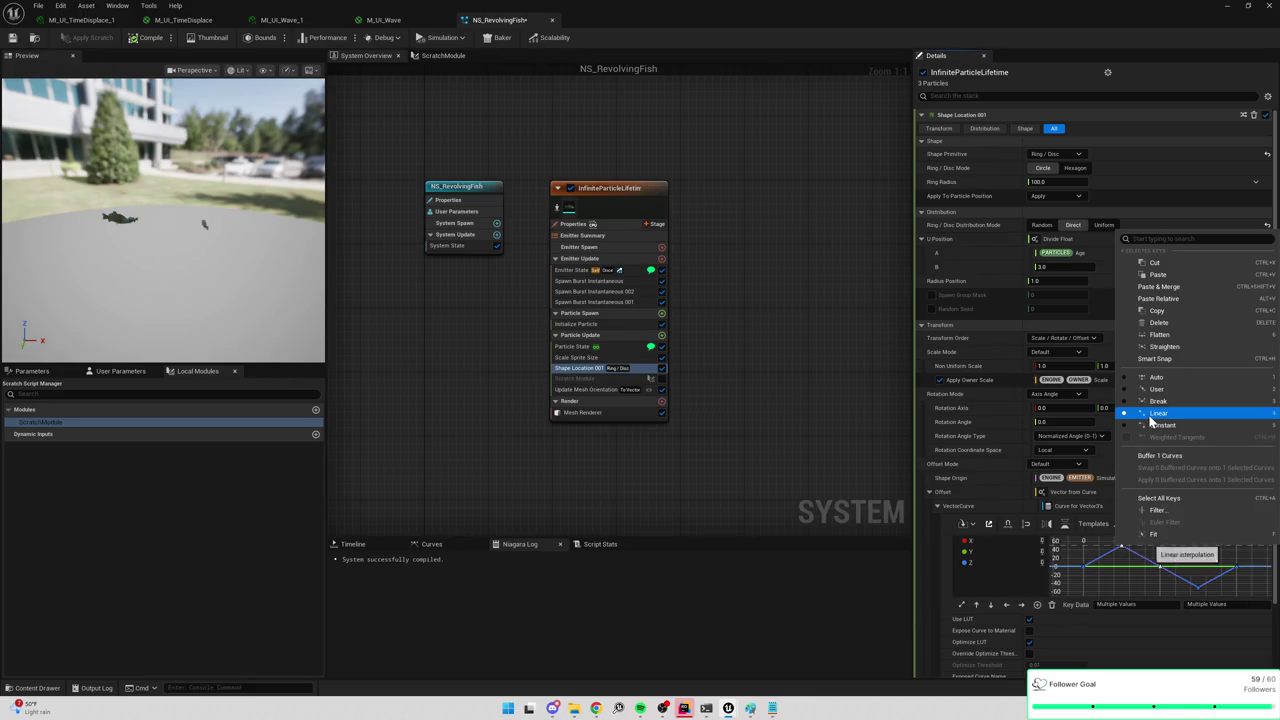
click(1146, 379)
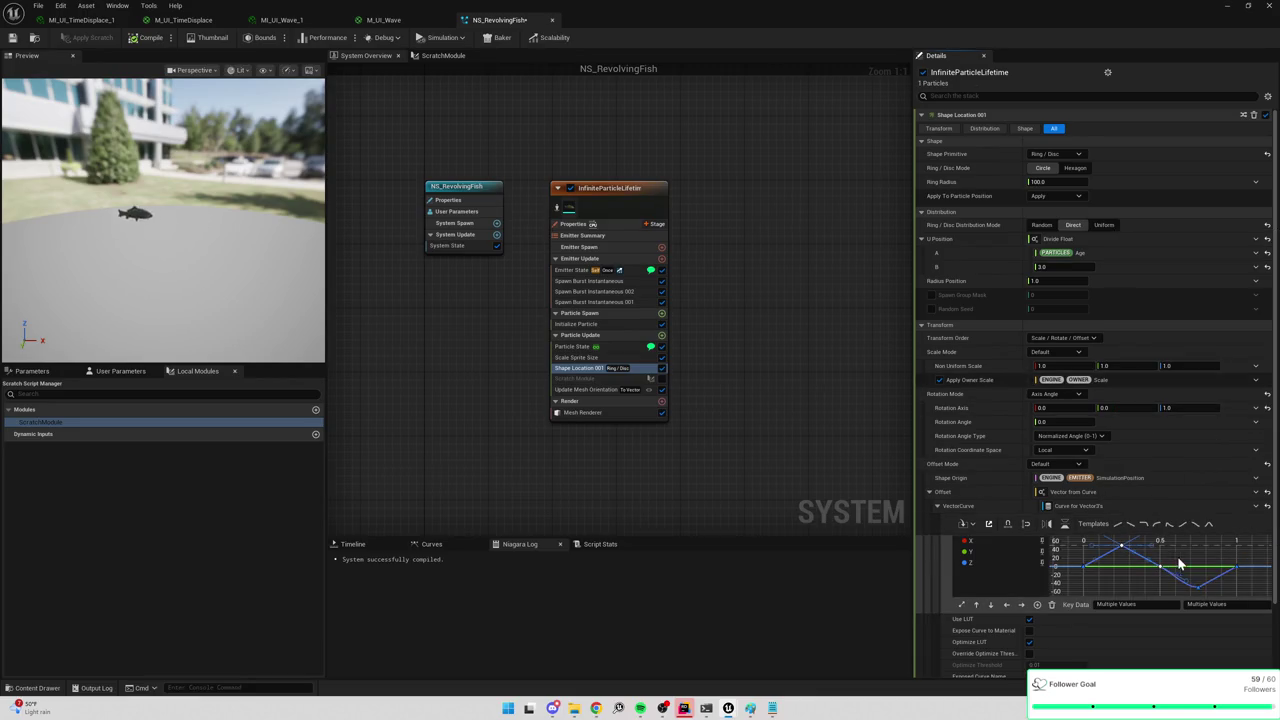
Select all curve keys and set them to Auto, then to User tangents.
drag(1078, 546, 1268, 605)
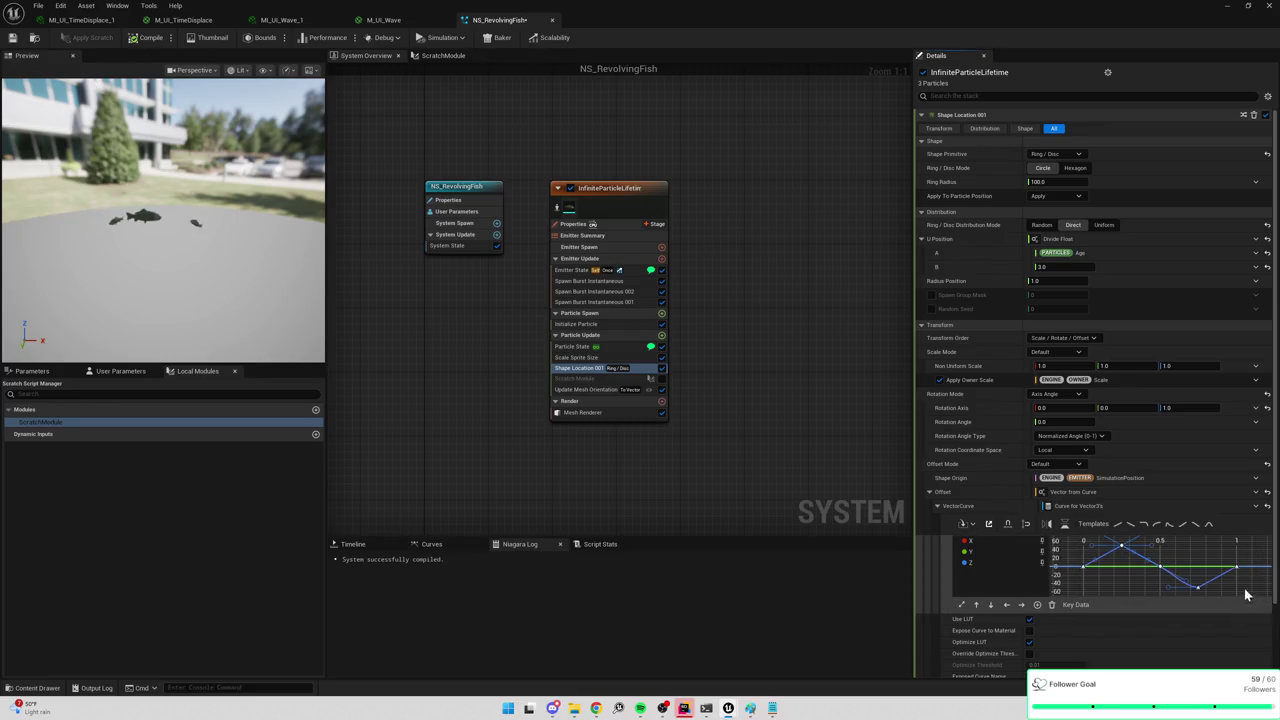
right_click(1200, 592)
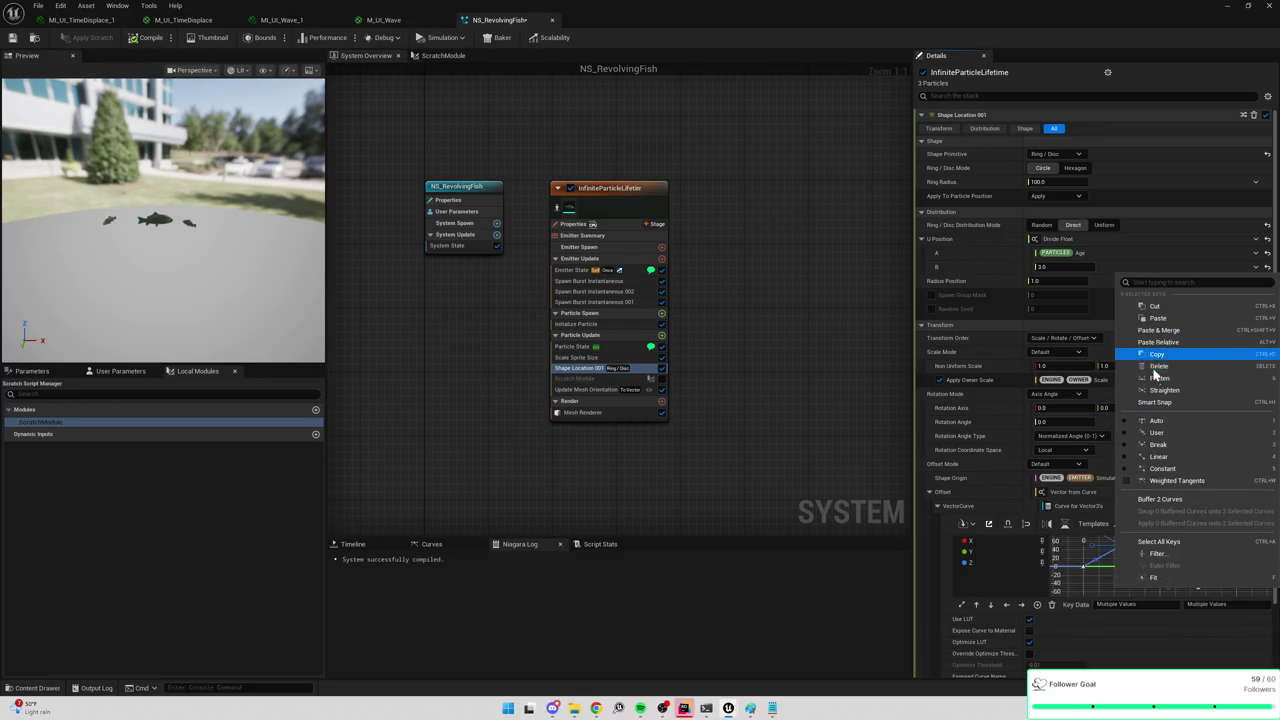
click(1153, 420)
click(1170, 560)
drag(1075, 543, 1254, 604)
right_click(1234, 568)
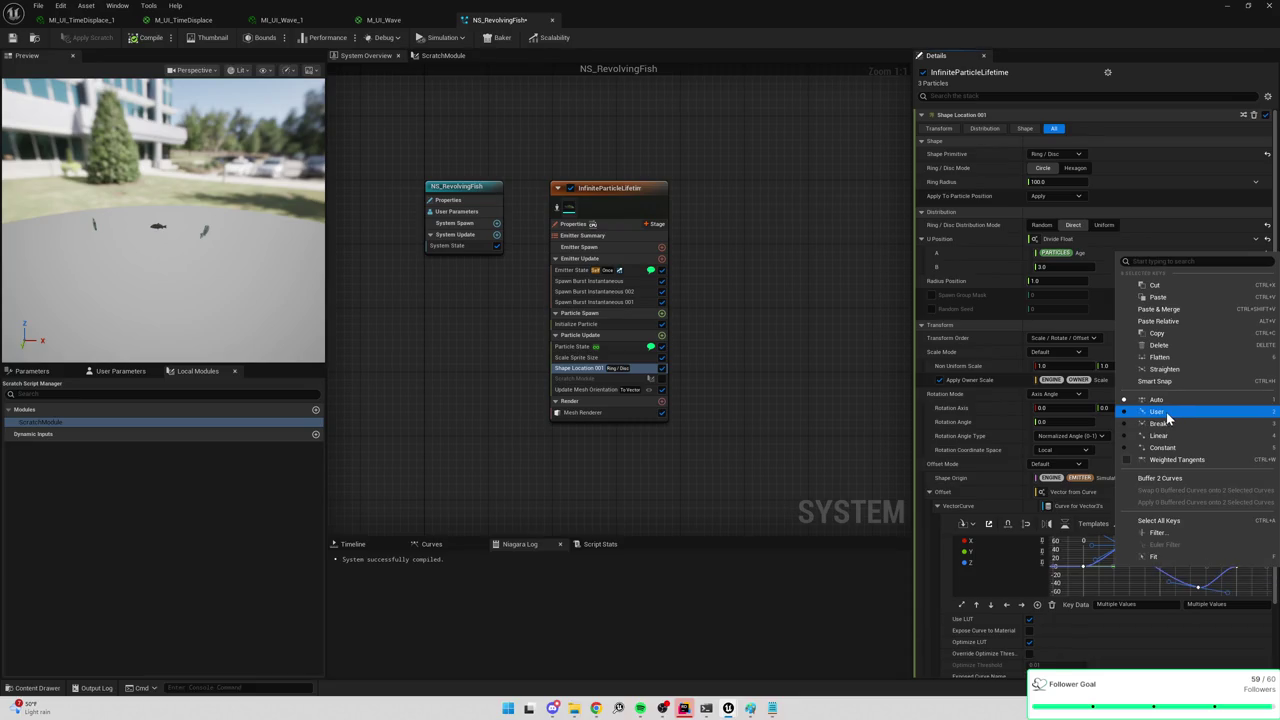
click(1166, 410)
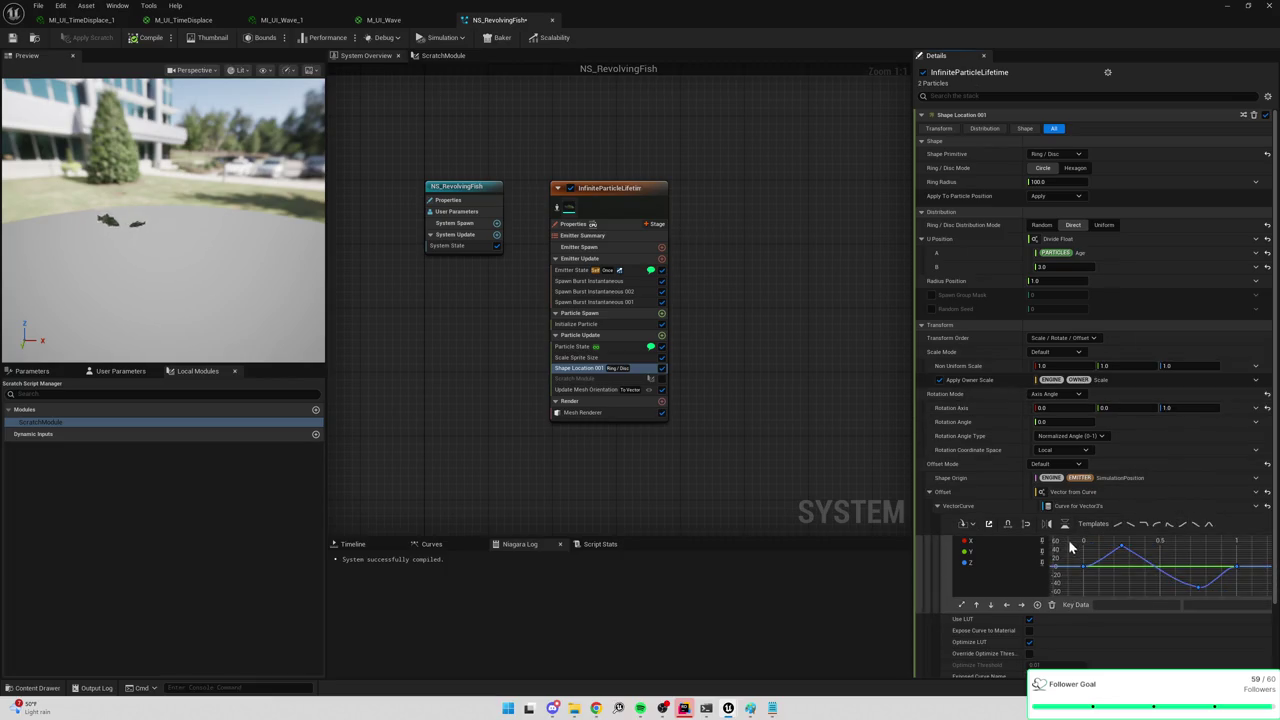
right_click(1198, 590)
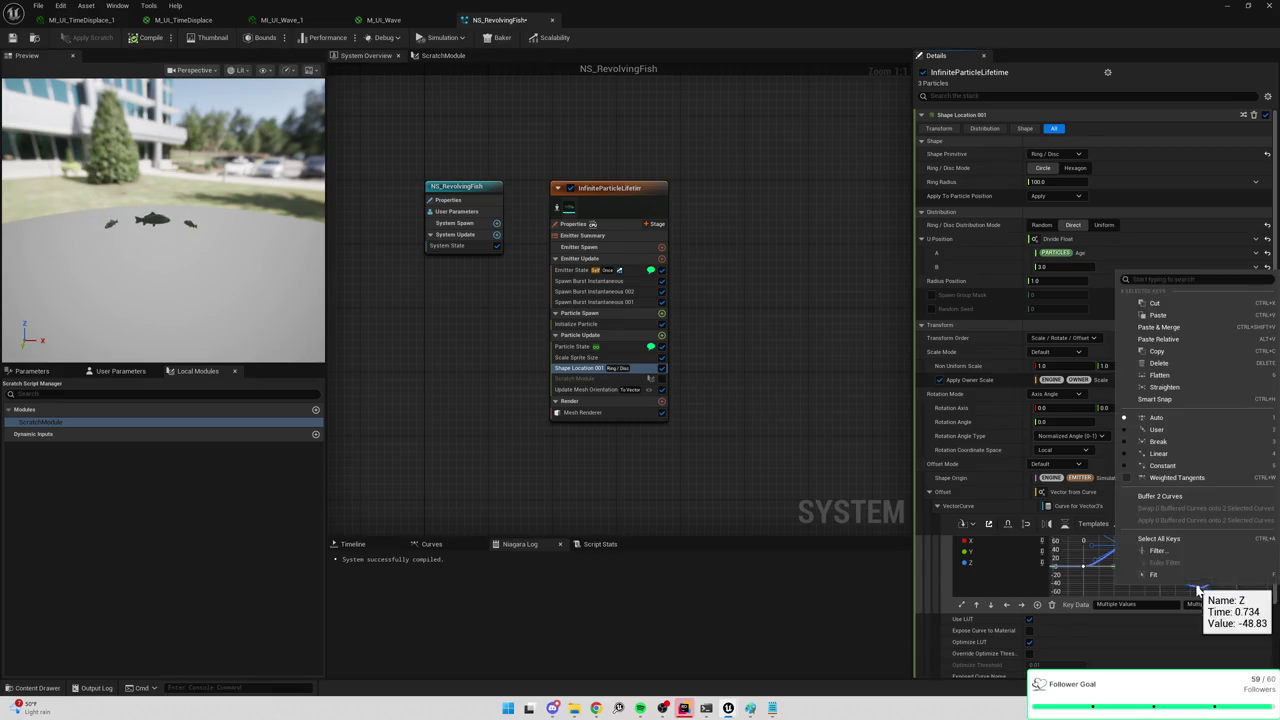
click(1072, 552)
click(1072, 552)
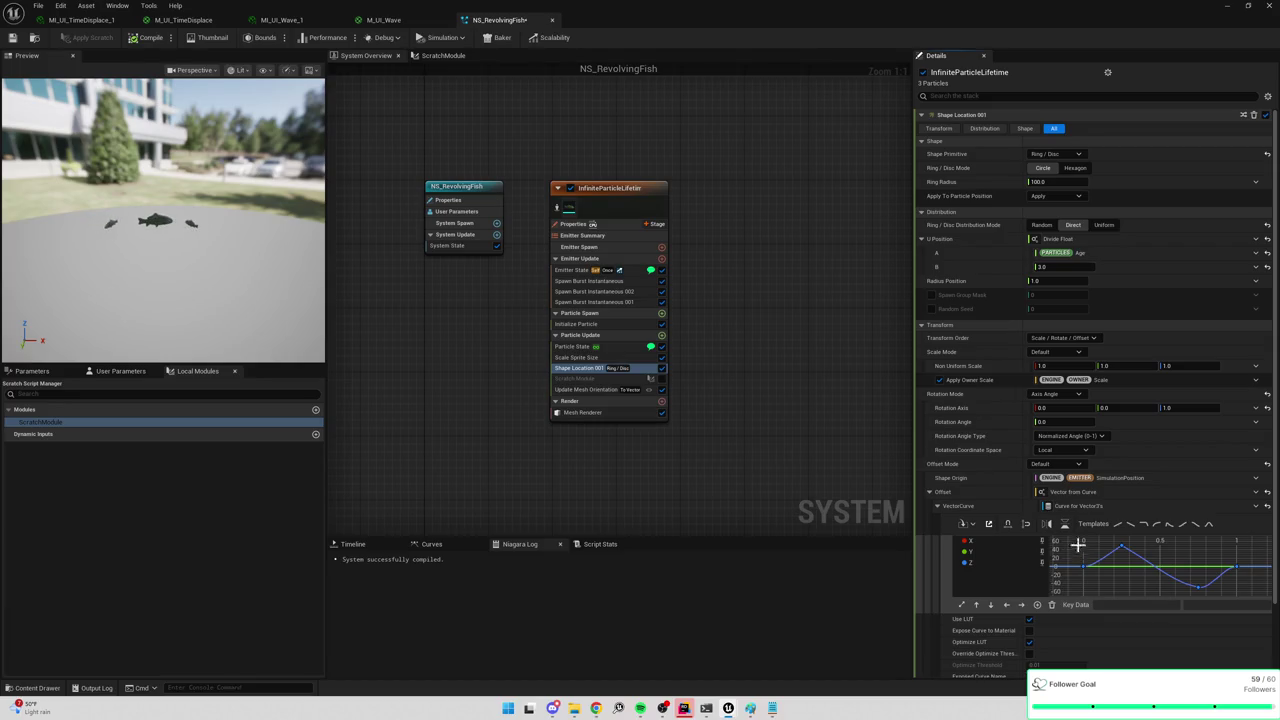
Reselect all keys, try Linear interpolation, then switch back to User tangents.
drag(1245, 593, 1075, 538)
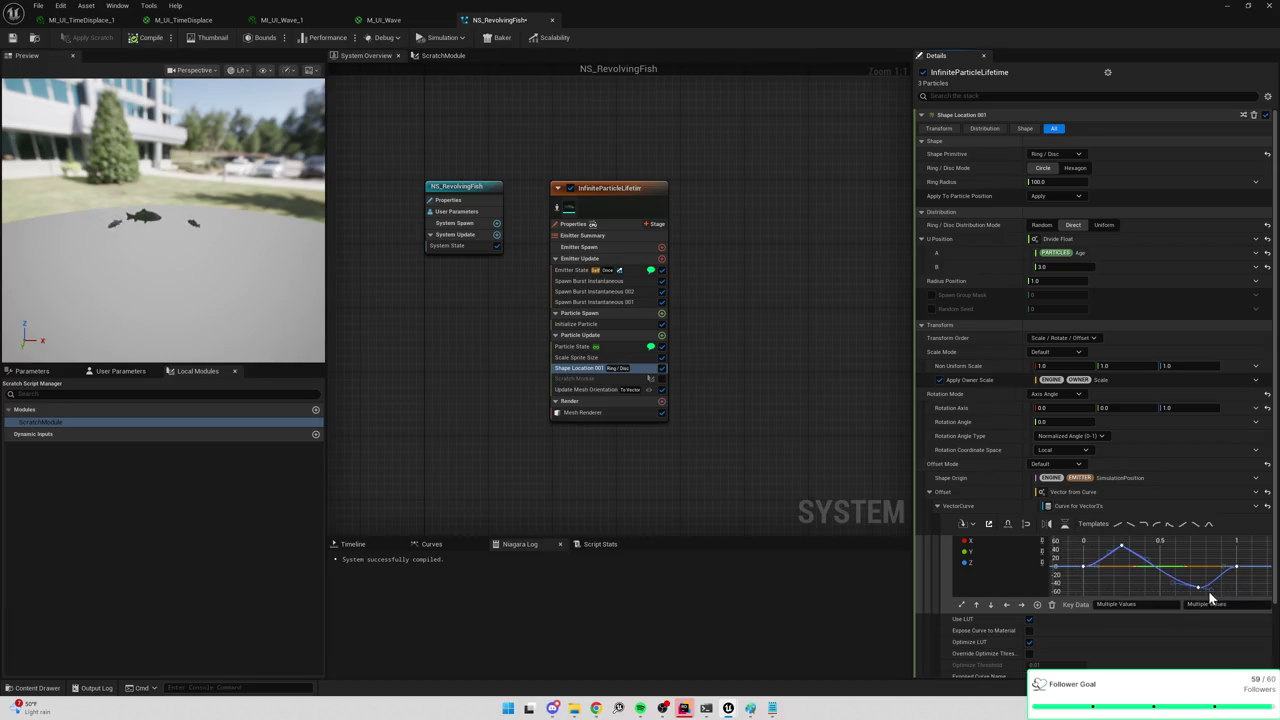
right_click(1123, 551)
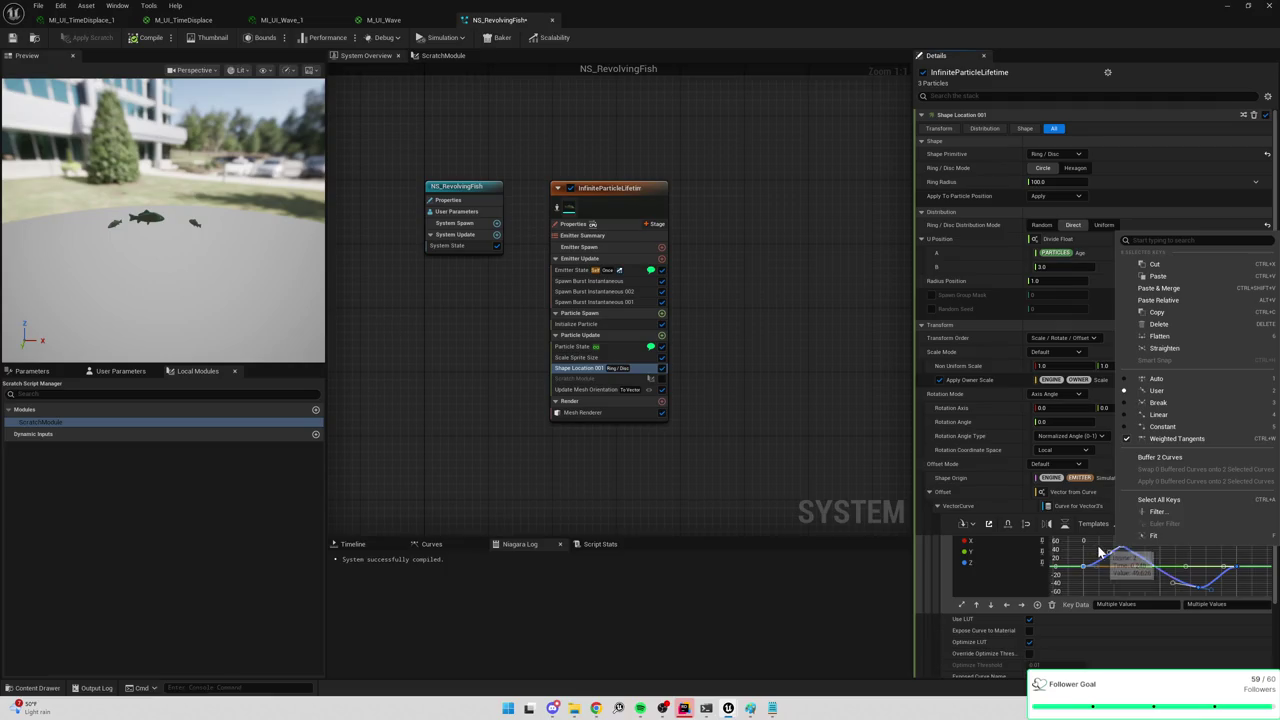
click(1107, 557)
click(1121, 547)
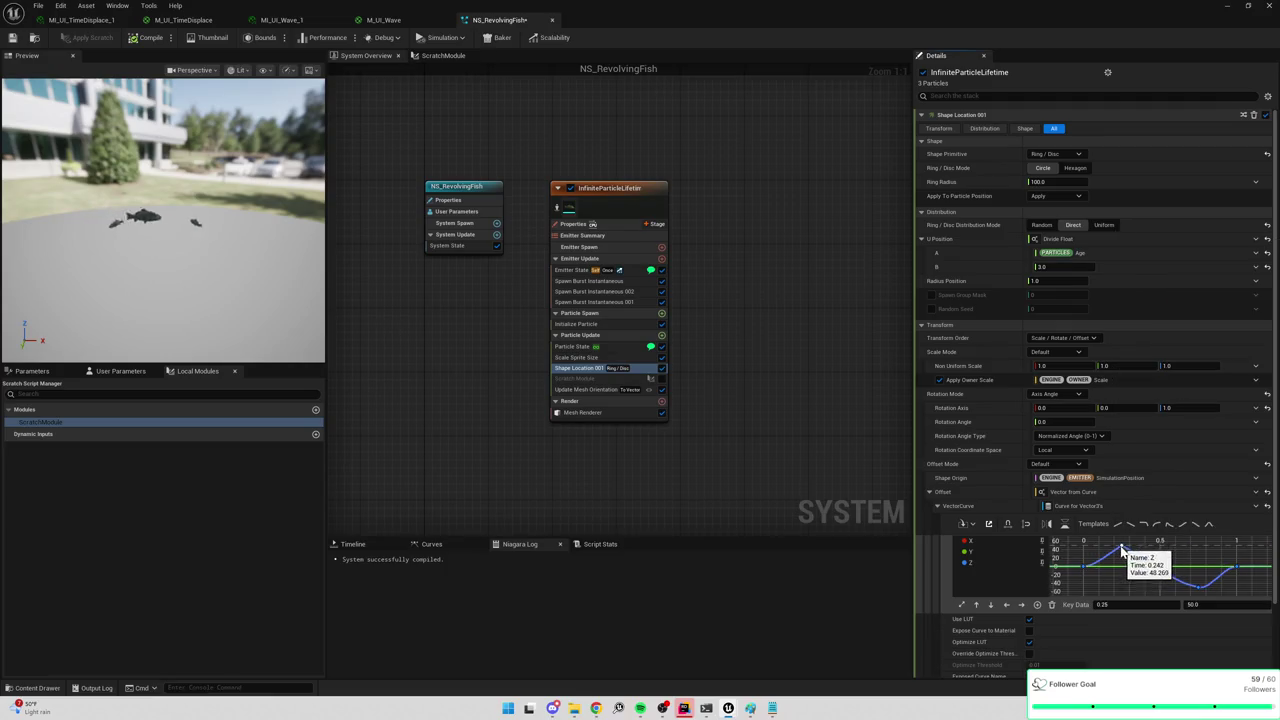
drag(1213, 594, 1075, 540)
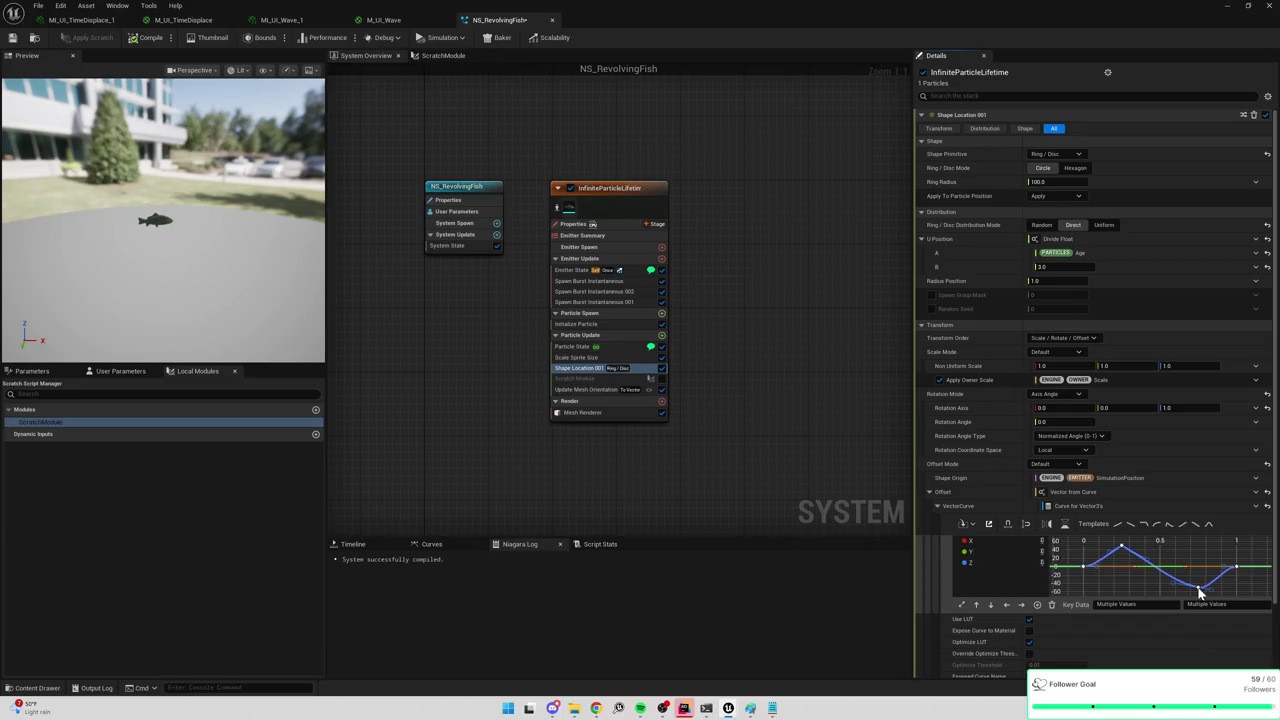
right_click(1117, 556)
click(1173, 457)
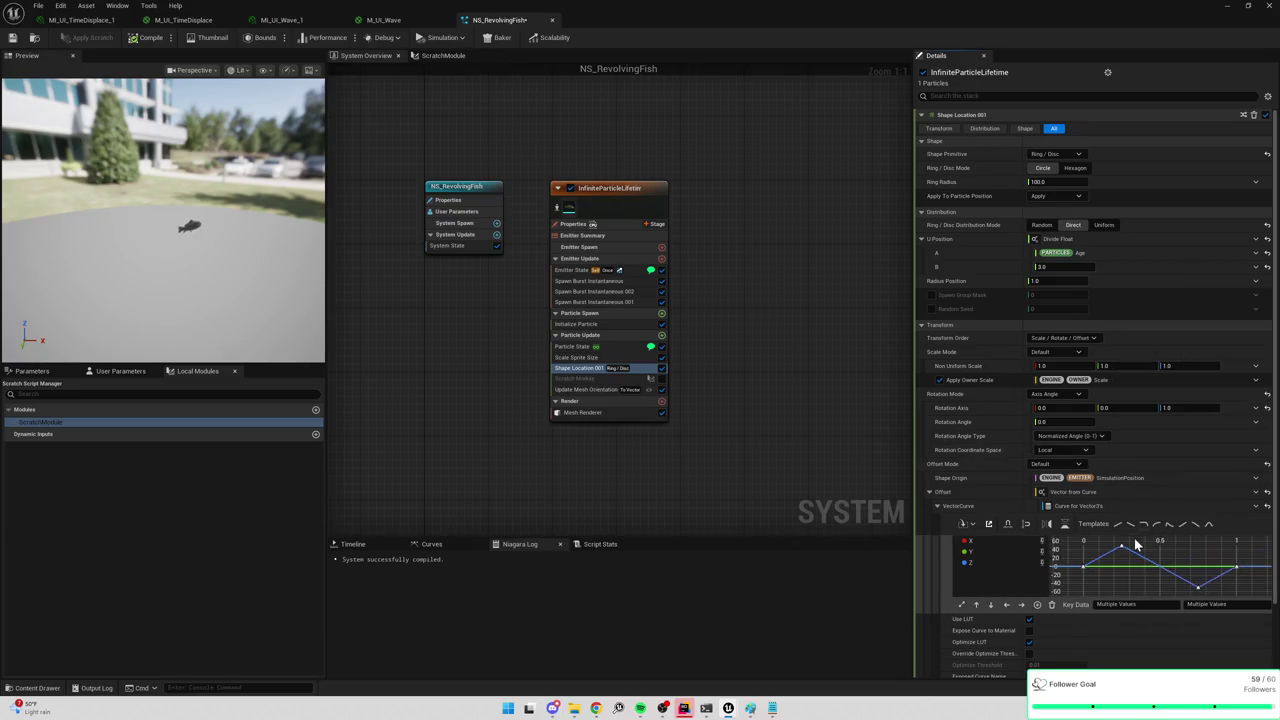
right_click(1237, 569)
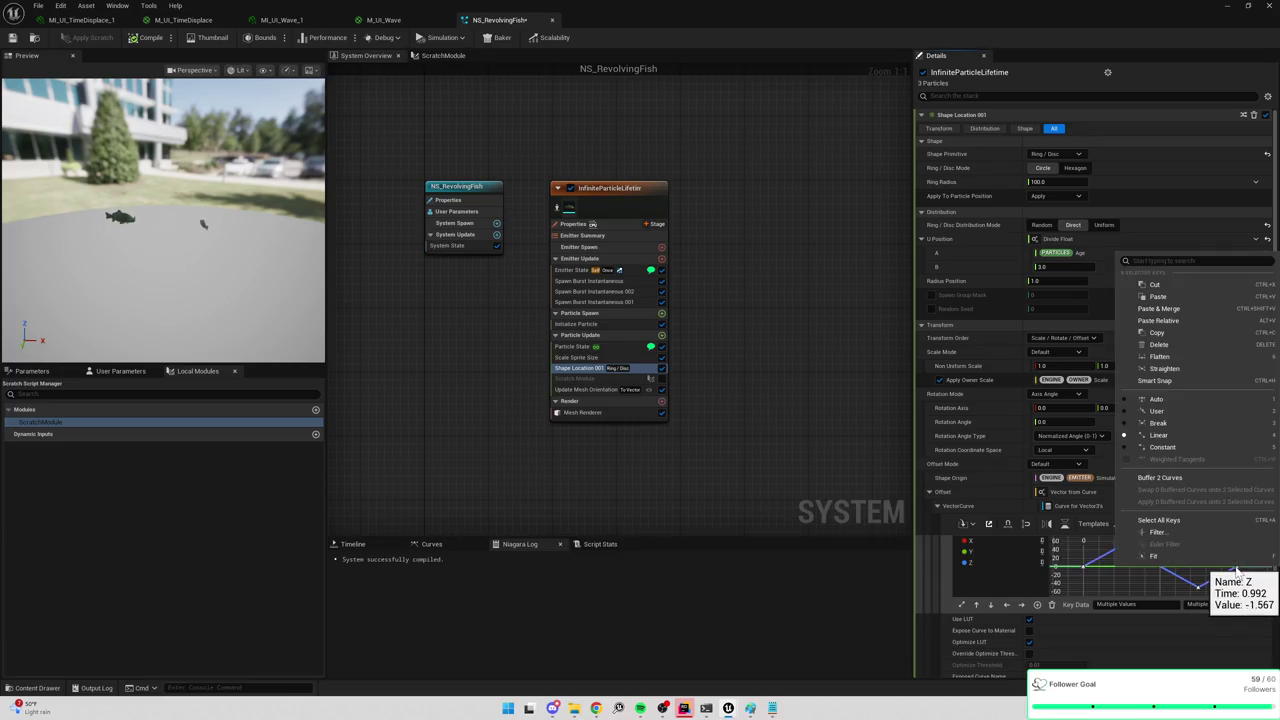
click(1160, 411)
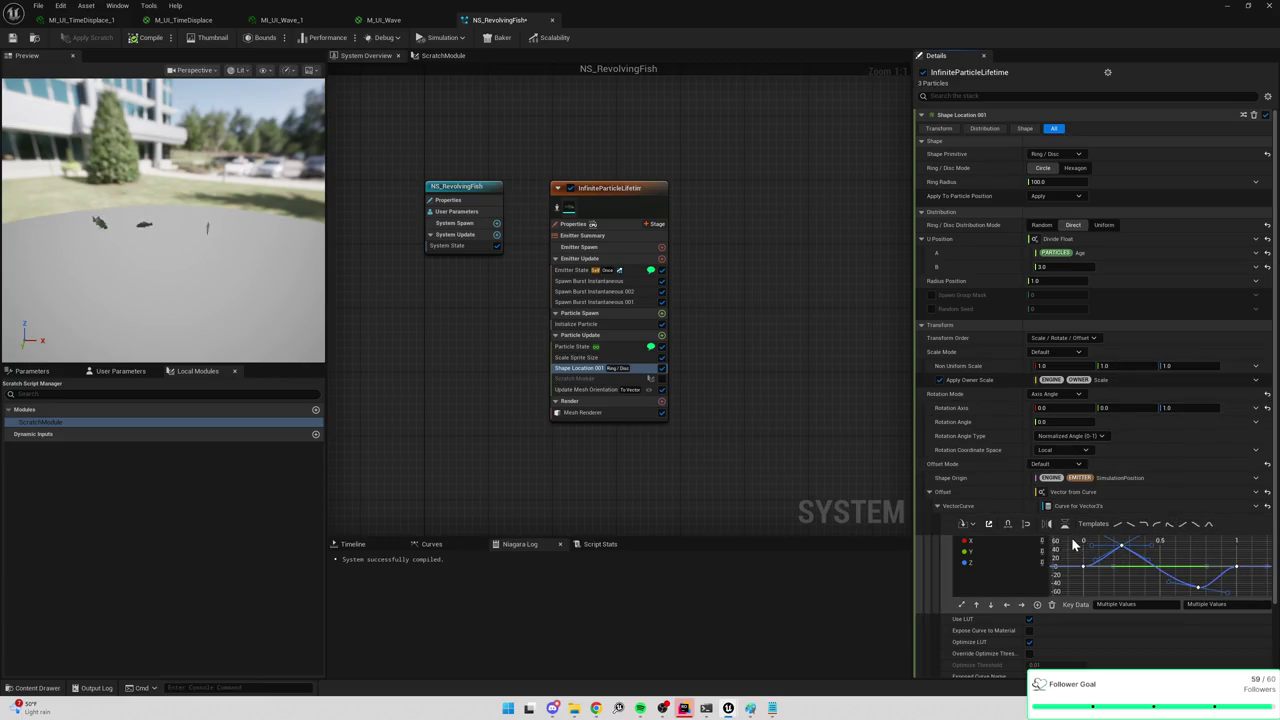
Apply User tangents again and change the tangent modes of the Z peak and trough keys.
right_click(1198, 586)
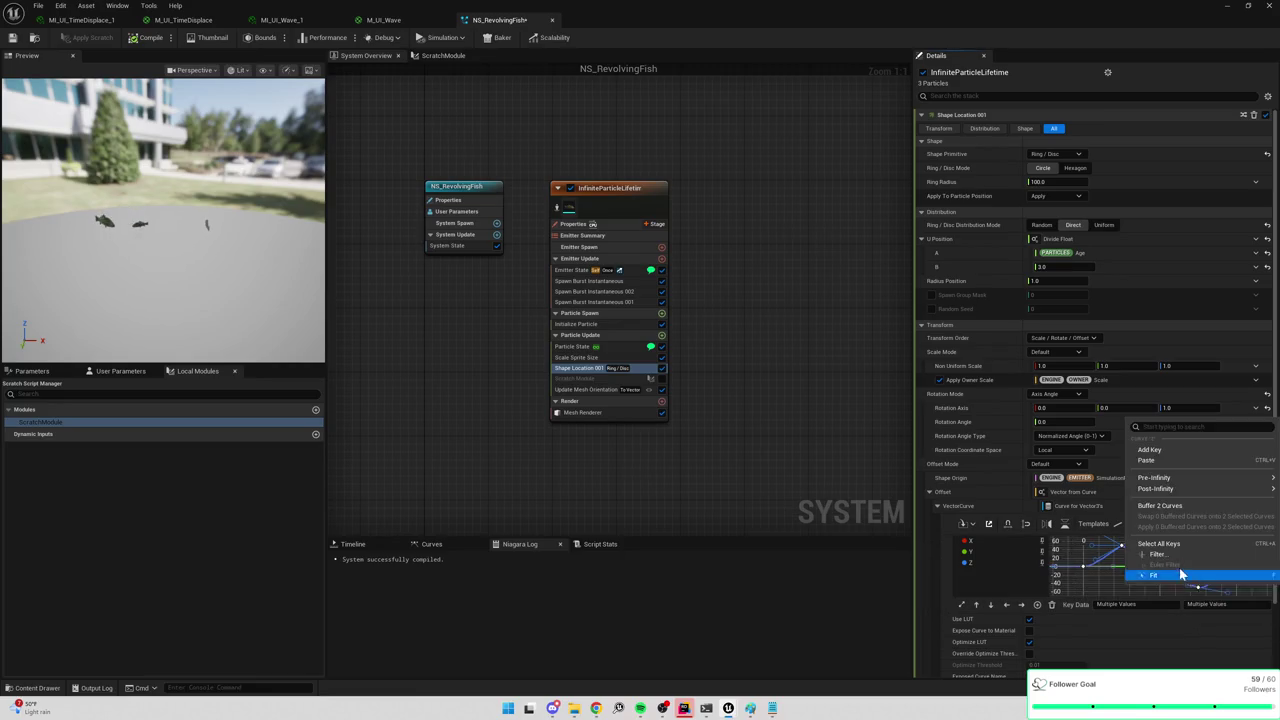
right_click(1085, 569)
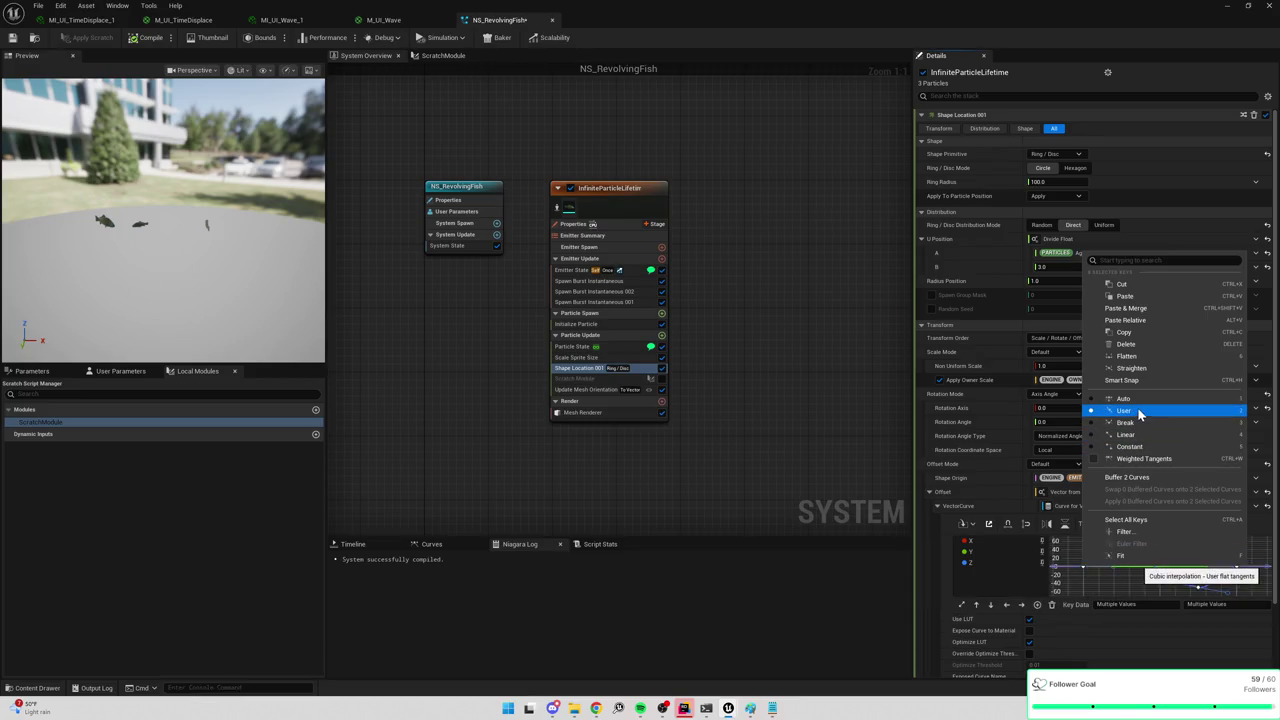
click(1124, 398)
right_click(1122, 548)
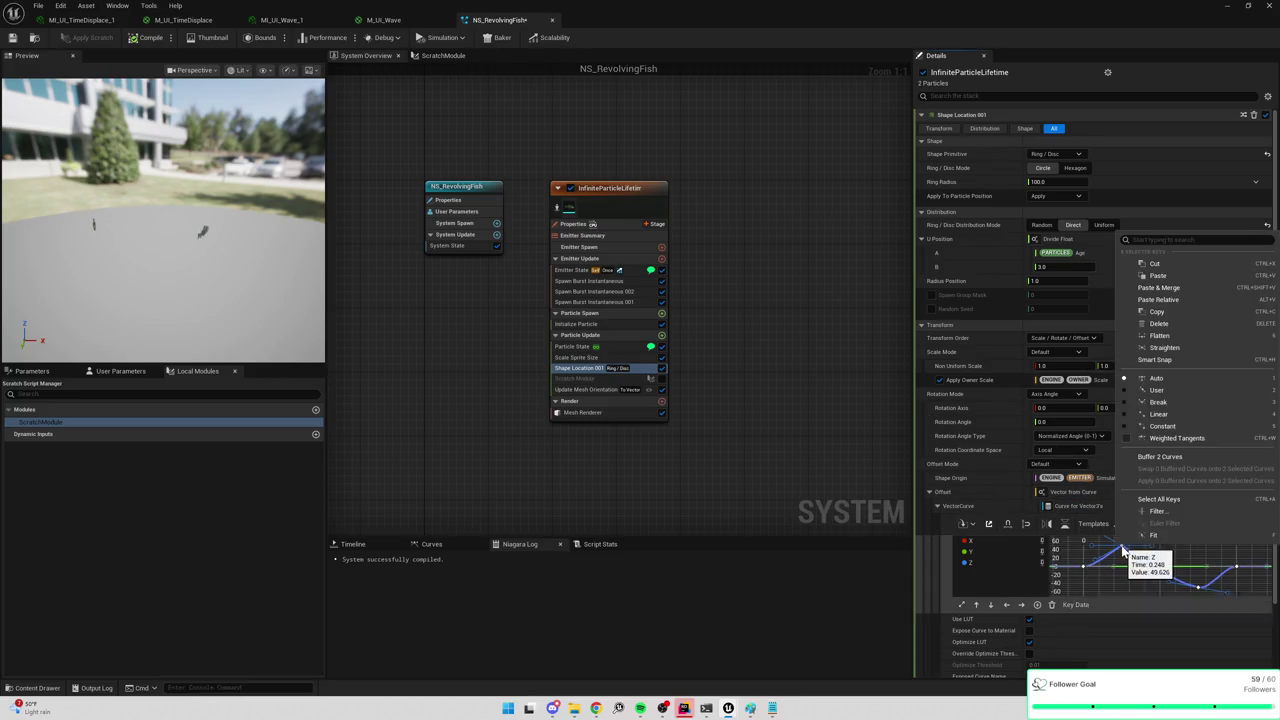
click(1145, 377)
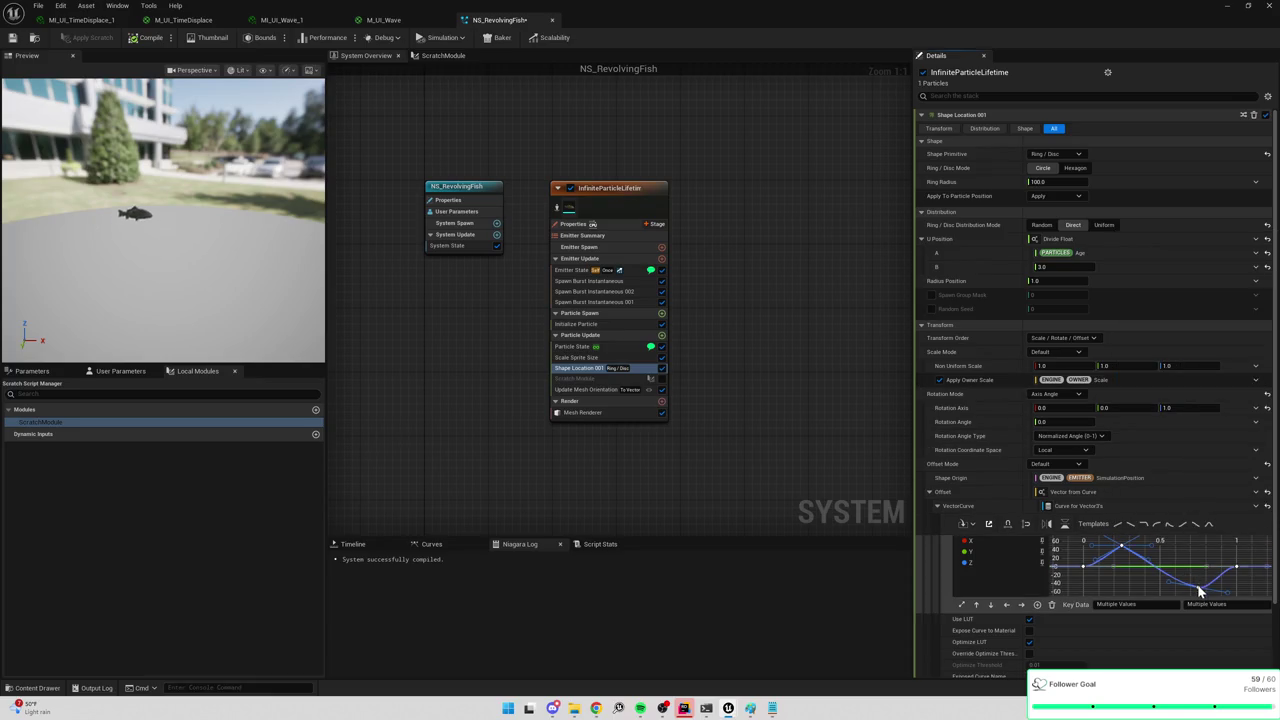
right_click(1198, 586)
click(1150, 422)
Bend the Z peak key's tangent to round the top of the wave.
scroll(1190, 565, down, 1)
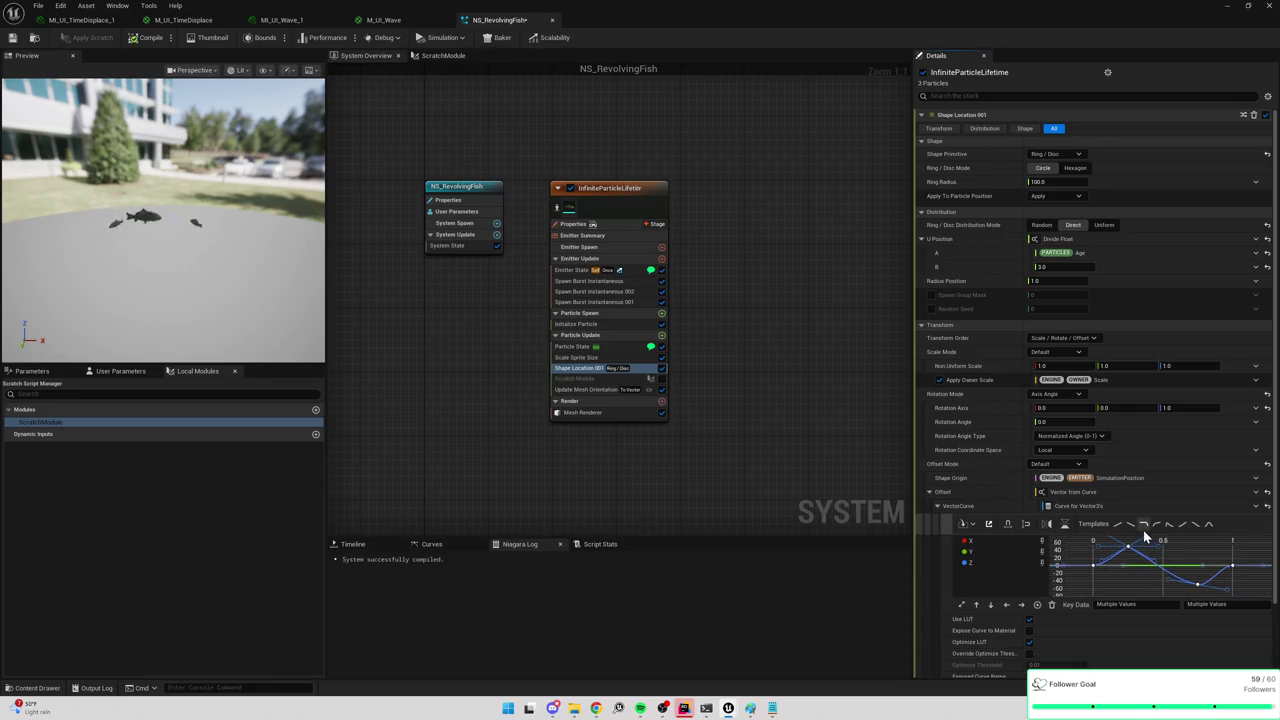
scroll(1190, 568, up, 2)
mouse_move(1192, 570)
mouse_down()
mouse_move(1202, 574)
mouse_move(1200, 558)
mouse_up()
click(1126, 549)
mouse_move(1154, 554)
mouse_down()
mouse_move(1166, 558)
mouse_move(1160, 574)
mouse_move(1178, 563)
mouse_up()
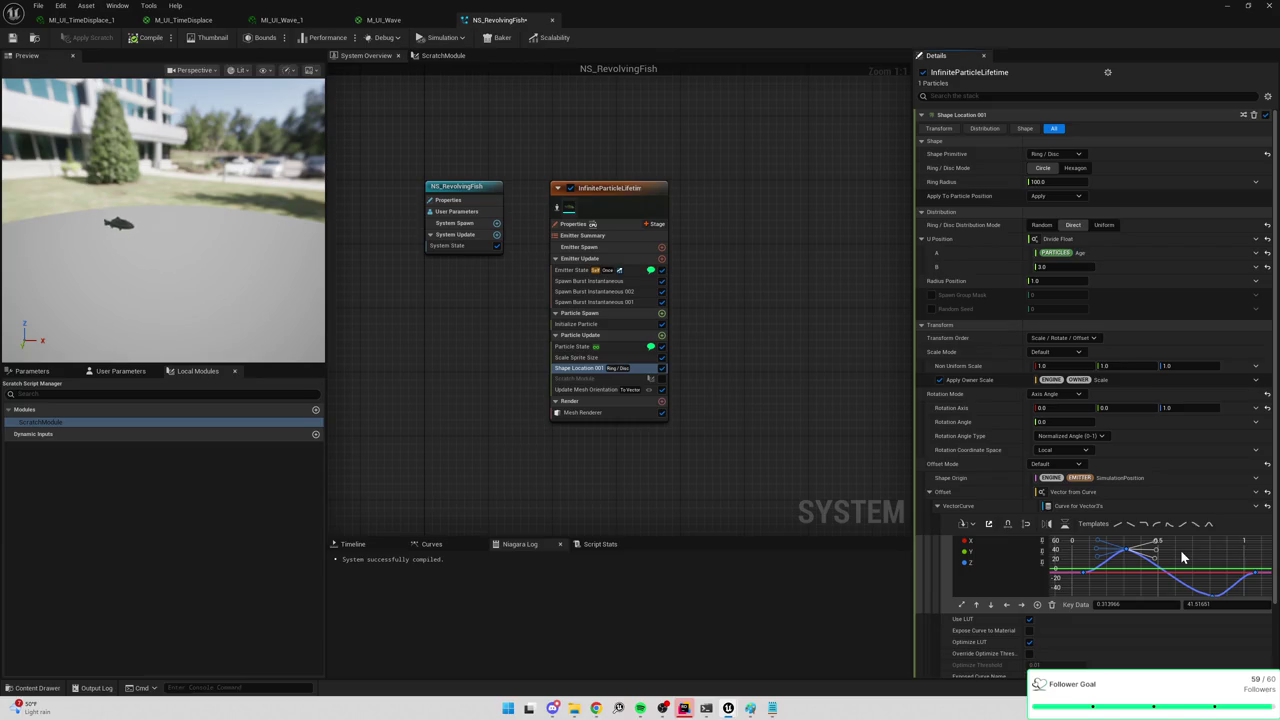
Lower the Z trough to about -58 and collapse the VectorCurve editor.
click(1193, 573)
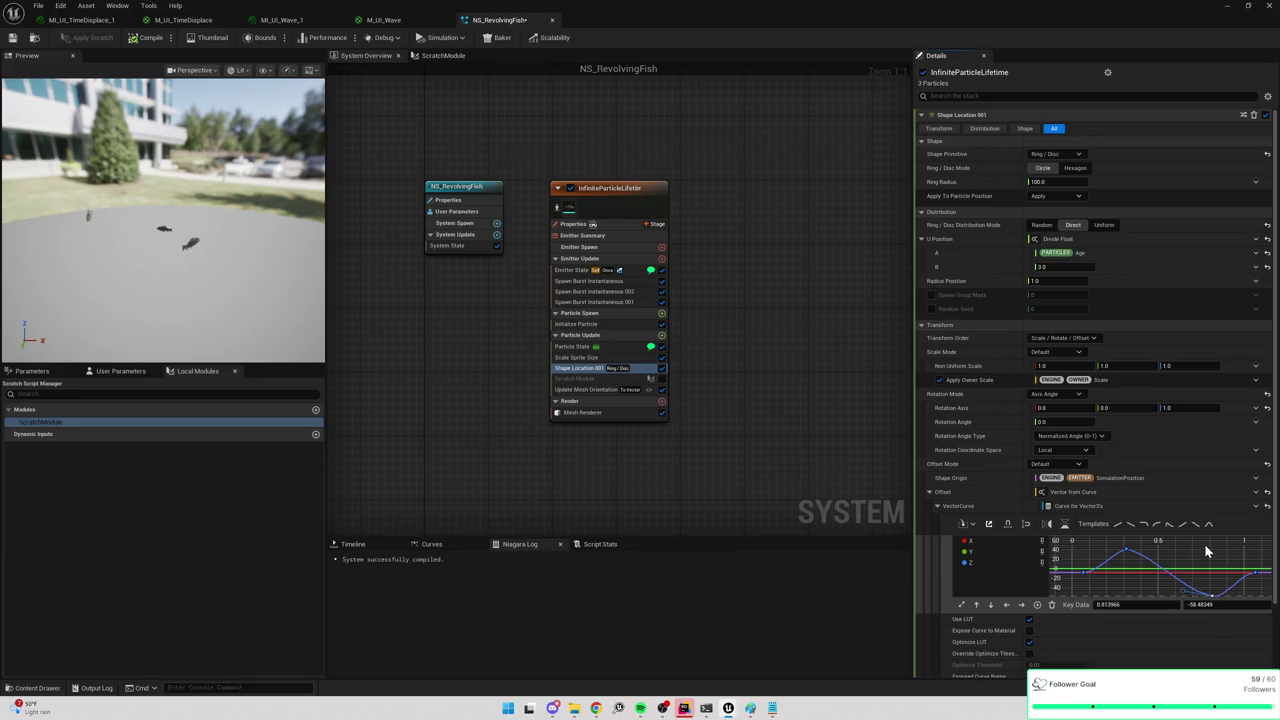
drag(1213, 594, 1181, 588)
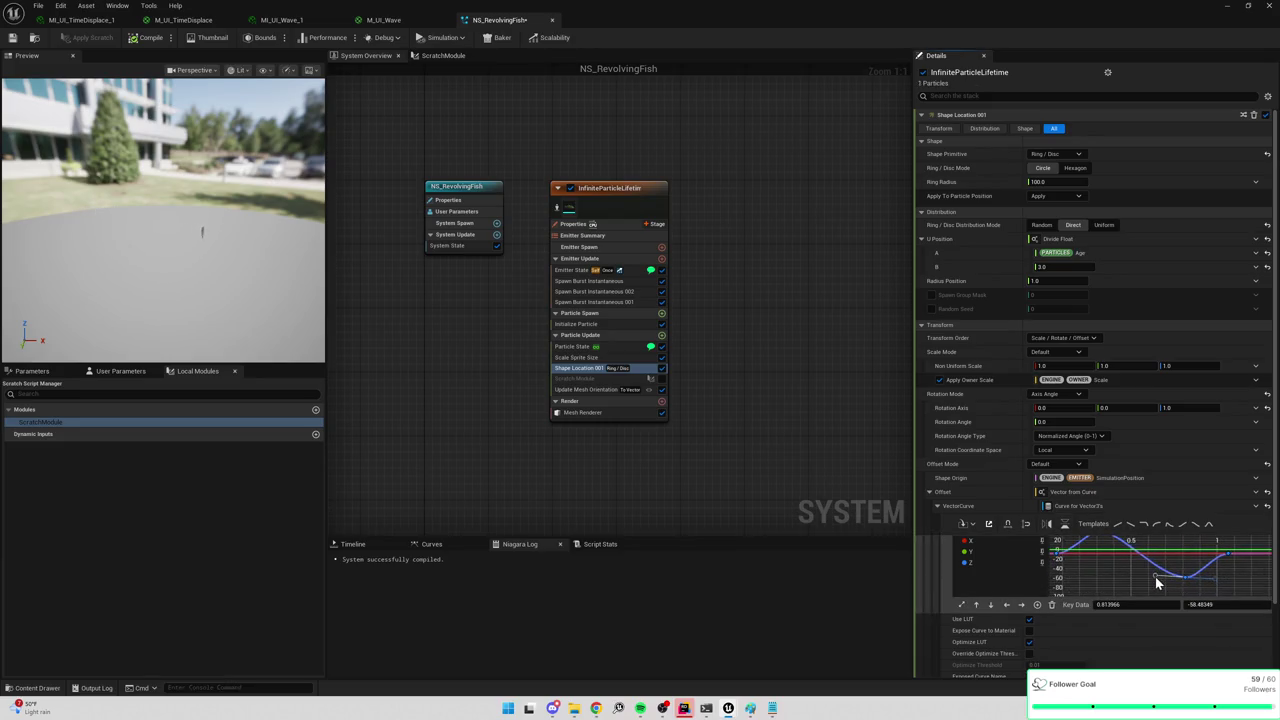
drag(1124, 580, 1134, 584)
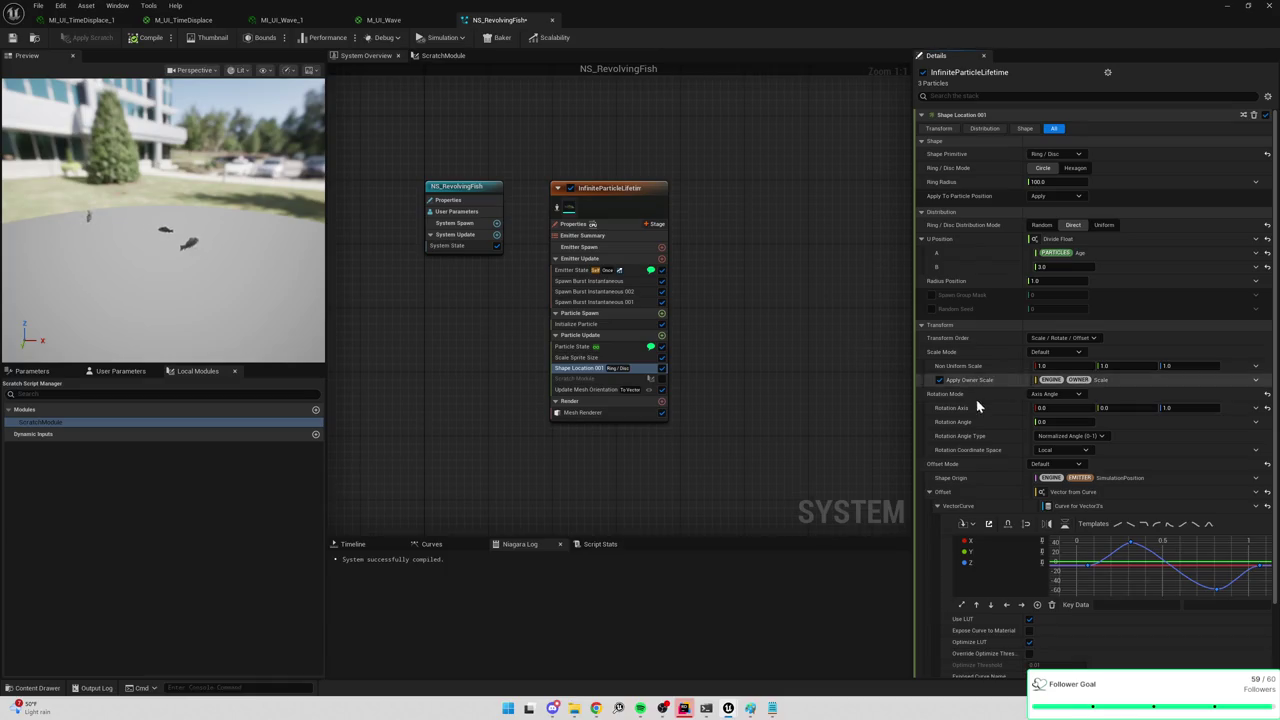
click(937, 506)
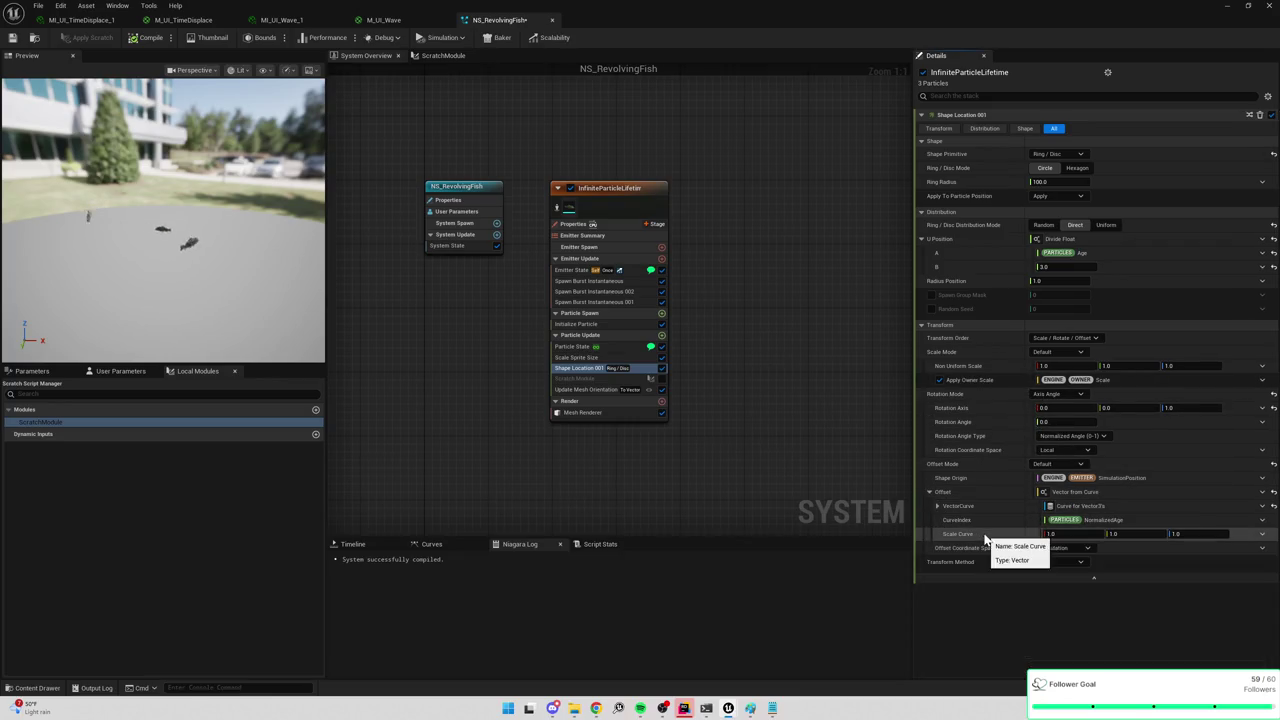
Collapse Offset and set Update Mesh Orientation's Facing Direction to Negate Vector.
click(929, 492)
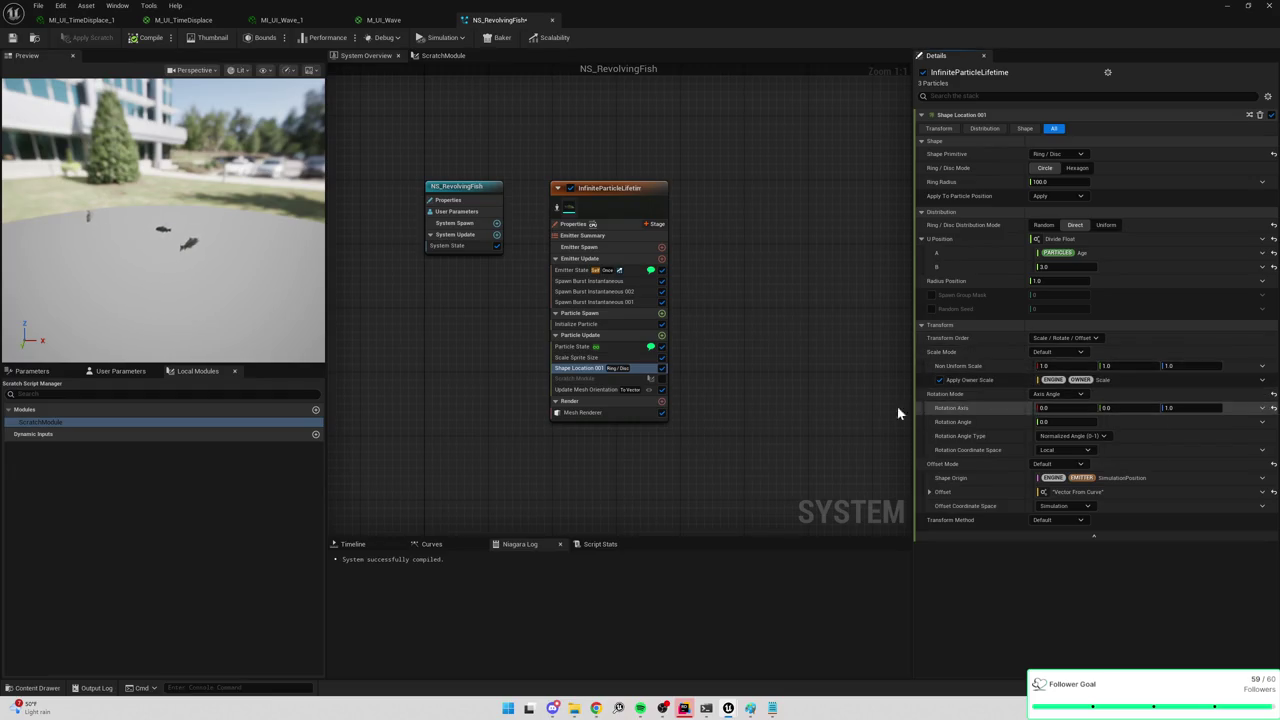
click(593, 390)
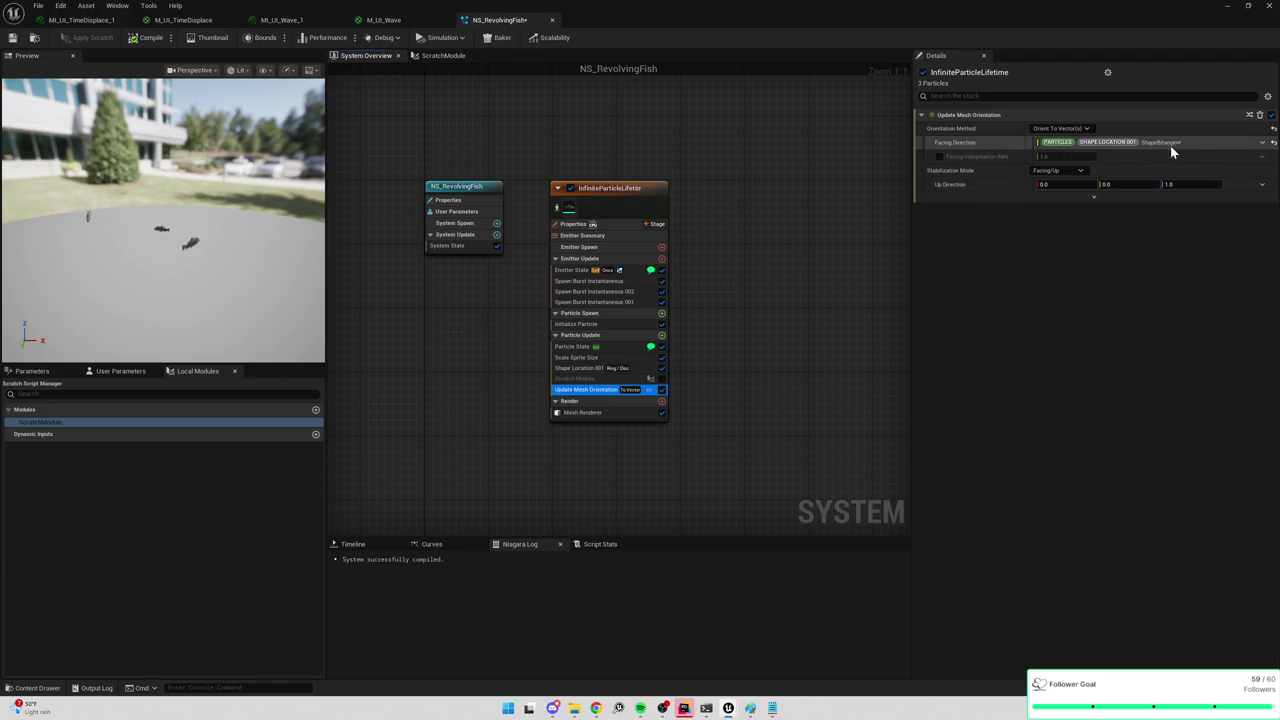
click(1261, 143)
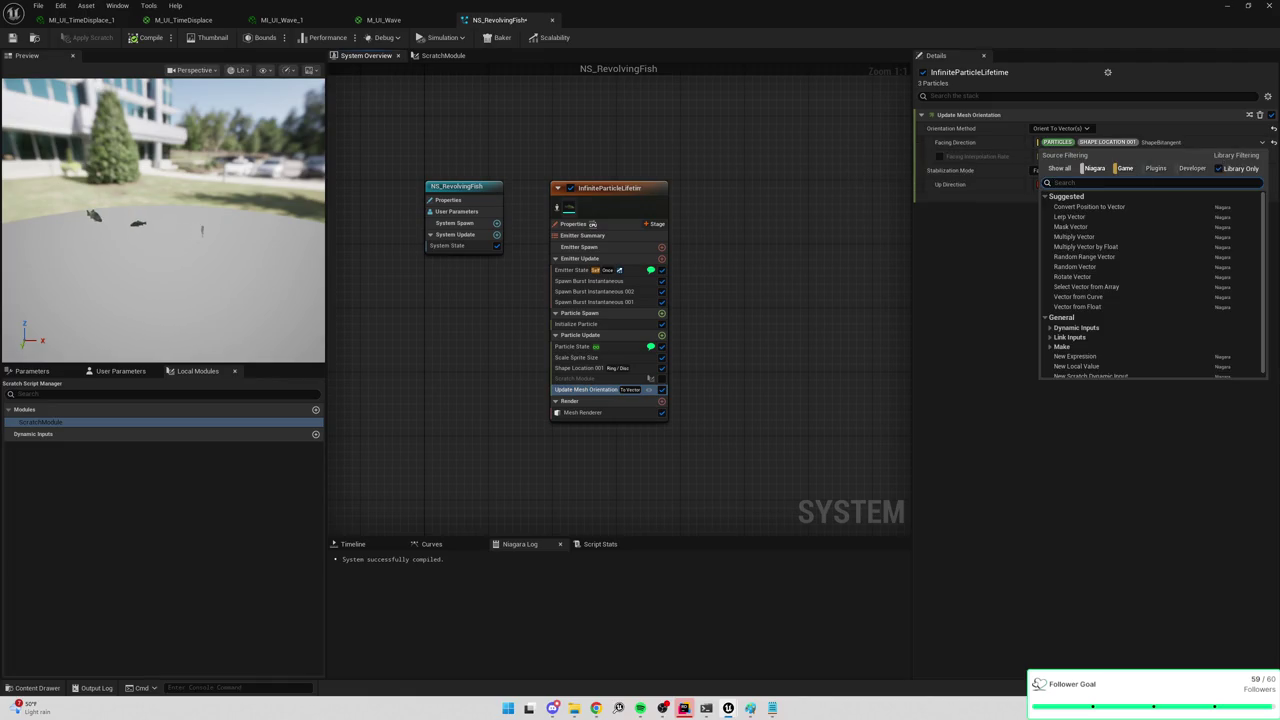
text(negate)
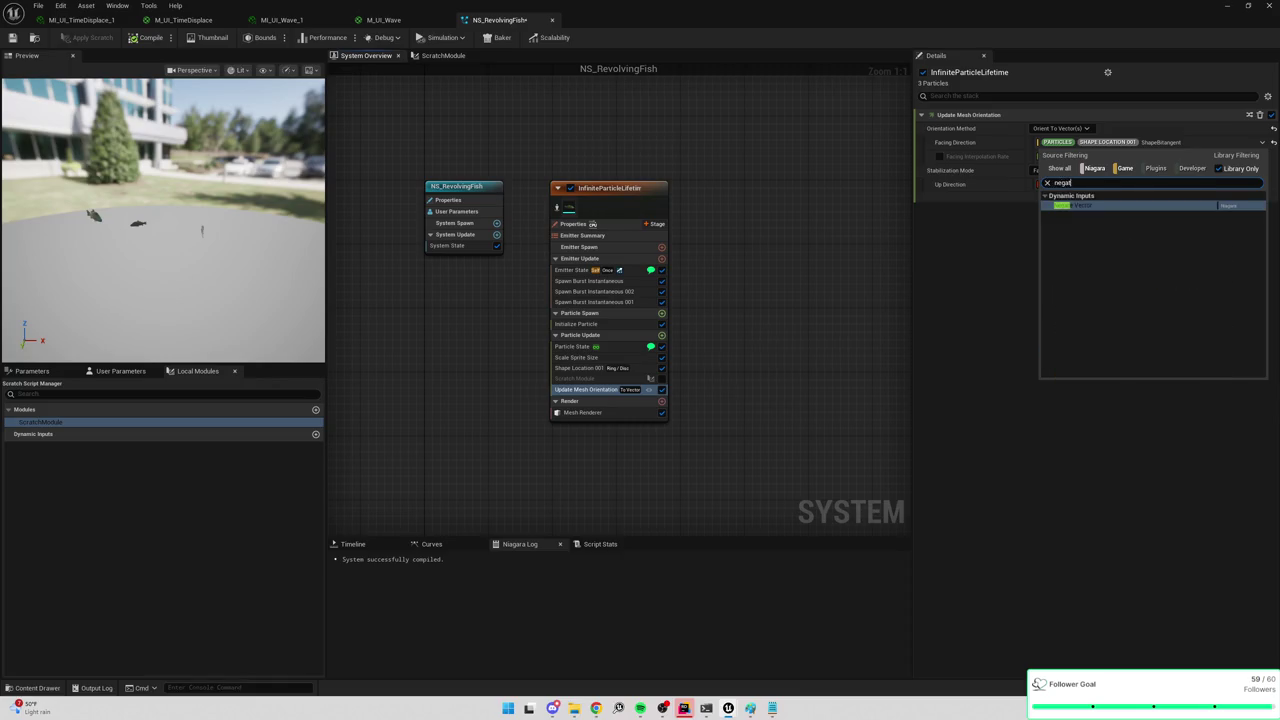
key(Return)
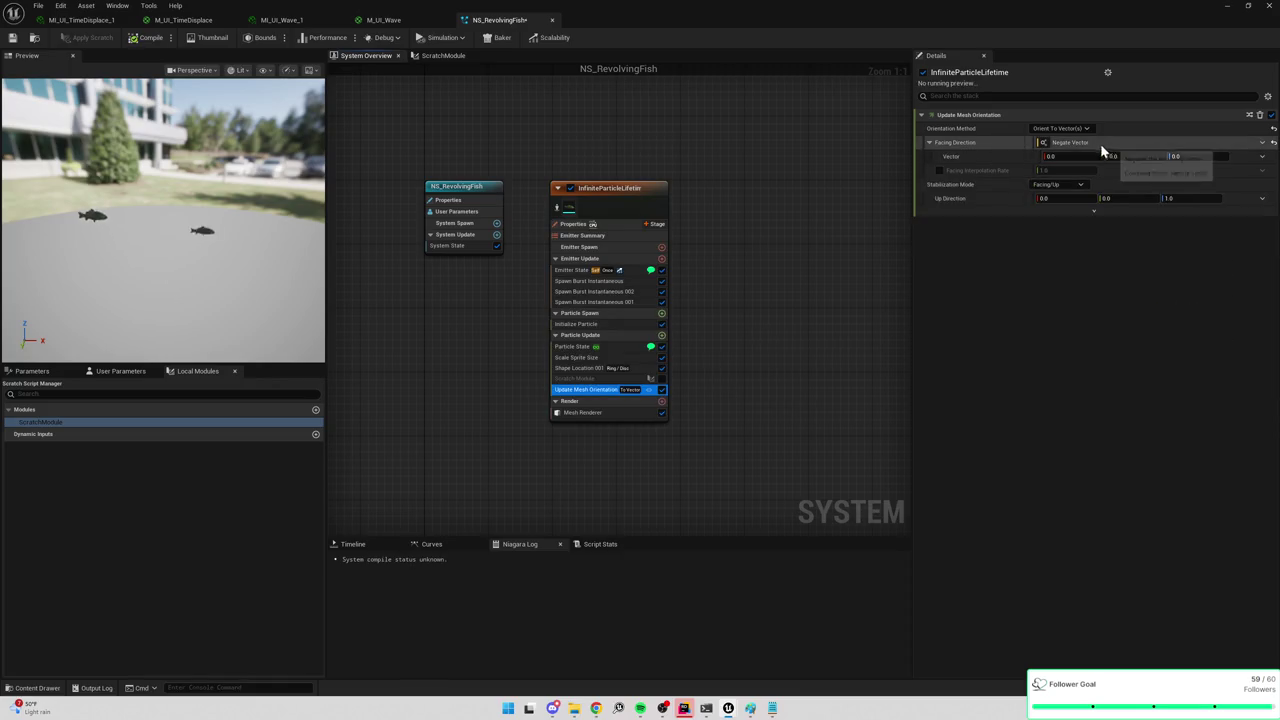
Link the negated vector to Particles Shape Location 001 ShapeBitangent.
click(1262, 156)
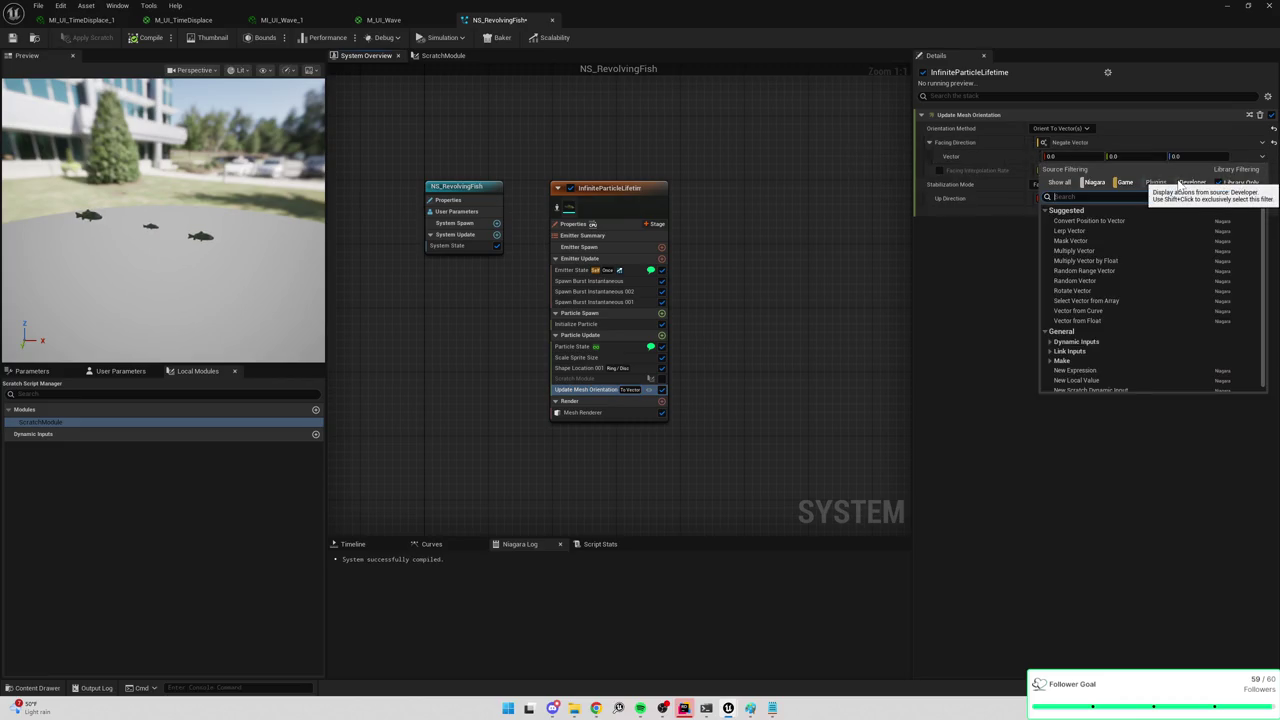
text(bitan)
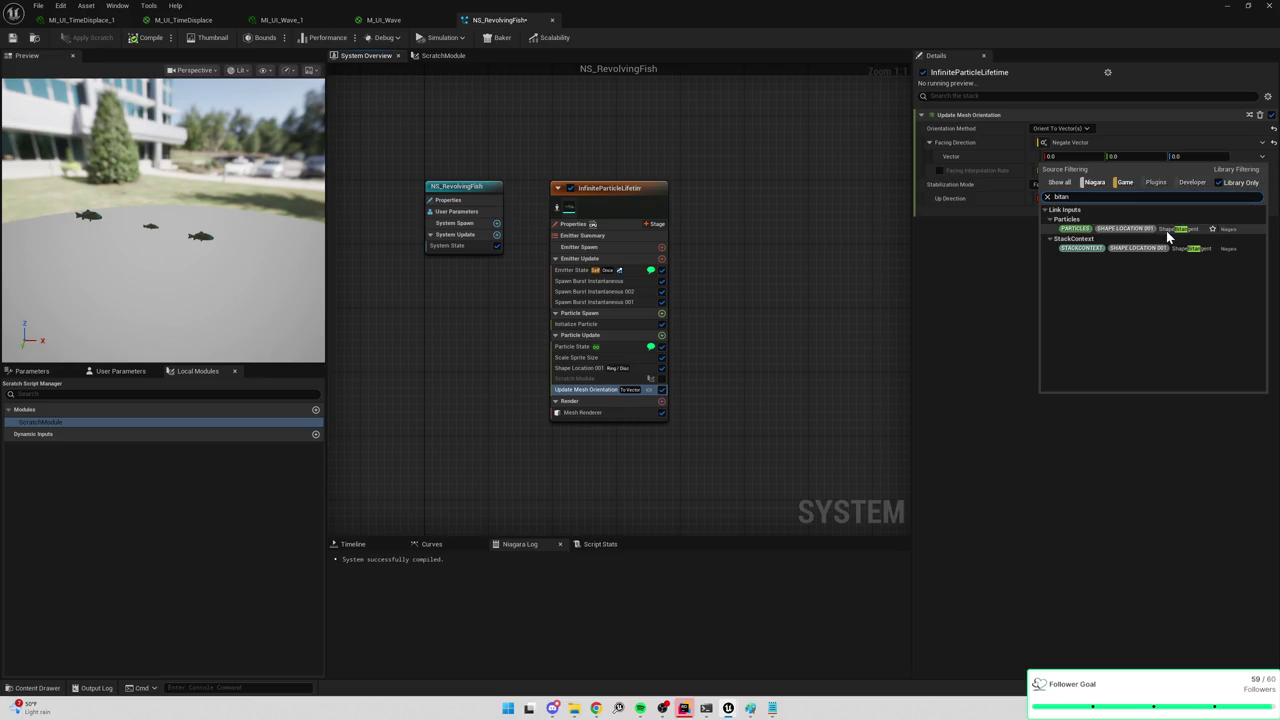
click(1166, 230)
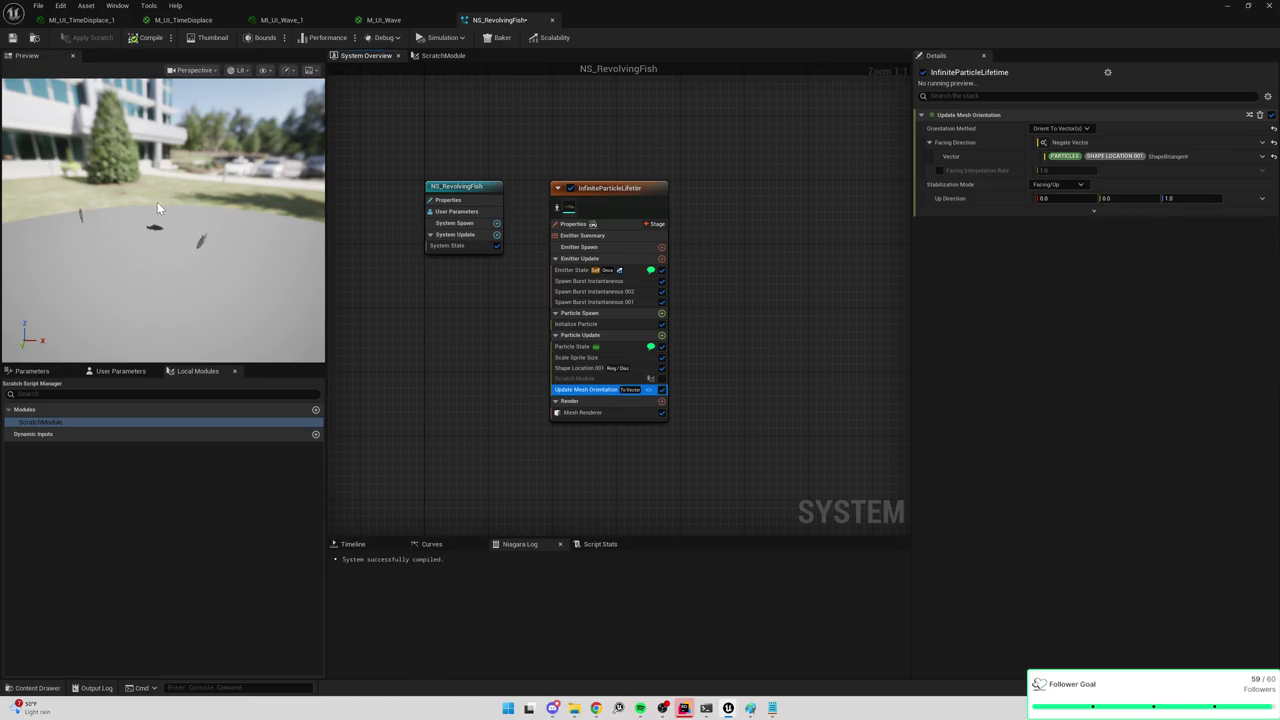
key(alt+Tab)
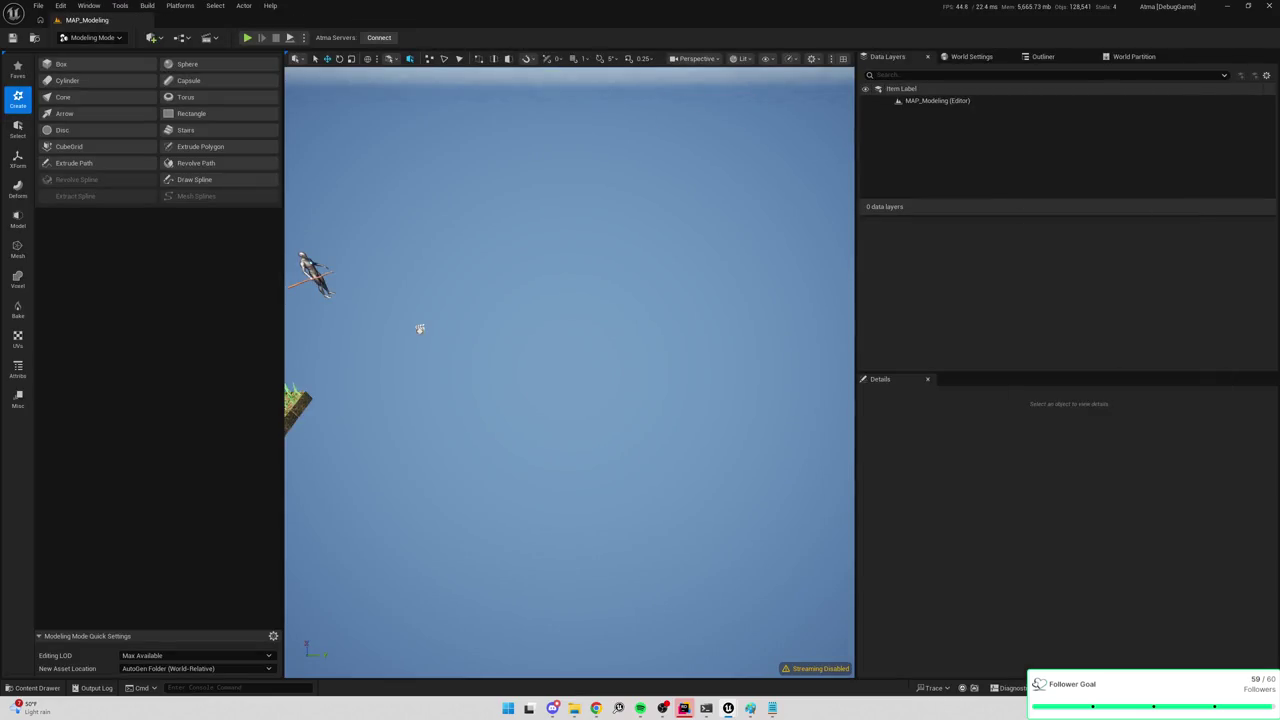
Place NS_RevolvingFish into the MAP_Modeling level and focus the view on it.
mouse_move(1270, 650)
mouse_down()
mouse_move(868, 624)
mouse_move(743, 466)
mouse_up()
key(f)
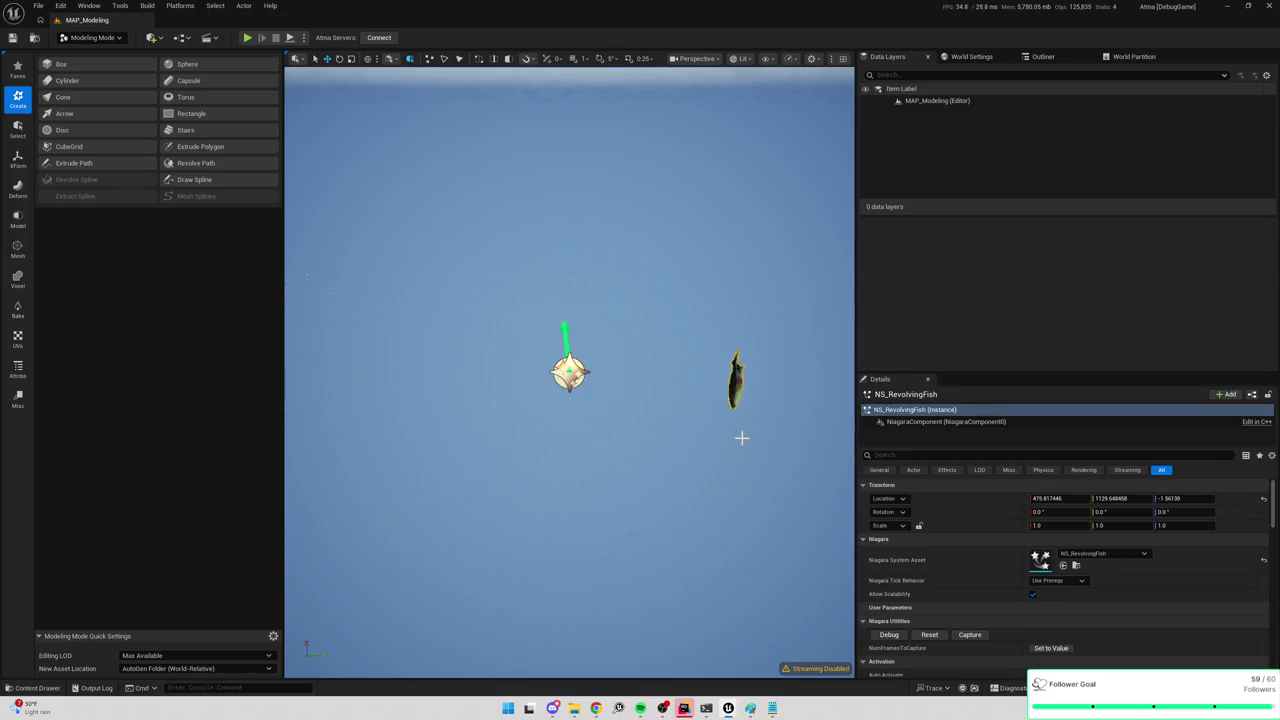
scroll(740, 439, down, 5)
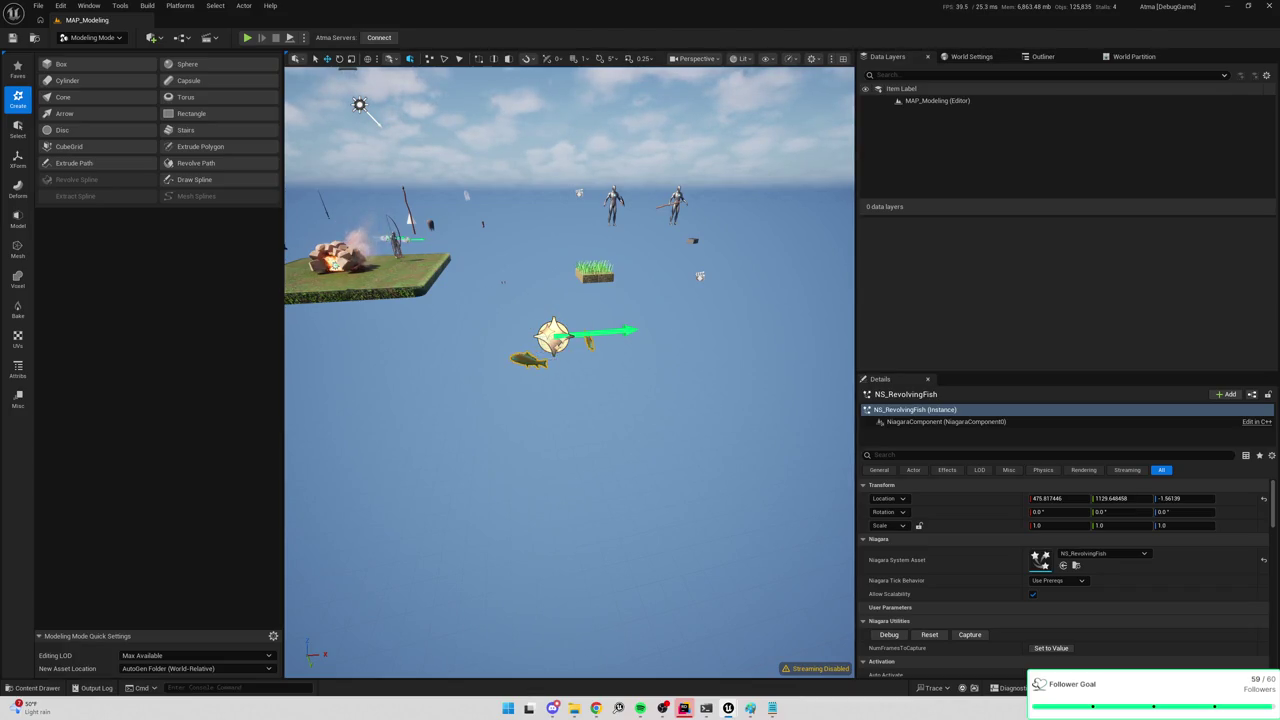
Undo the last curve key move and bring the Niagara editor back full screen.
key(ctrl+z)
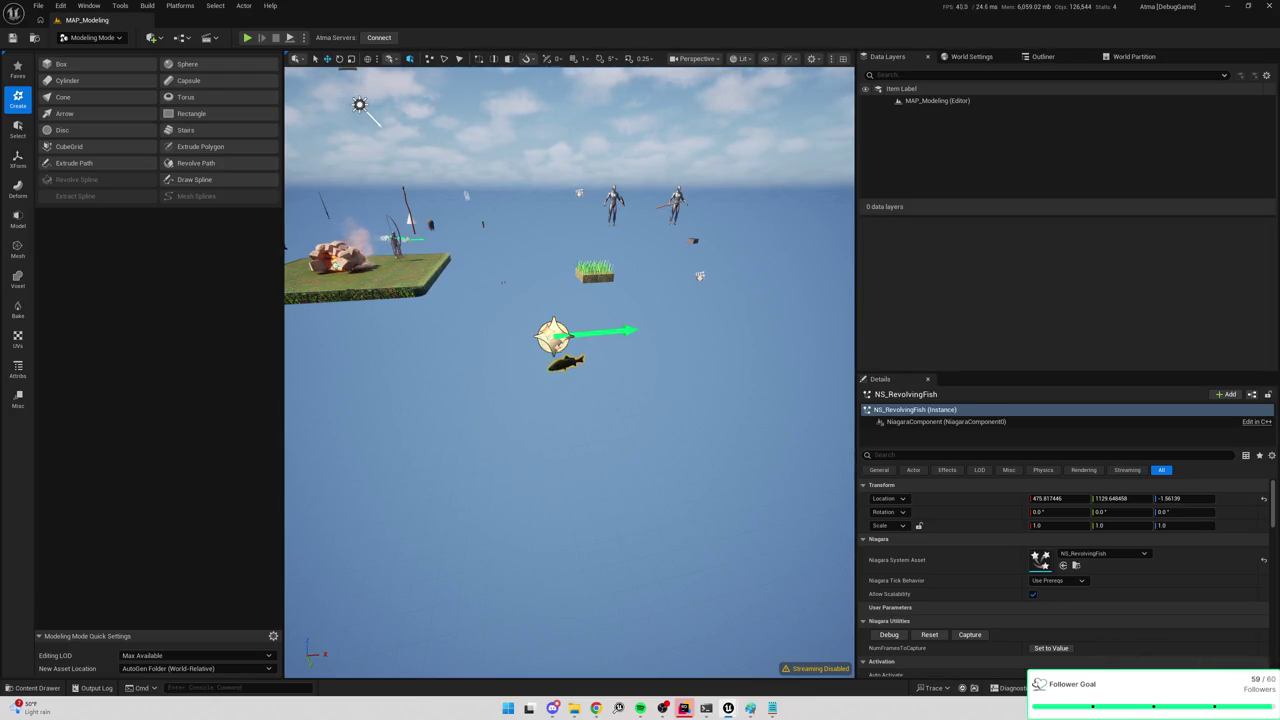
mouse_move(1100, 185)
drag(1100, 185, 738, 209)
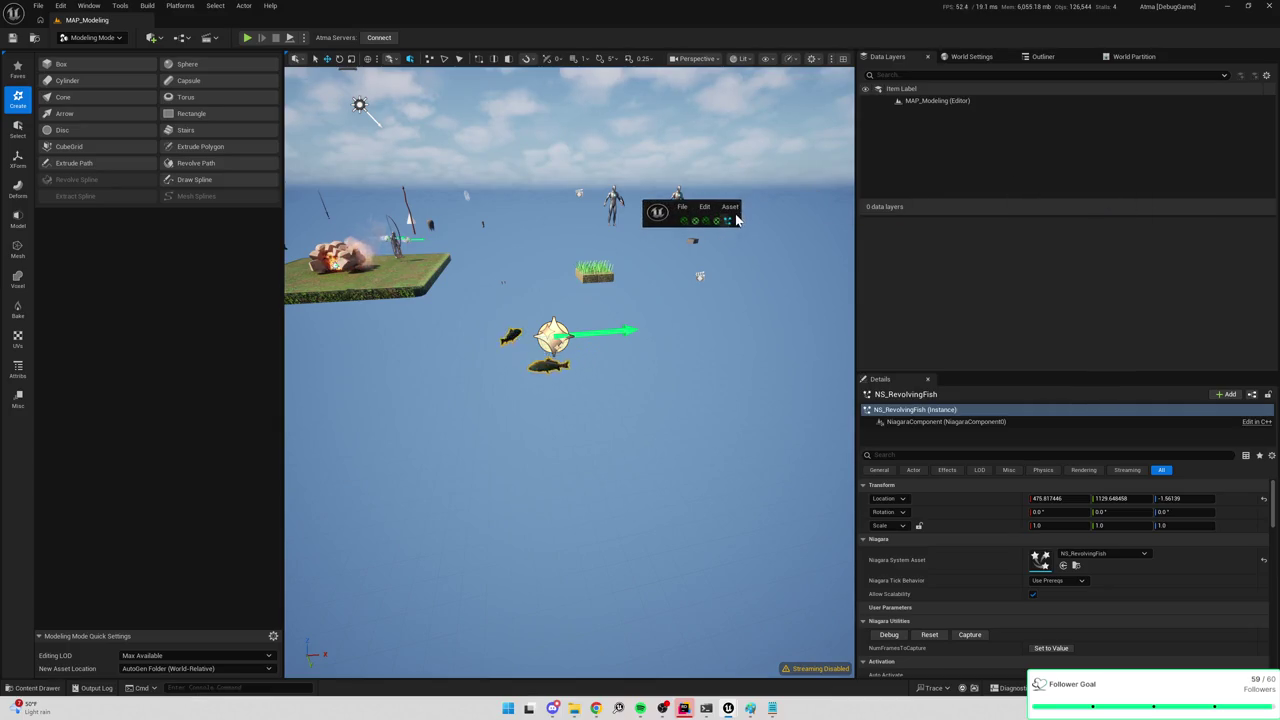
double_click(738, 209)
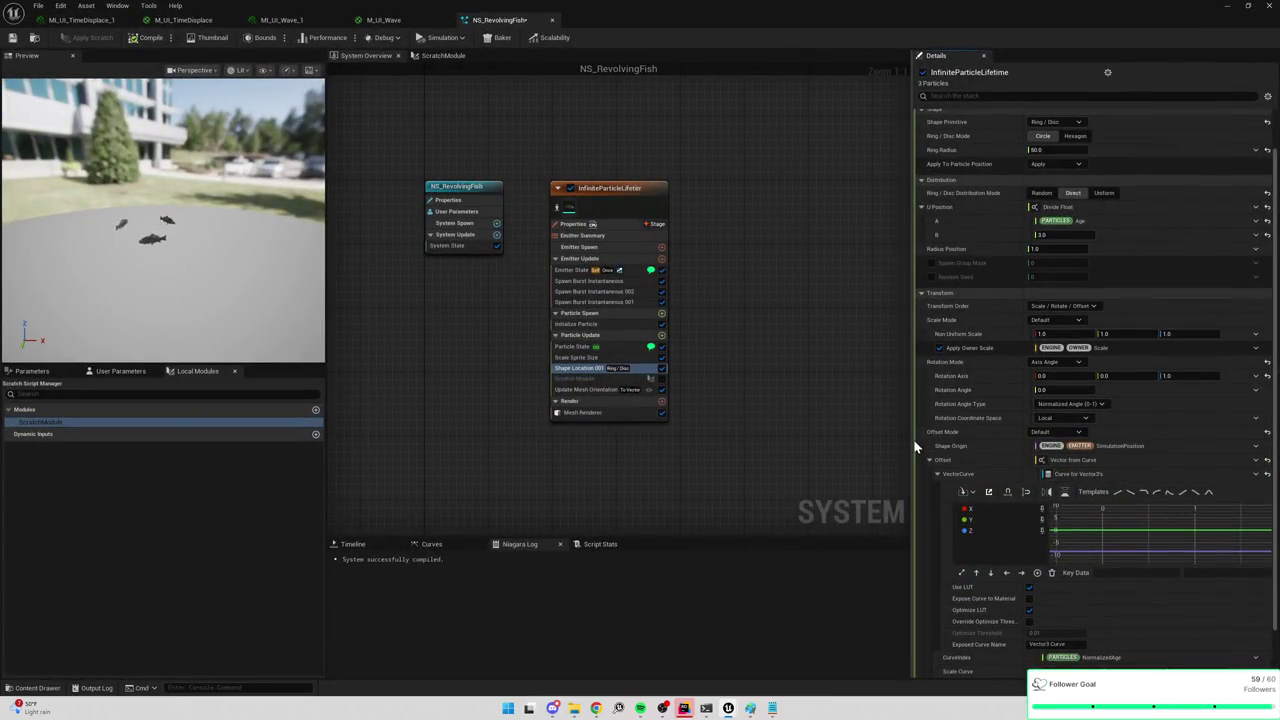
Widen the Details panel, fit the VectorCurve graph and add an offset key at time 0, value 0.0.
drag(901, 441, 597, 441)
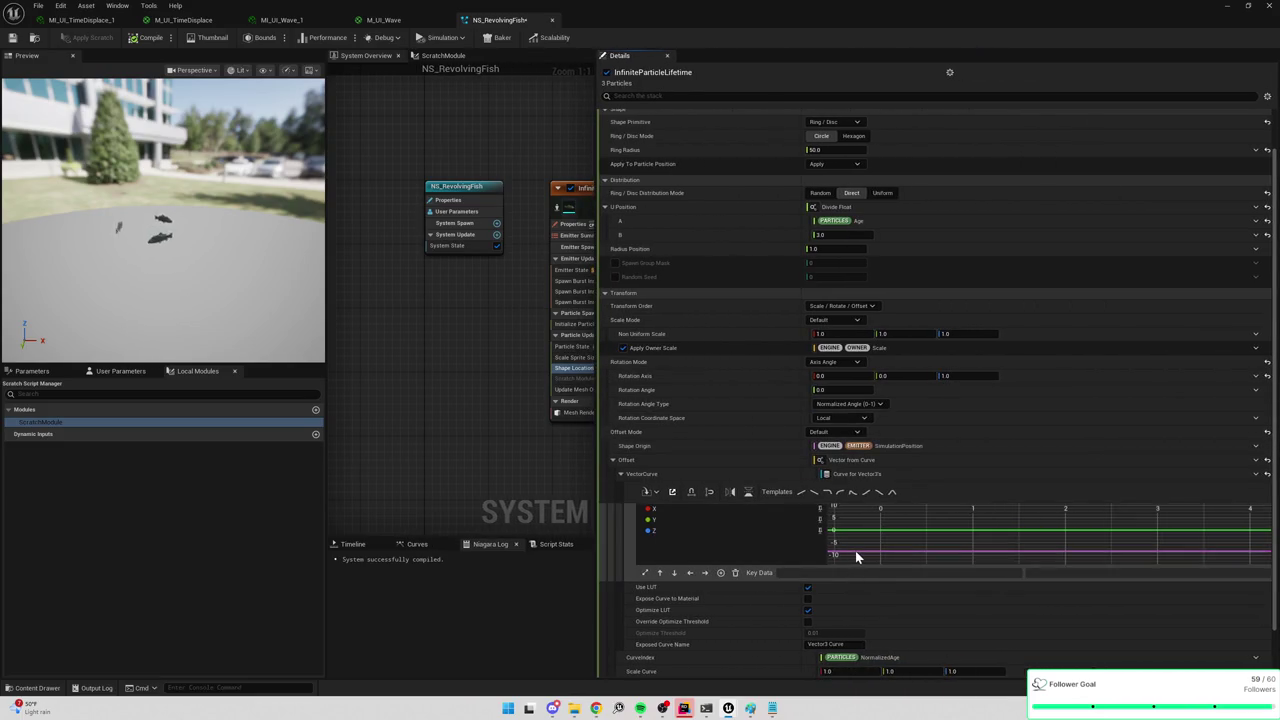
right_click(857, 558)
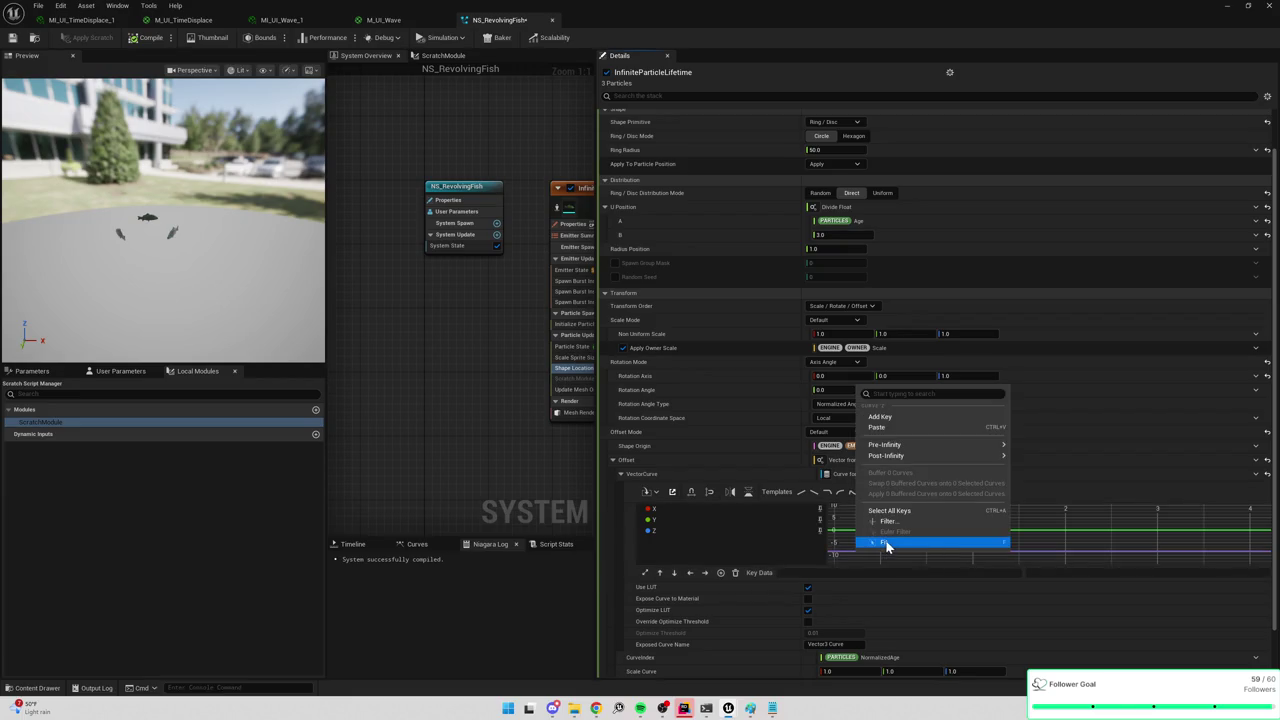
click(888, 542)
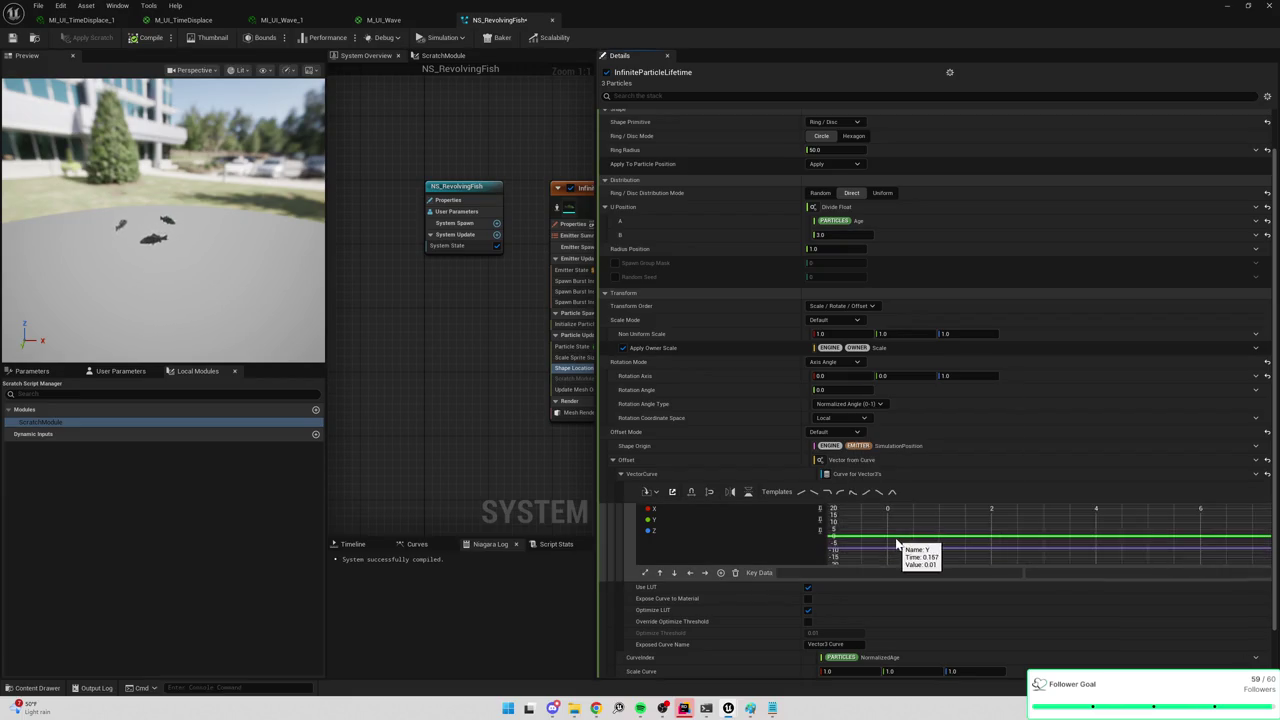
middle_click(900, 553)
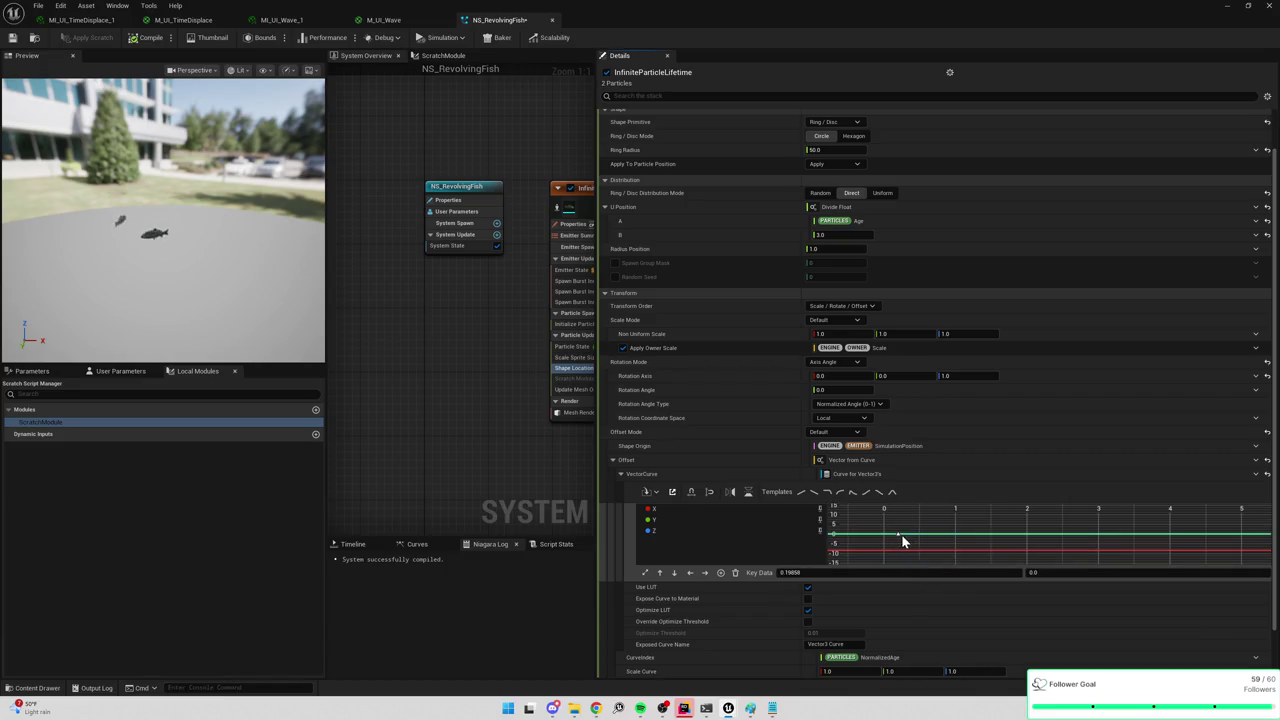
click(790, 572)
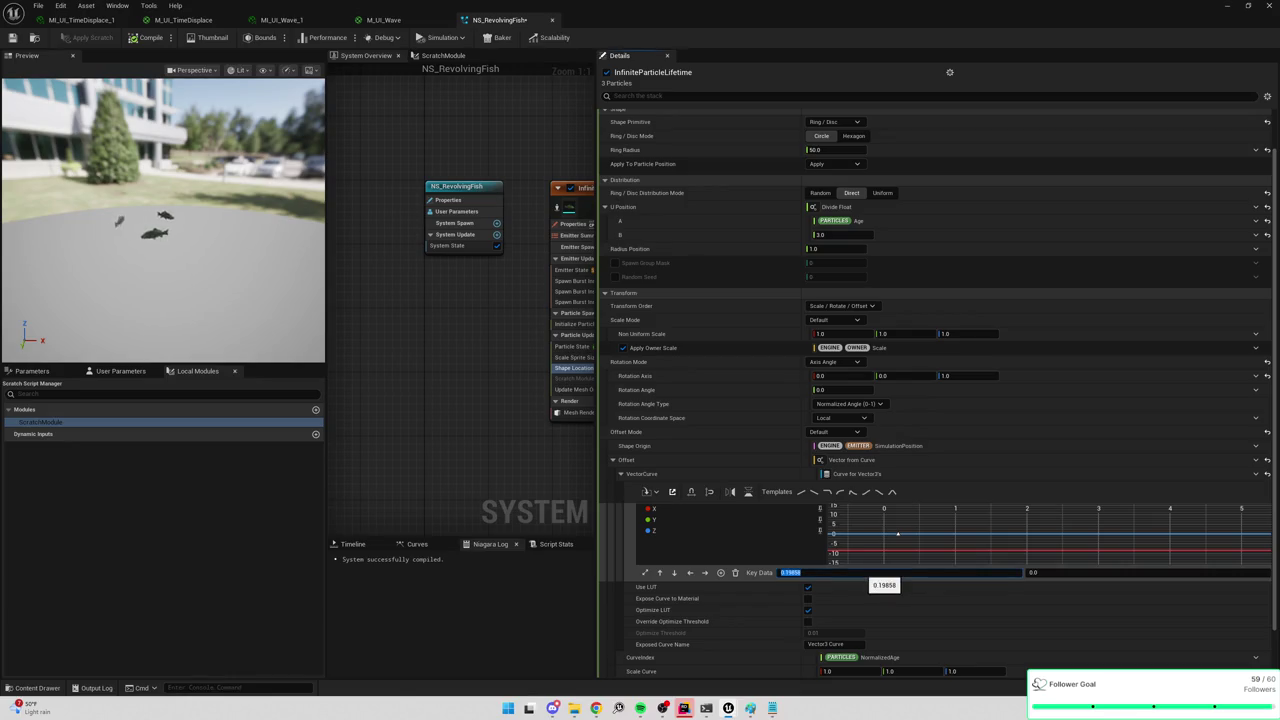
text(0)
key(Tab)
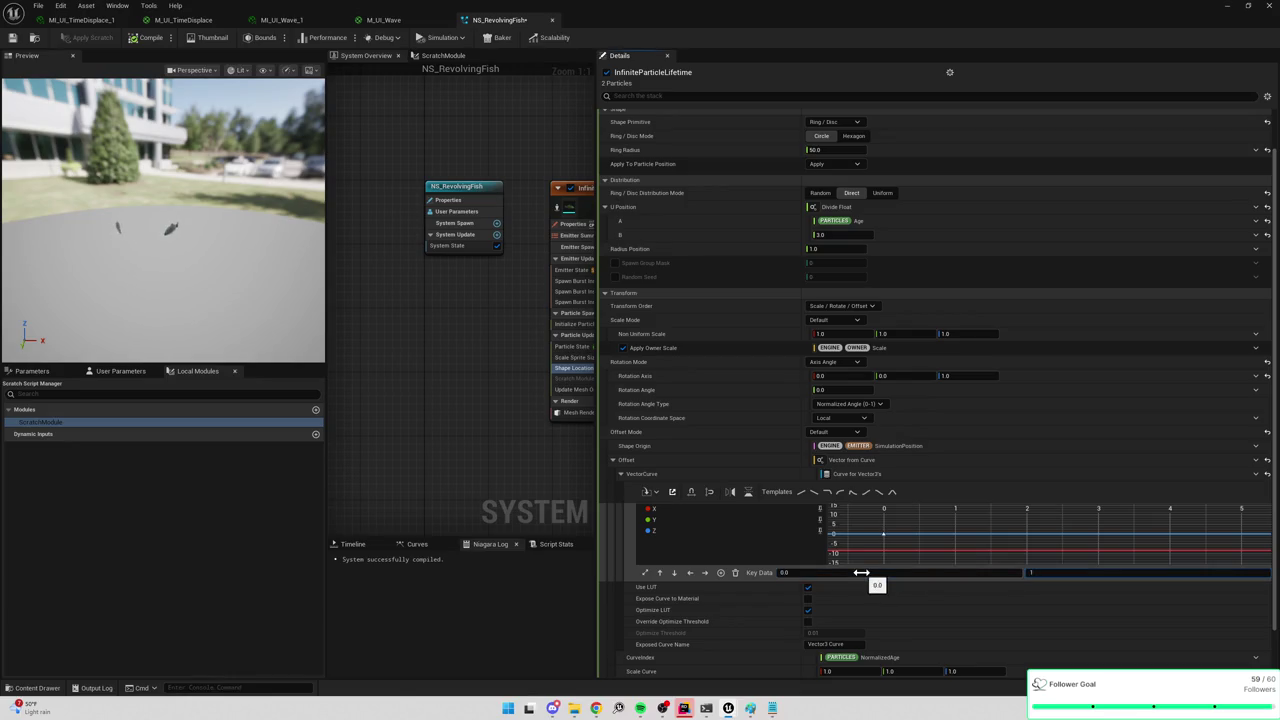
key(Return)
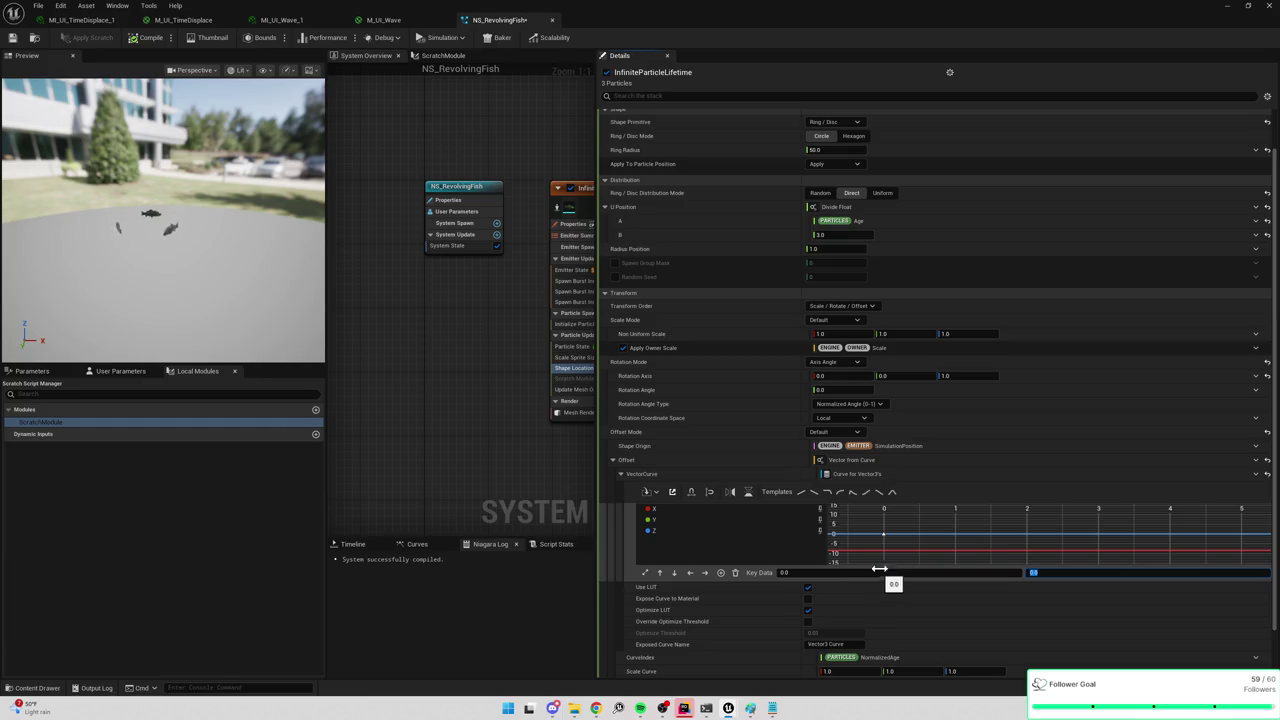
click(1256, 473)
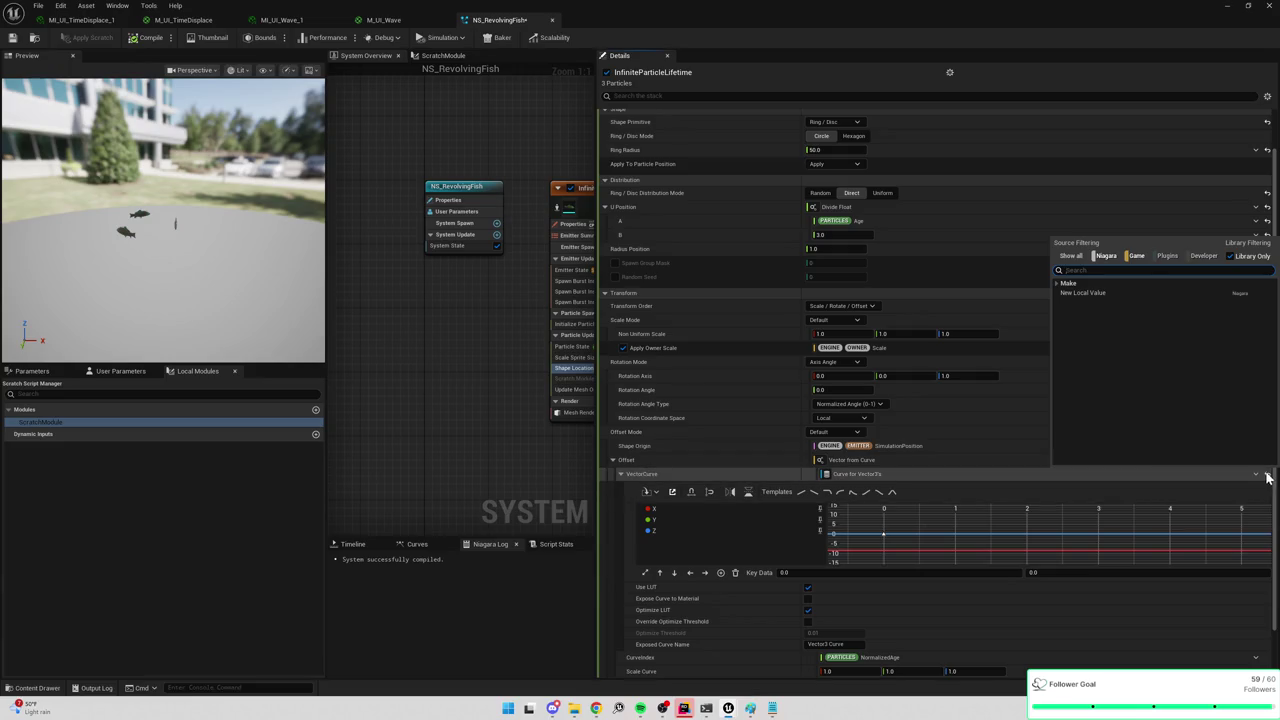
Dismiss the VectorCurve input choices and expand the Make input category.
click(1262, 475)
click(1257, 474)
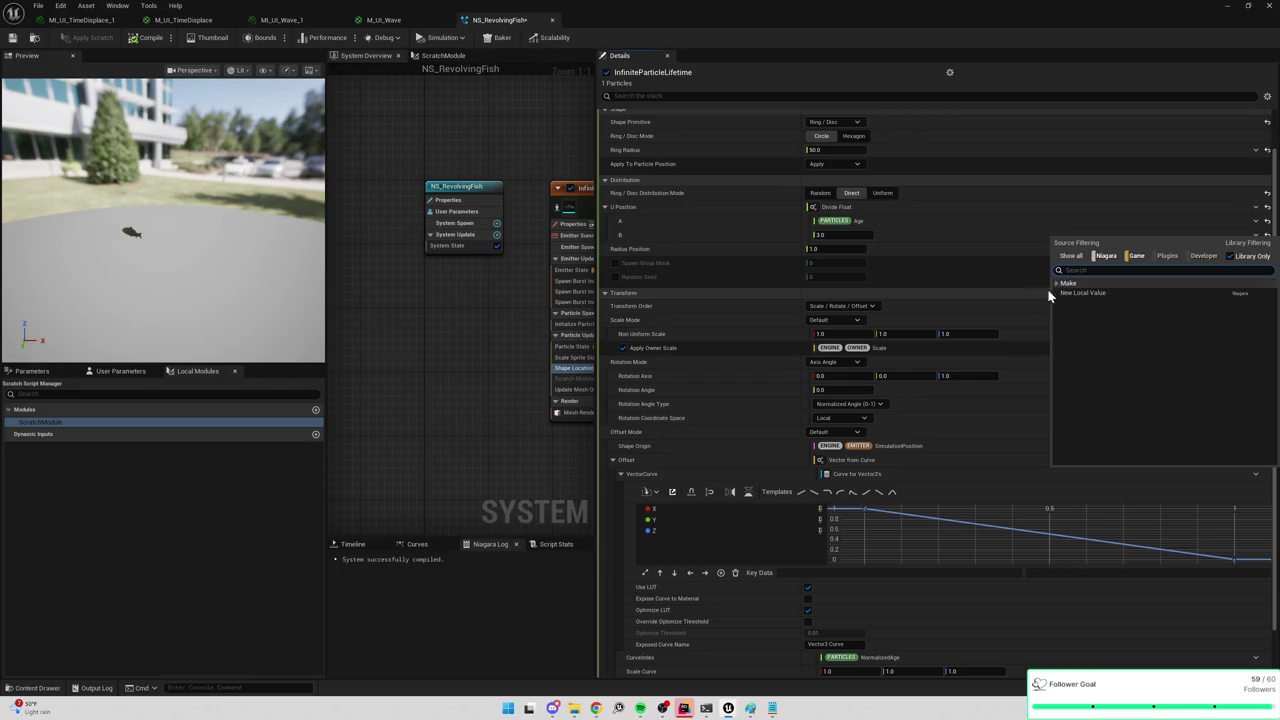
click(1243, 470)
click(1257, 474)
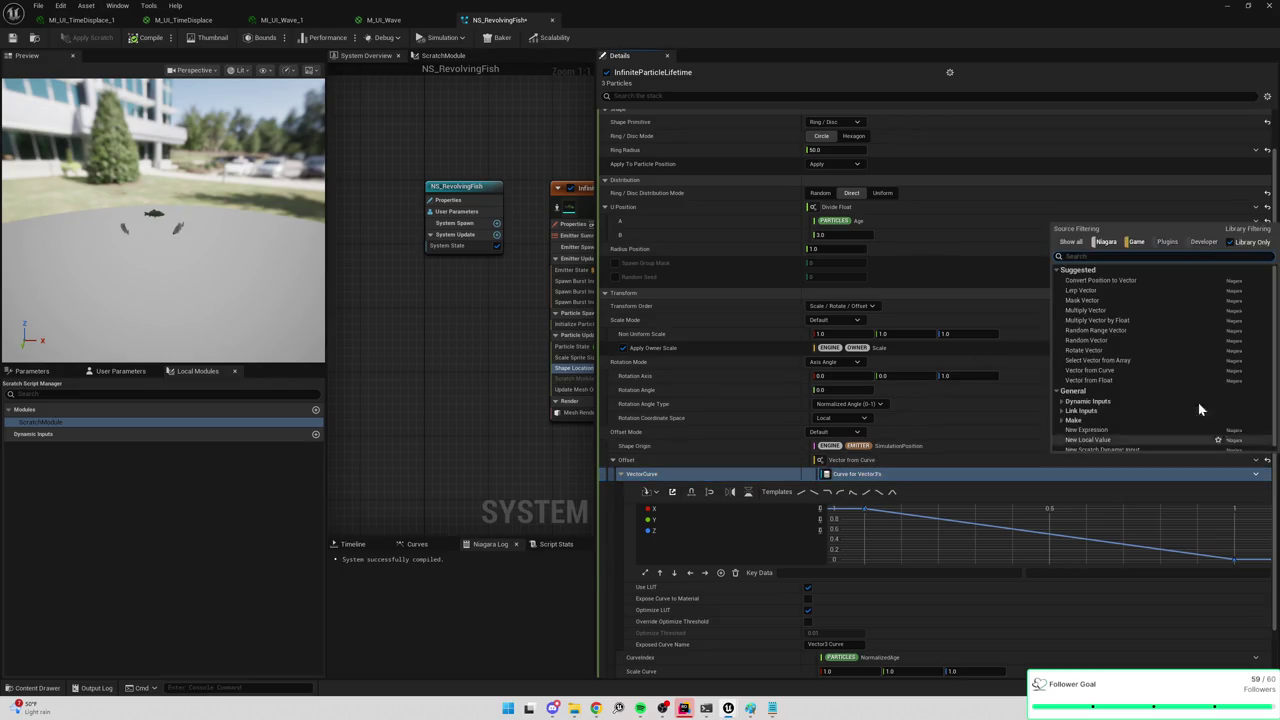
click(1256, 475)
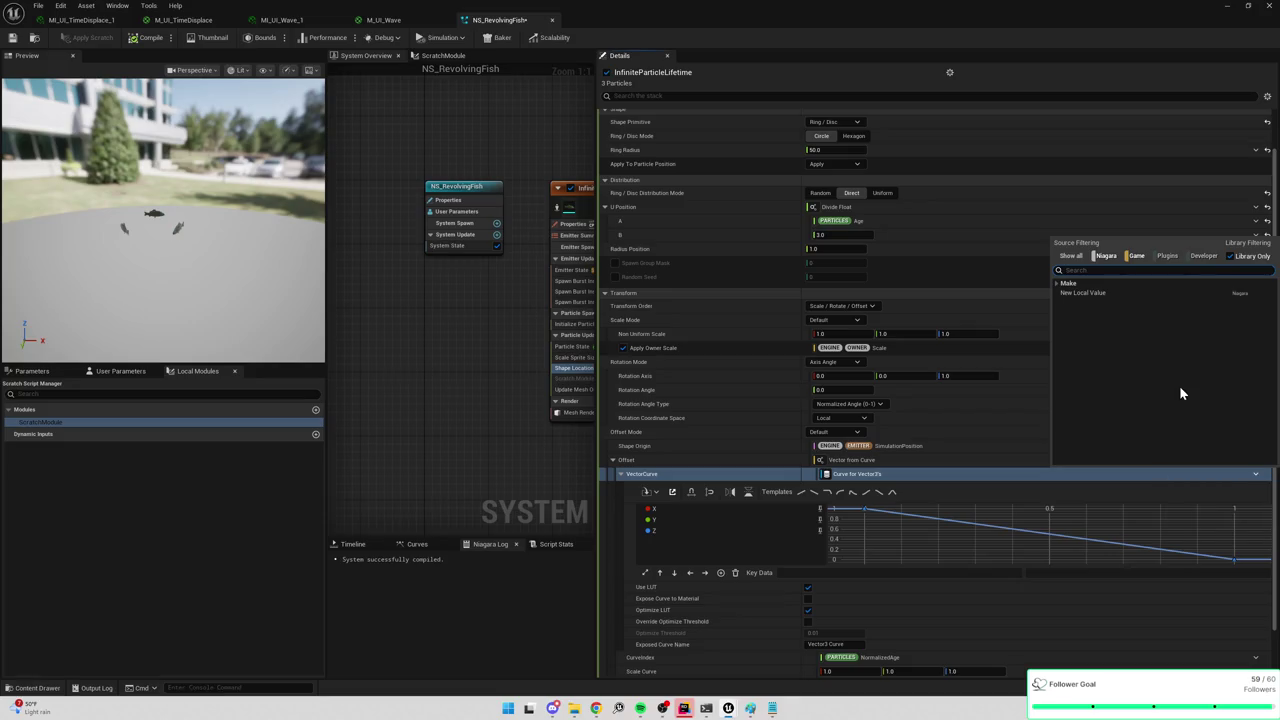
click(1061, 285)
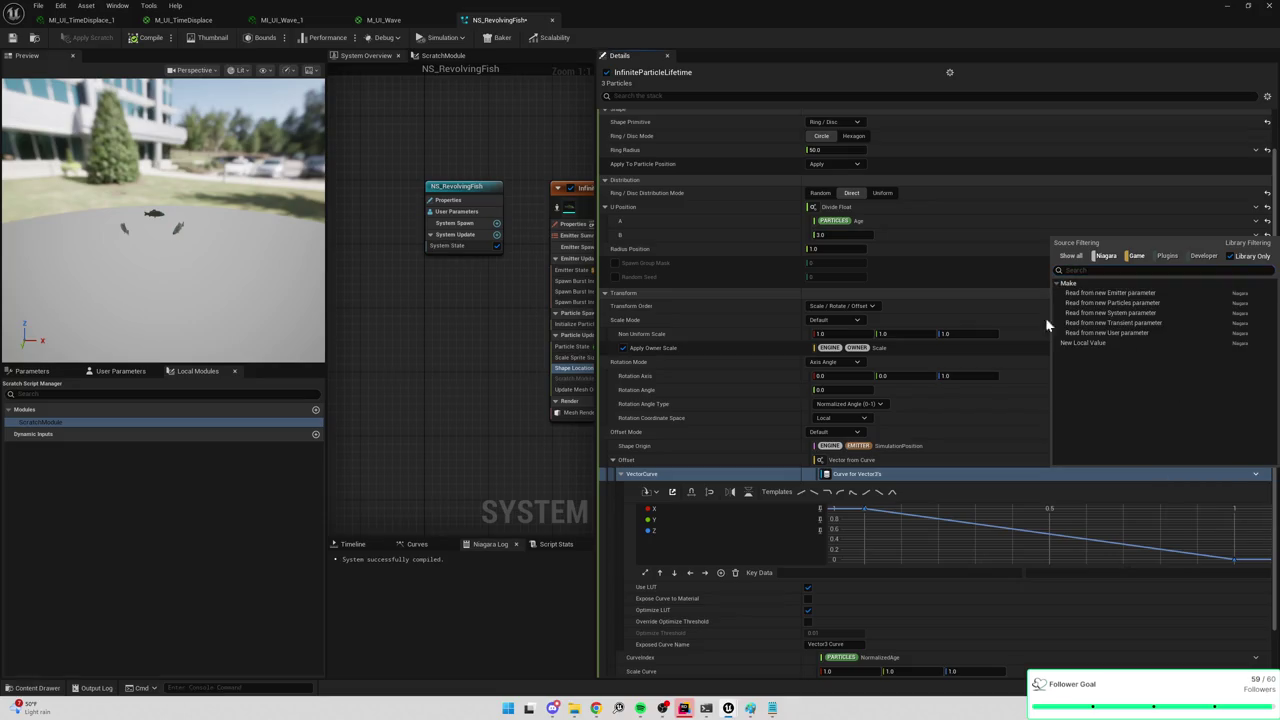
Search Offset's input choices ('sin', 'vector from') and set it to Vector from Float.
click(1057, 475)
click(1256, 460)
text(v)
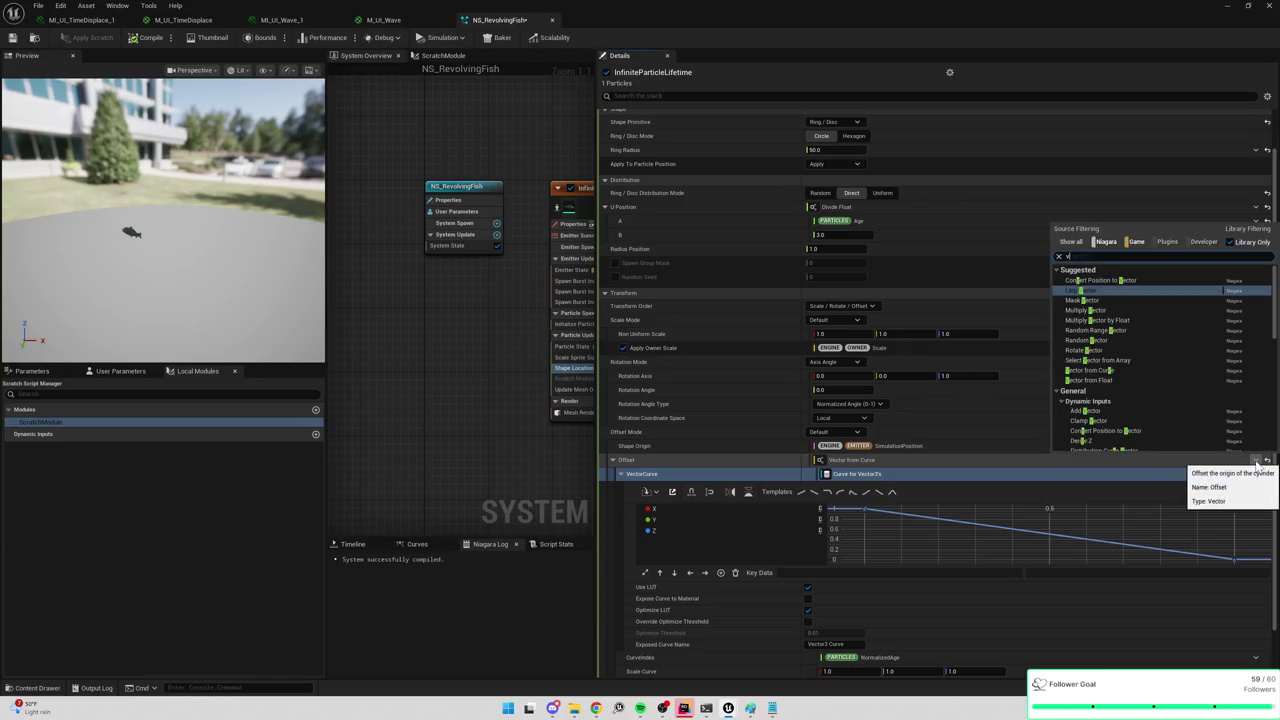
key(BackSpace)
text(sin)
key(BackSpace)
key(BackSpace)
key(BackSpace)
text(vector from)
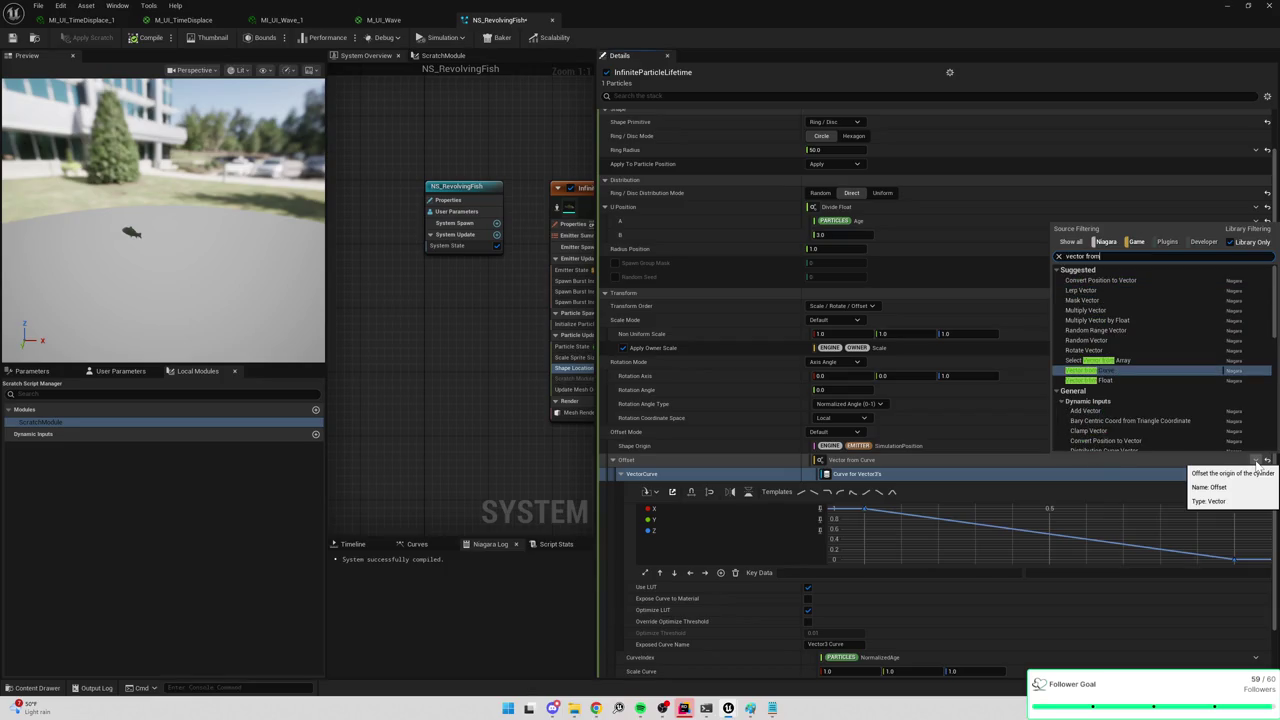
scroll(1110, 370, down, 2)
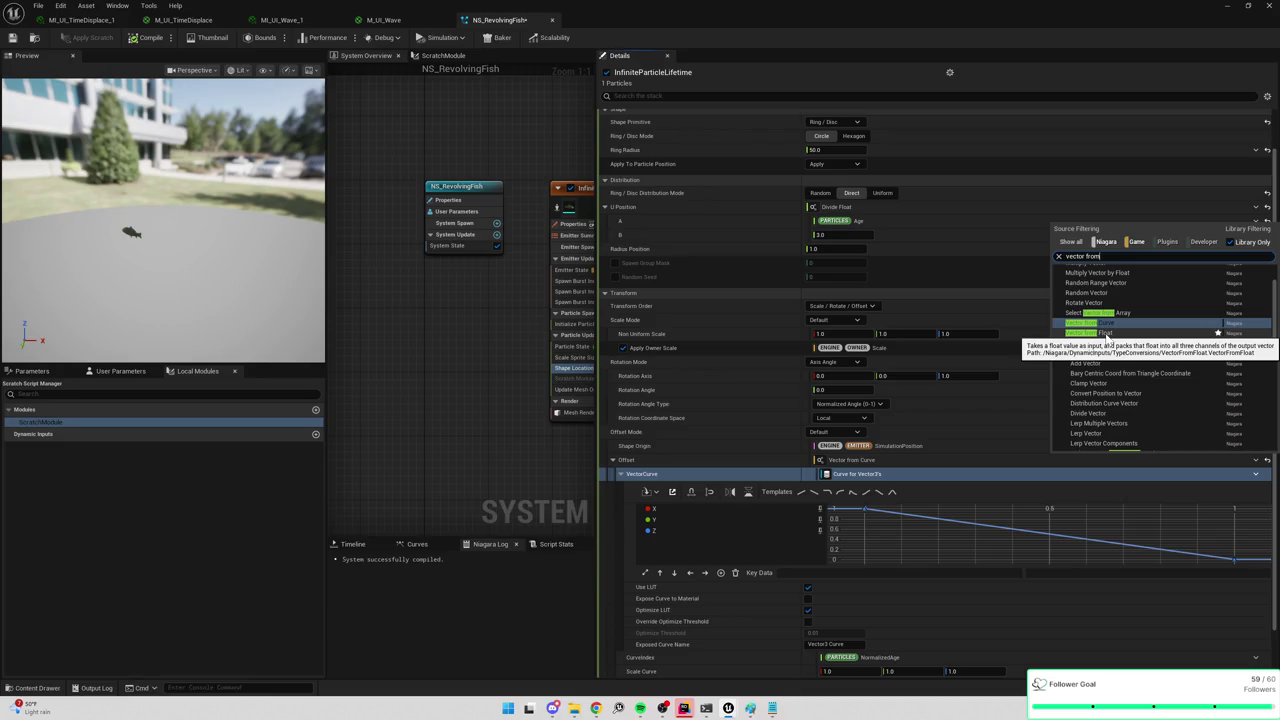
click(1105, 334)
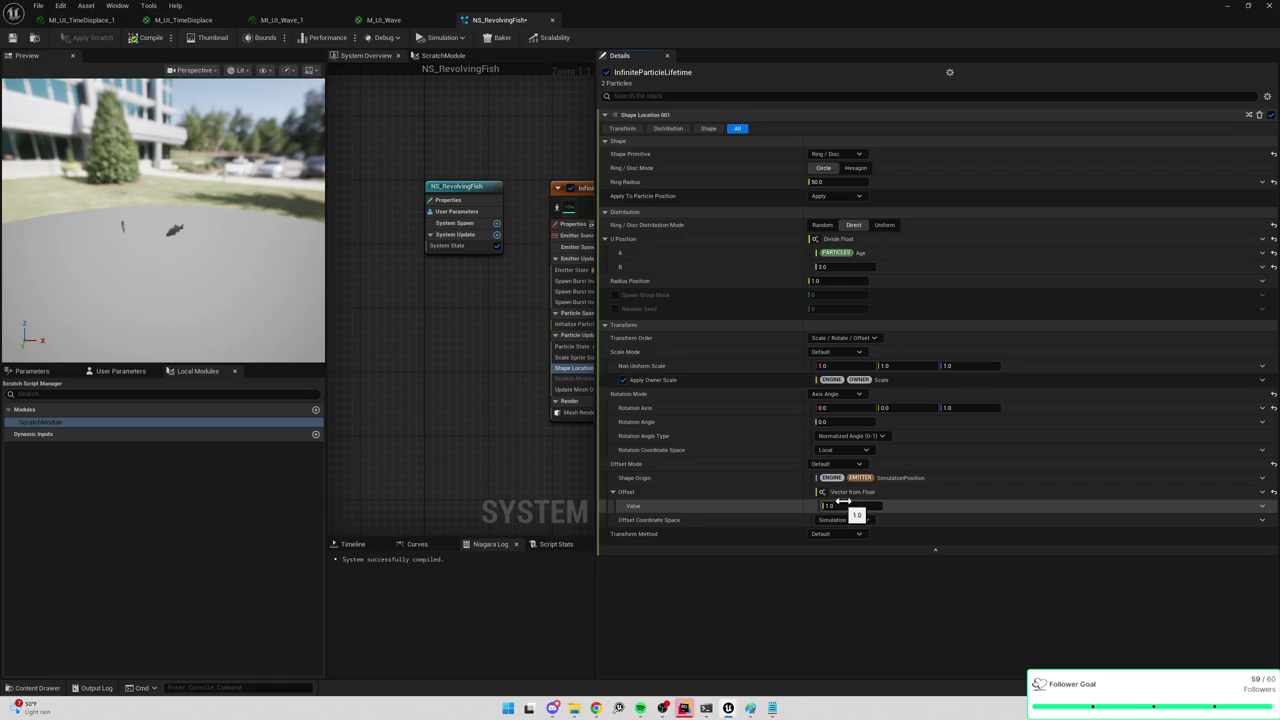
Switch Offset to Vector from Curve using the 'from cur' search.
click(1261, 492)
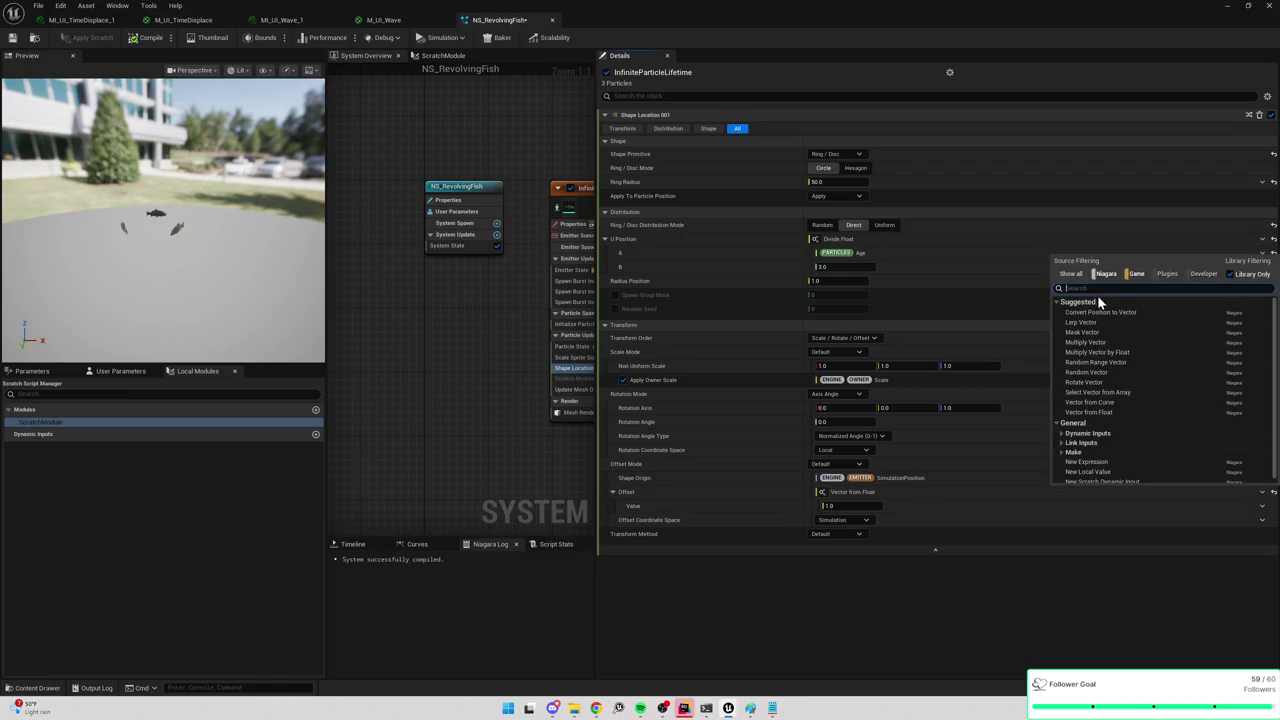
text(from cur)
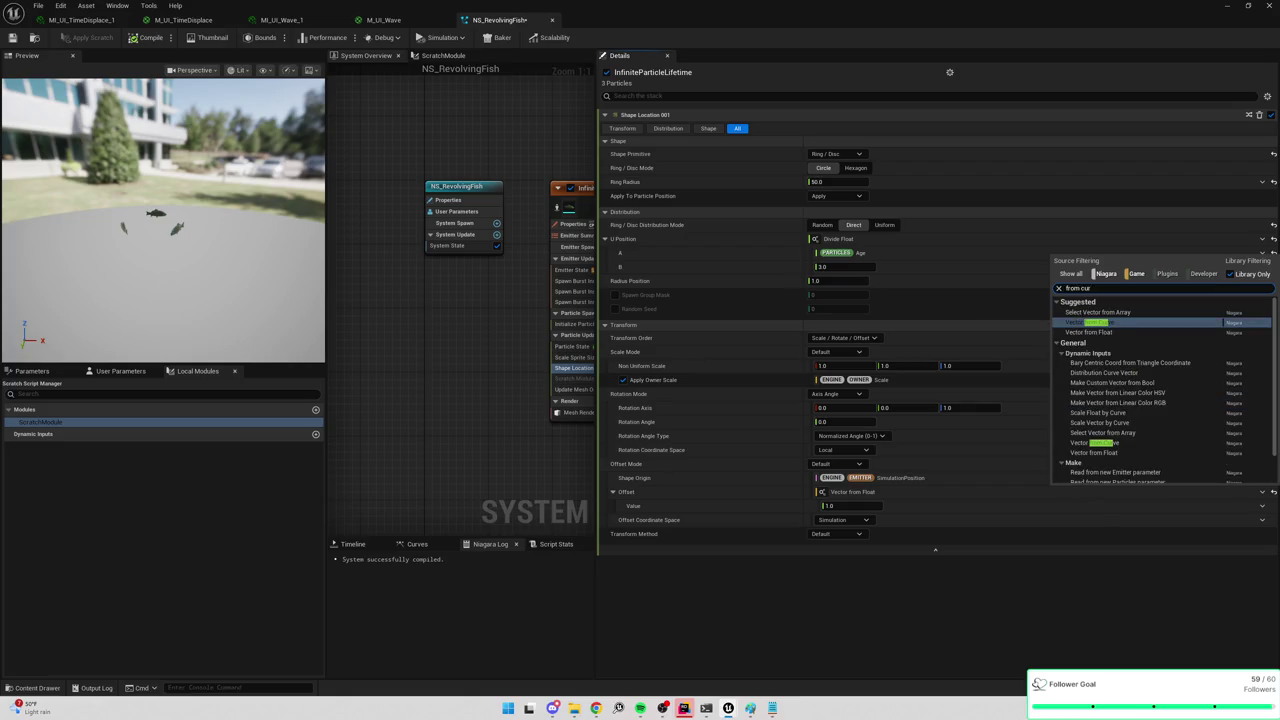
key(Return)
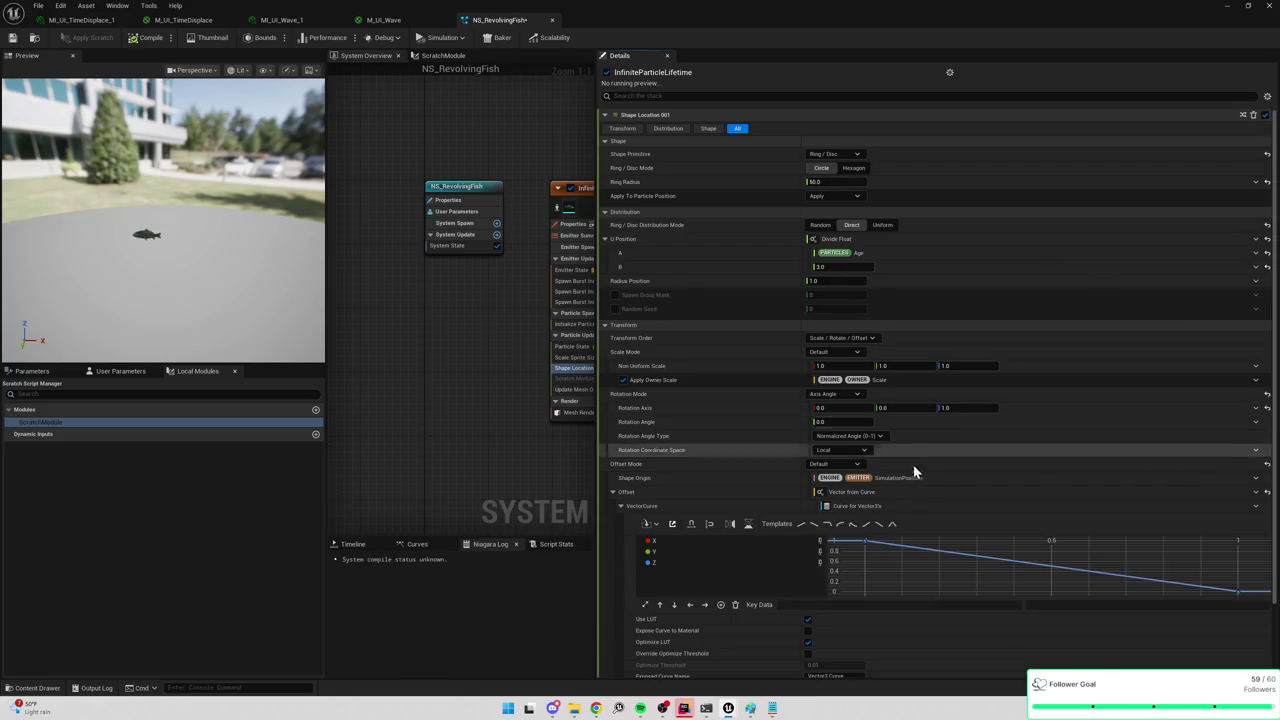
Show only the Z channel of the offset's vector curve for editing.
click(1255, 505)
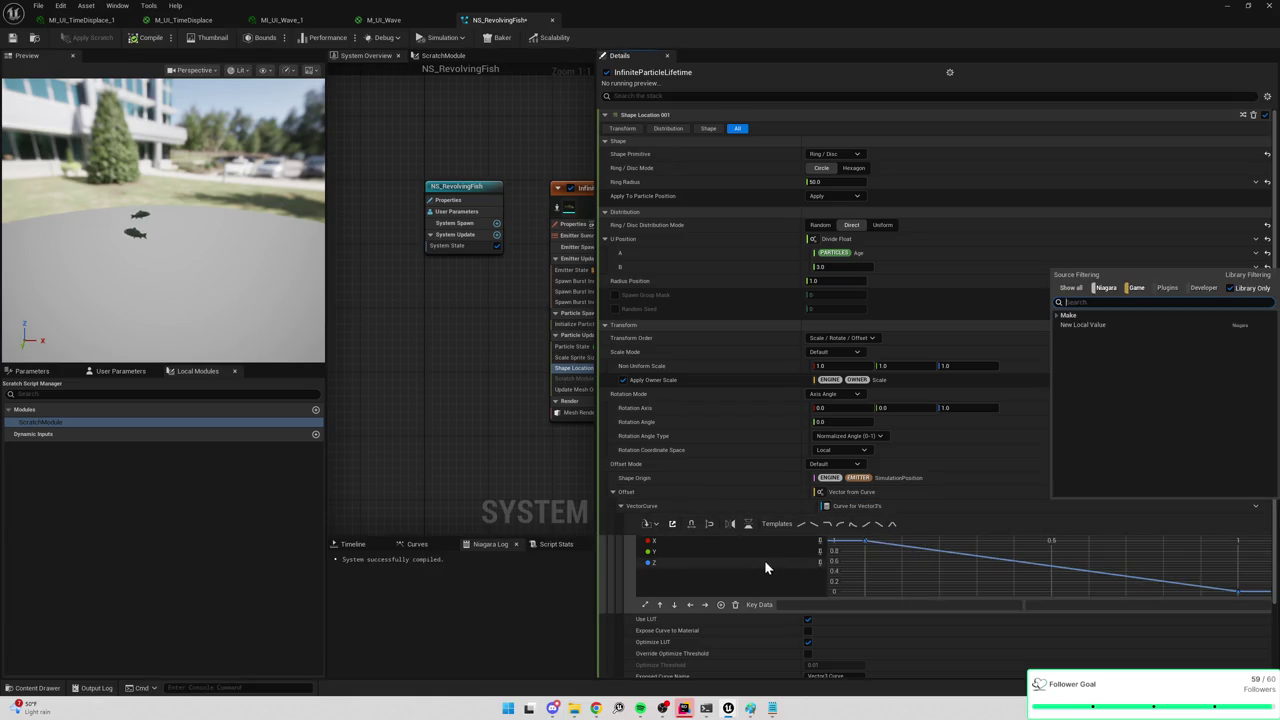
click(658, 555)
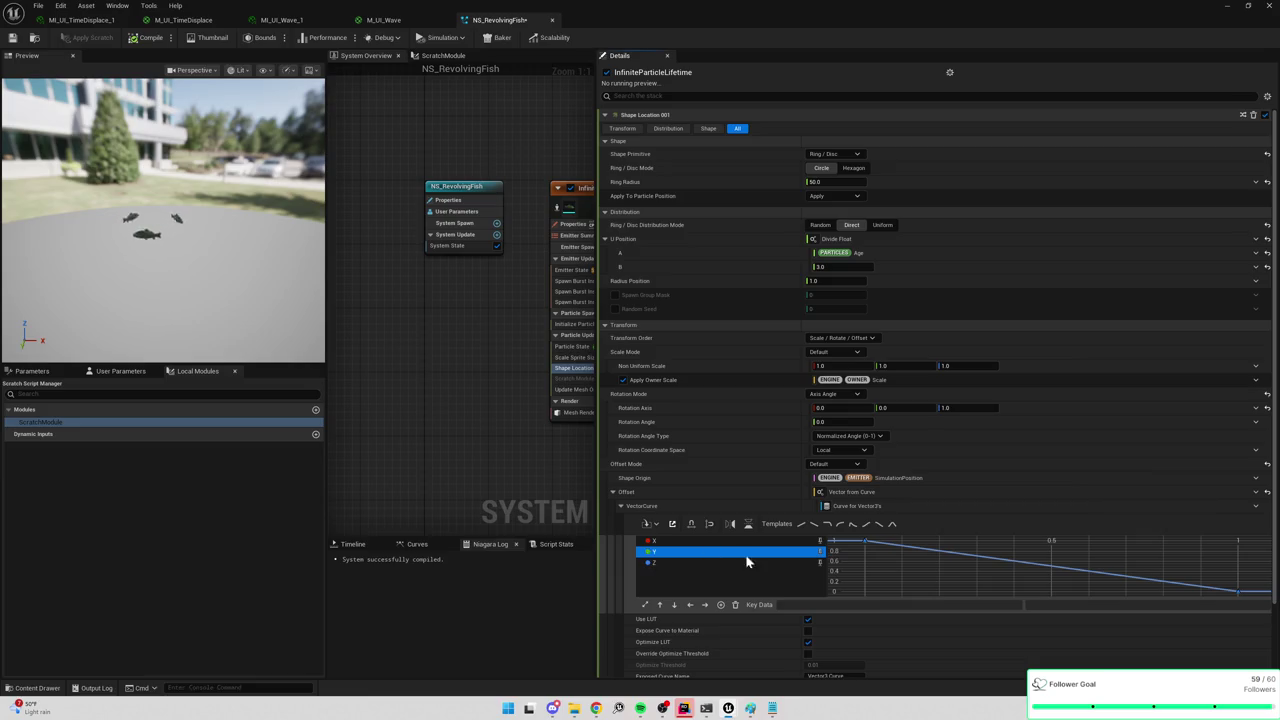
click(819, 562)
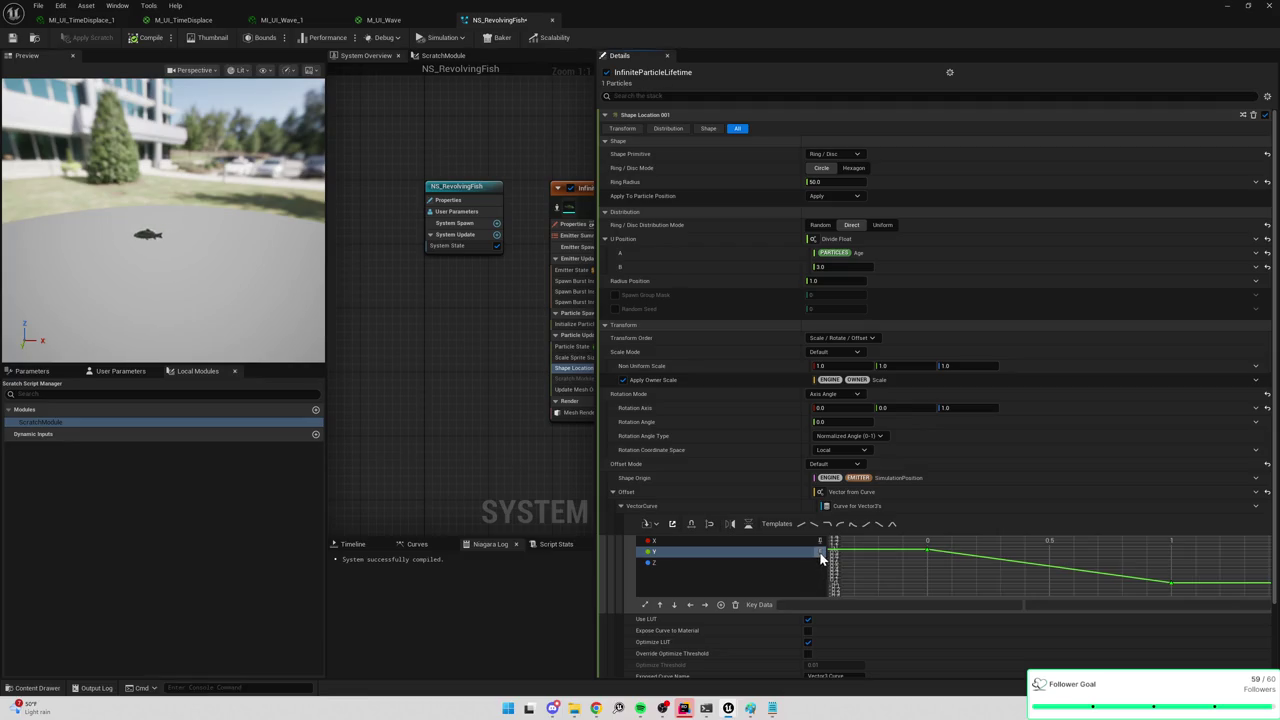
click(819, 541)
click(819, 555)
click(819, 563)
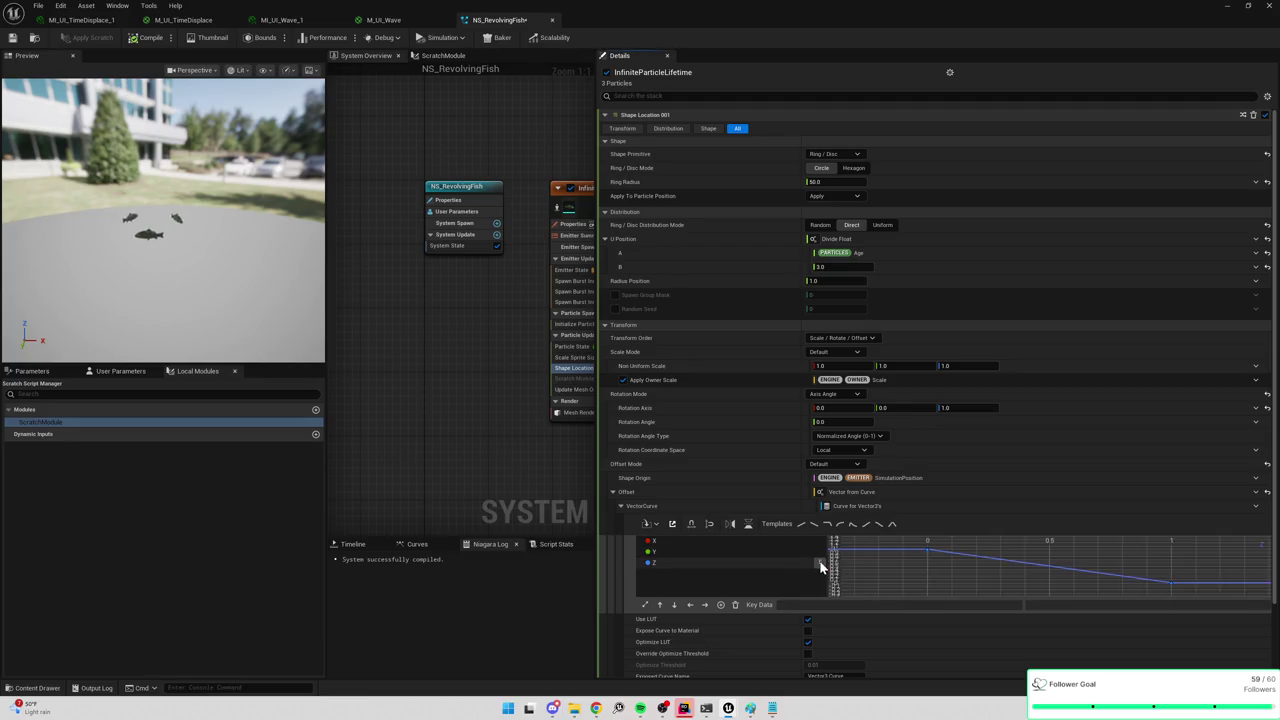
Add a peak key of 1 at time 0.25 and keep the end key at 0.
drag(915, 541, 916, 542)
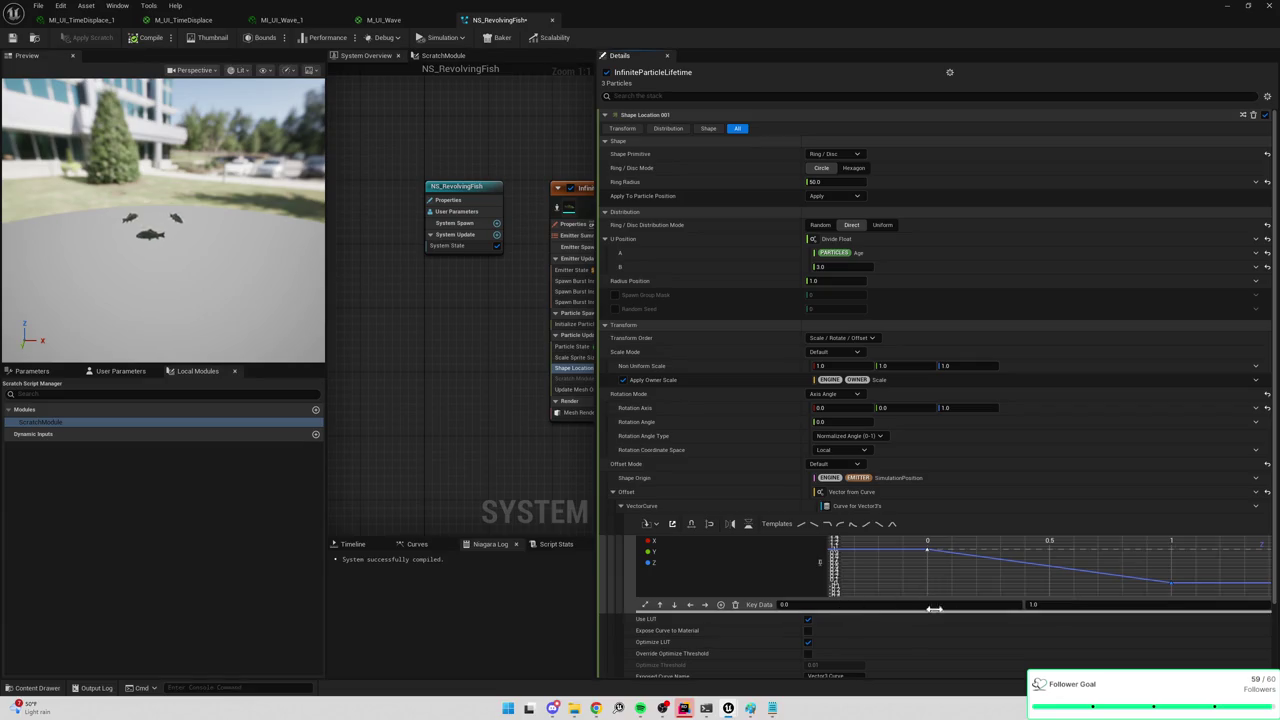
middle_click(1015, 561)
drag(1115, 581, 1186, 594)
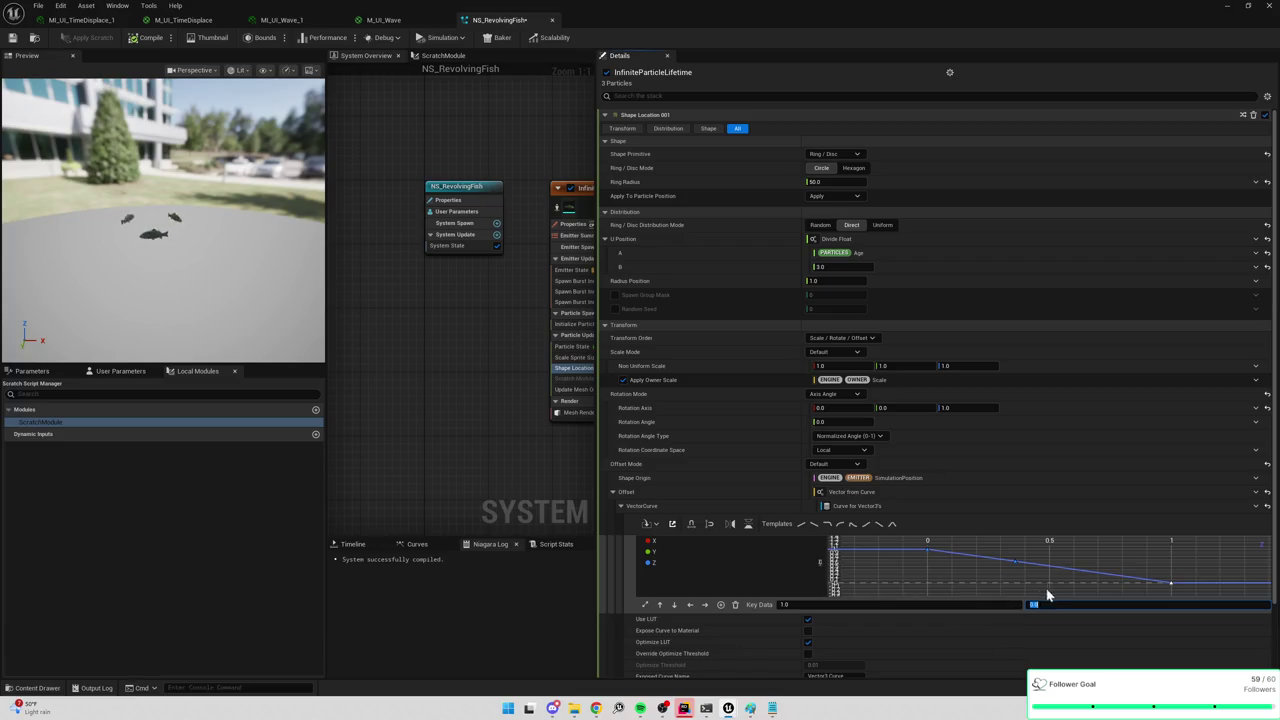
click(927, 550)
key(Return)
drag(1030, 575, 1000, 562)
drag(985, 605, 977, 605)
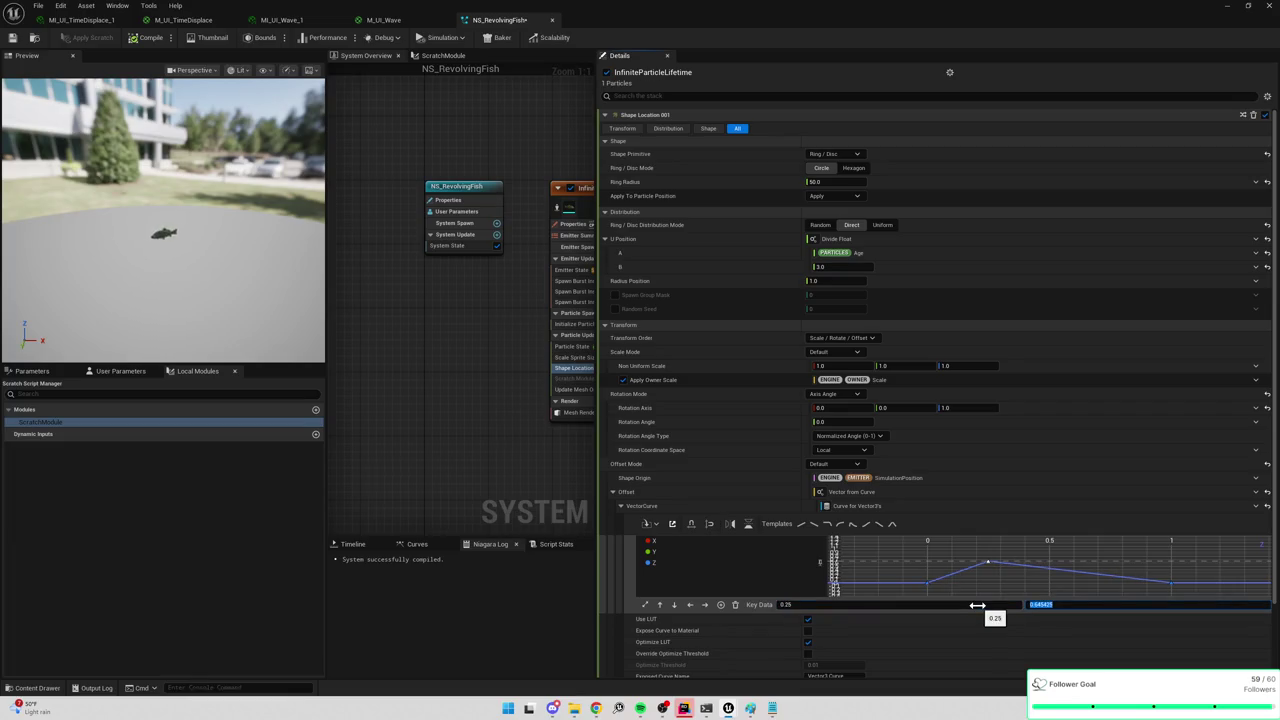
Add a trough key at time 0.75 with value -1.
double_click(1085, 567)
click(964, 607)
text(0.75)
key(Tab)
text(-1)
key(Return)
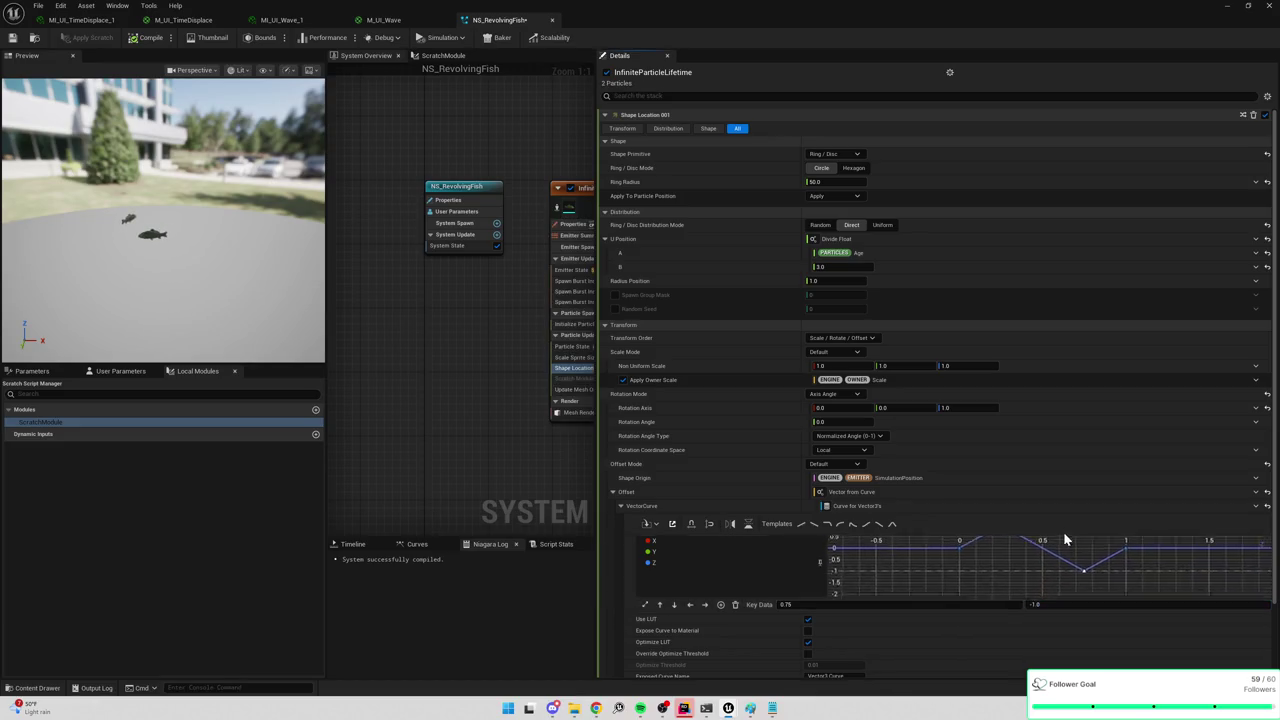
Set every key on the Z curve to Auto tangents.
key(ctrl+a)
right_click(1113, 561)
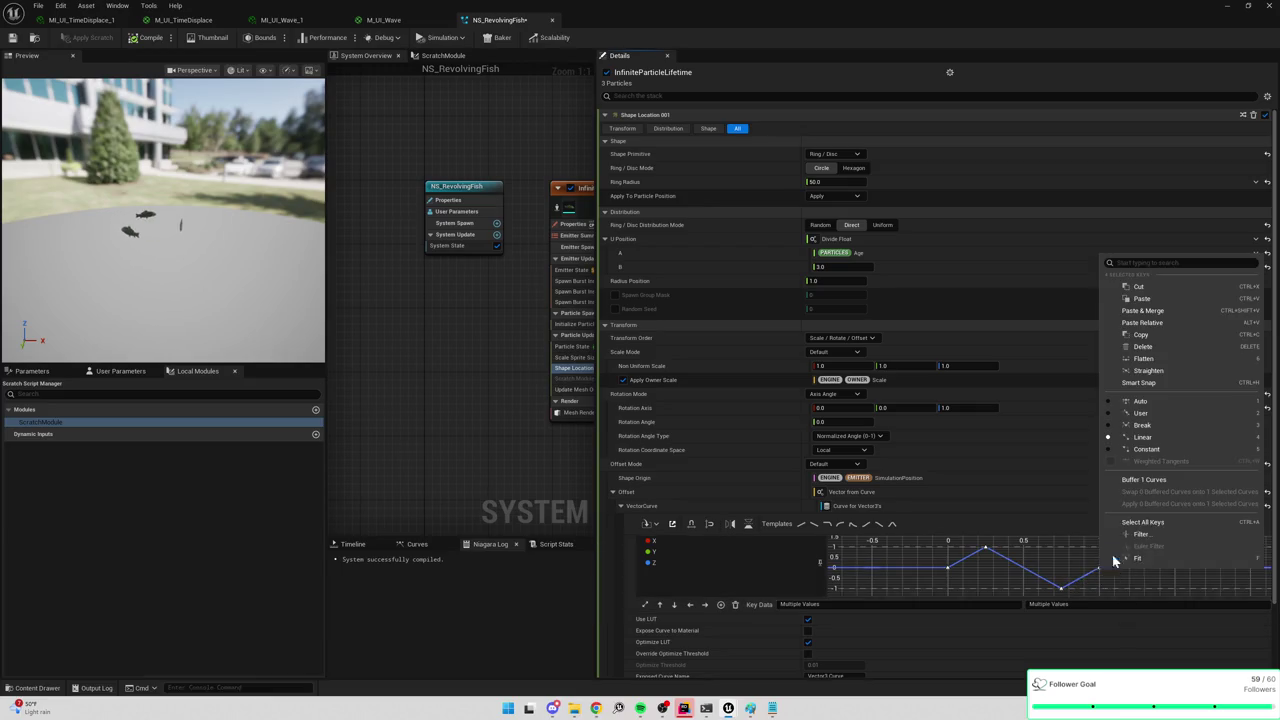
click(1140, 401)
click(1016, 560)
key(ctrl+a)
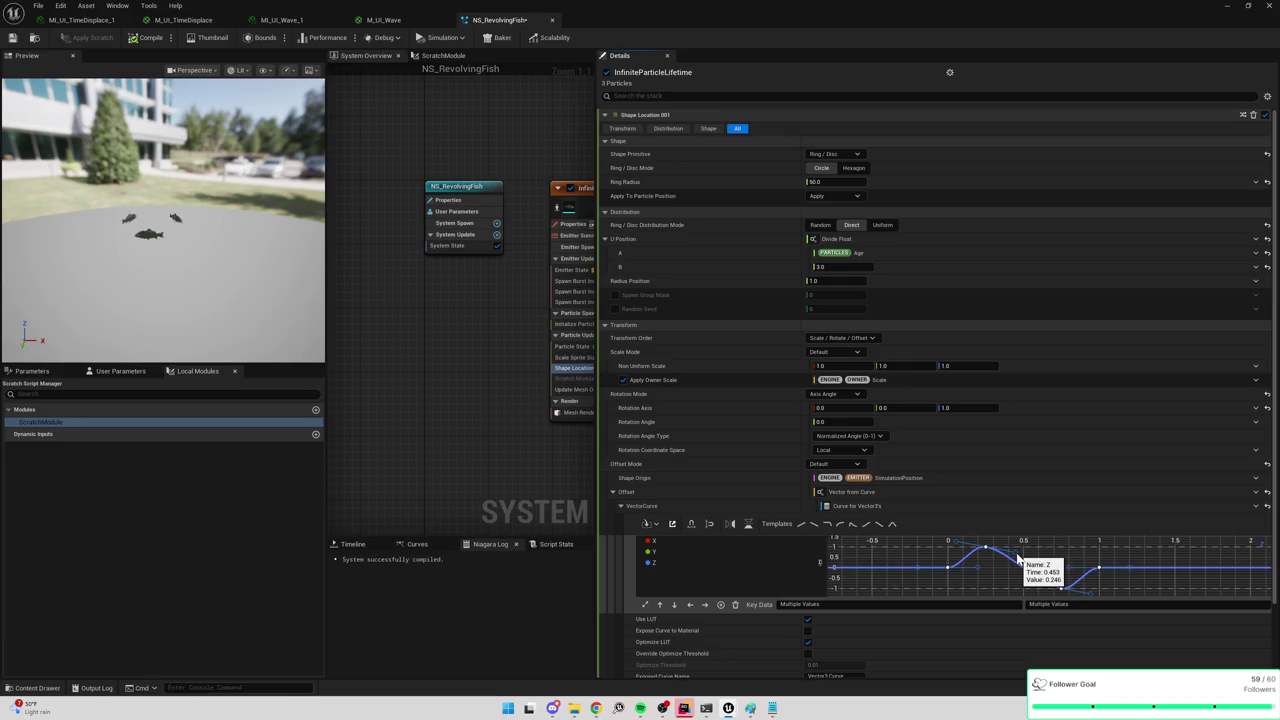
click(1016, 562)
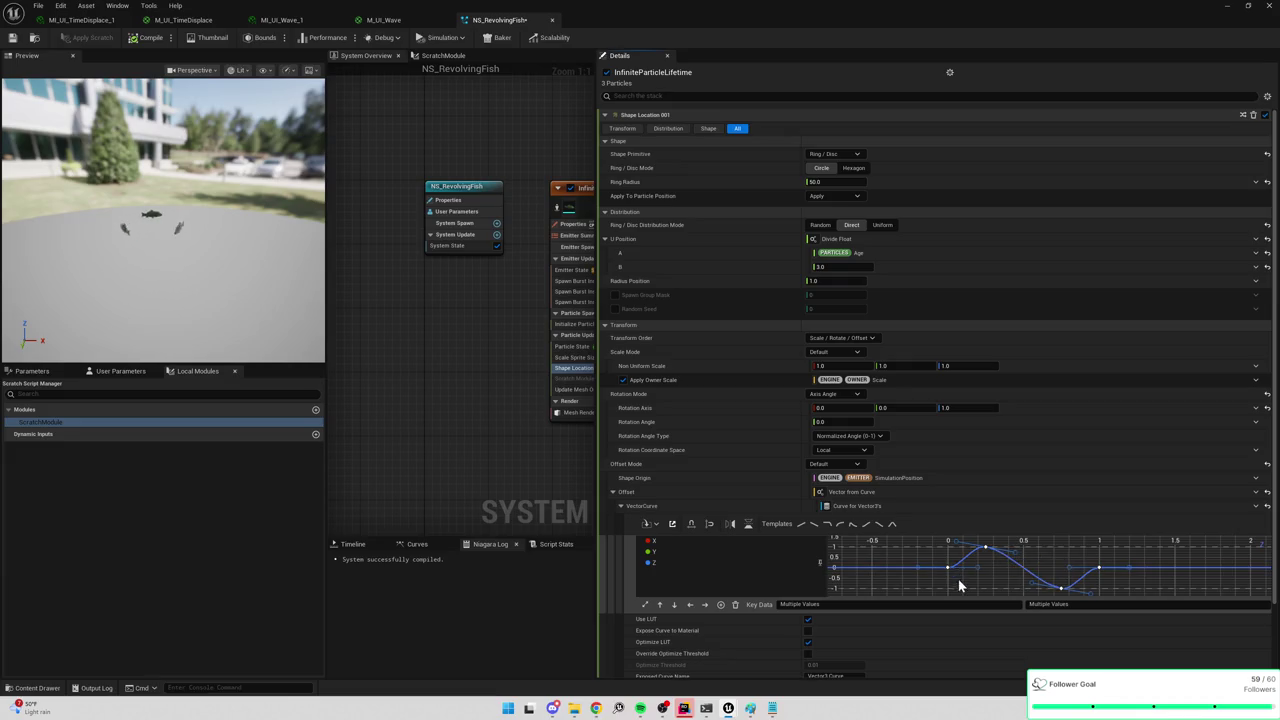
Flatten the tangents at the -1 trough and the peak, then collapse the vector curve.
click(1062, 588)
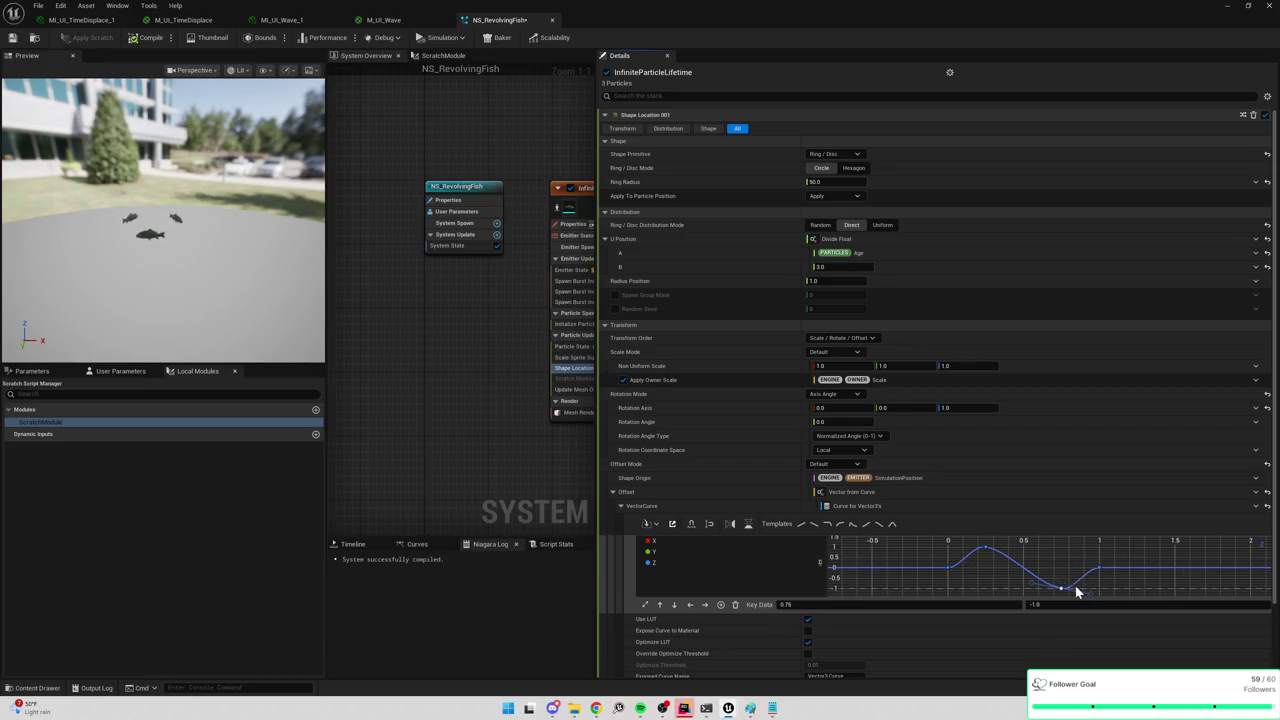
drag(1092, 594, 1100, 596)
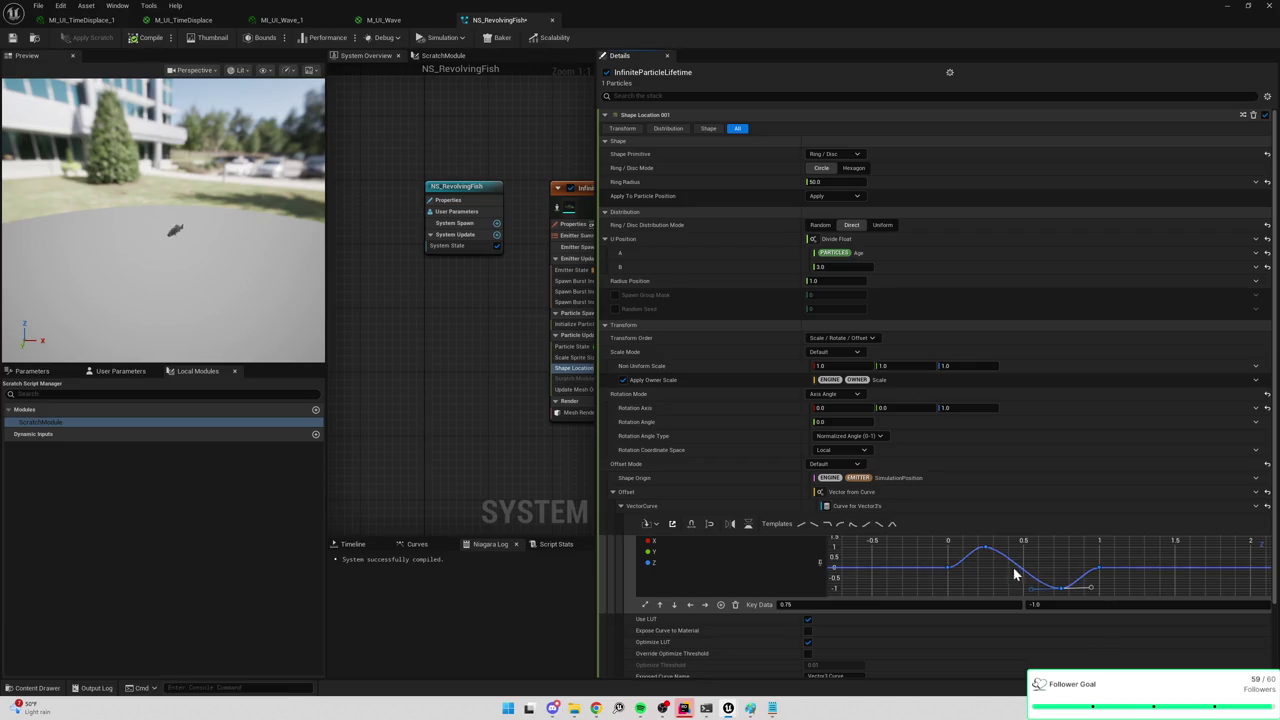
click(987, 550)
drag(987, 551, 989, 548)
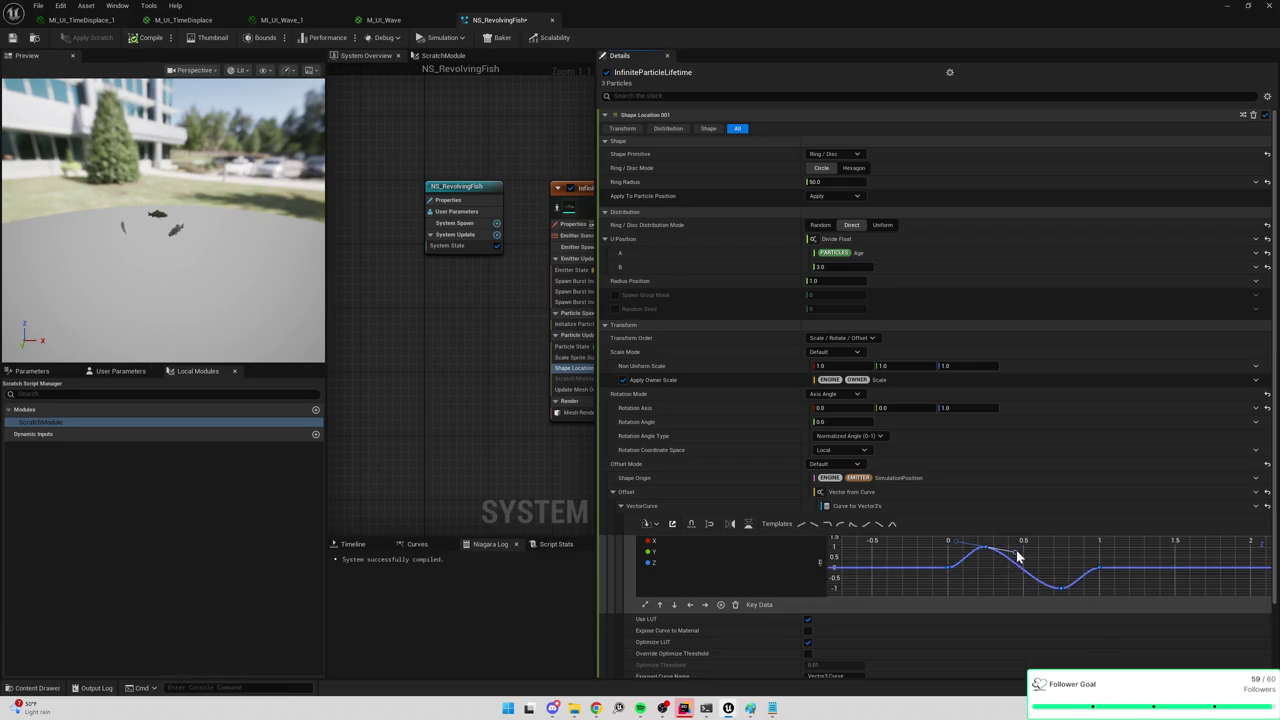
click(1098, 568)
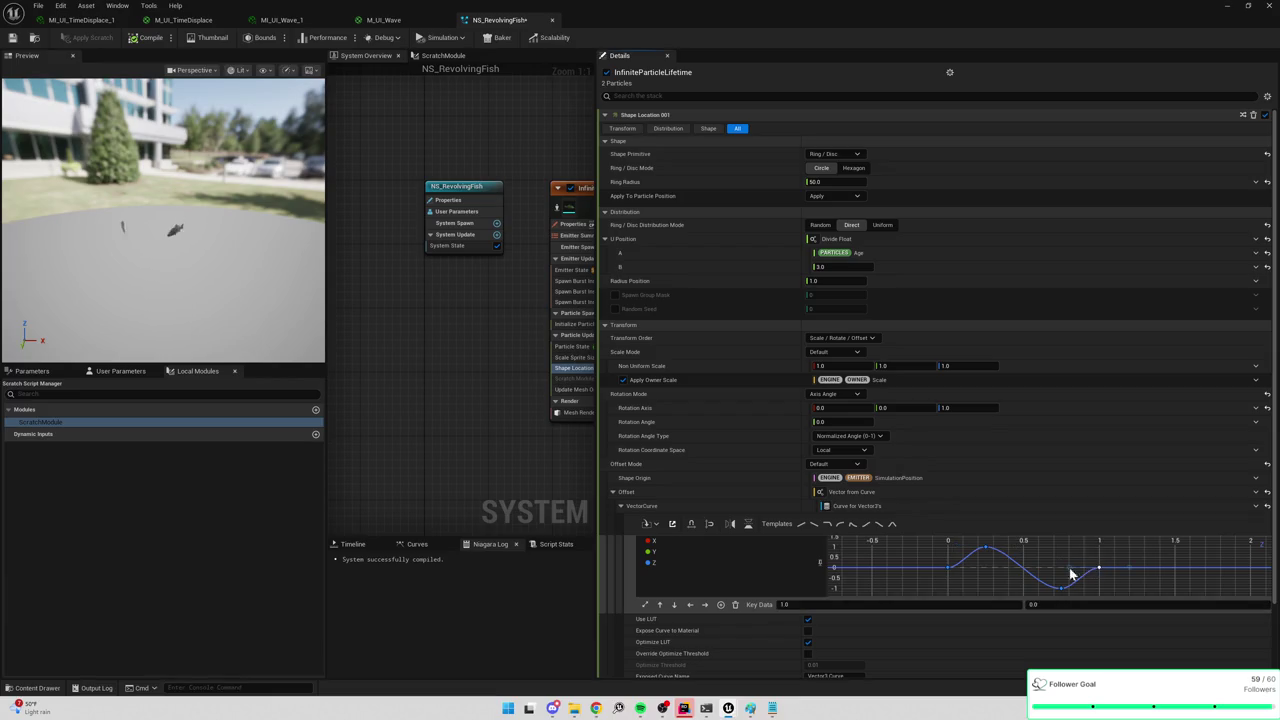
scroll(669, 605, down, 1)
scroll(669, 605, down, 2)
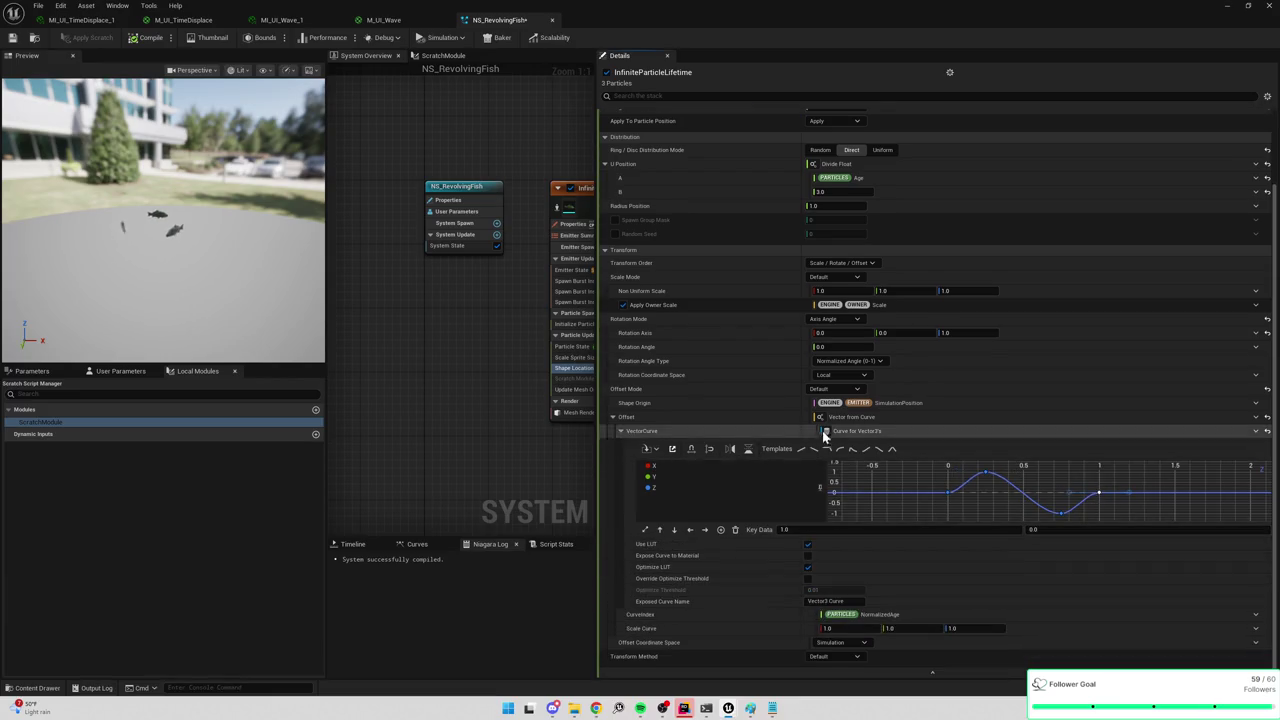
click(622, 436)
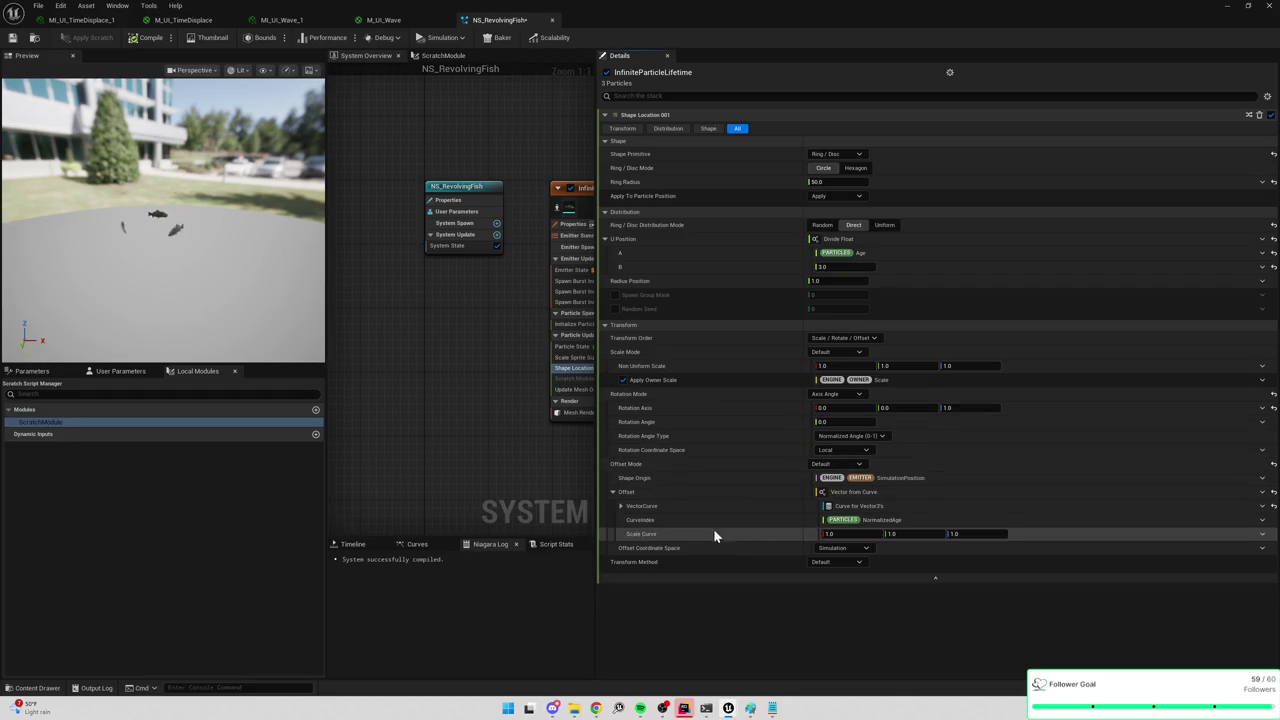
Set the Offset Scale Curve to 1.0, 1.0, 20.0 and save the system.
click(853, 537)
click(979, 536)
text(20)
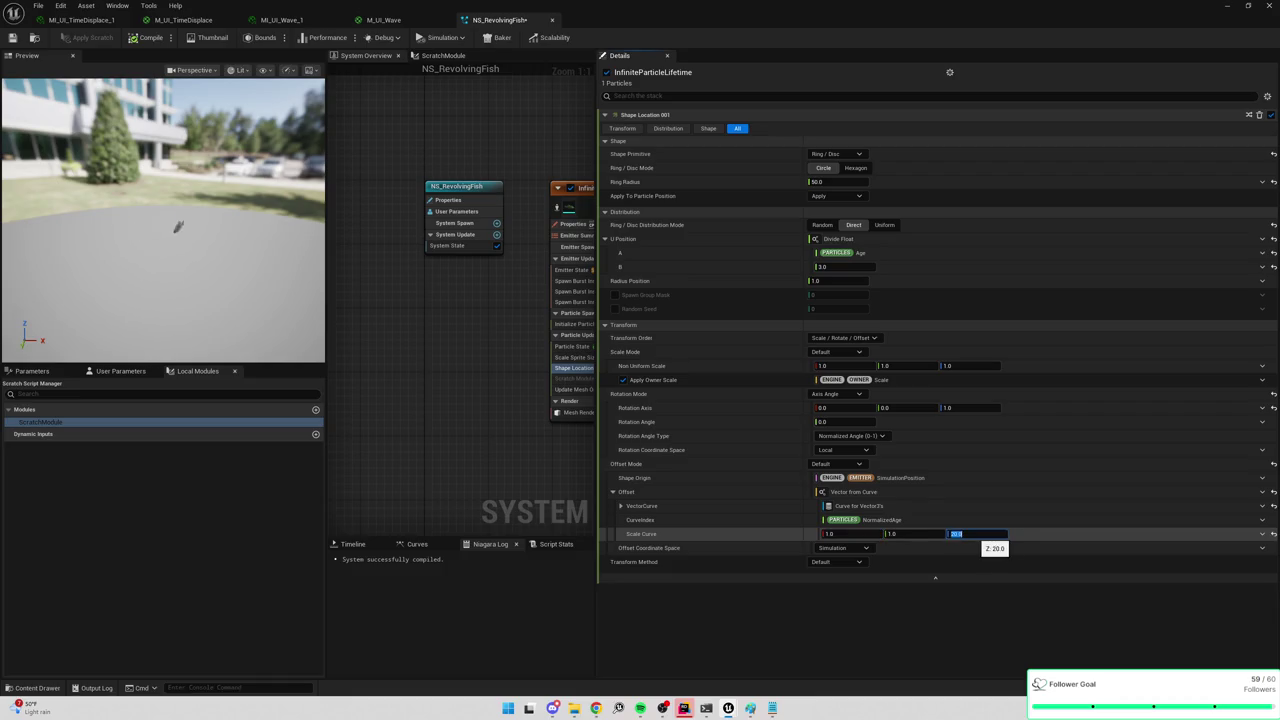
key(Return)
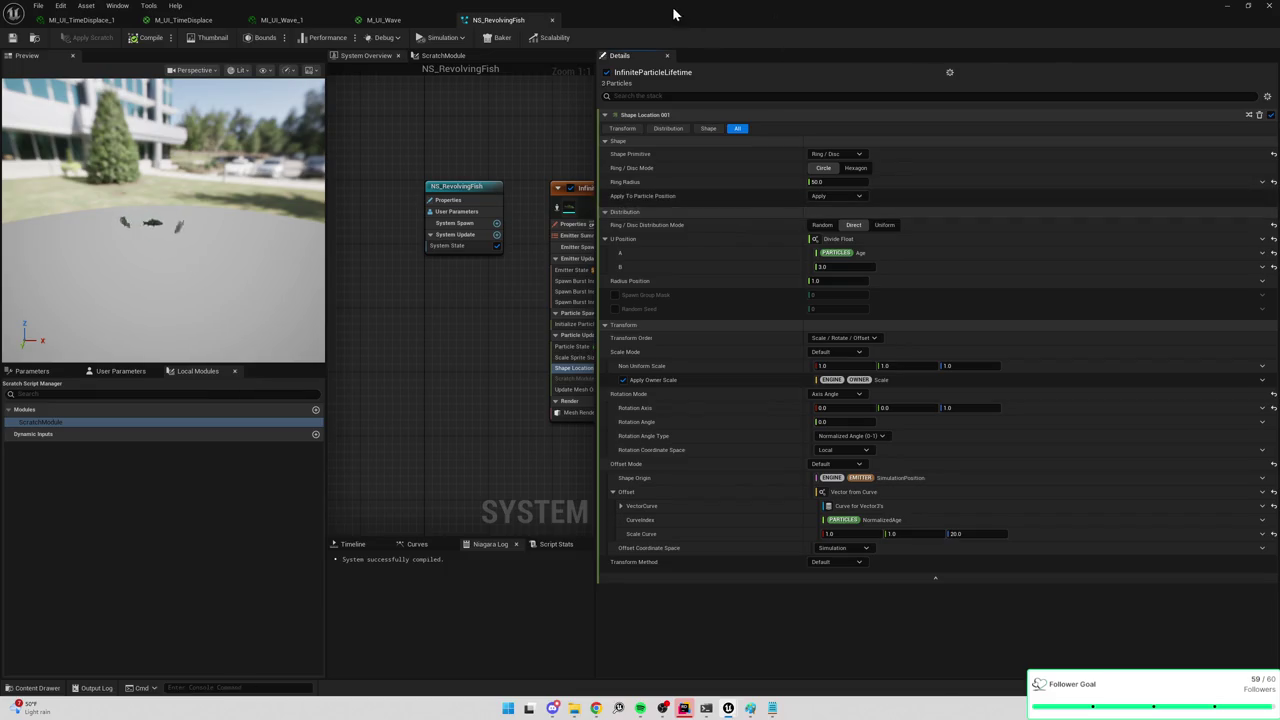
key(alt+Tab)
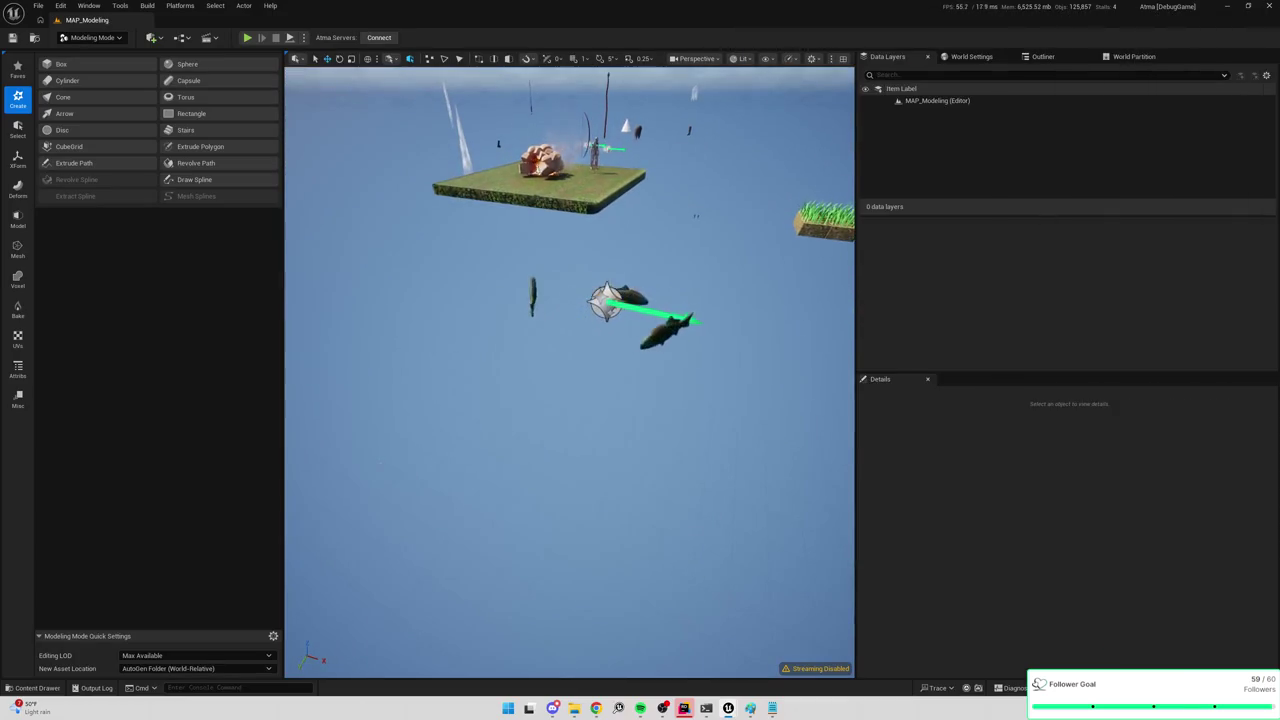
scroll(808, 131, down, 2)
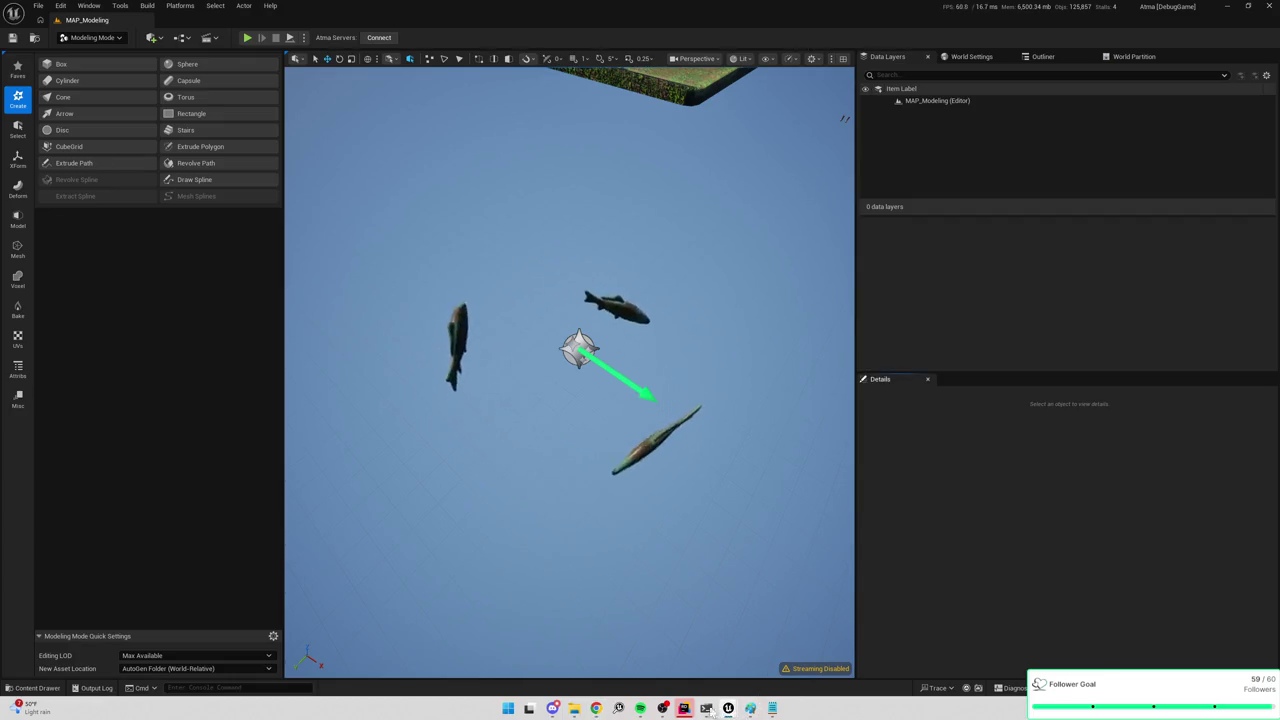
mouse_move(685, 710)
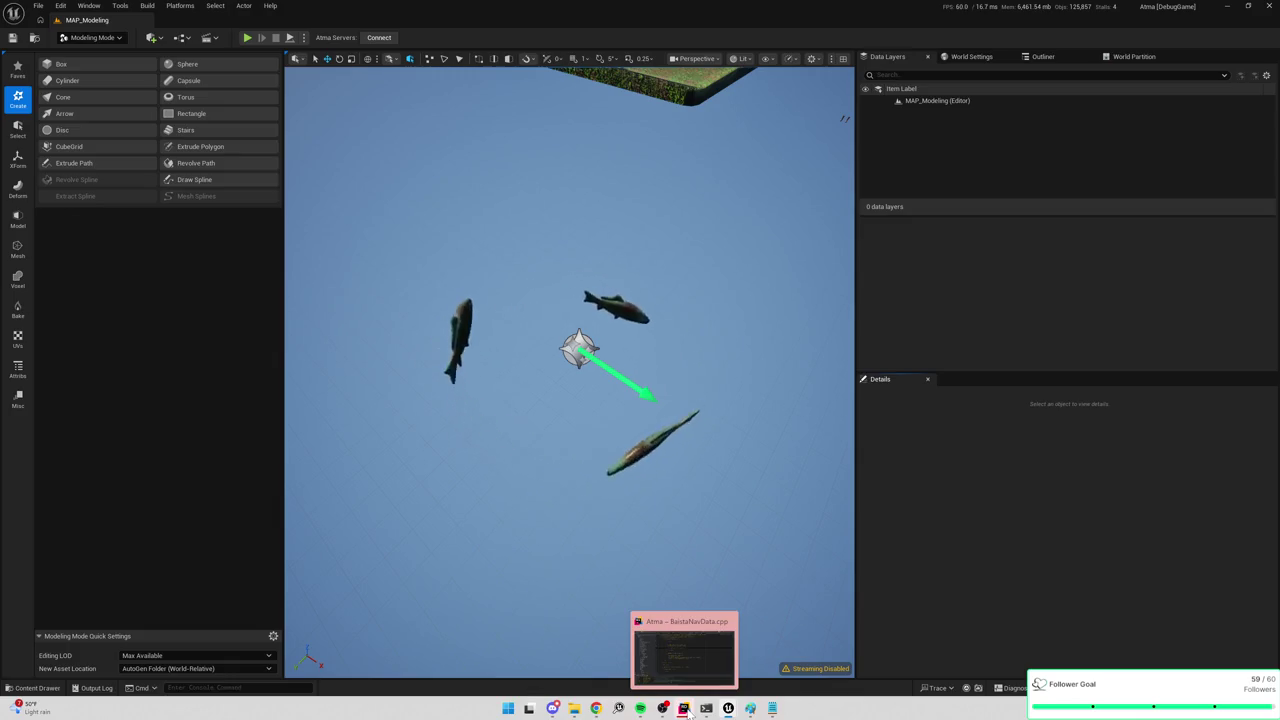
mouse_move(728, 708)
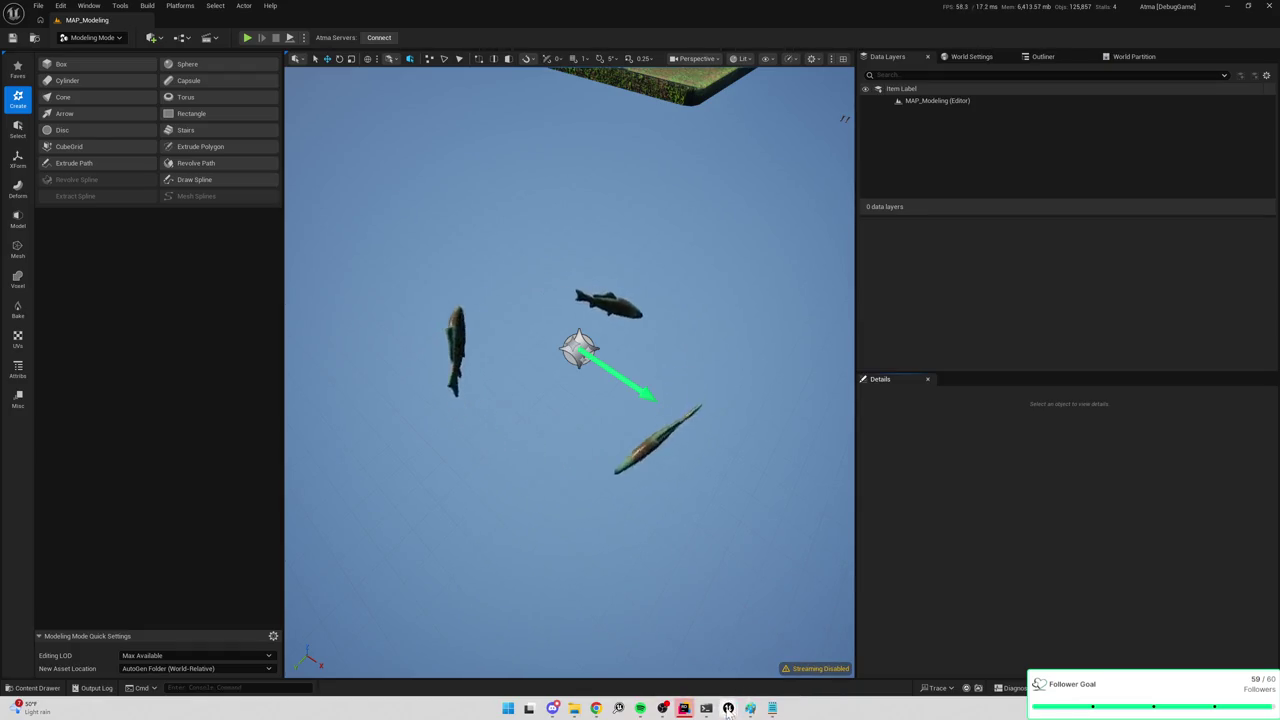
right_click(796, 658)
click(850, 645)
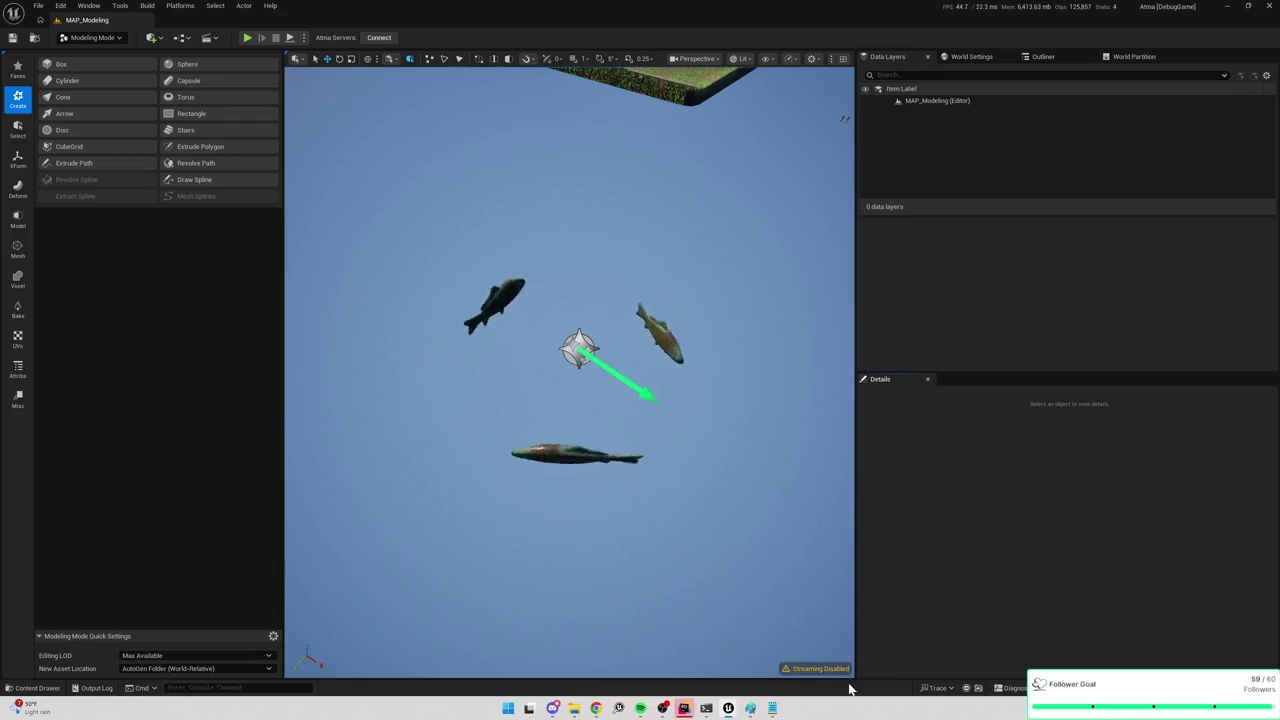